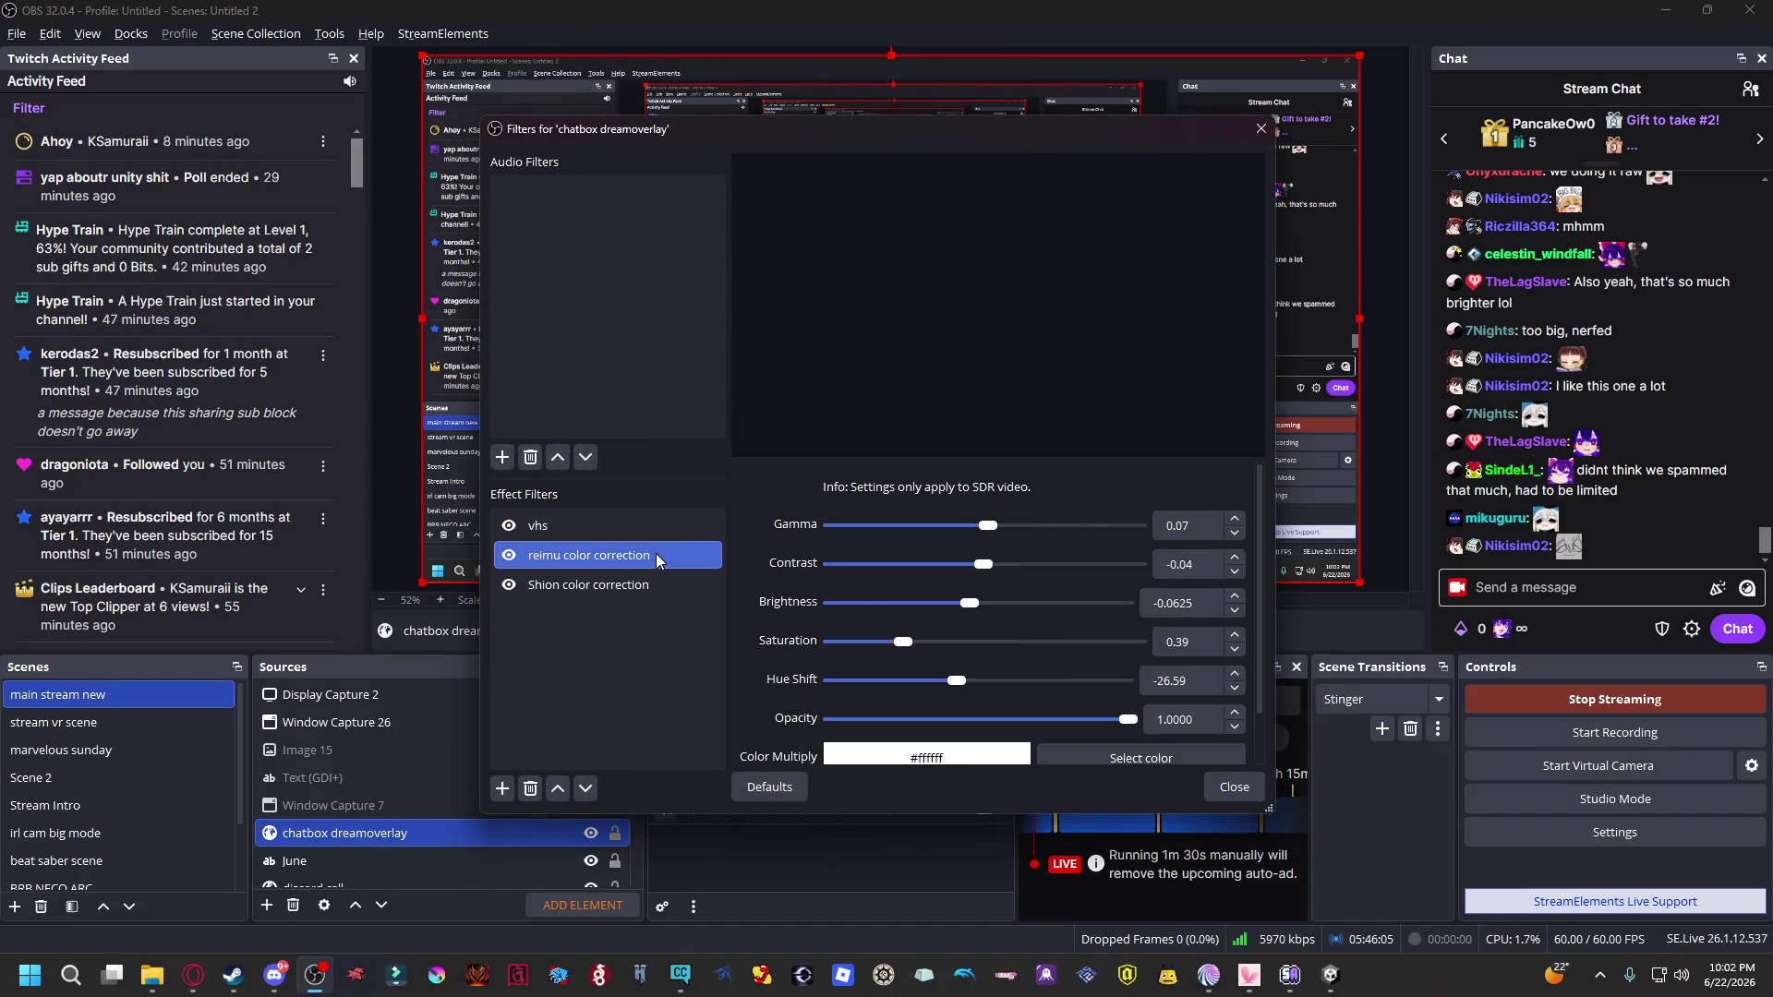
Compare chatbox dreamoverlay's Shion and reimu colour corrections, enlarge the Filters dialog, then close it.
{"action": "left_click", "coordinate": [621, 590]}
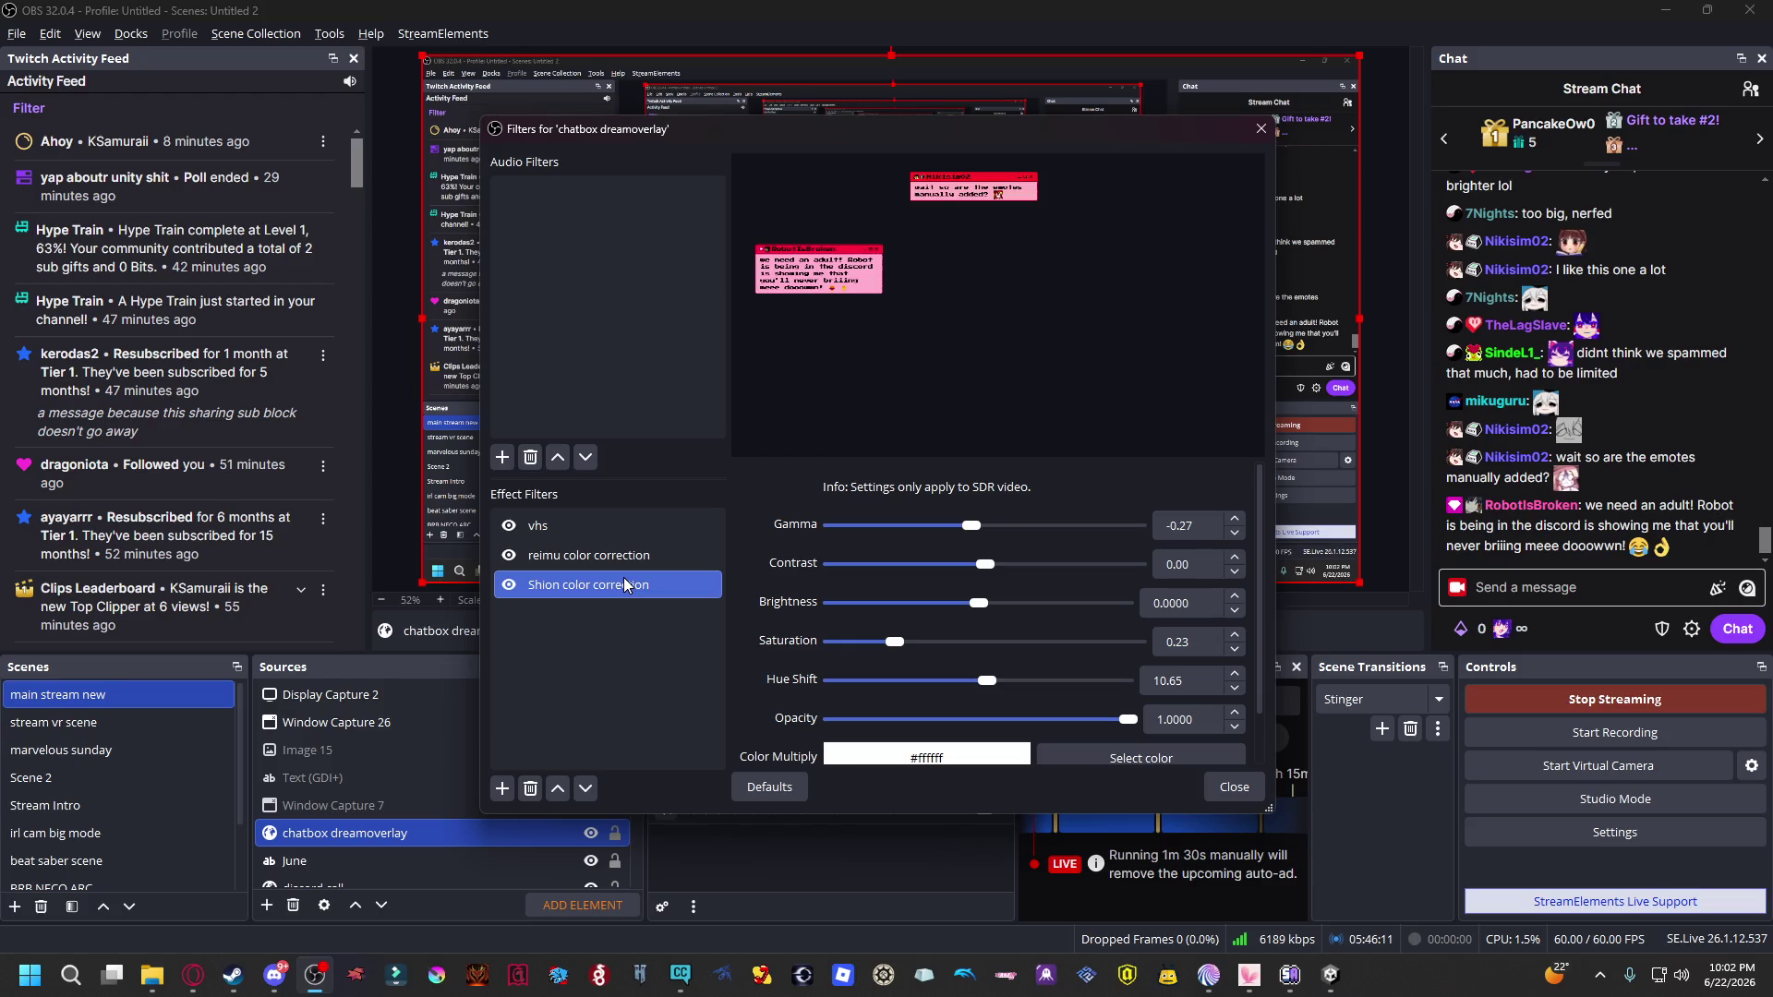
{"action": "left_click", "coordinate": [628, 555]}
{"action": "left_click_drag", "start_coordinate": [1272, 809], "coordinate": [1723, 949]}
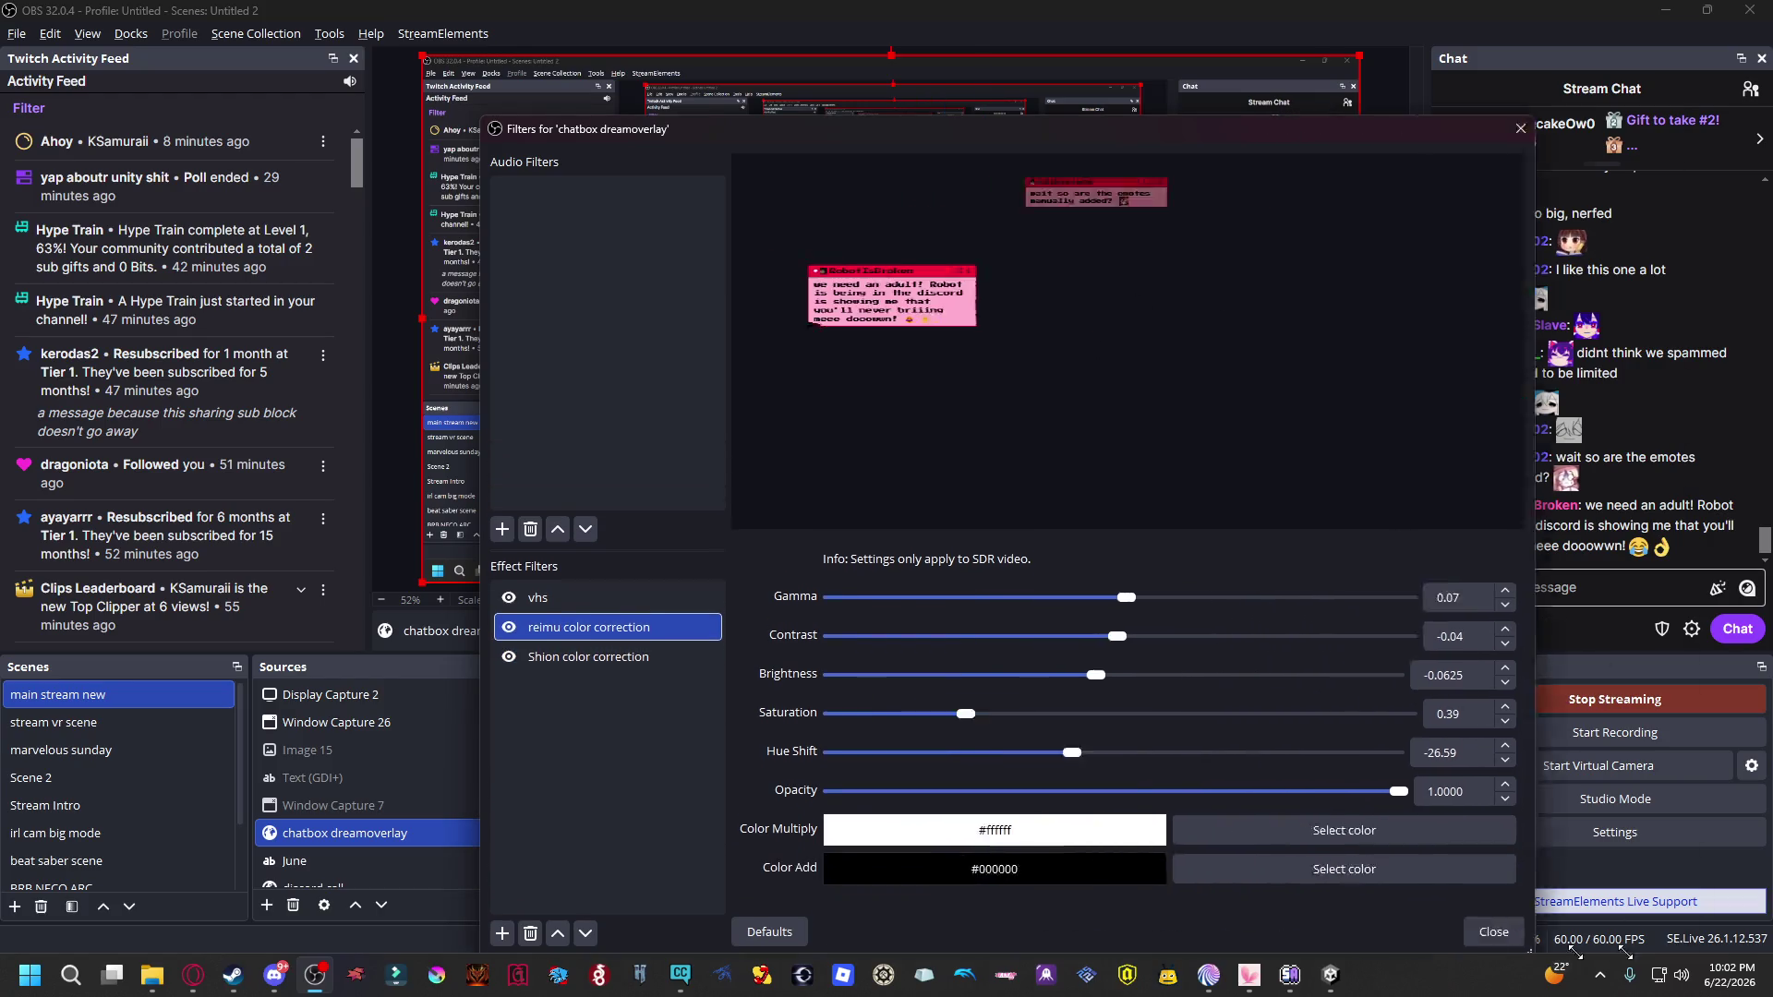
{"action": "left_click_drag", "start_coordinate": [942, 125], "coordinate": [480, 30]}
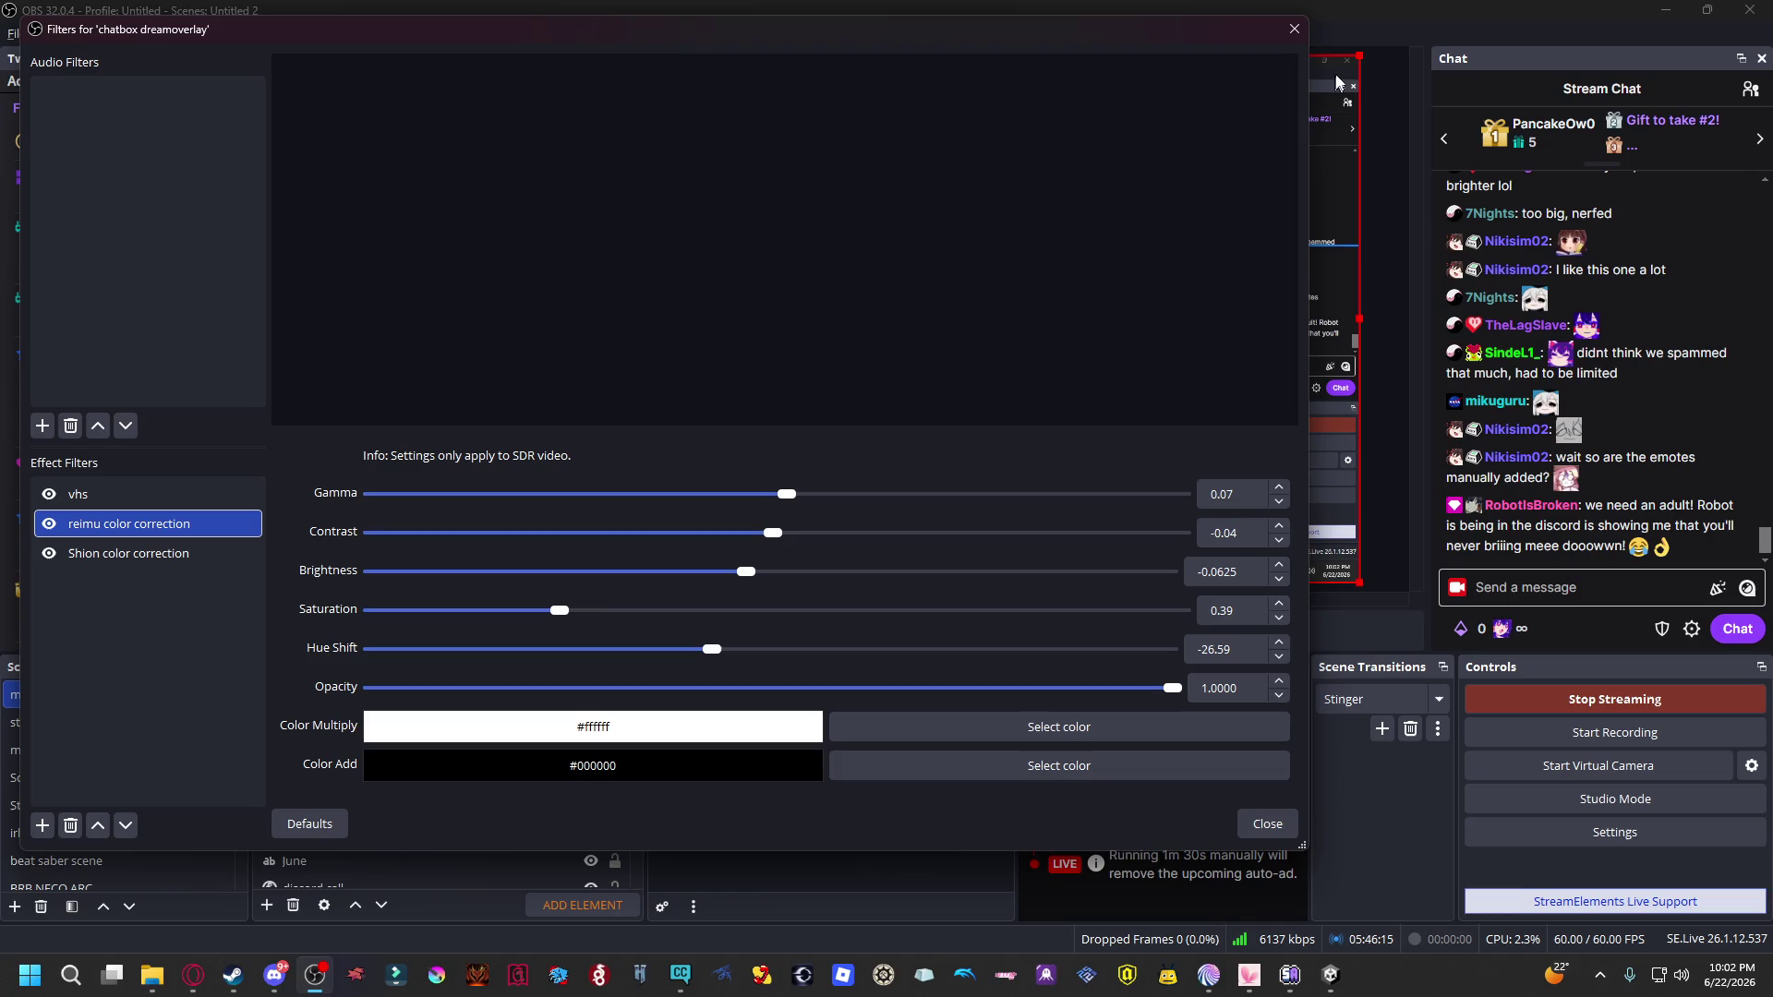
{"action": "left_click", "coordinate": [1294, 30]}
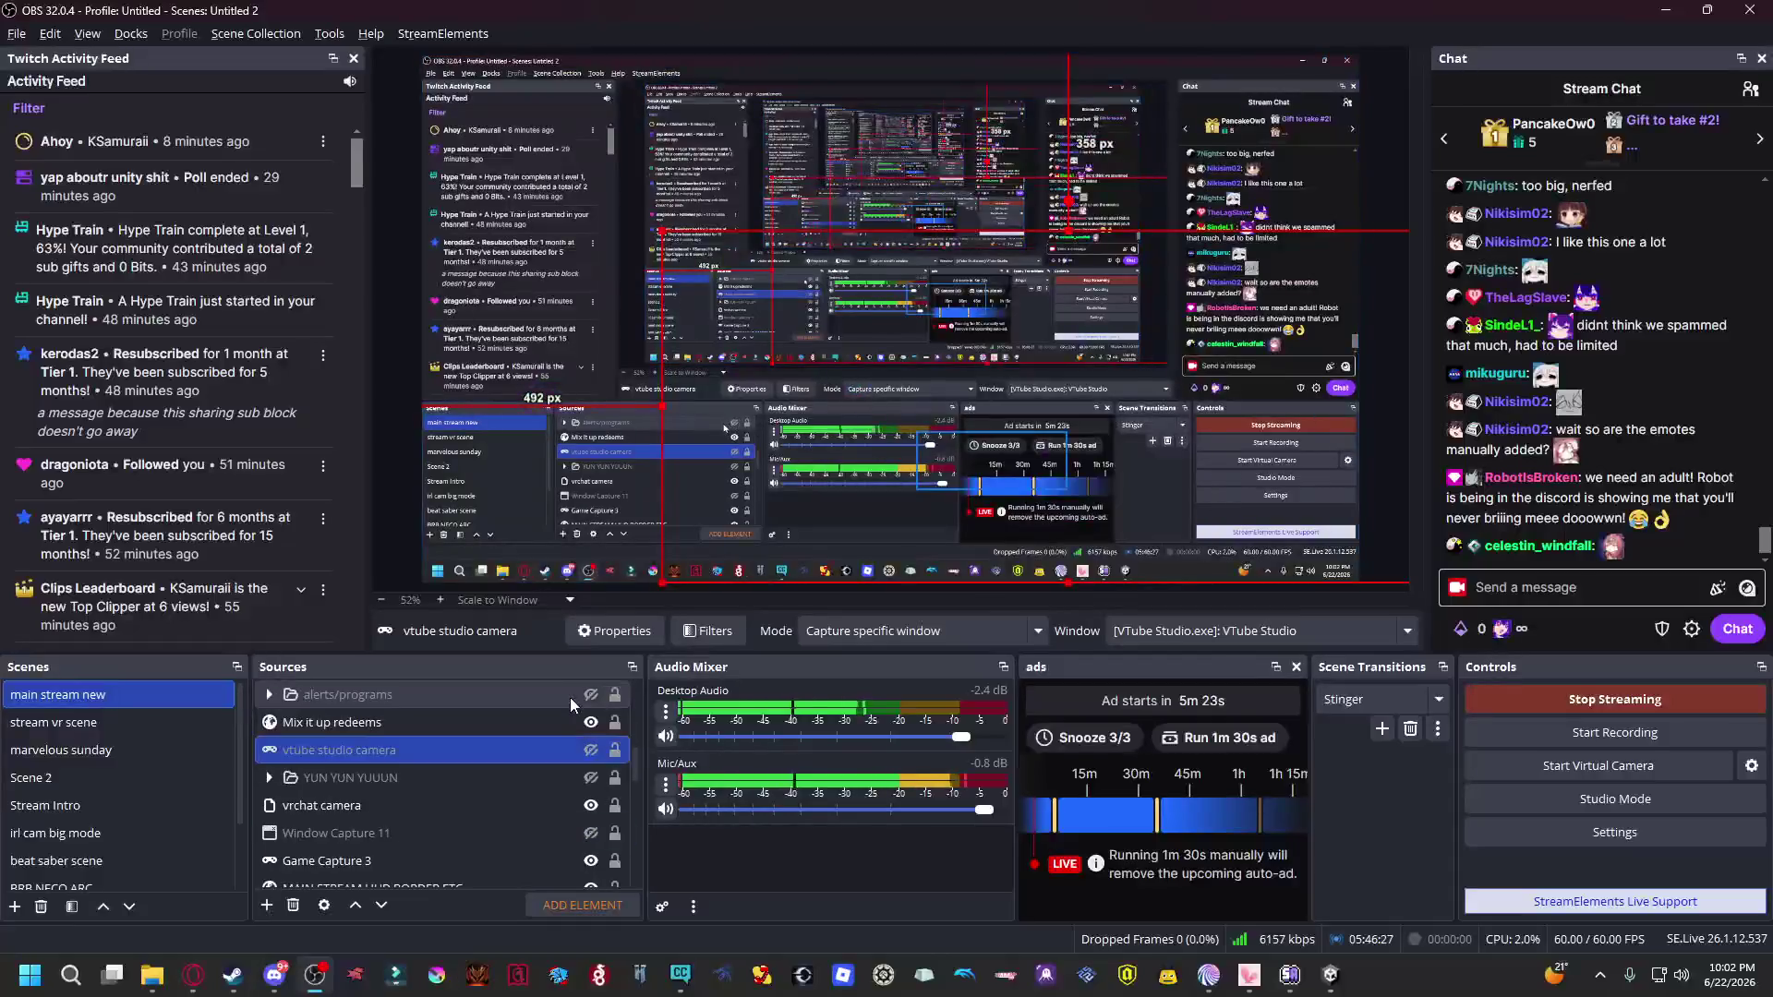
Open the vtube studio camera's filters, review reimu color correction, and close them.
{"action": "right_click", "coordinate": [507, 749]}
{"action": "left_click", "coordinate": [558, 838]}
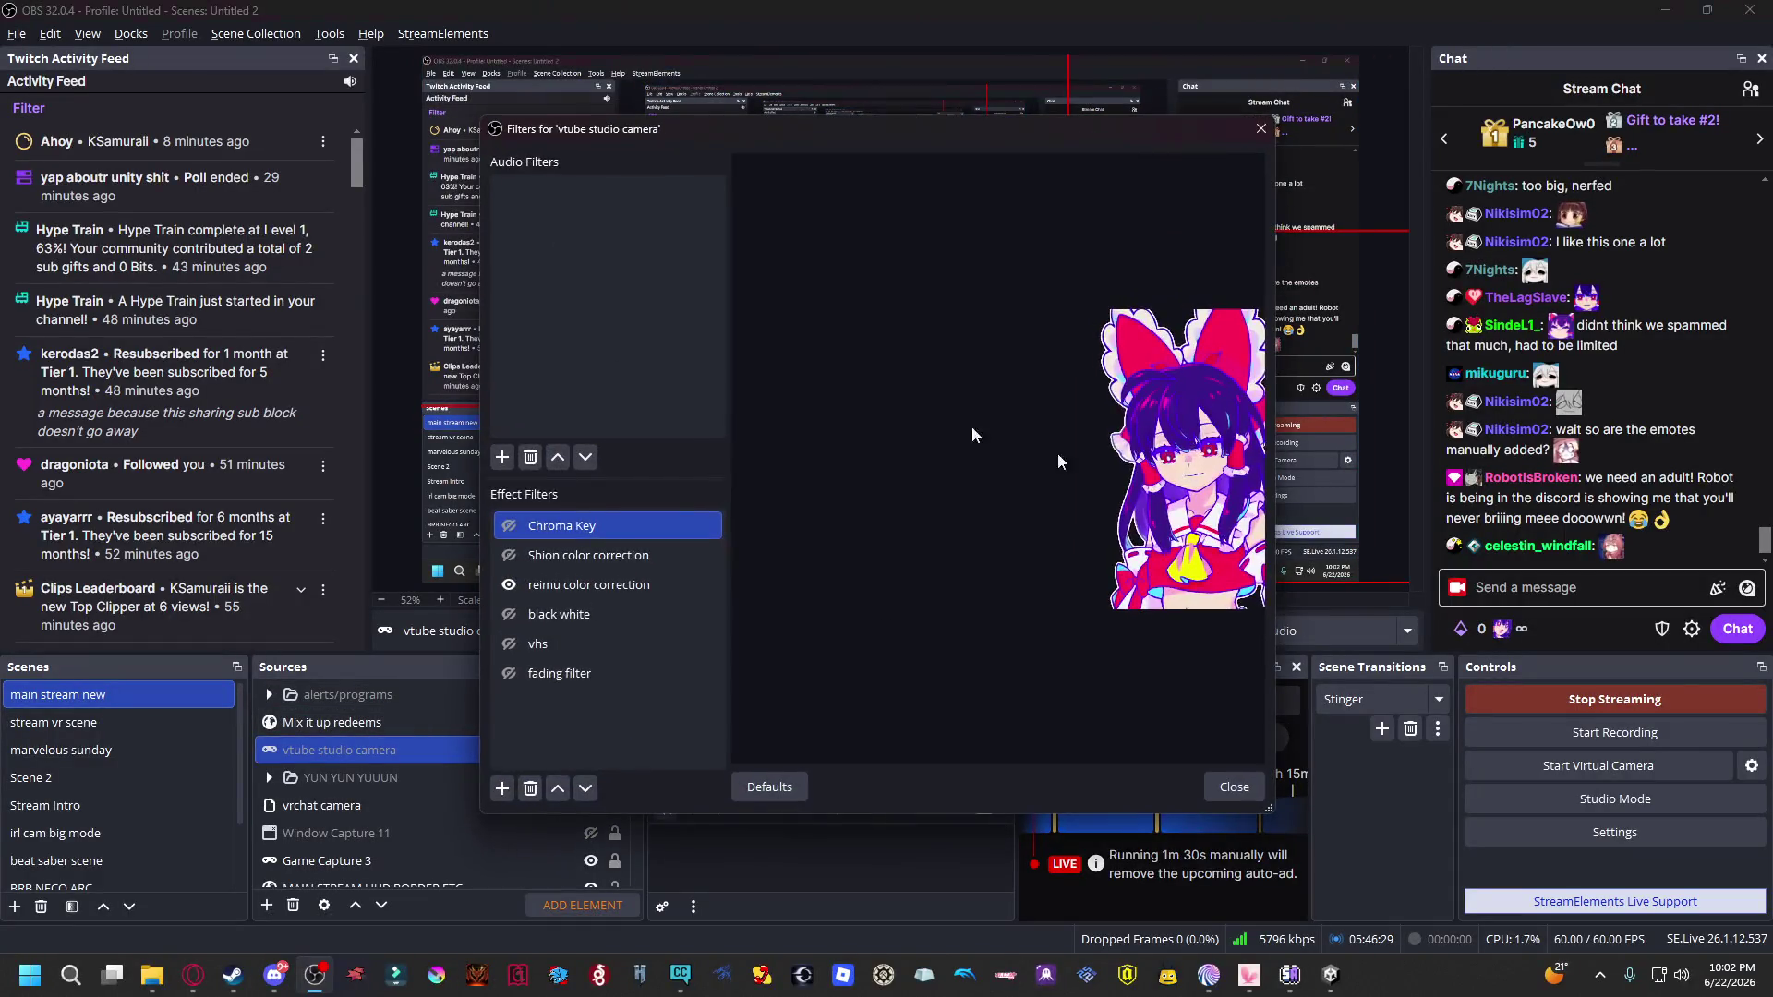
{"action": "left_click", "coordinate": [657, 579]}
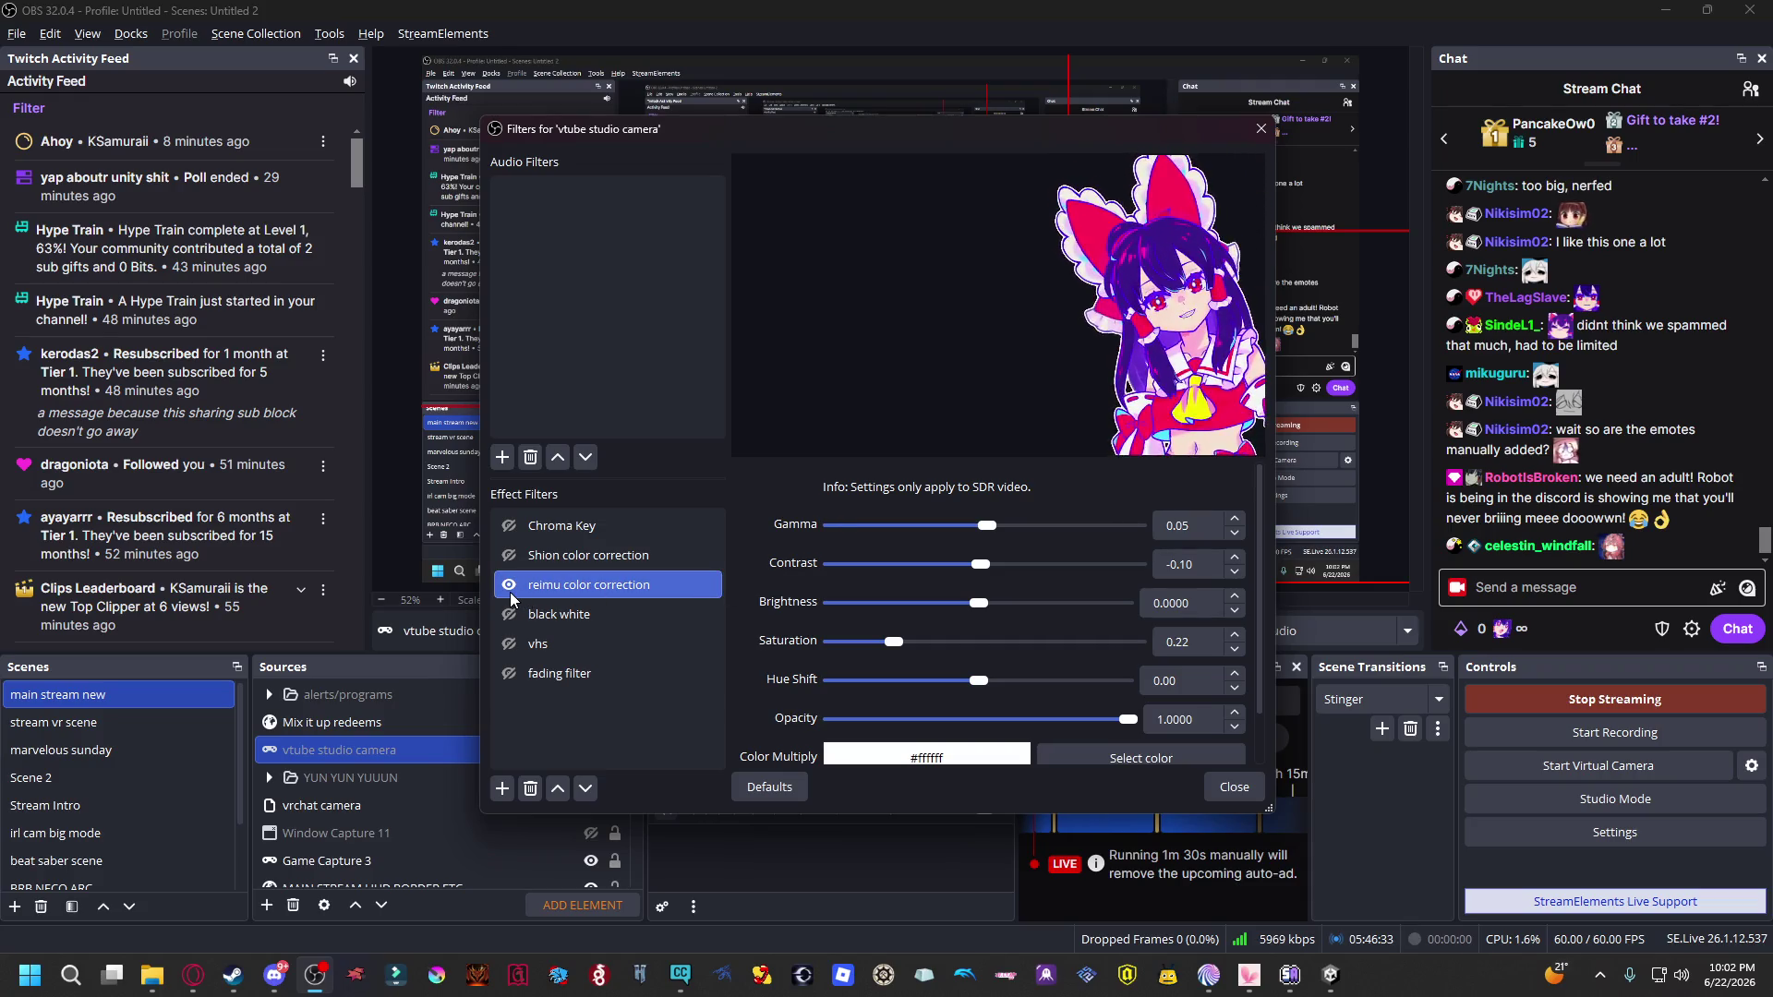
{"action": "left_click", "coordinate": [508, 593]}
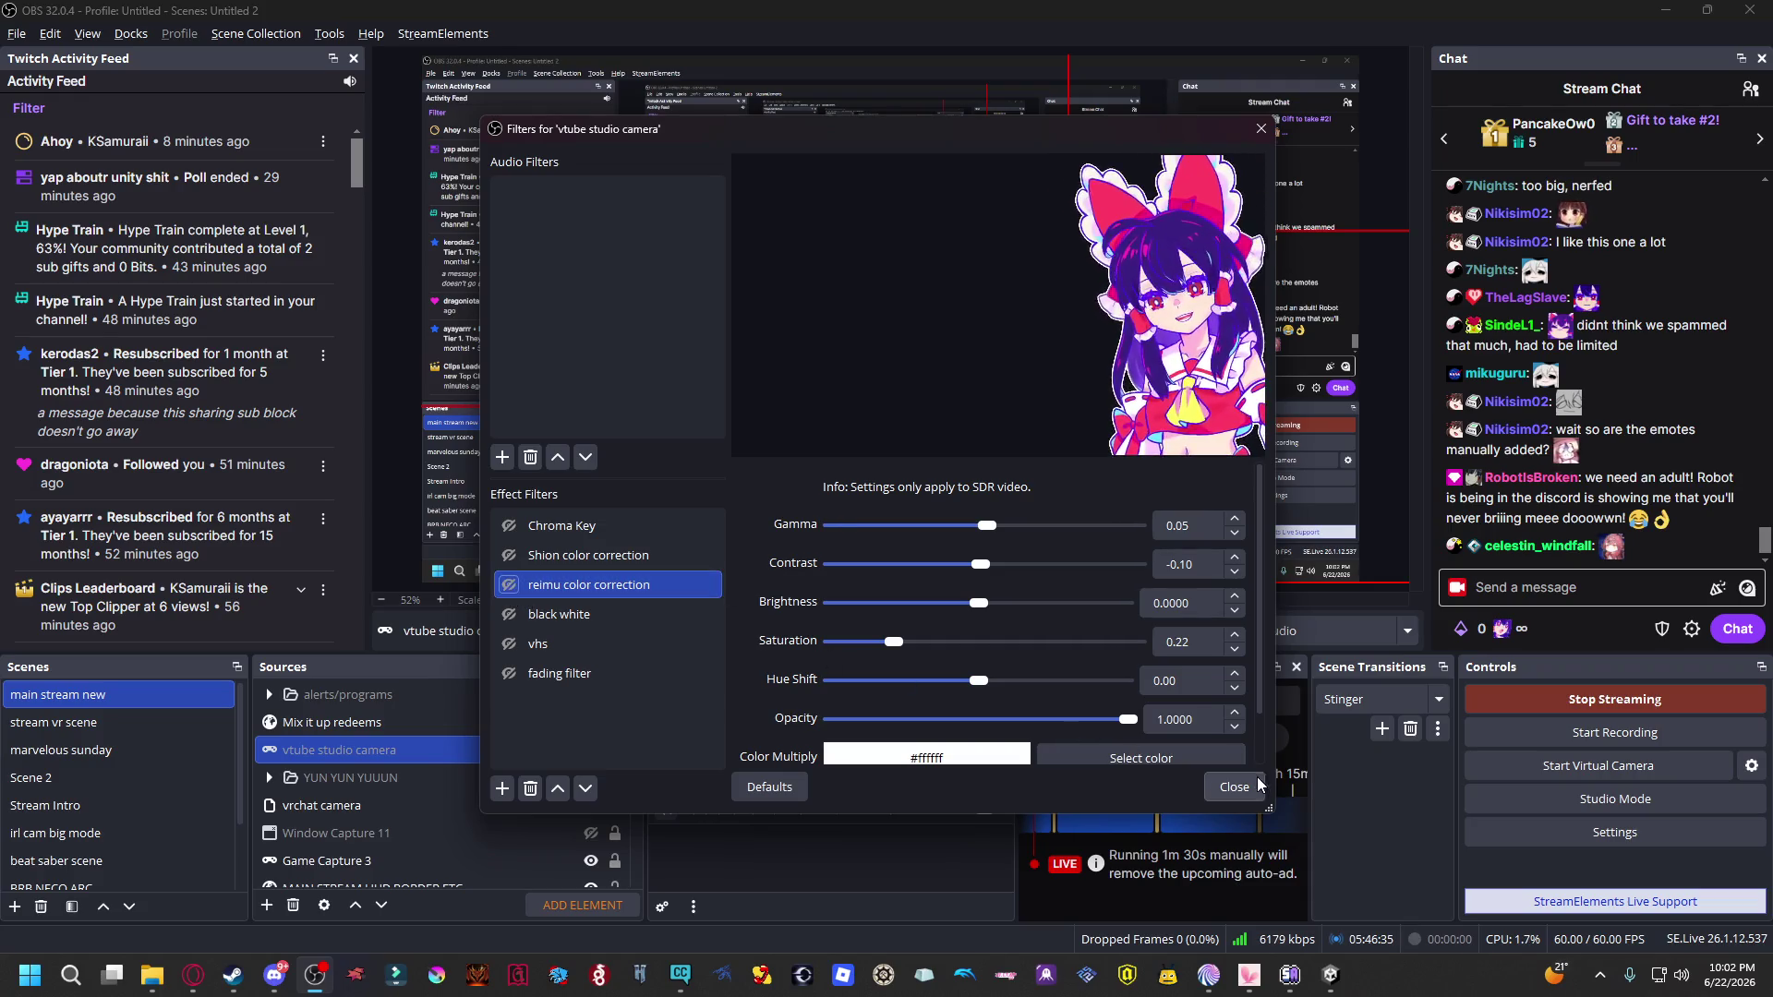
Hide Display Capture 2 from the scene with its eye icon.
{"action": "key", "text": "Escape"}
{"action": "scroll", "scroll_direction": "up", "scroll_amount": 3}
{"action": "left_click", "coordinate": [590, 694]}
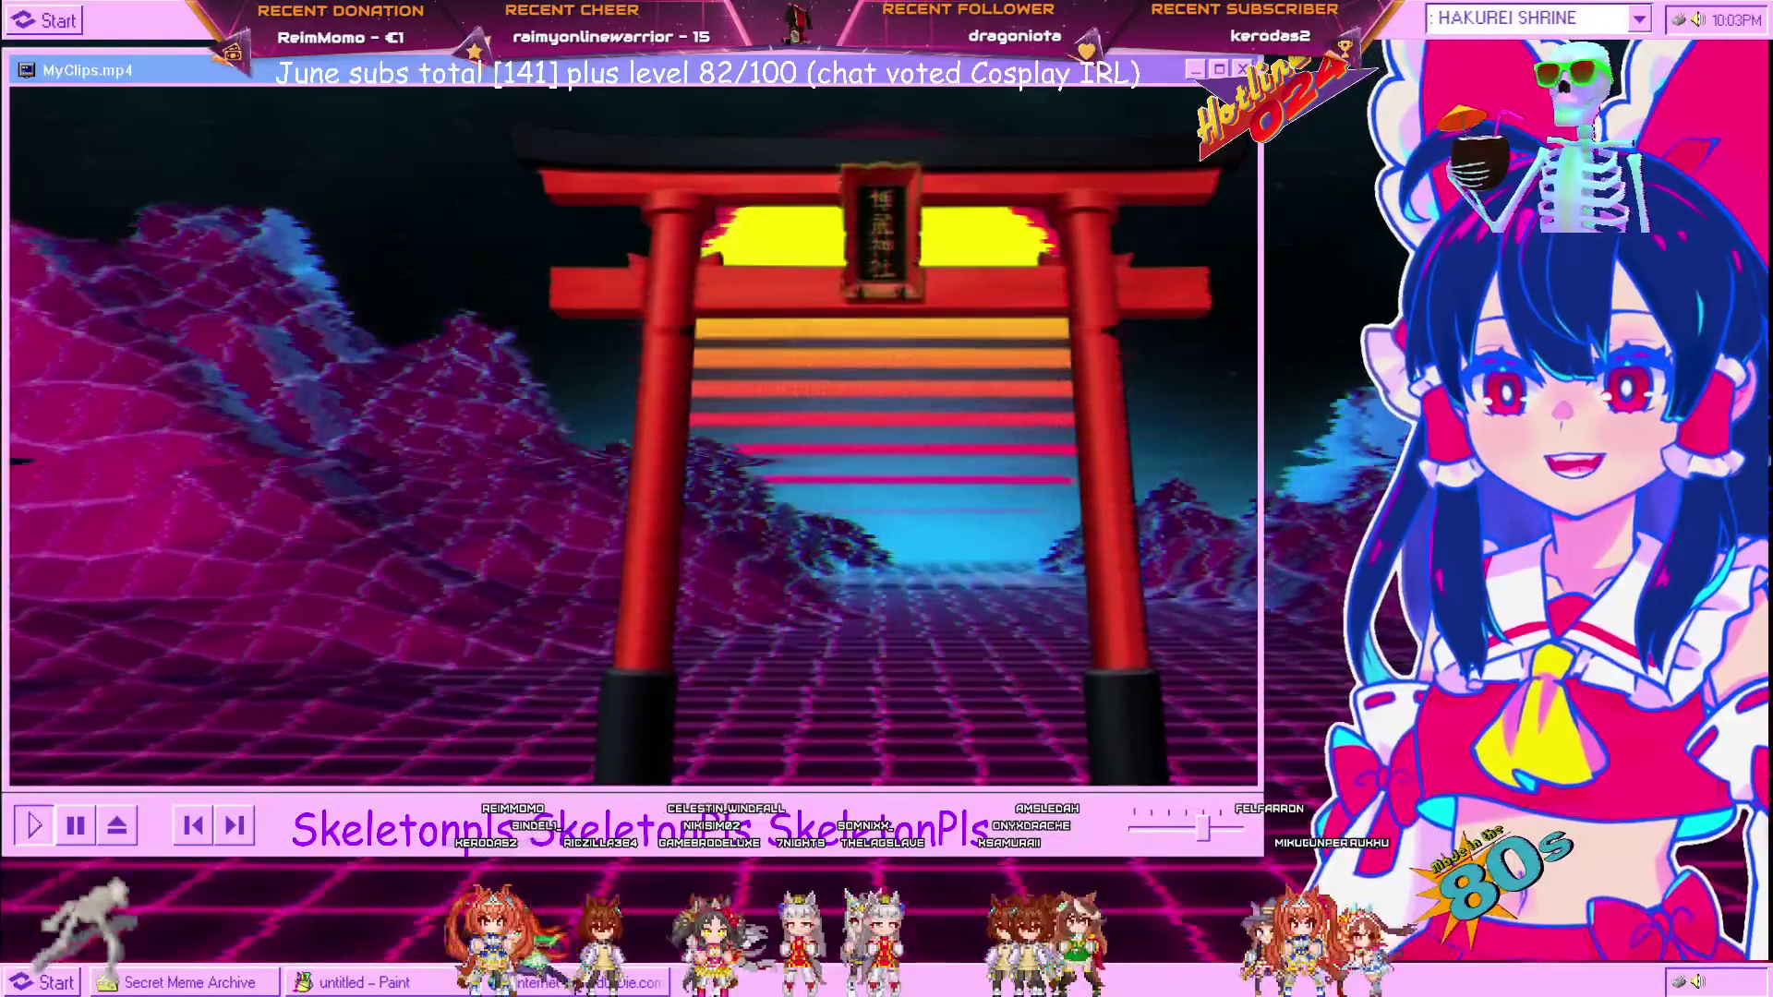
Compare the camera's Shion and reimu corrections, re-enable reimu color correction, and close the filters.
{"action": "left_click", "coordinate": [800, 566]}
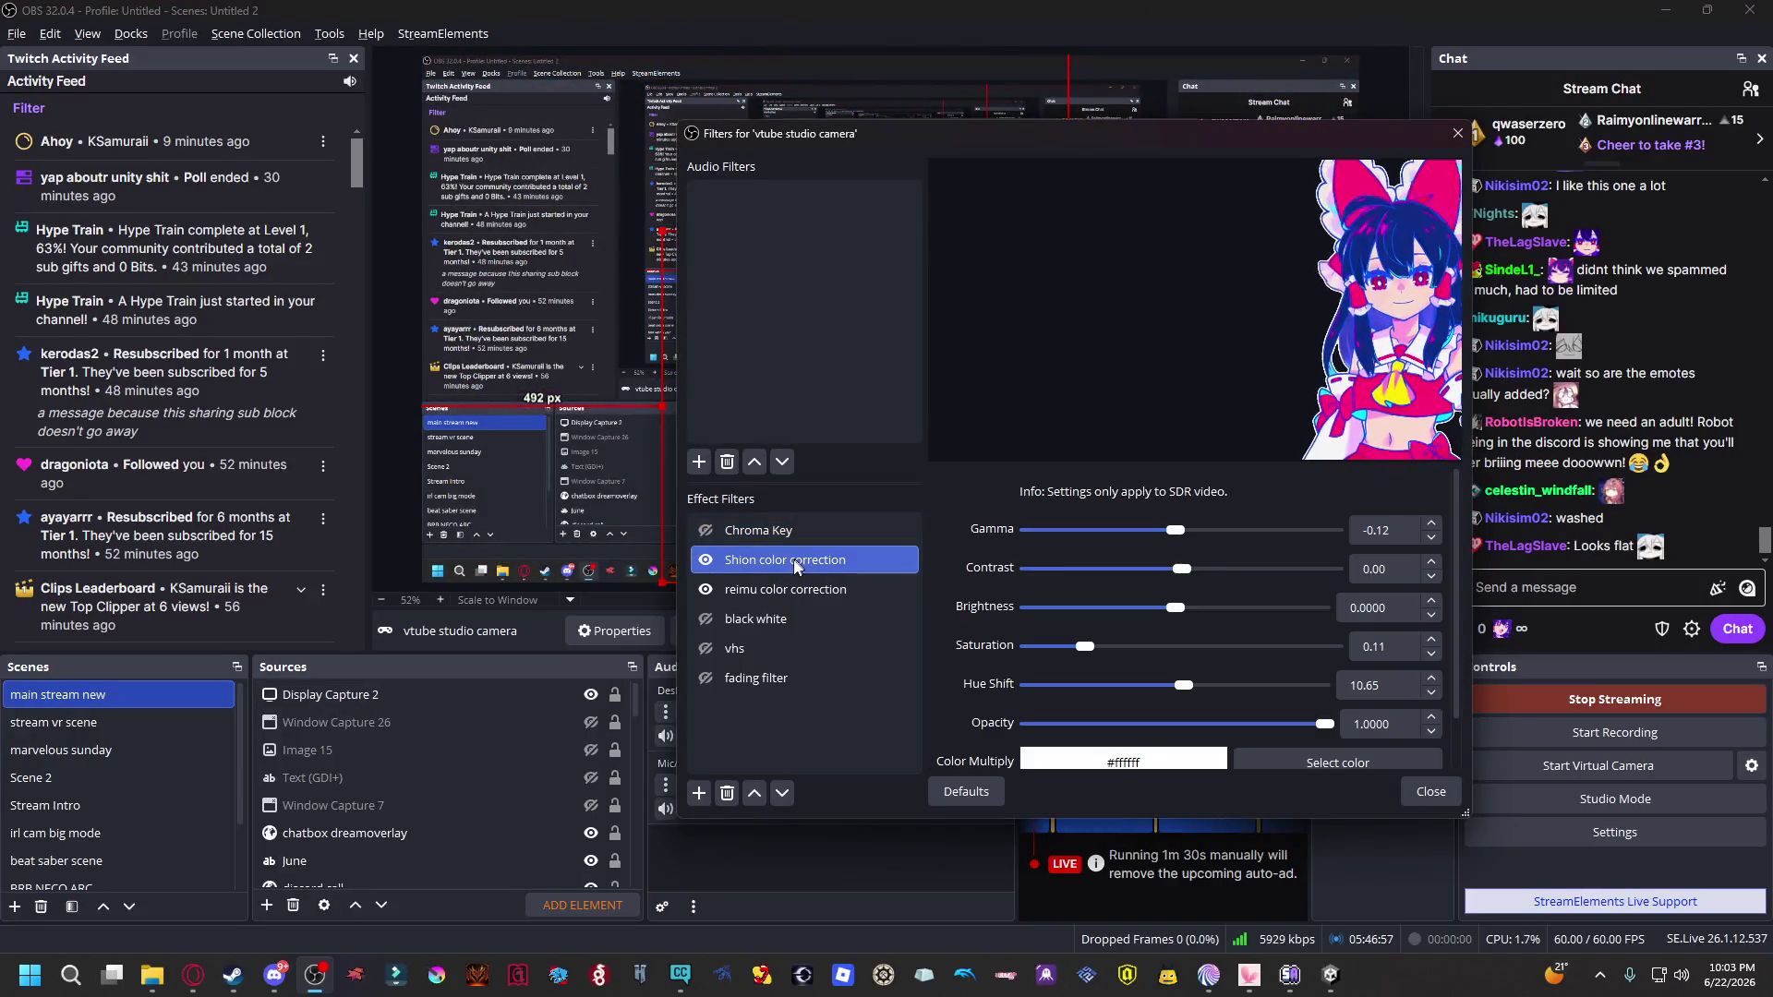
{"action": "left_click", "coordinate": [786, 588]}
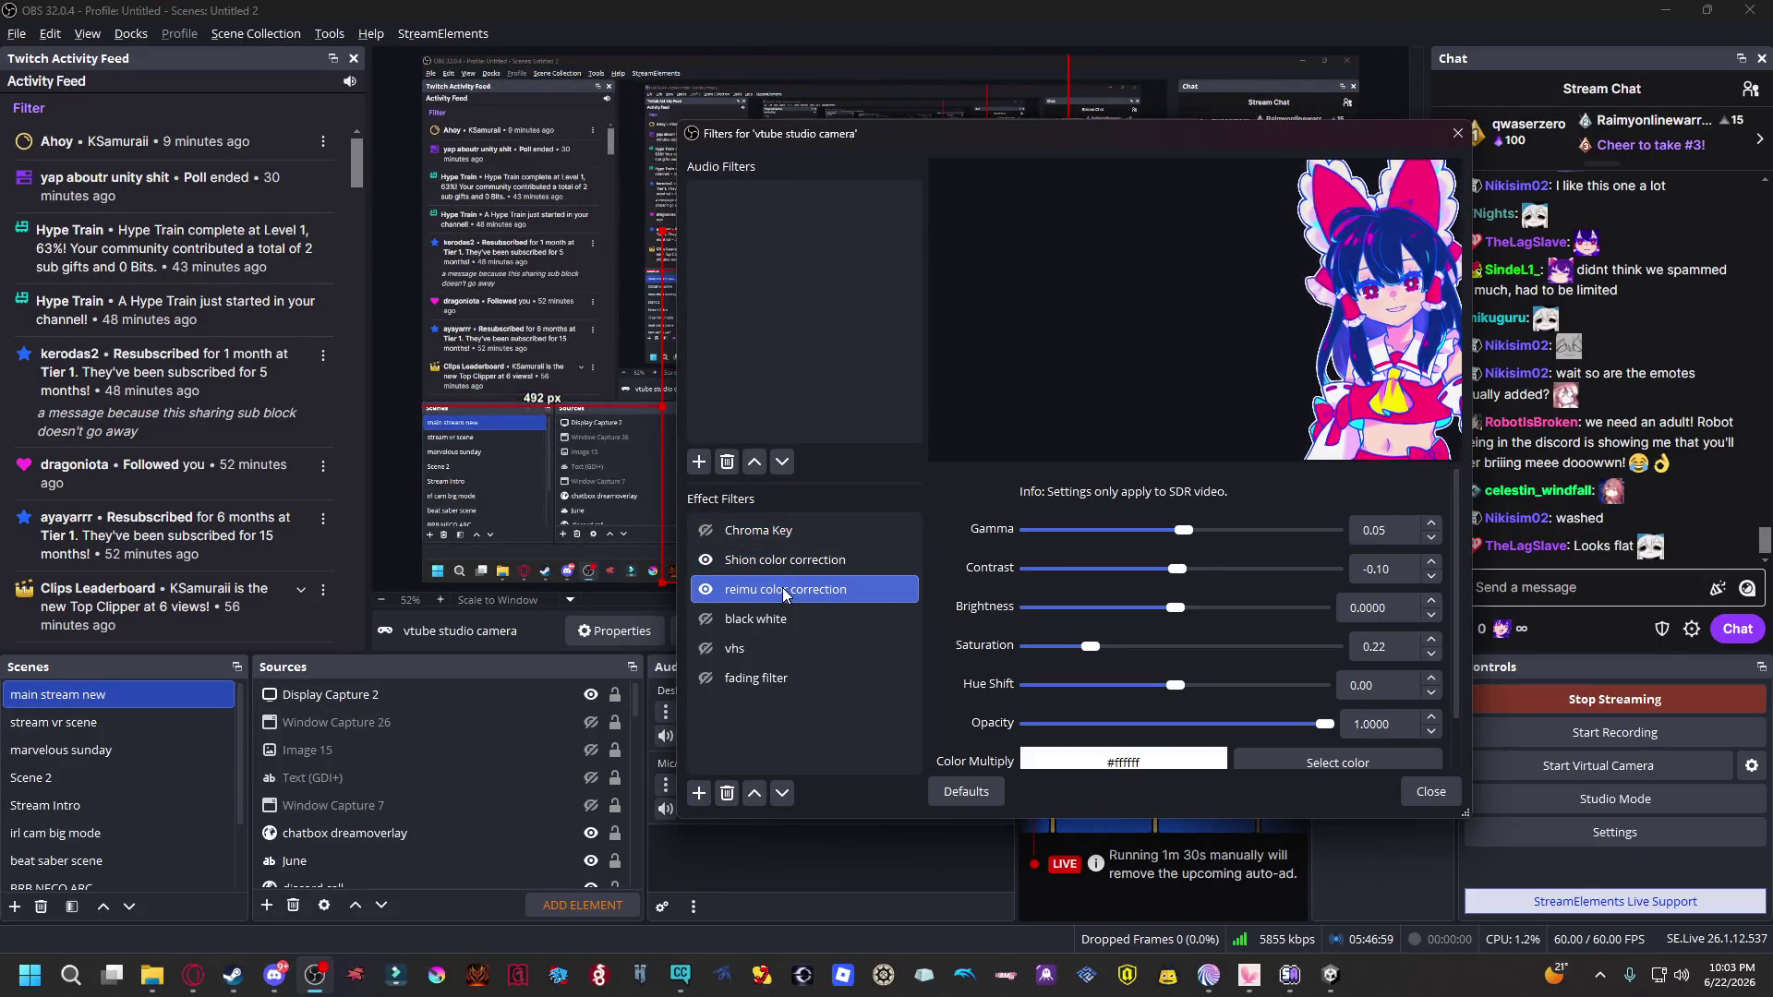
{"action": "scroll", "scroll_direction": "down", "scroll_amount": 3}
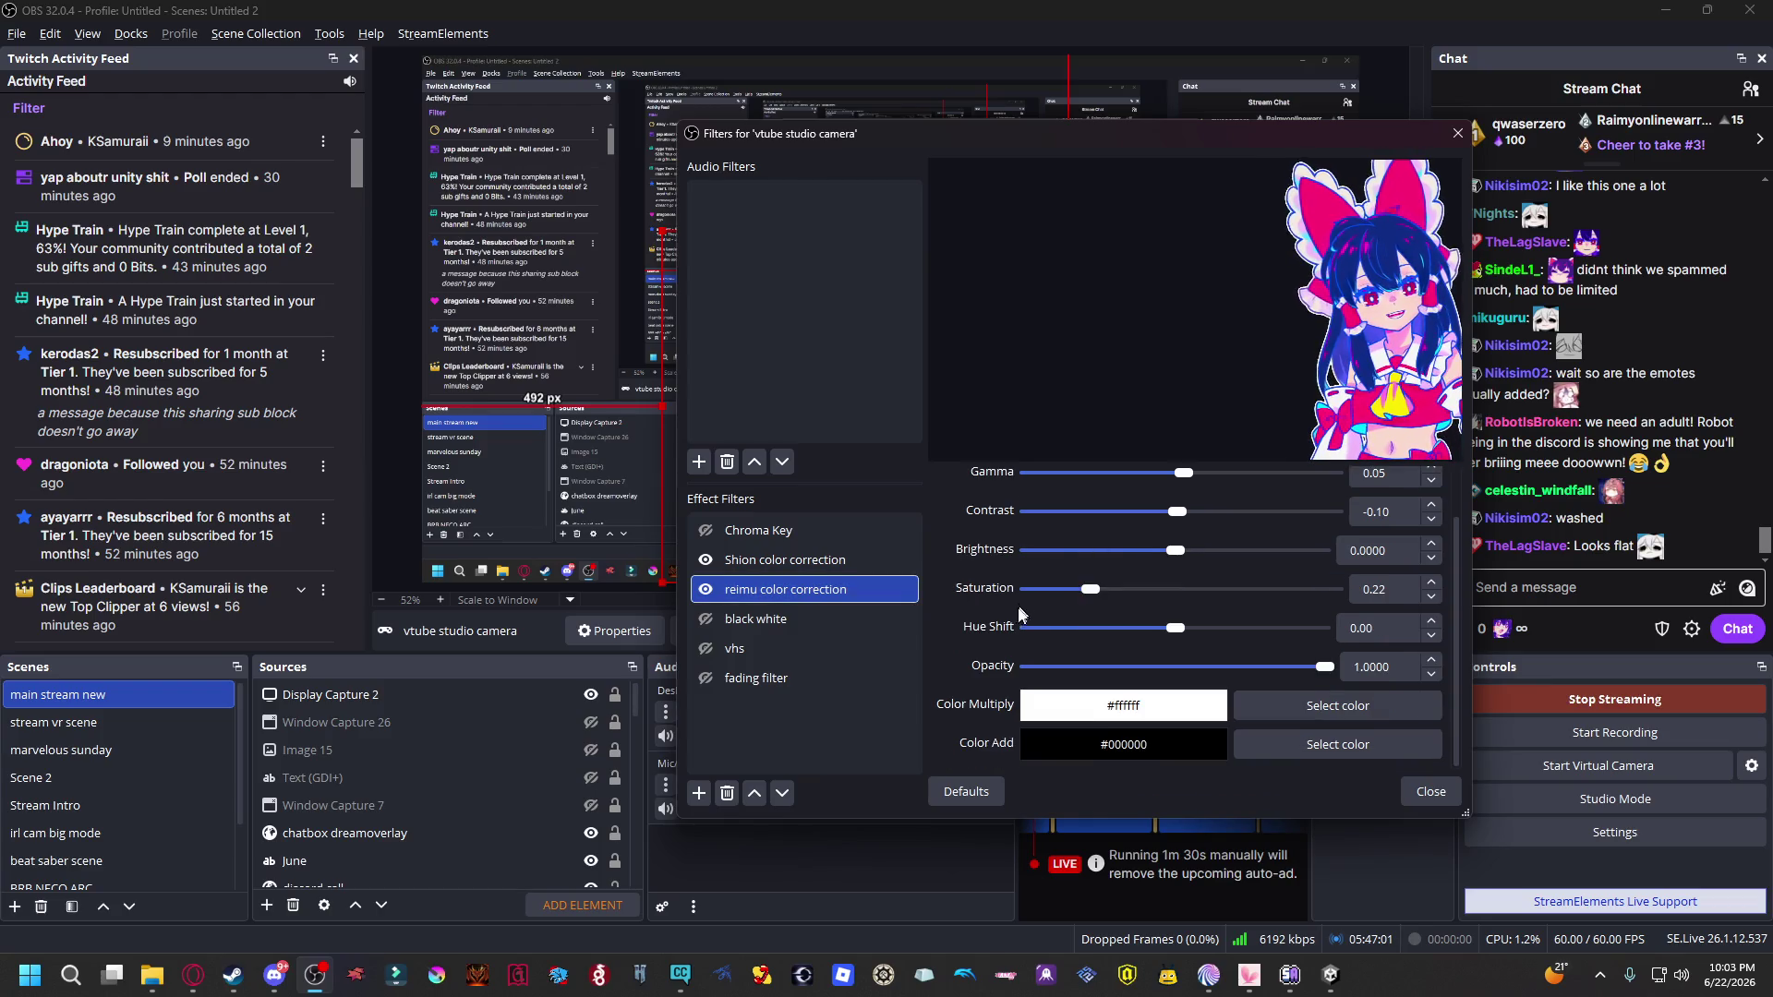
{"action": "scroll", "scroll_direction": "up", "scroll_amount": 3}
{"action": "left_click", "coordinate": [808, 561]}
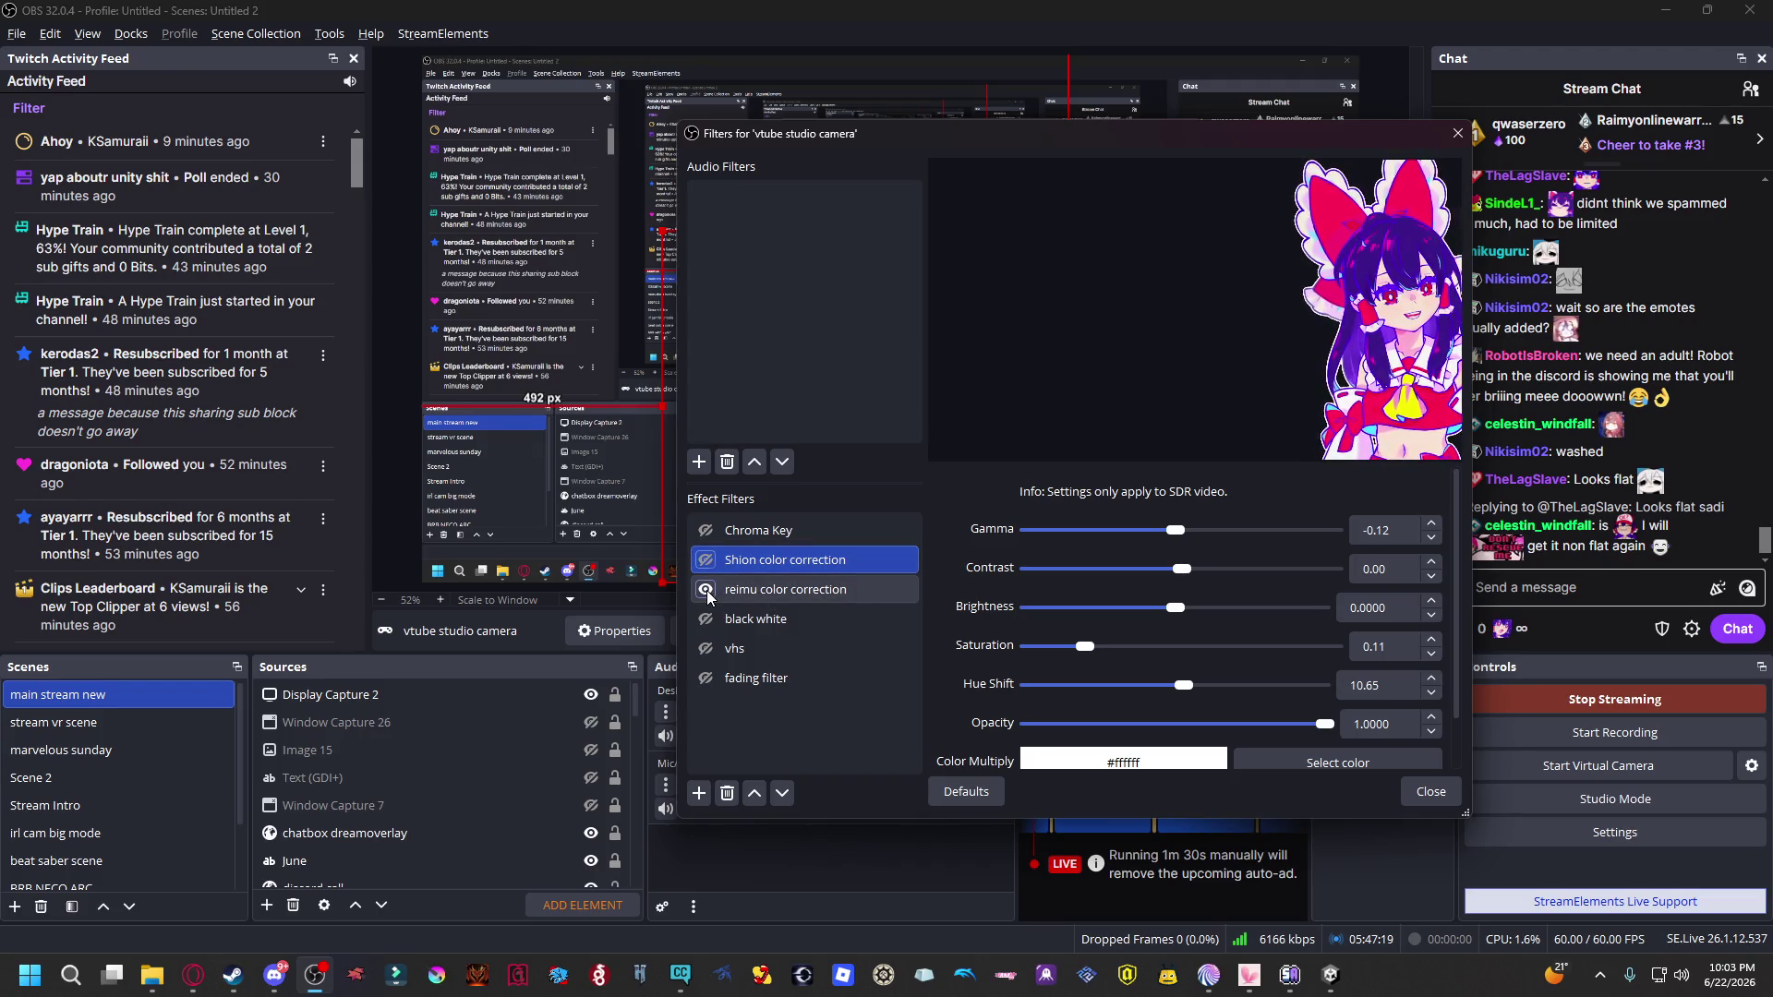
{"action": "left_click", "coordinate": [707, 590]}
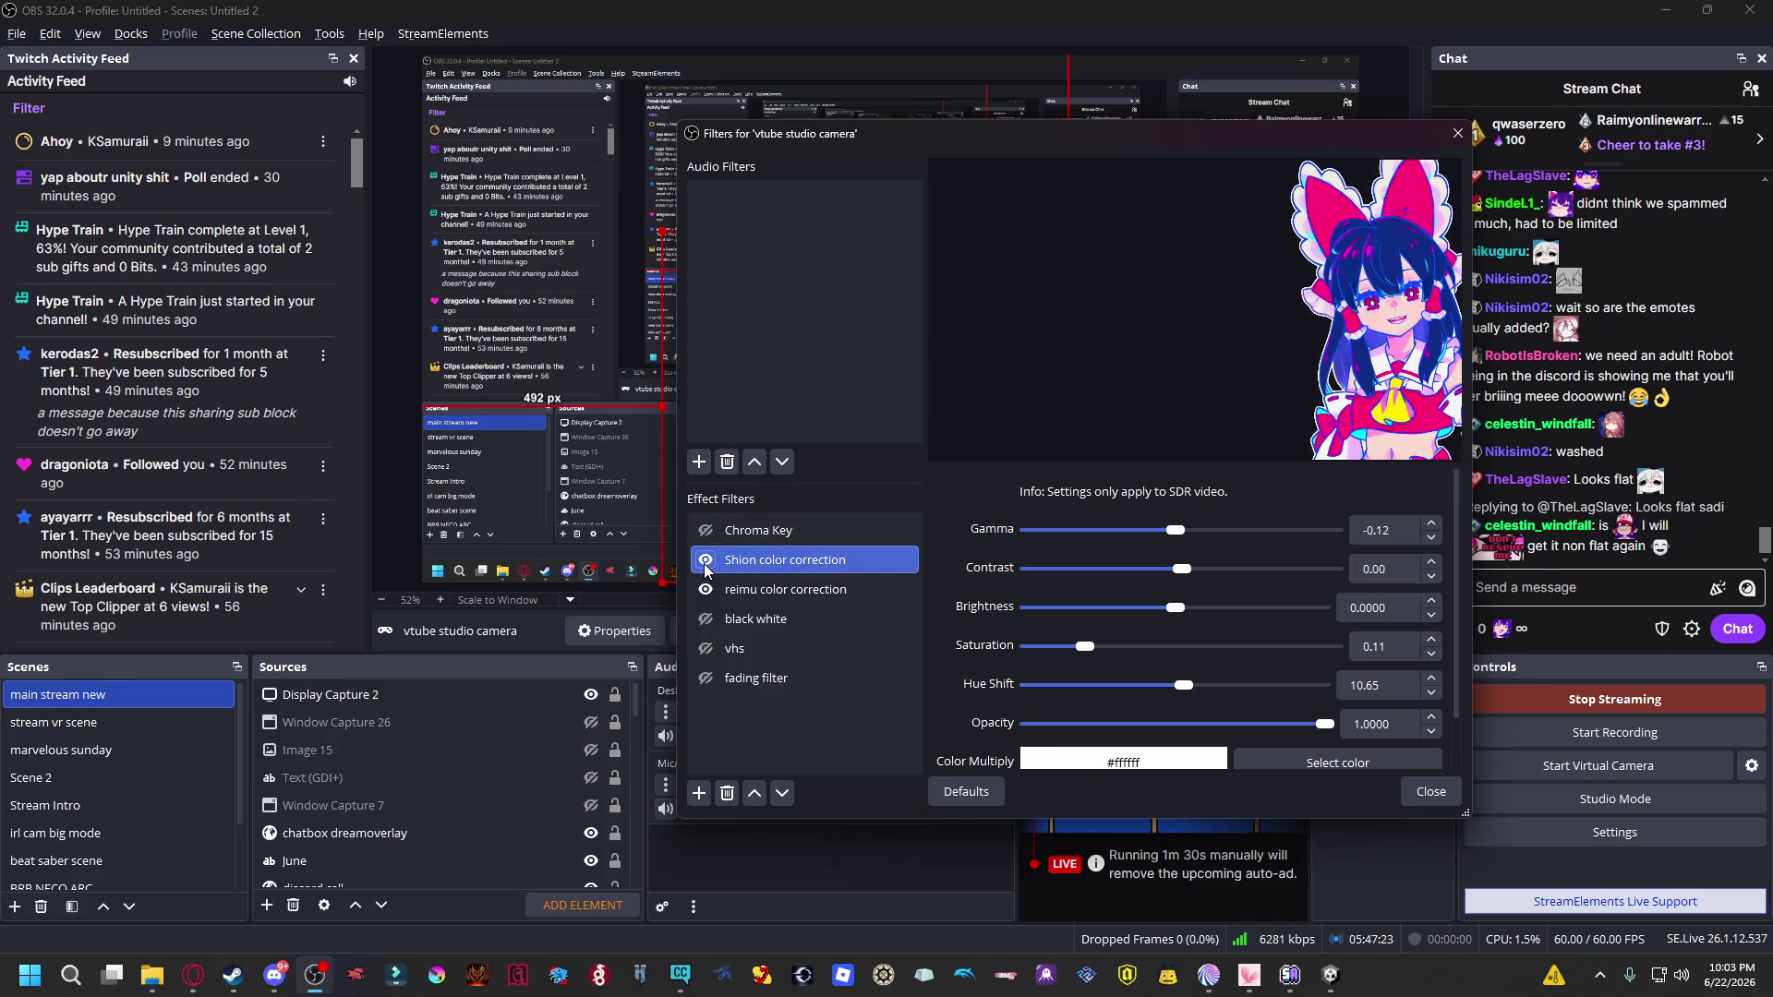
{"action": "left_click", "coordinate": [1429, 792]}
Open chatbox dreamoverlay's filters and step through reimu, Shion, then vhs shader settings.
{"action": "right_click", "coordinate": [485, 834]}
{"action": "left_click", "coordinate": [550, 793]}
{"action": "left_click", "coordinate": [529, 565]}
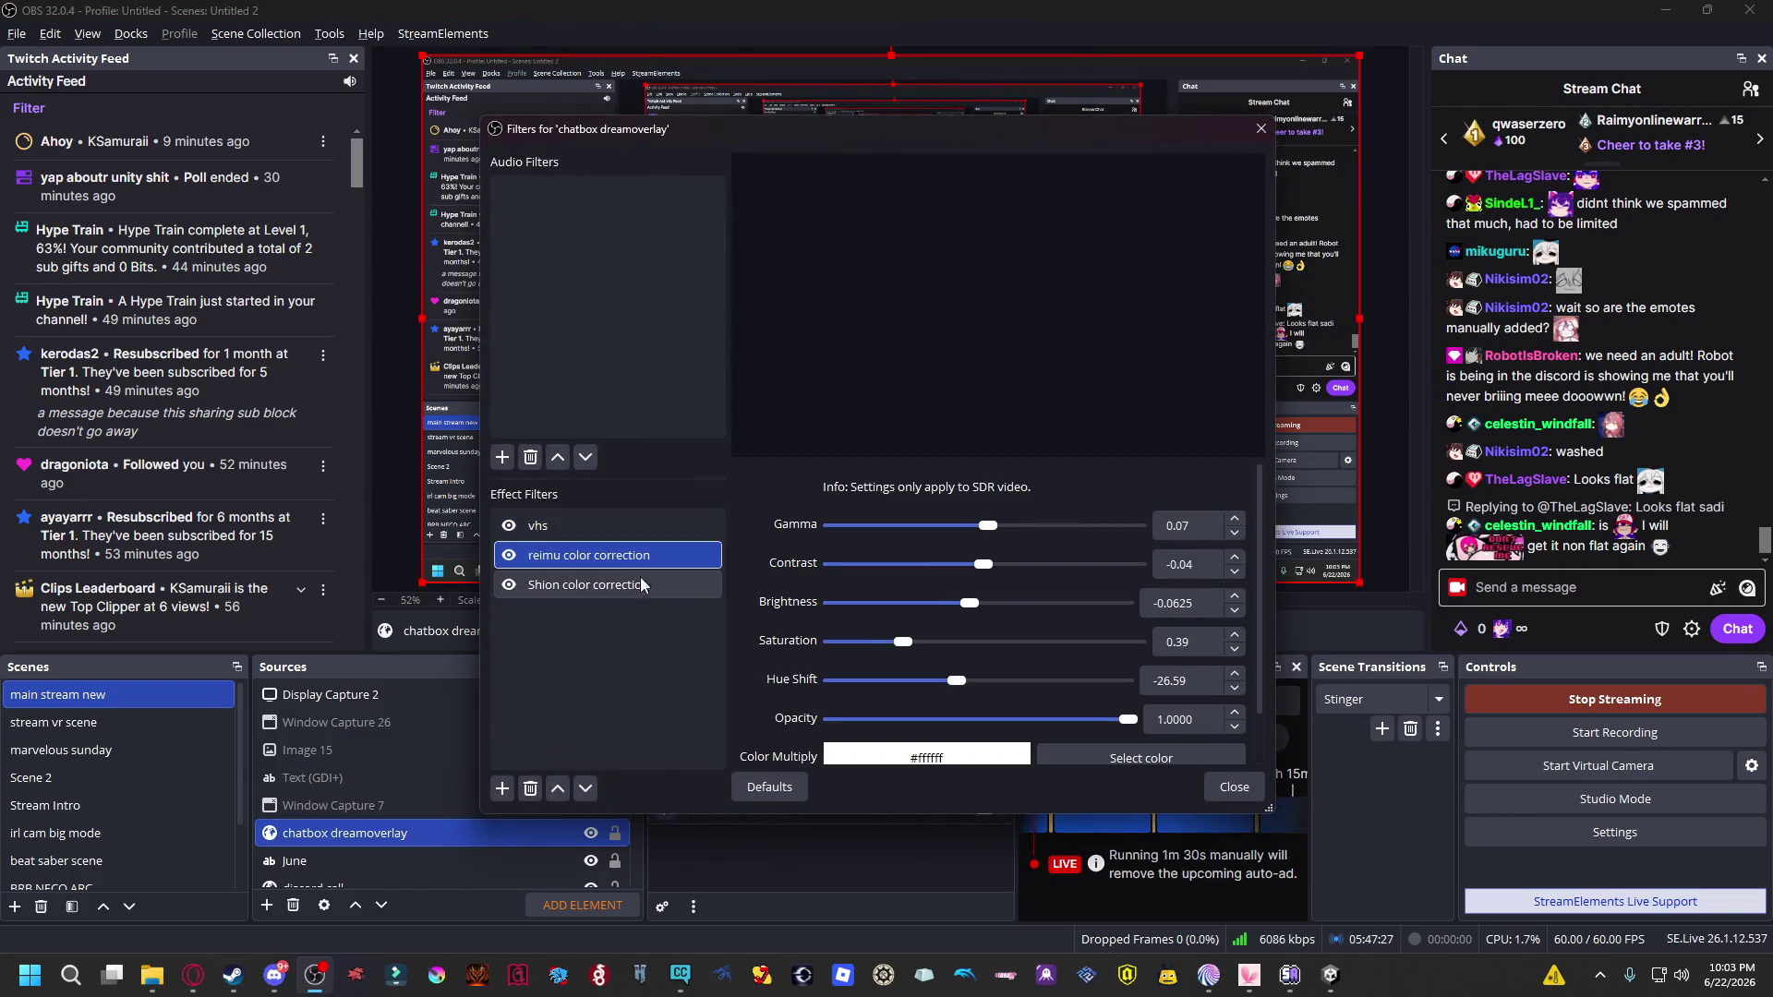
{"action": "left_click", "coordinate": [639, 591]}
{"action": "left_click", "coordinate": [639, 556]}
{"action": "left_click", "coordinate": [633, 585]}
{"action": "left_click", "coordinate": [622, 531]}
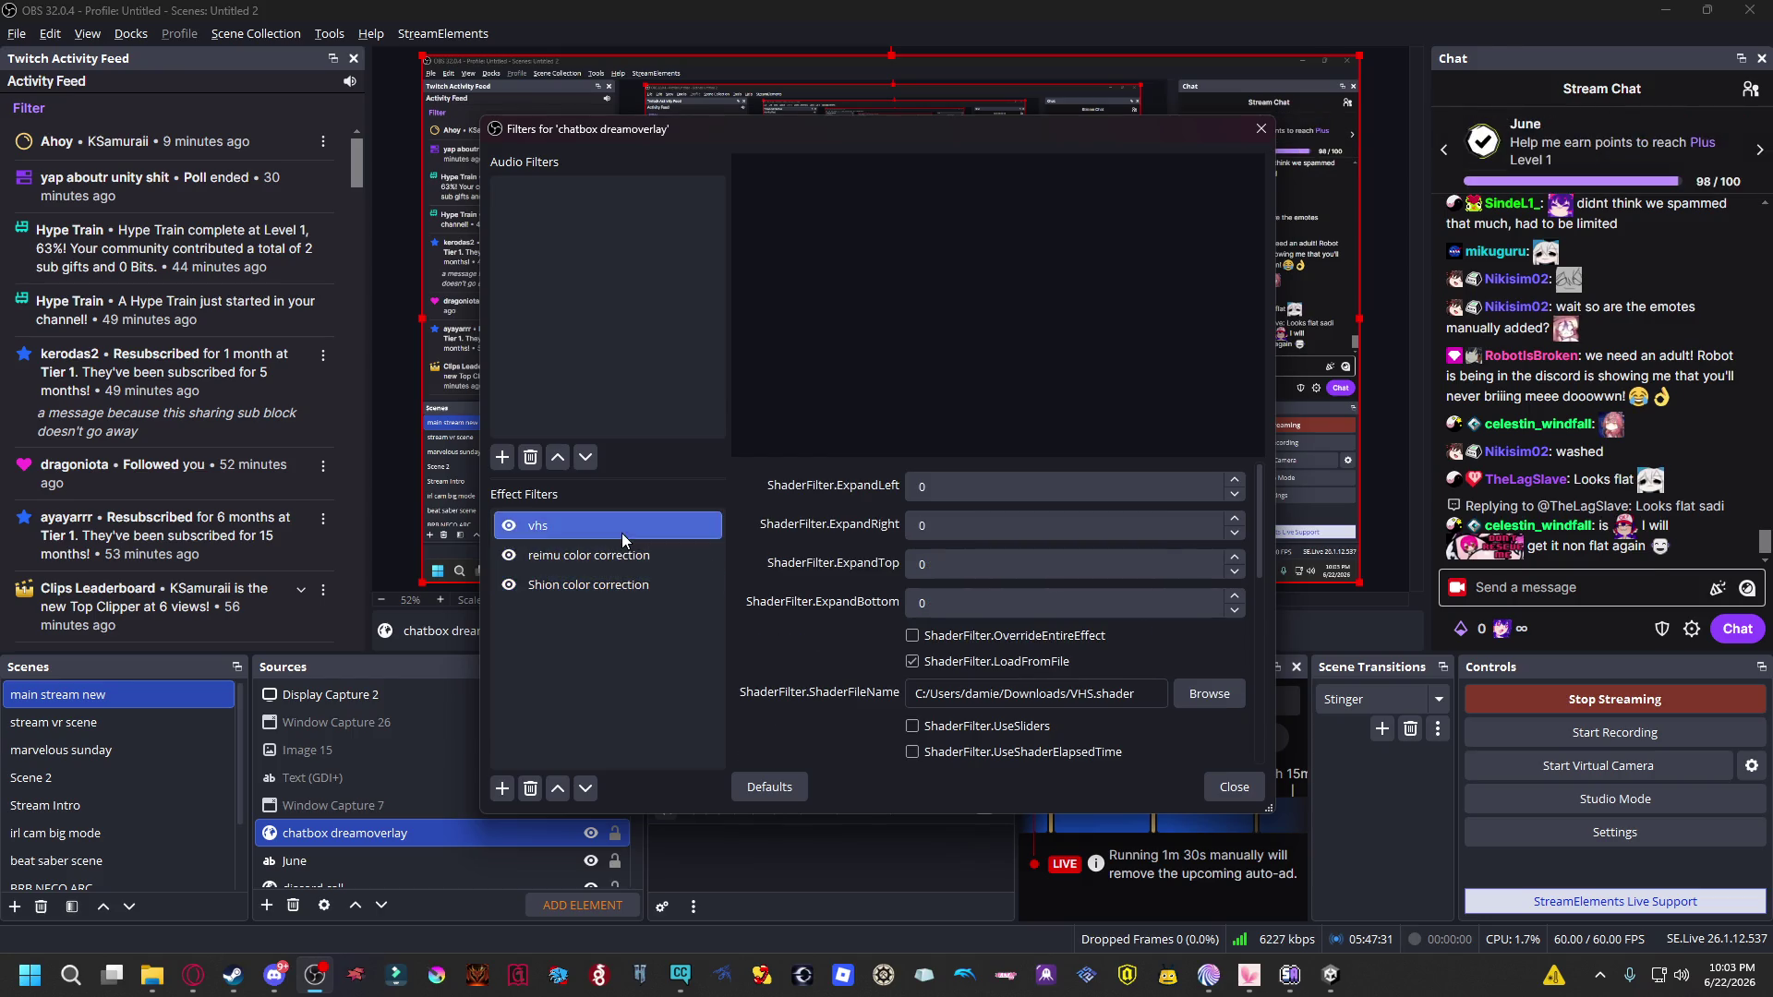
Enlarge the Filters dialog, scroll through the vhs shader settings, and close it.
{"action": "left_click_drag", "start_coordinate": [1271, 812], "coordinate": [1409, 903]}
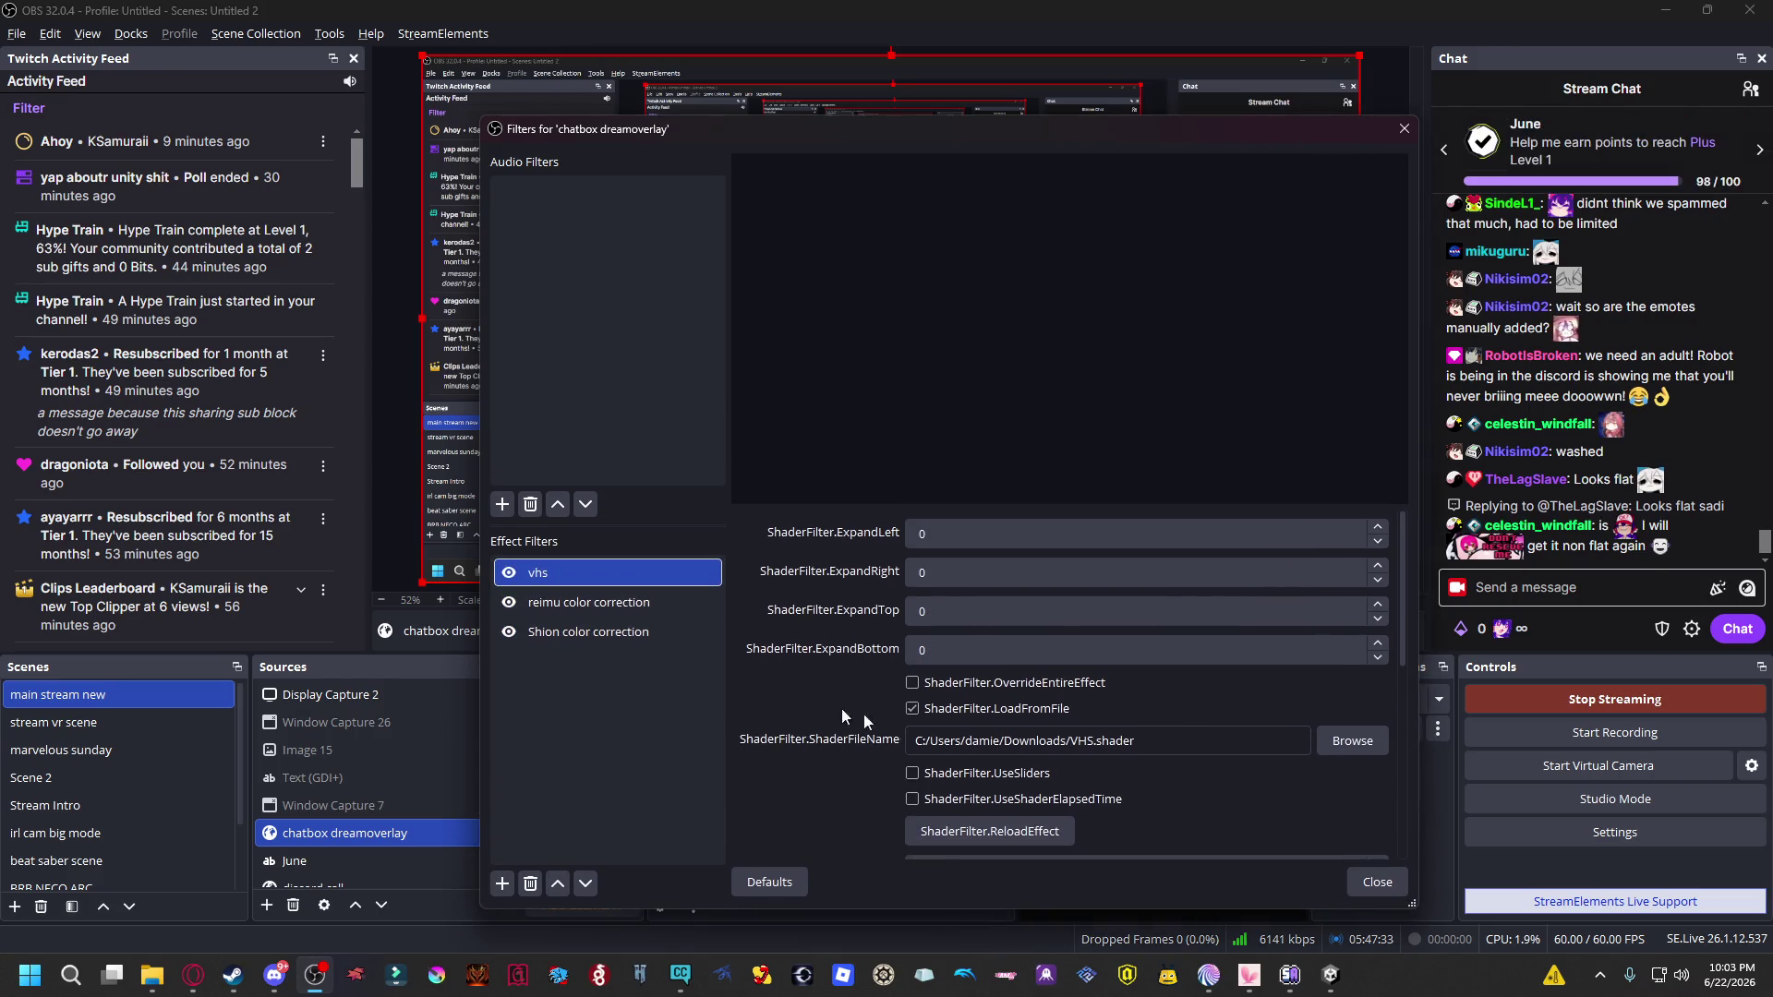
{"action": "scroll", "scroll_direction": "down", "scroll_amount": 3}
{"action": "scroll", "scroll_direction": "up", "scroll_amount": 3}
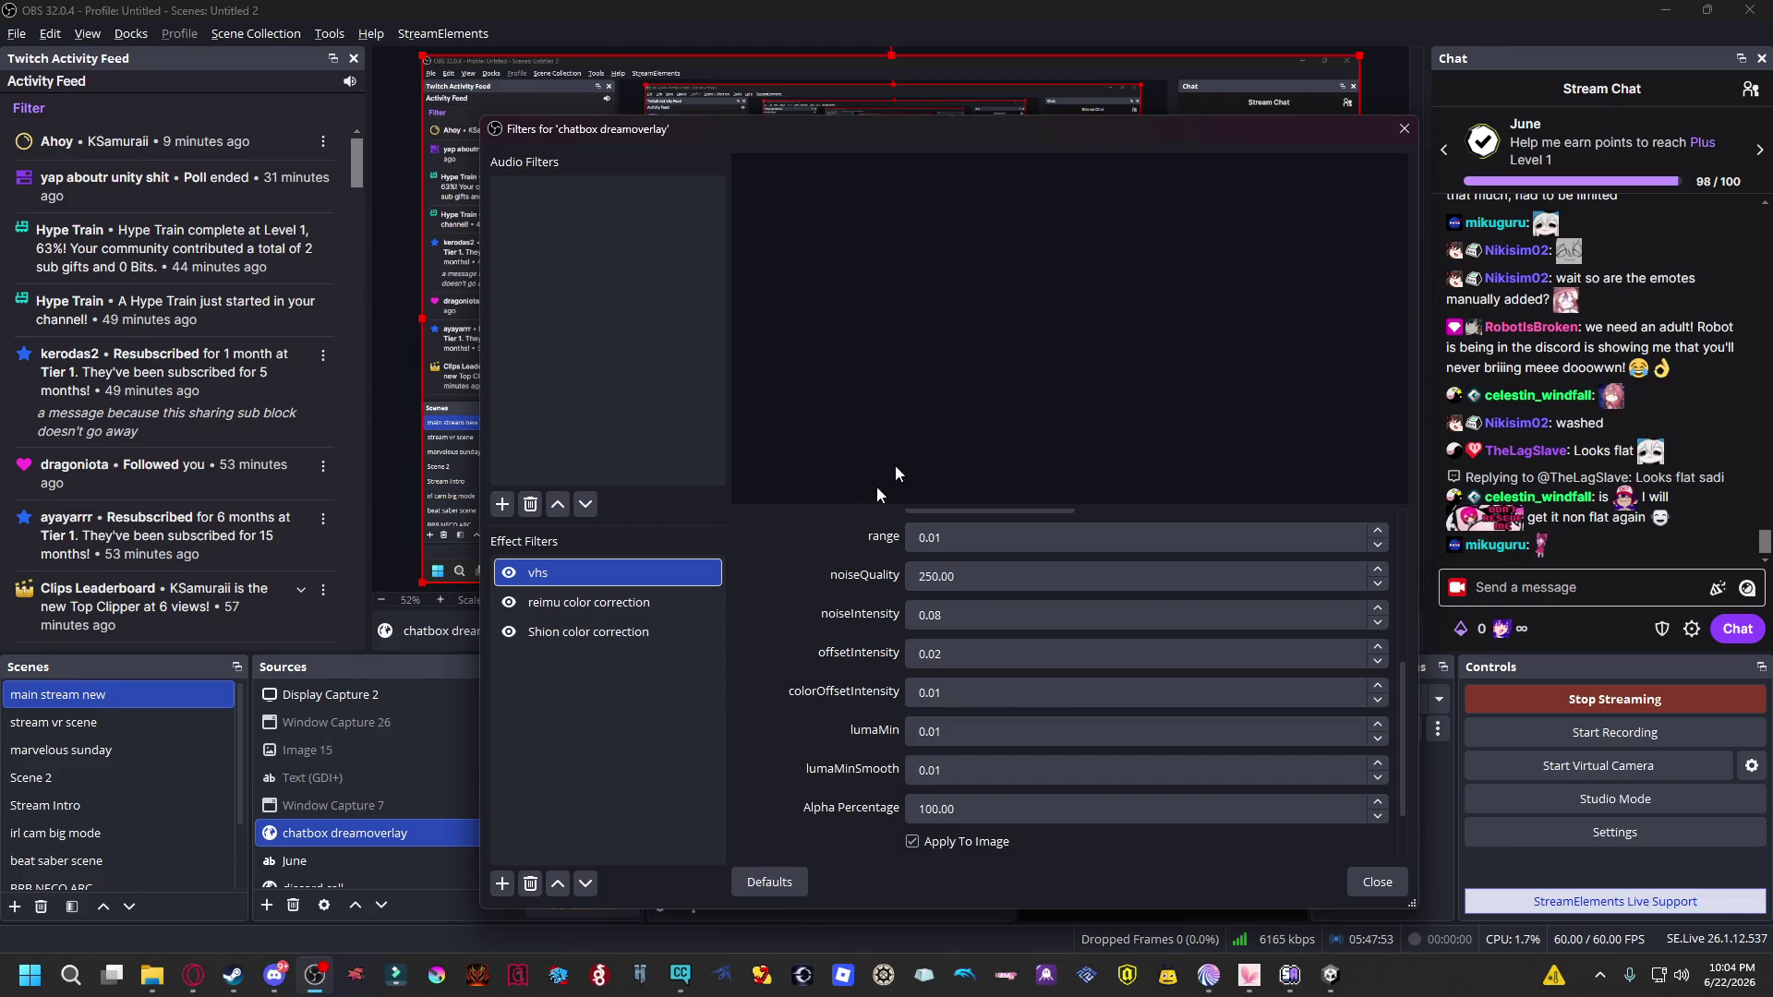
{"action": "scroll", "scroll_direction": "down", "scroll_amount": 3}
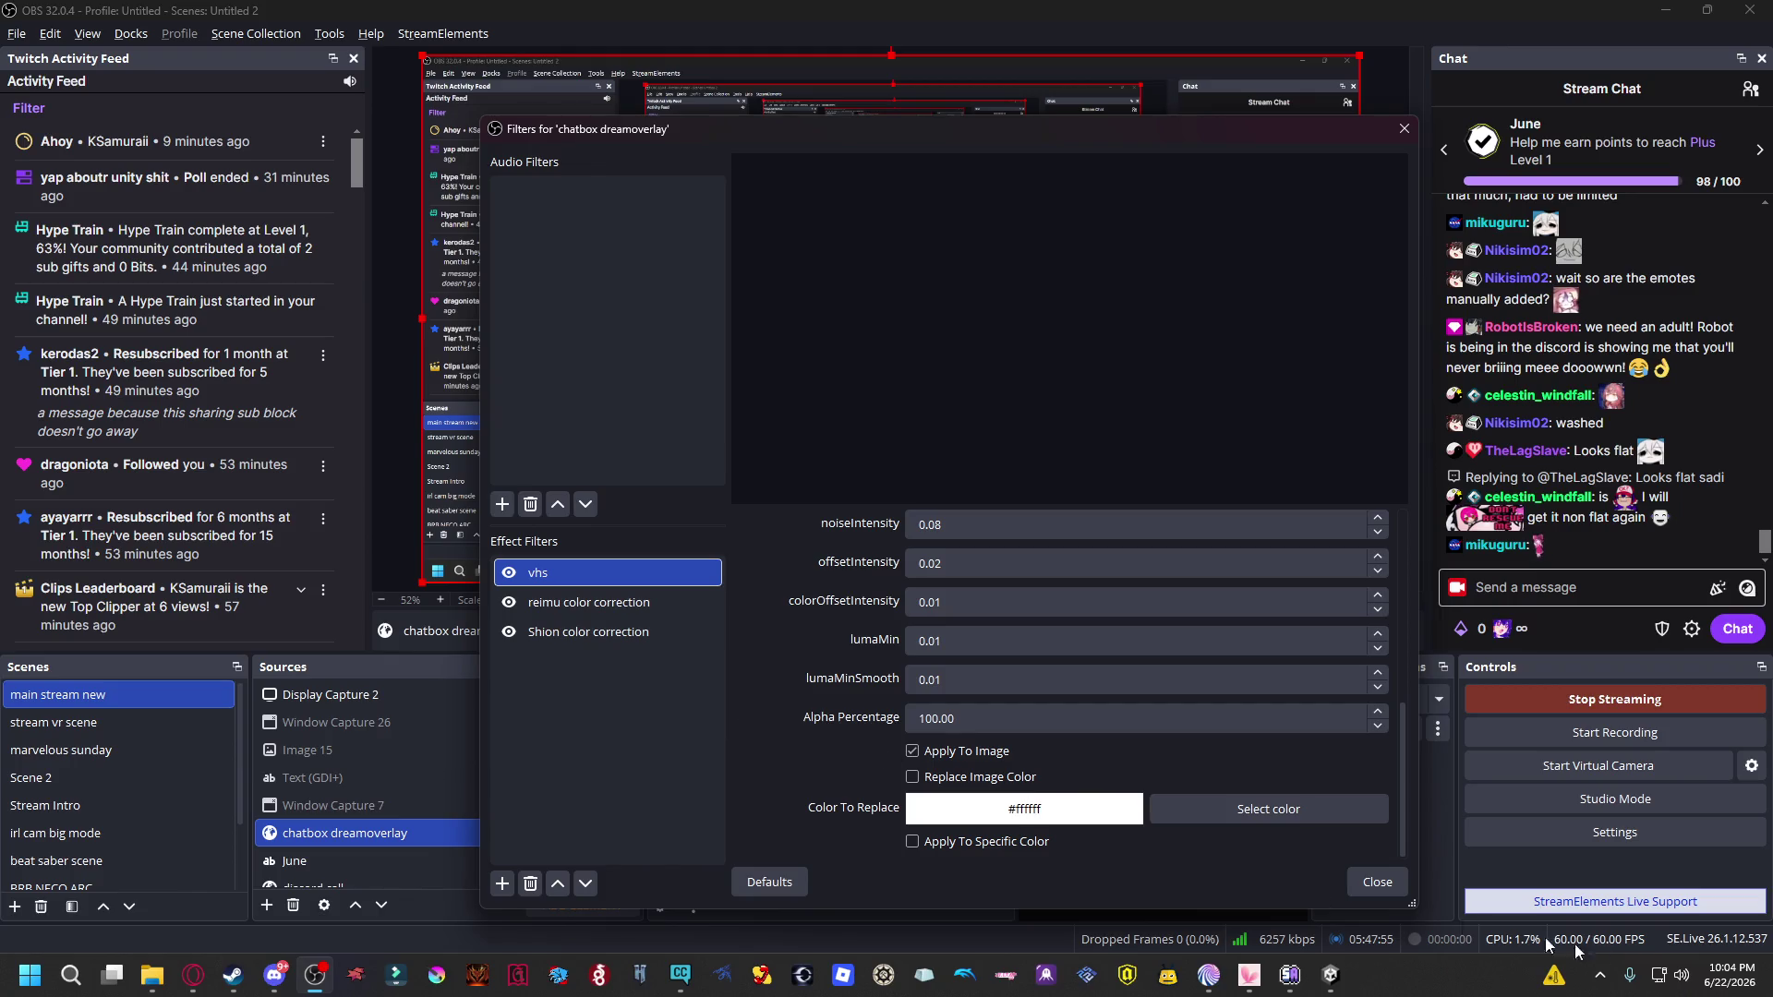
{"action": "left_click", "coordinate": [1363, 872]}
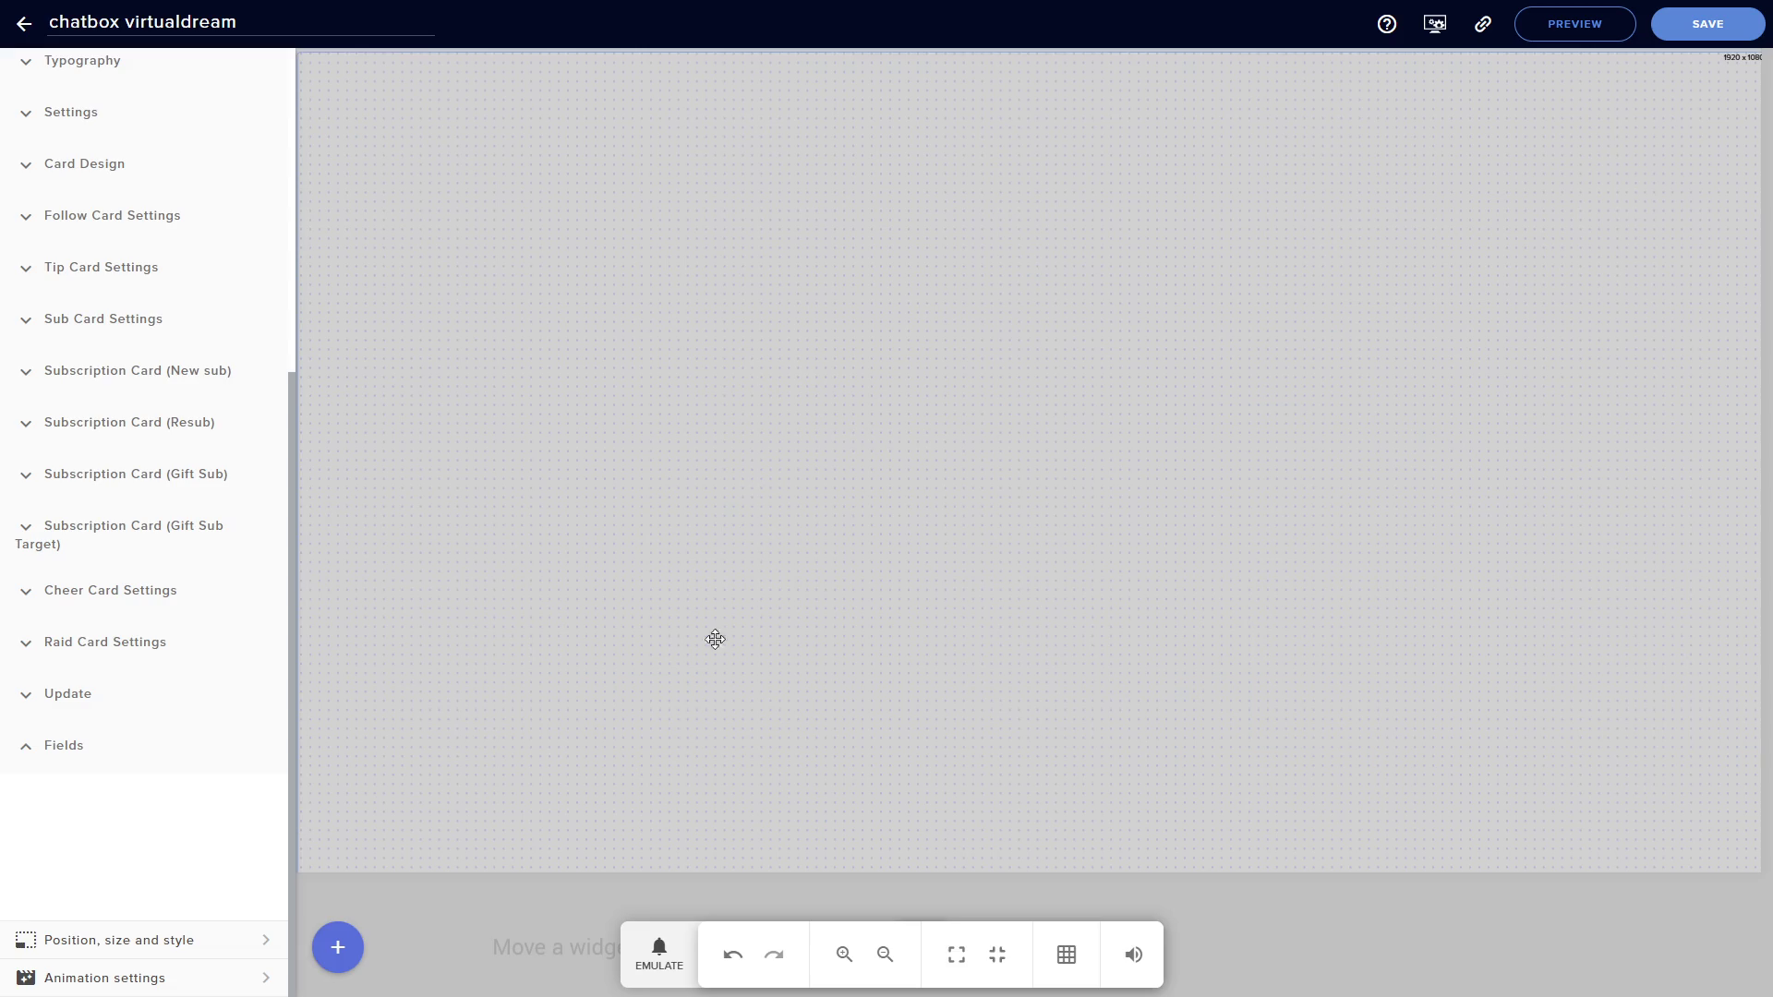
Open the EMULATE event list, preview the Subscriber event, then dismiss it.
{"action": "left_click", "coordinate": [656, 958]}
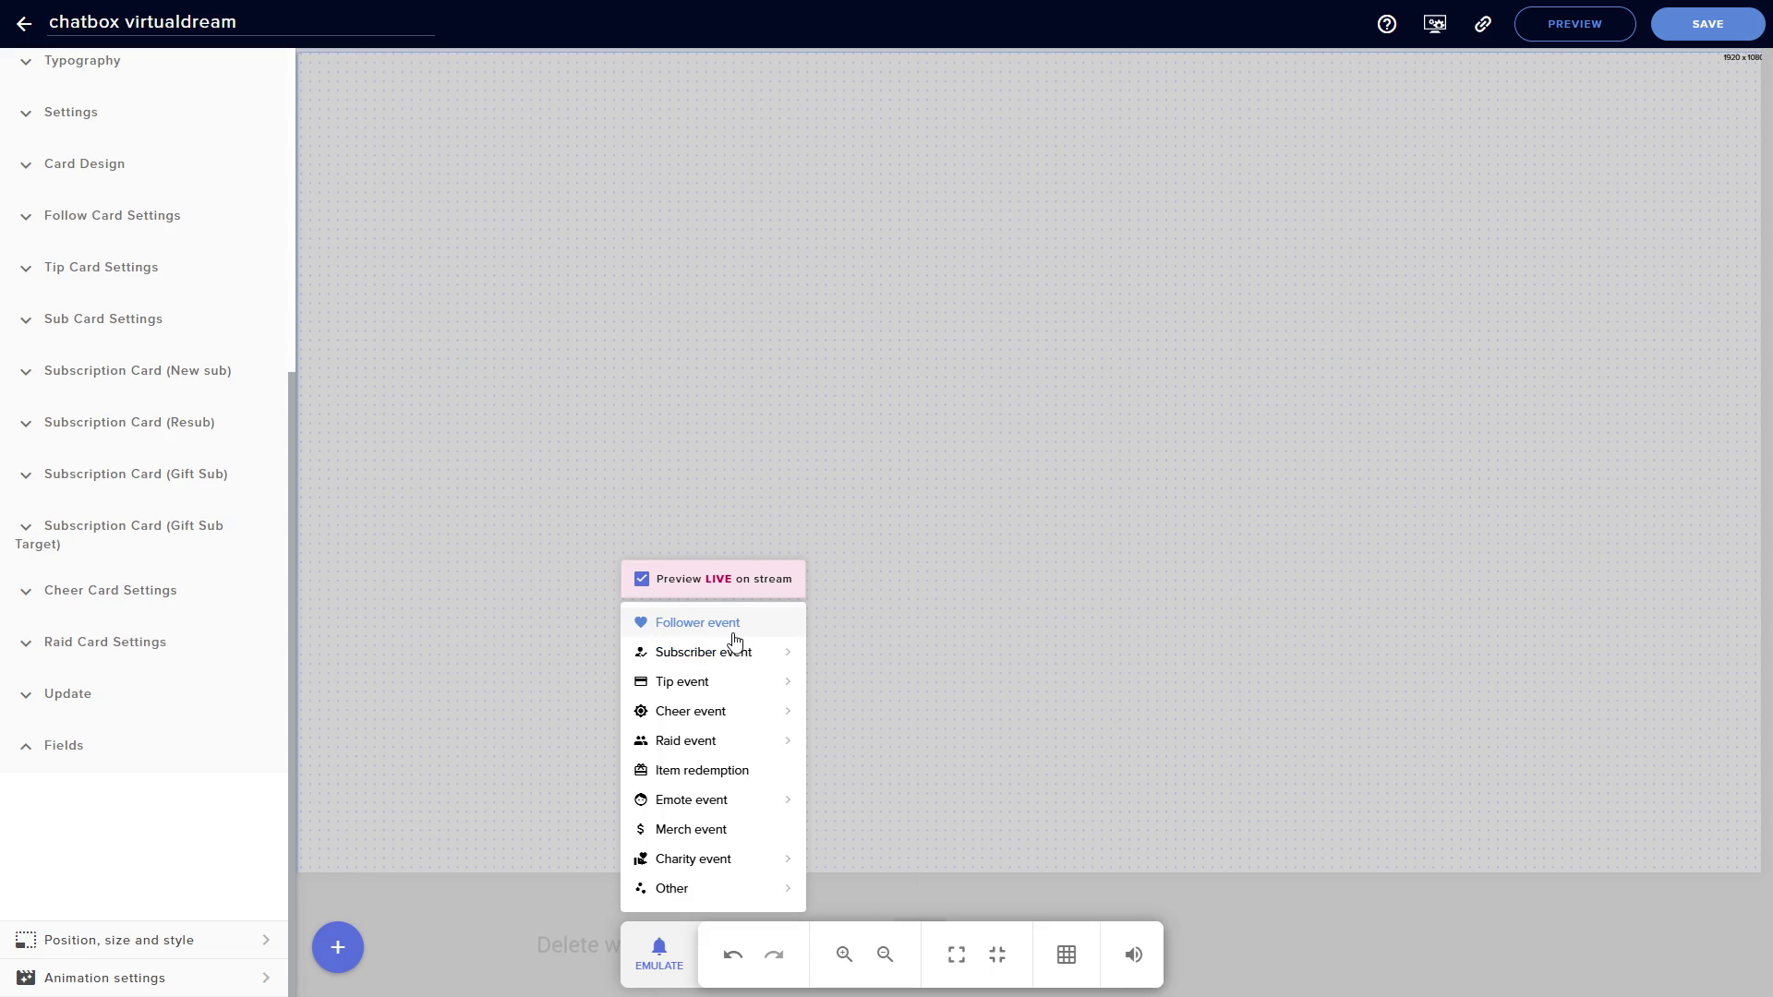
{"action": "mouse_move", "coordinate": [730, 654]}
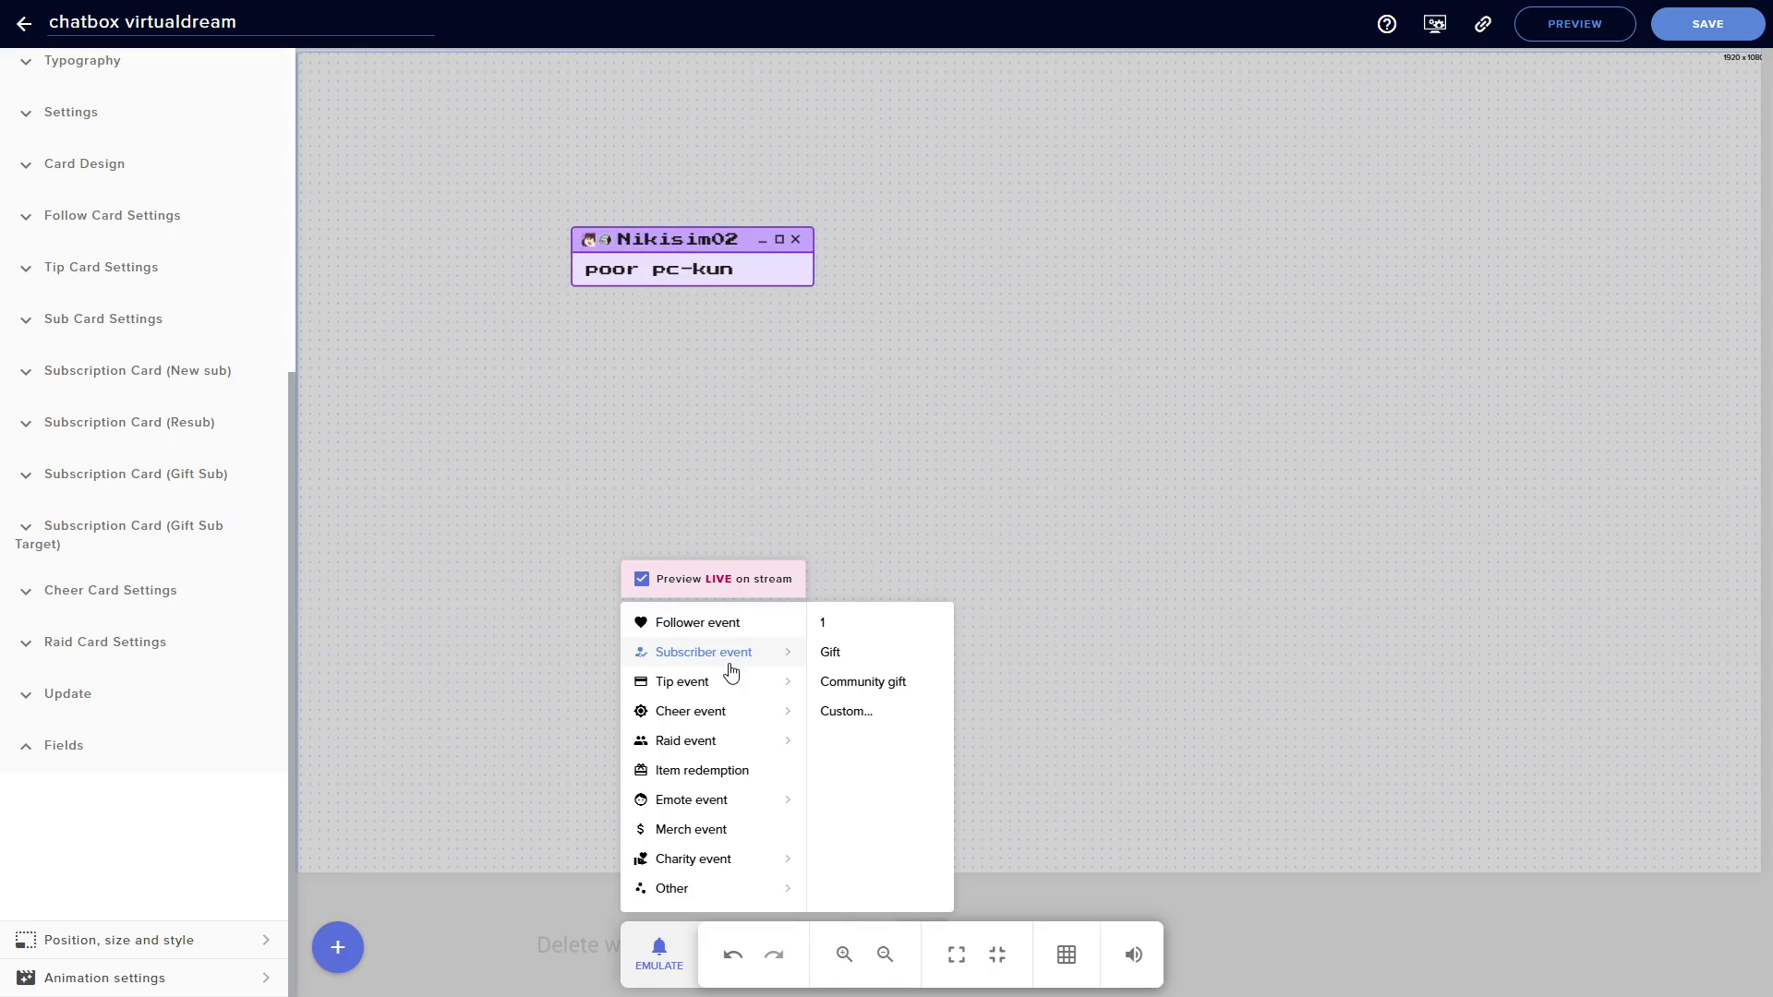
{"action": "left_click", "coordinate": [646, 473]}
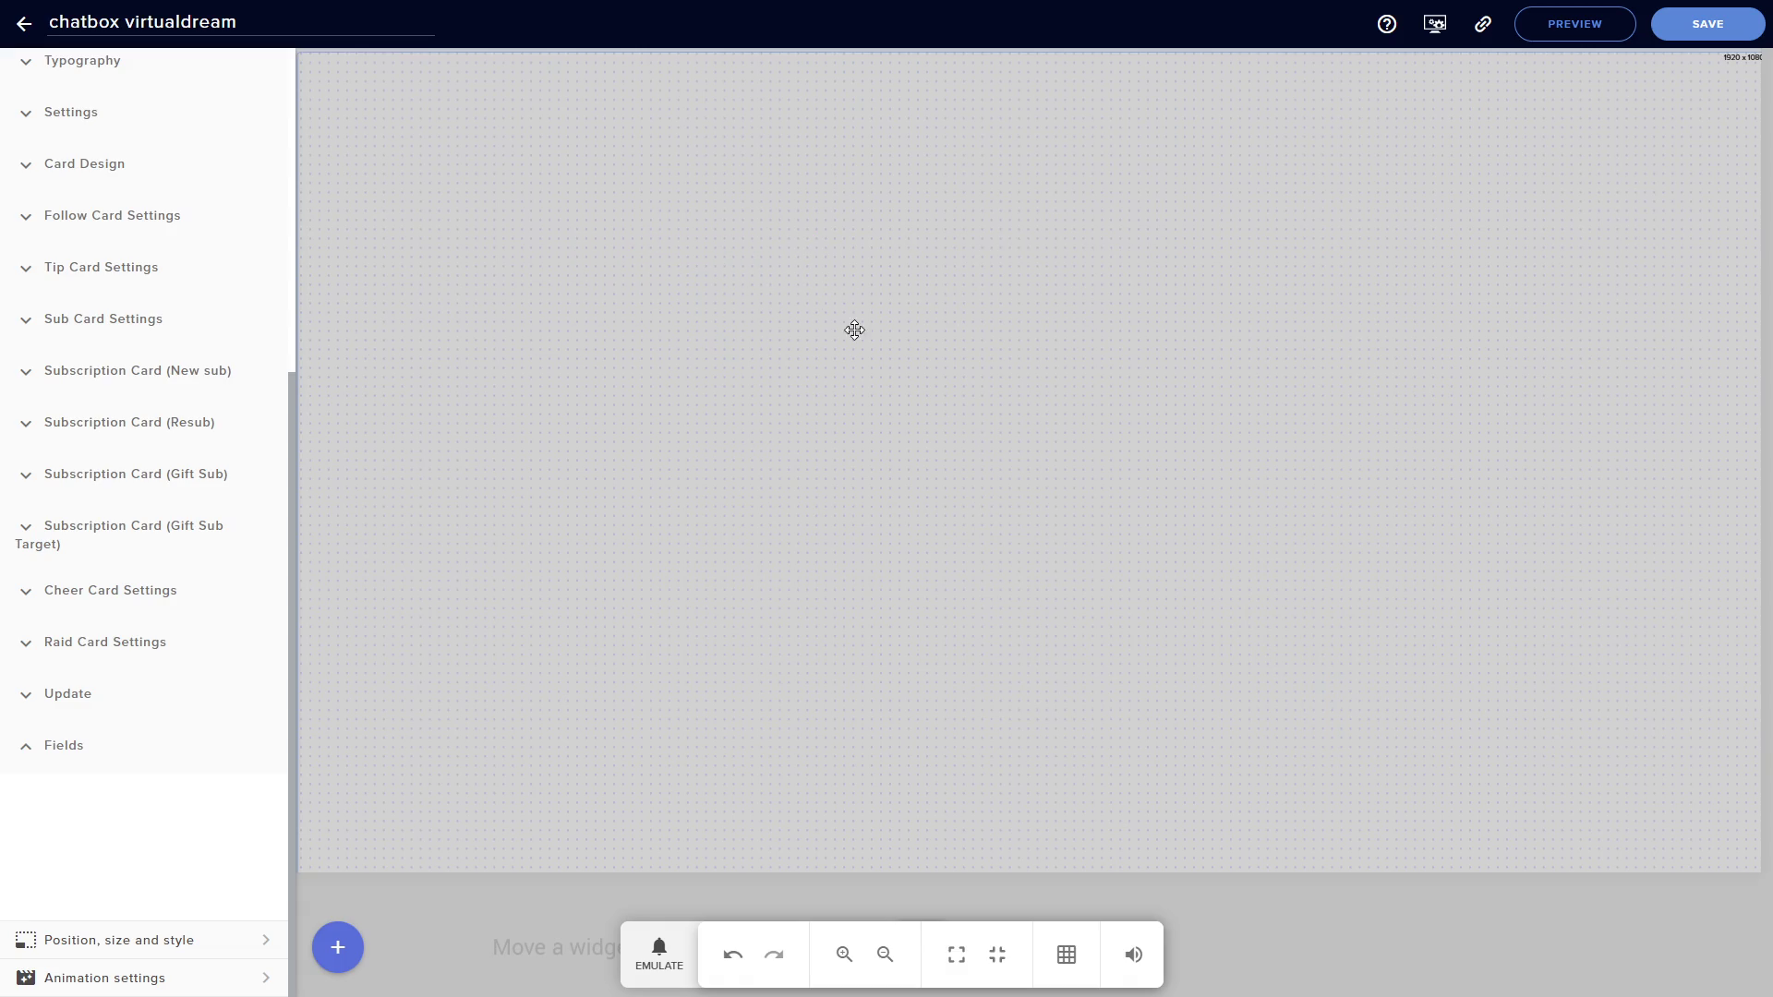
Exit fullscreen and close the chatbox virtualdream editor tab with Ctrl+W.
{"action": "key", "text": "Escape"}
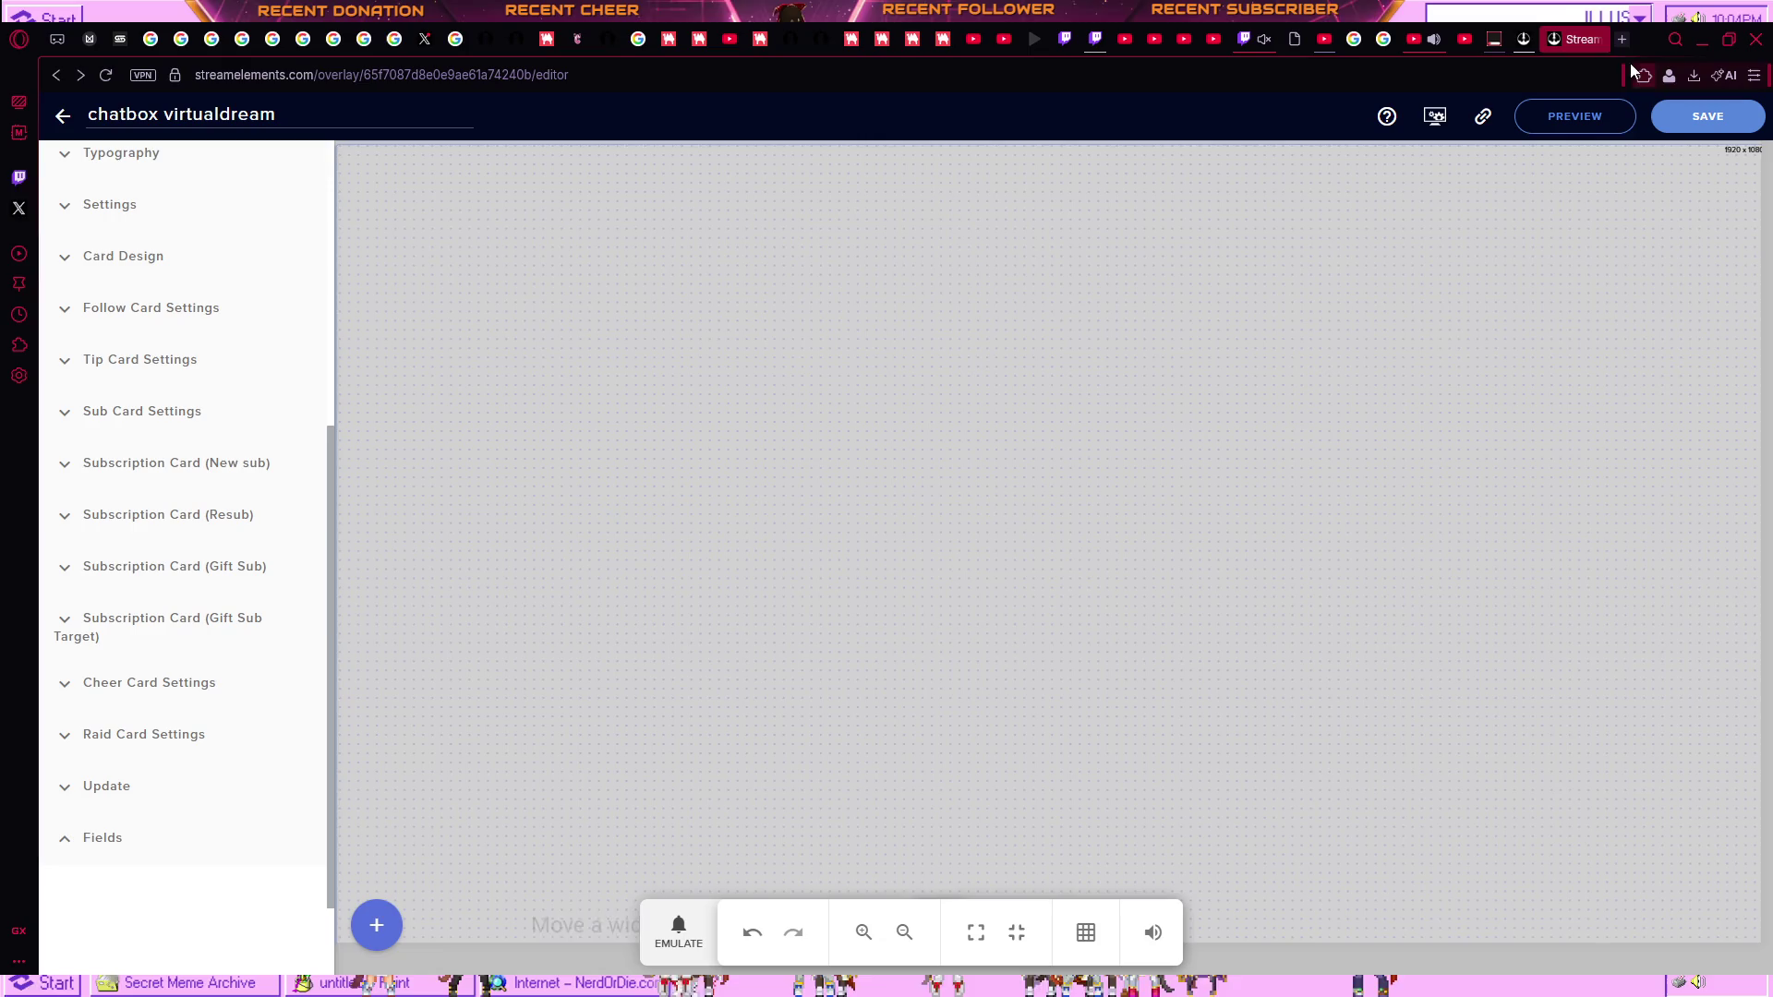
{"action": "left_click", "coordinate": [1537, 38]}
{"action": "left_click", "coordinate": [1595, 39]}
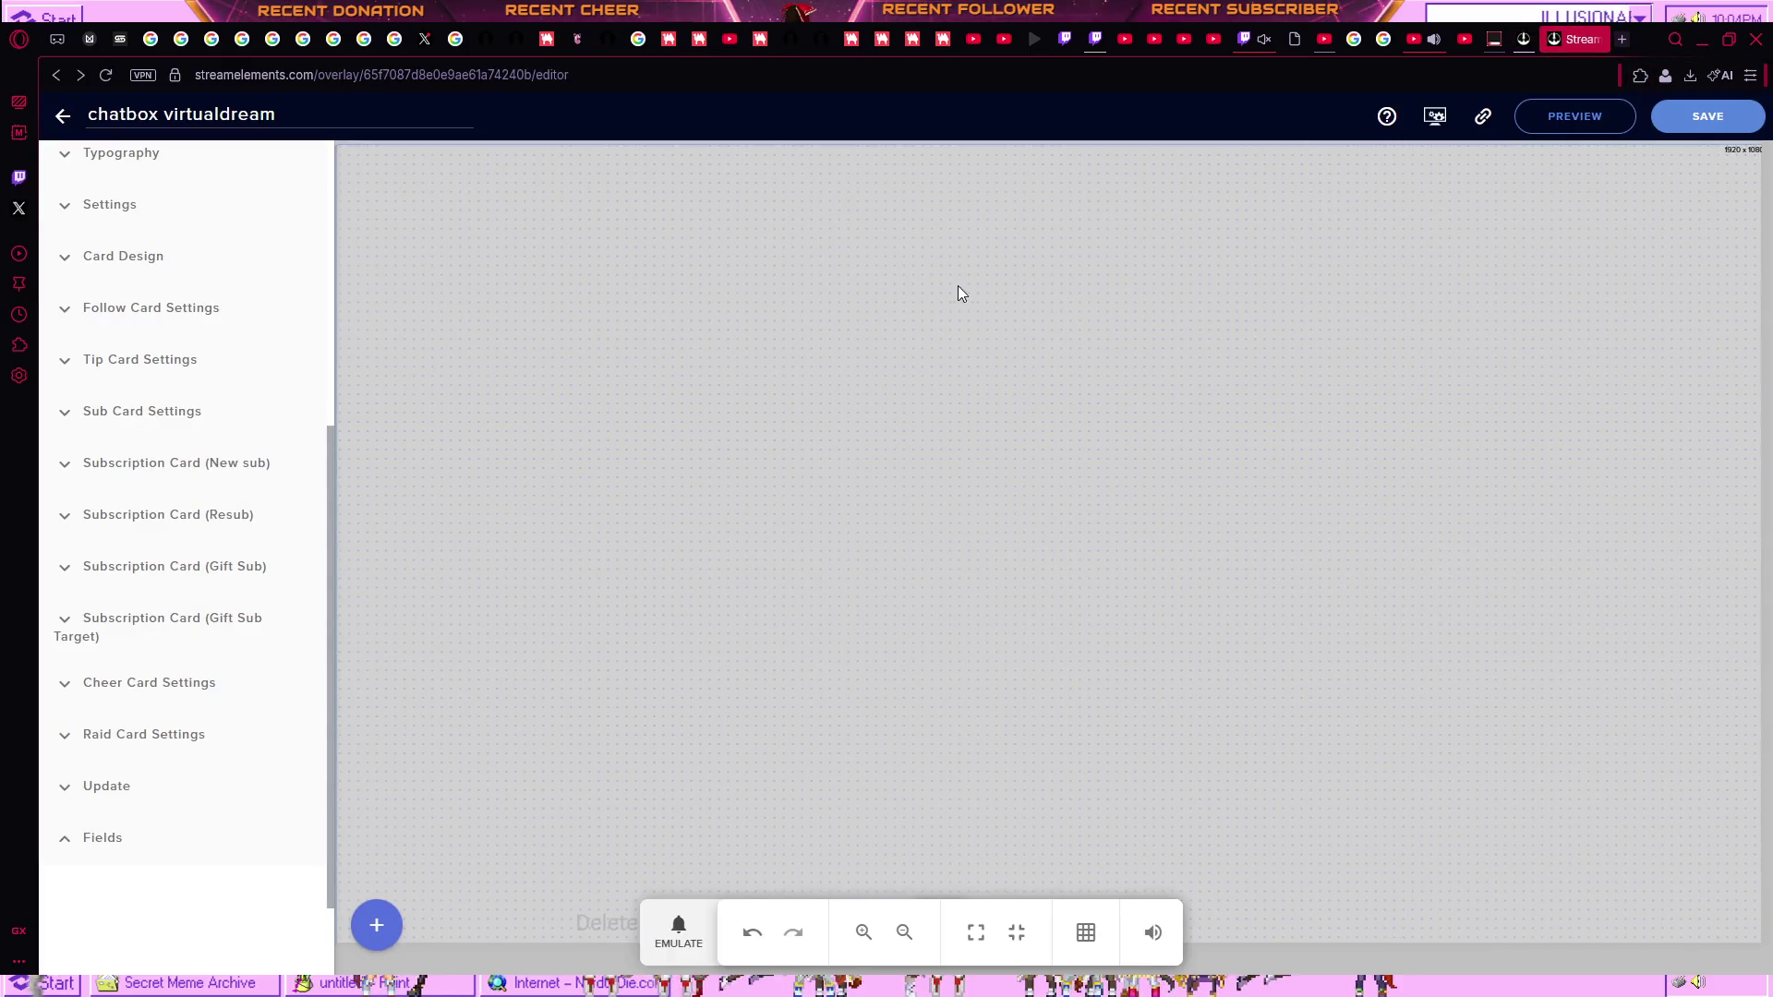
{"action": "key", "text": "ctrl+w"}
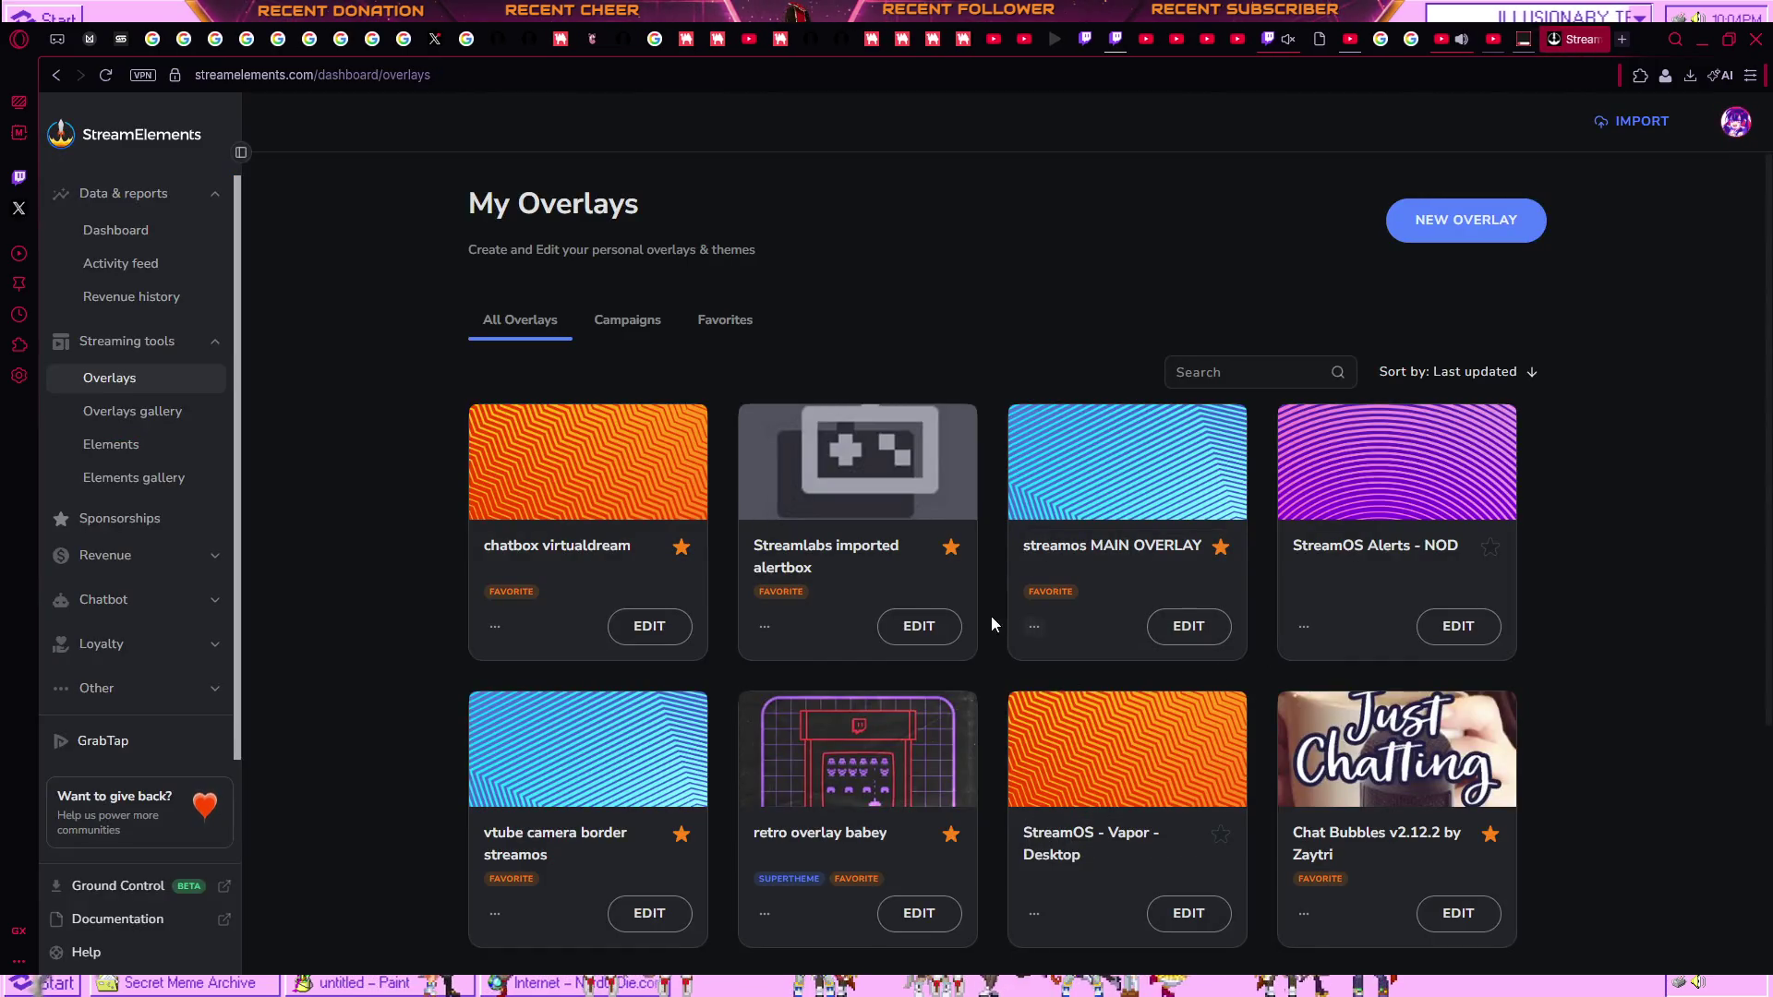
Open the streamos MAIN OVERLAY editor full screen, glance at OBS, then return to My Overlays.
{"action": "left_click", "coordinate": [1188, 626]}
{"action": "key", "text": "F11"}
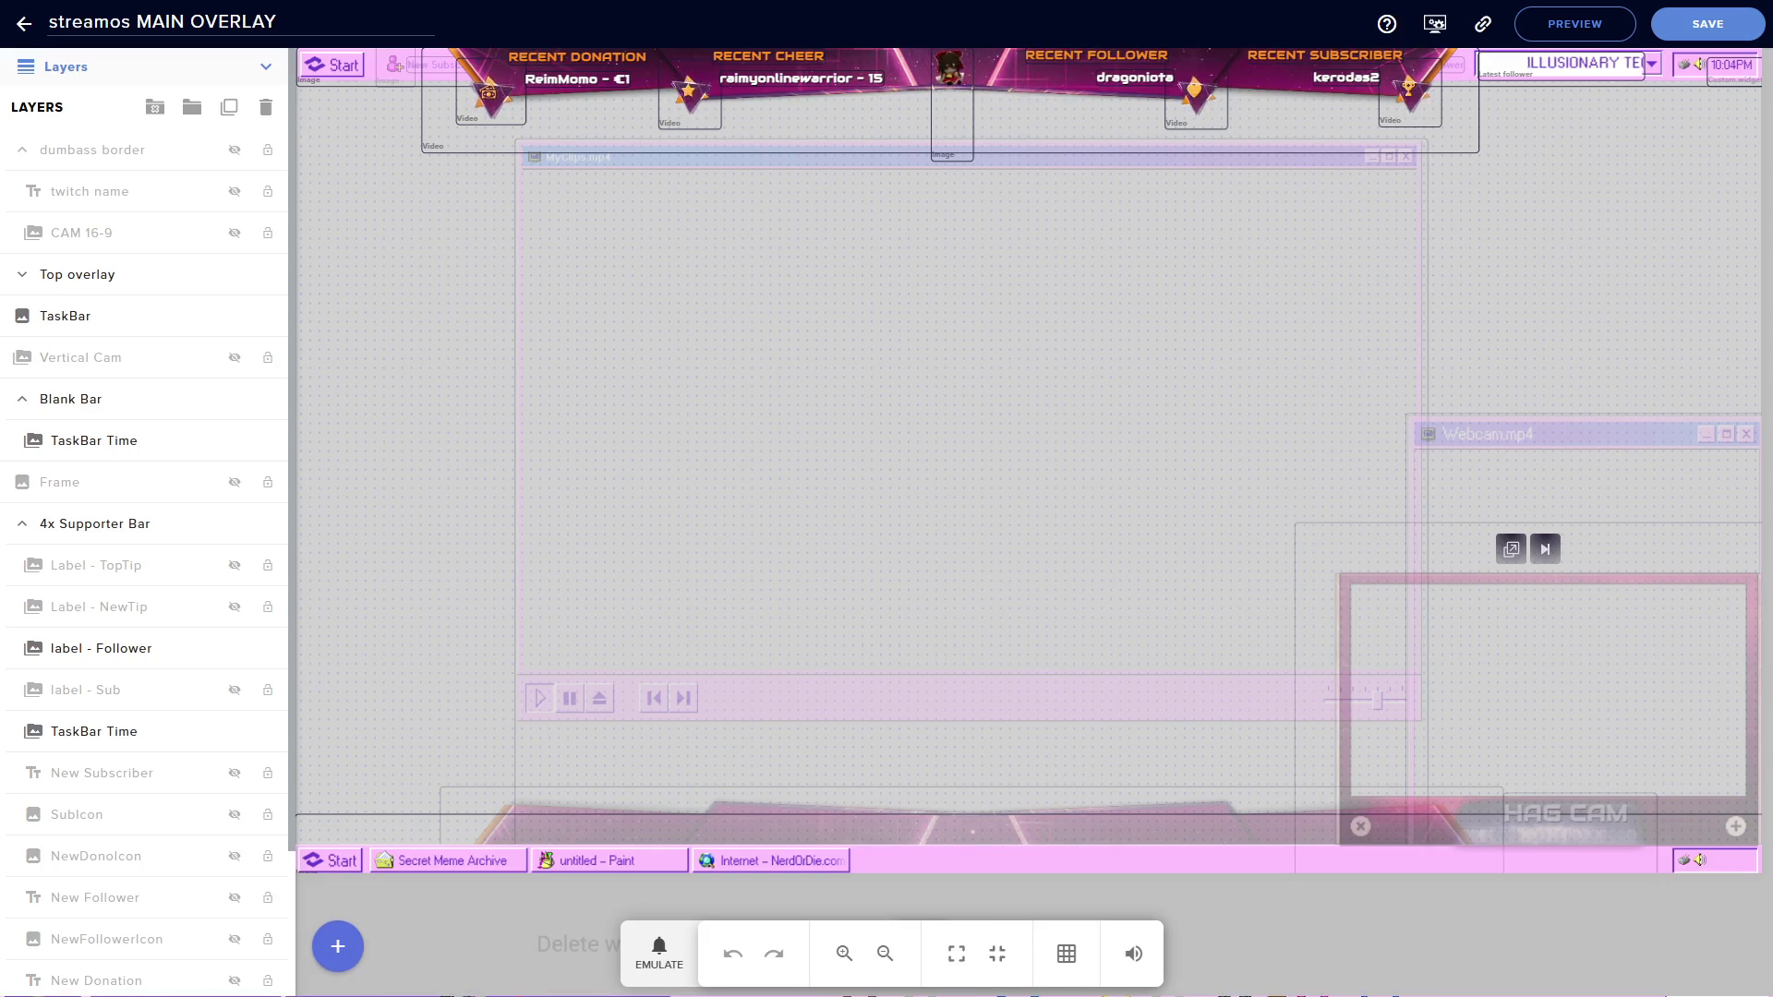
{"action": "key", "text": "alt+Tab"}
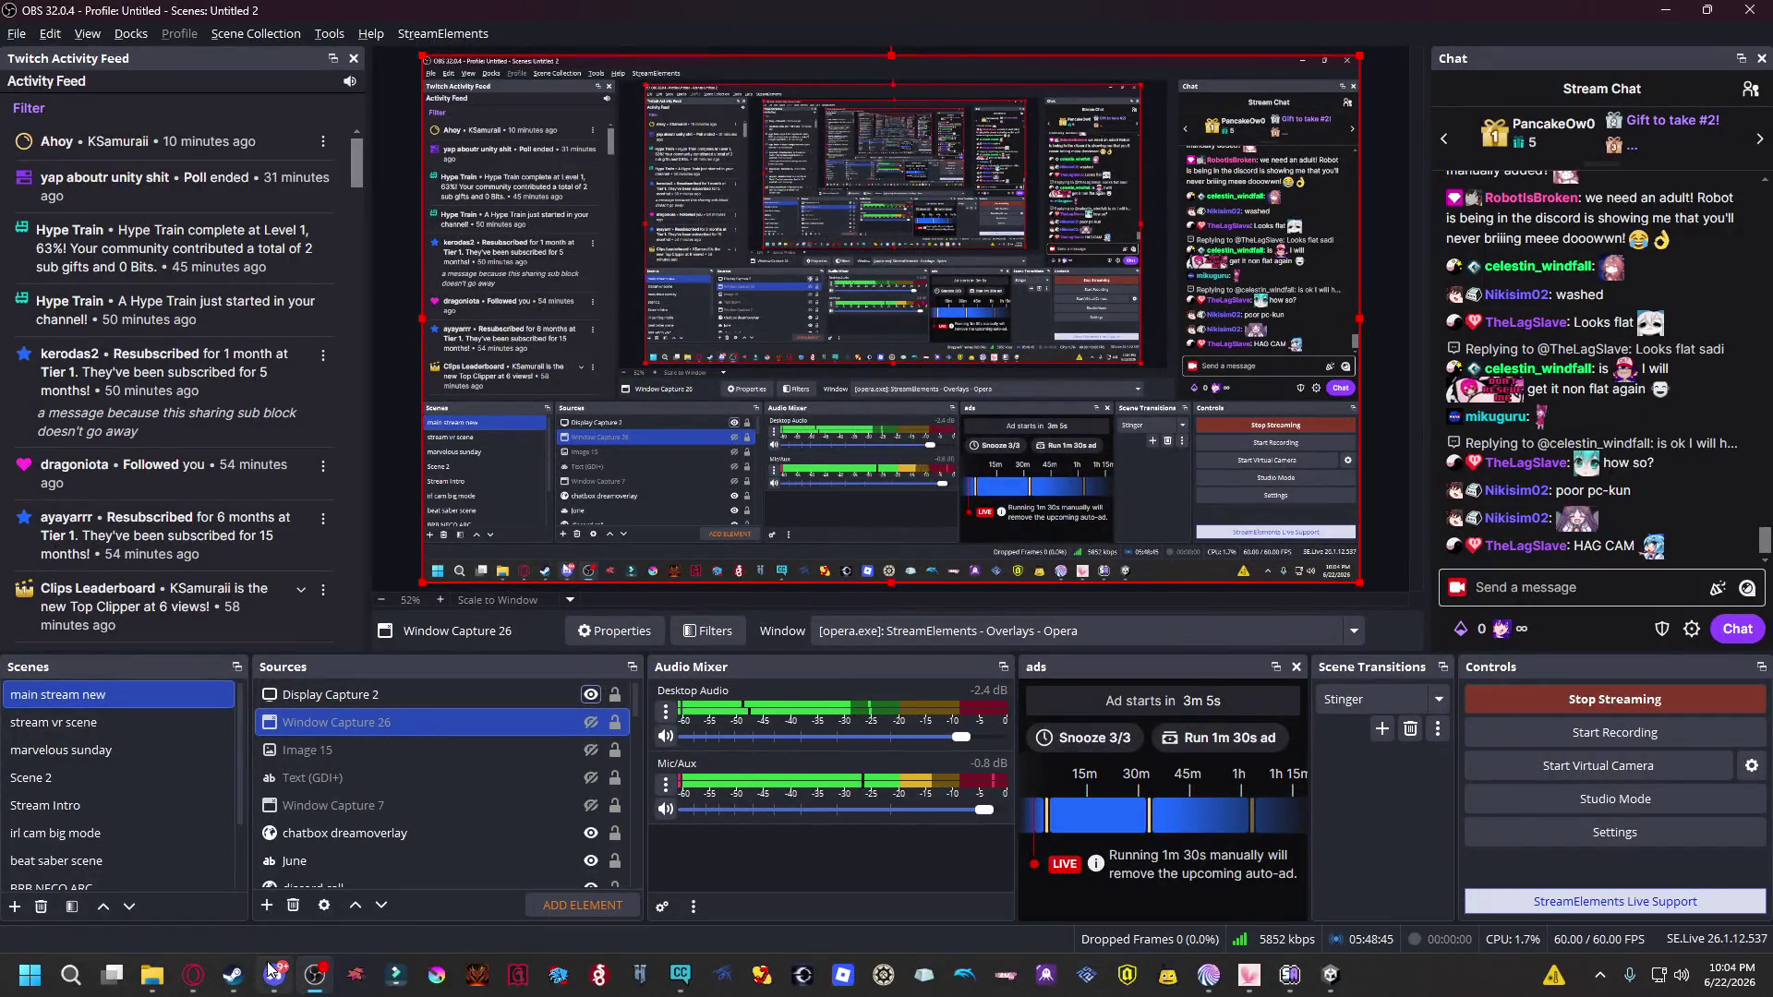
{"action": "left_click", "coordinate": [193, 974]}
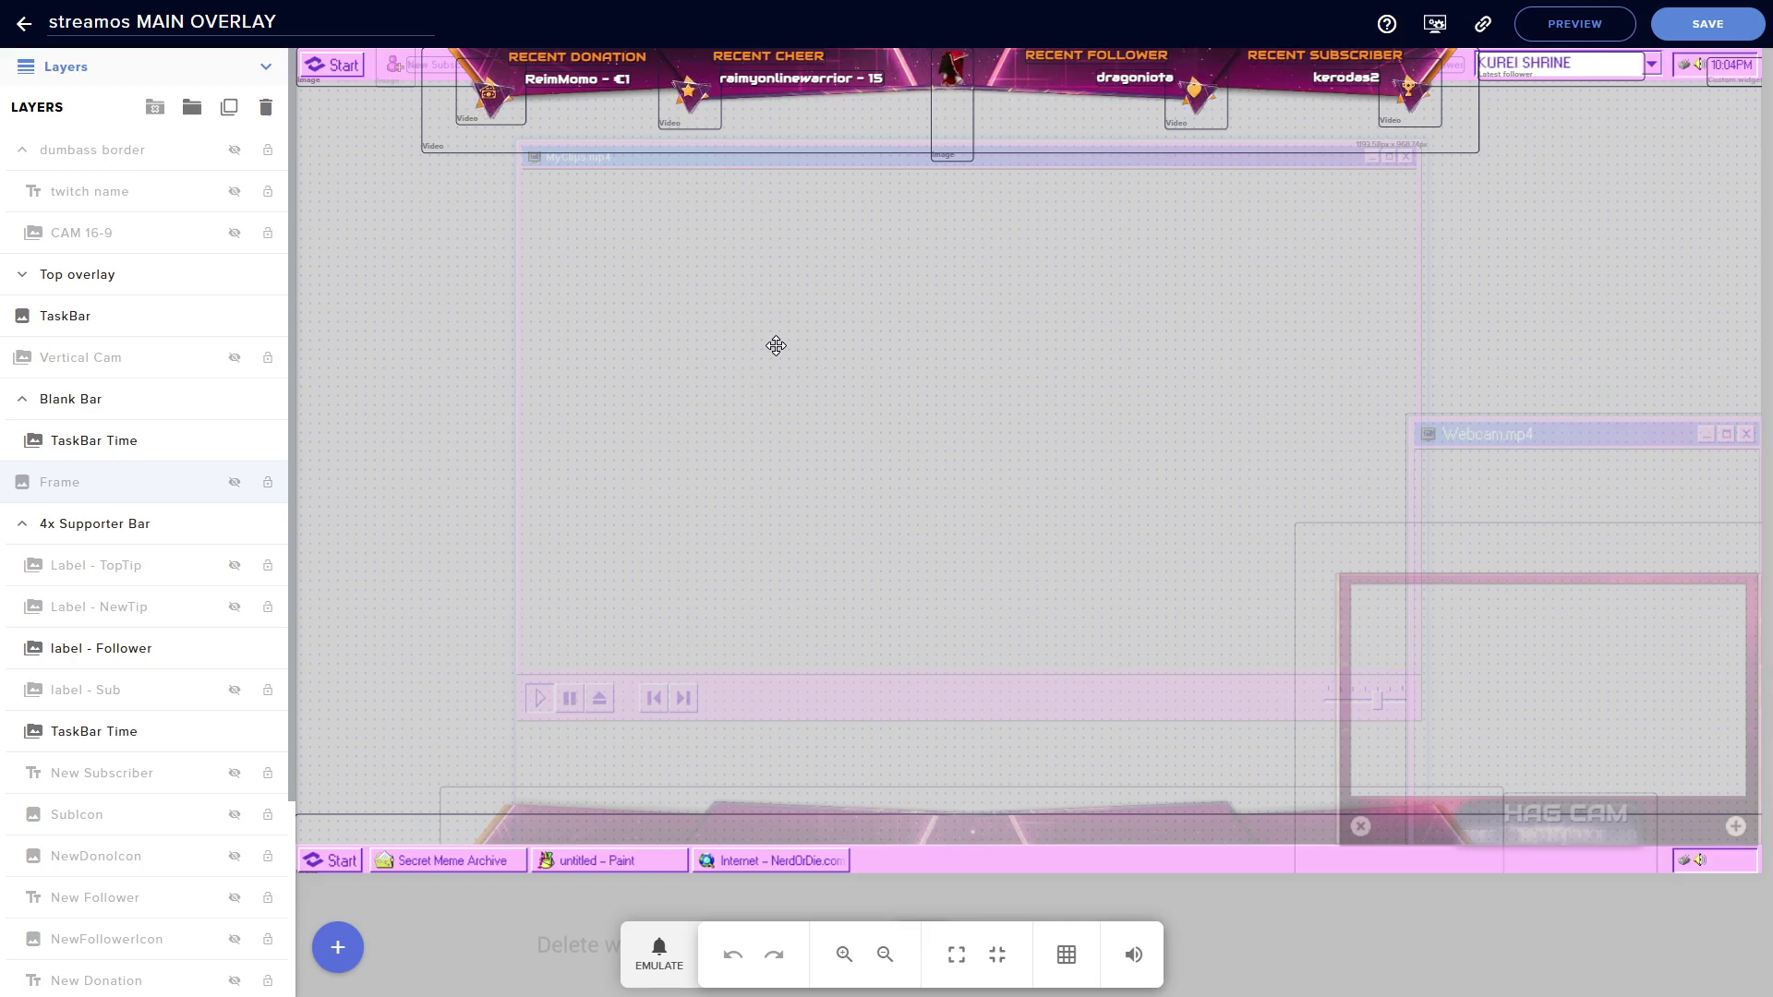
{"action": "key", "text": "Escape"}
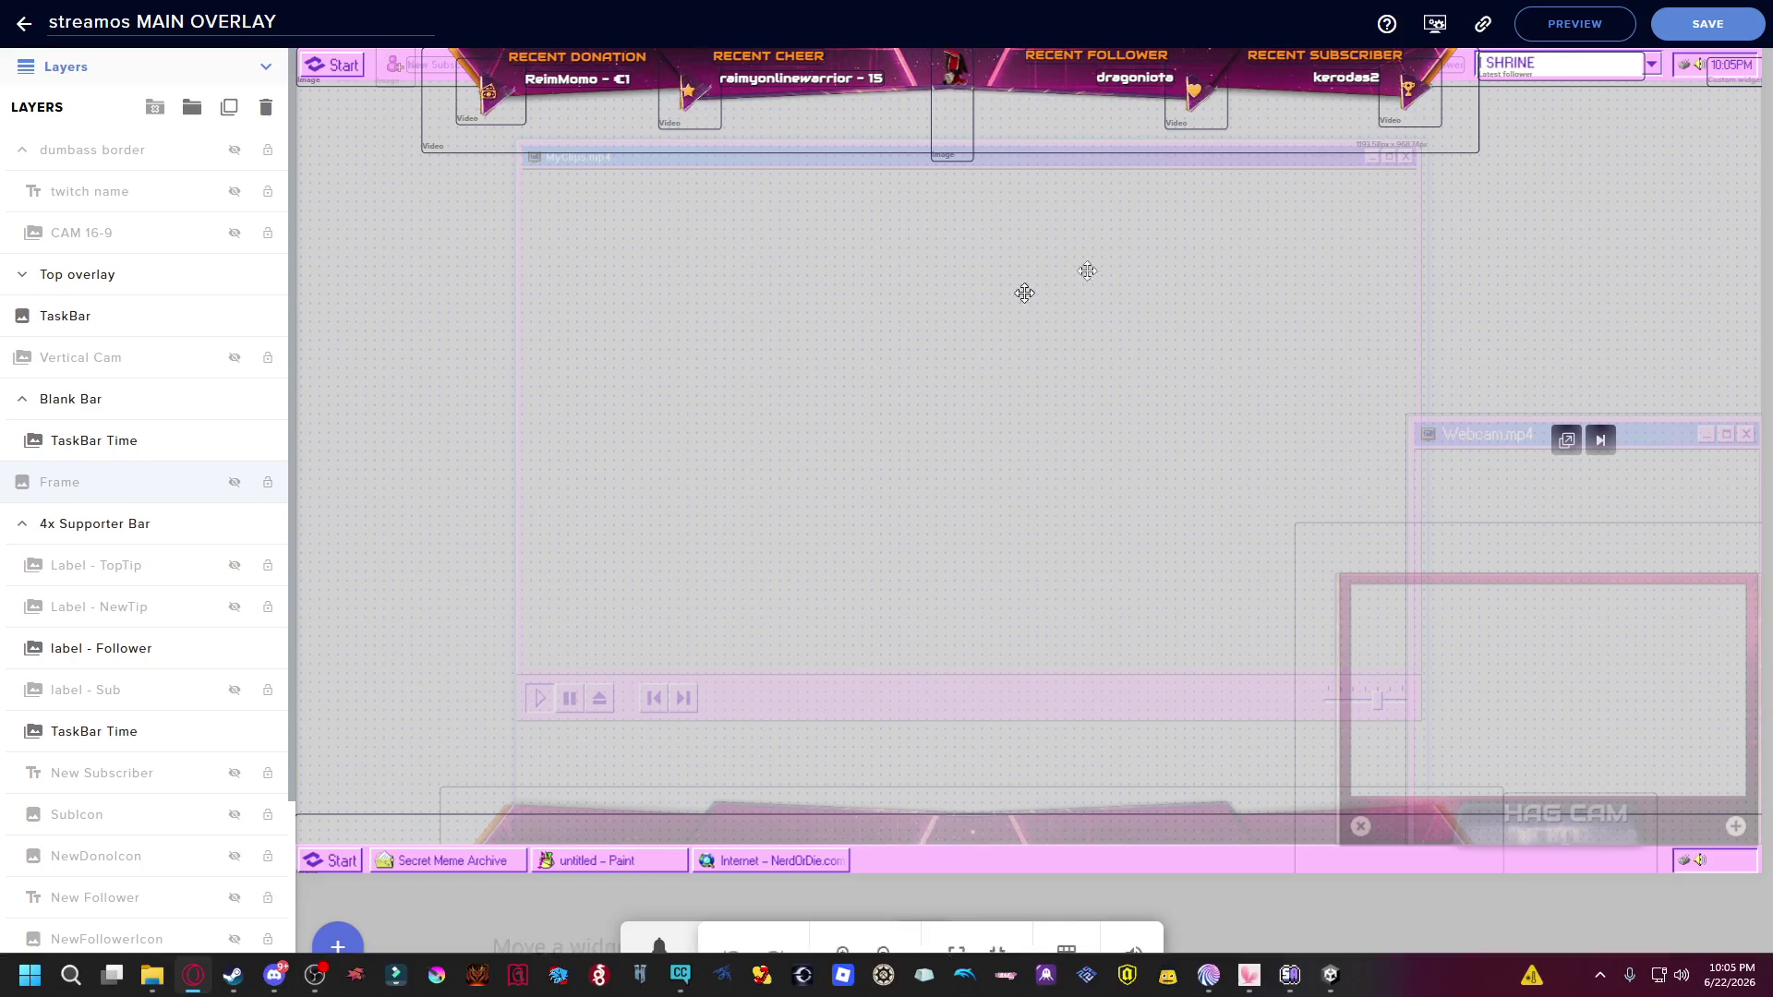
{"action": "left_click", "coordinate": [1538, 17]}
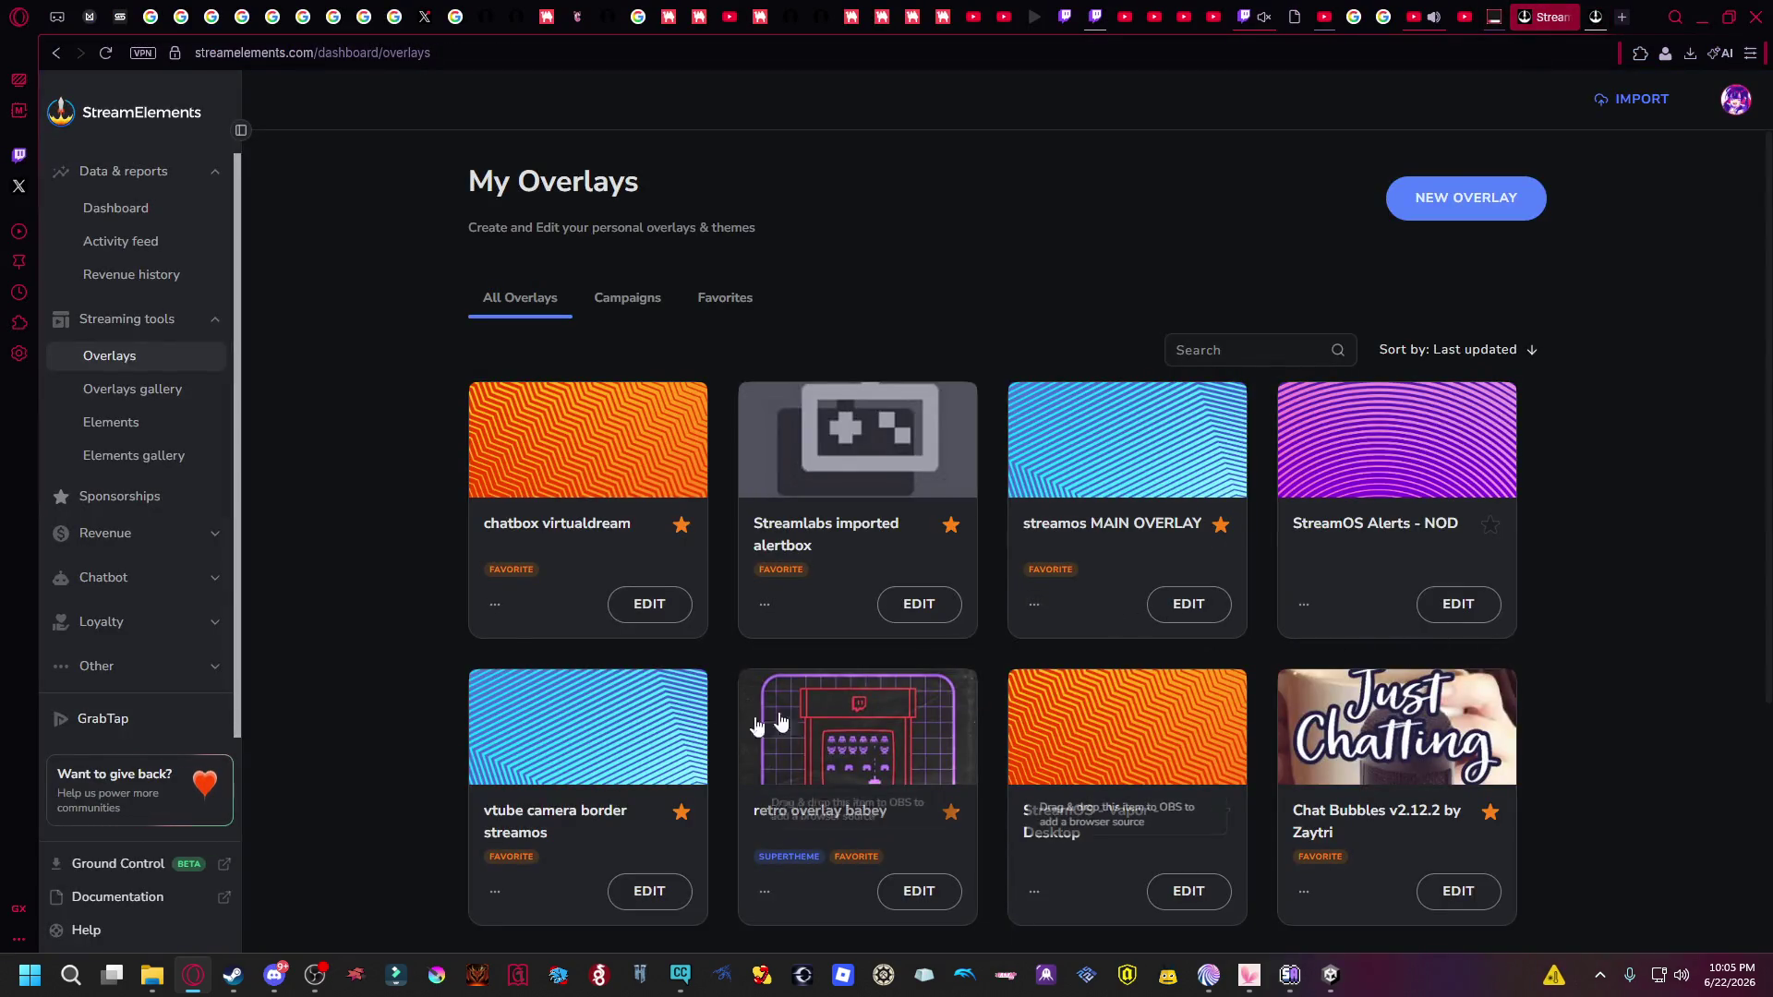
Scroll the My Overlays dashboard and clear an accidentally highlighted overlay title.
{"action": "scroll", "scroll_direction": "down", "scroll_amount": 3}
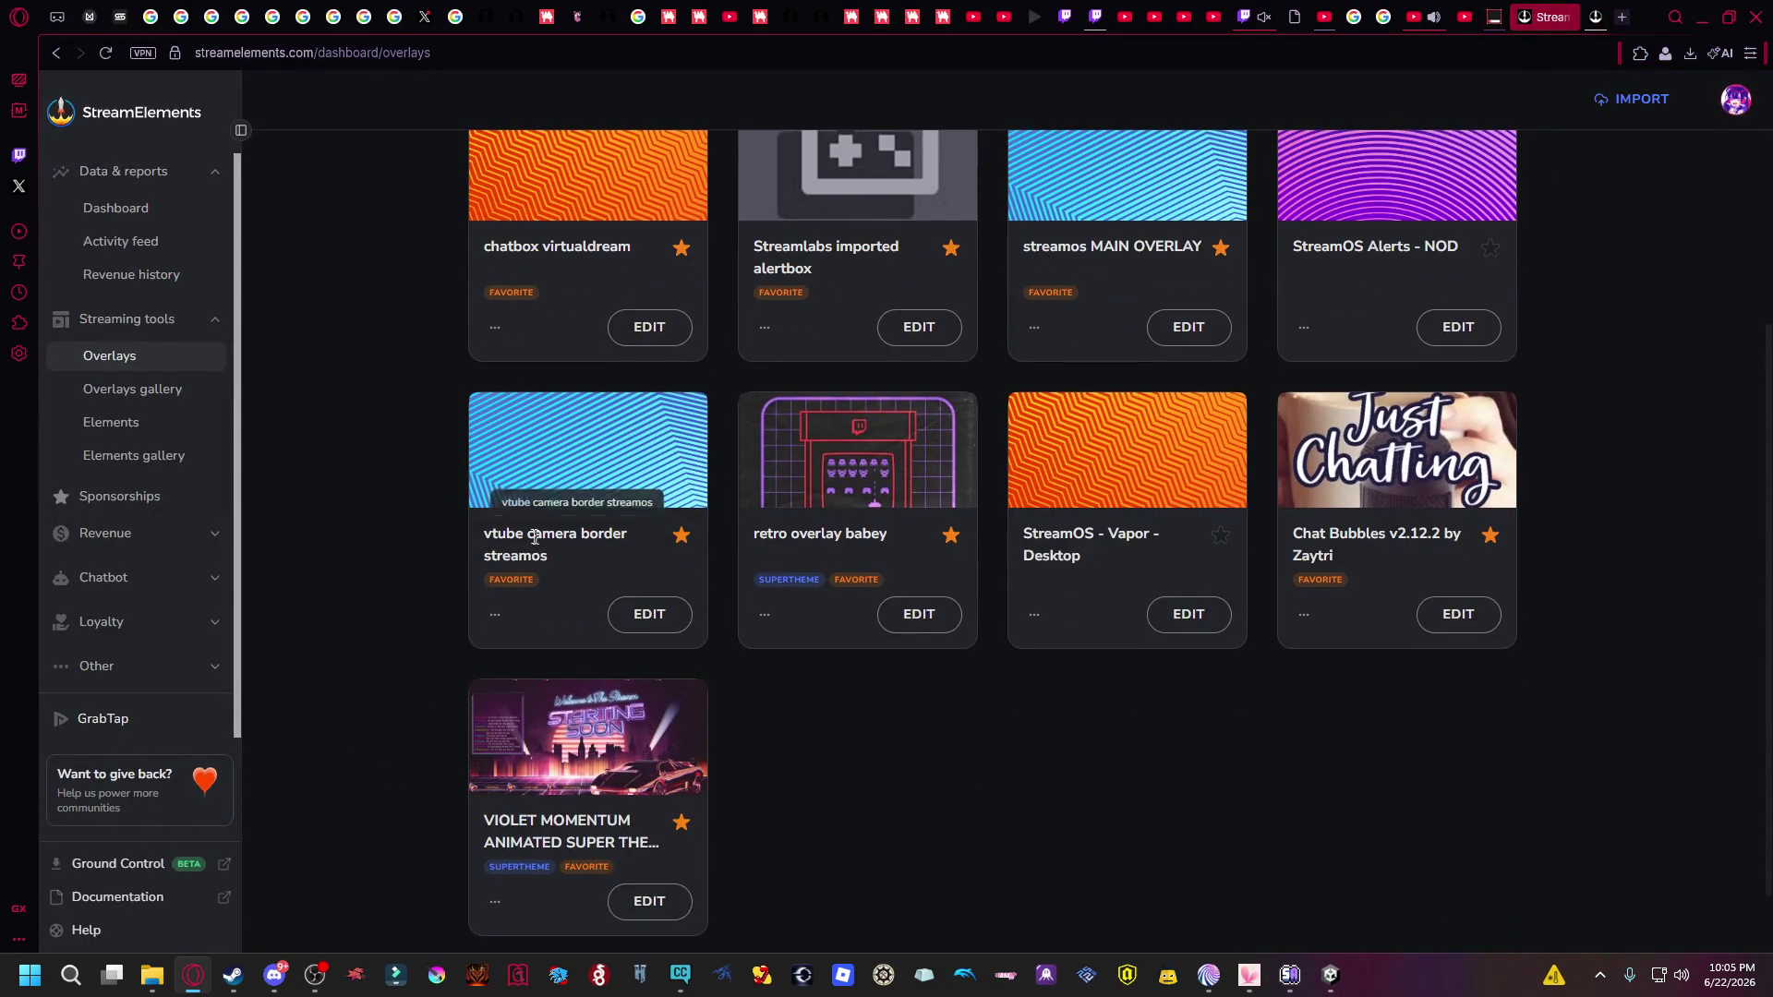
{"action": "left_click_drag", "start_coordinate": [482, 533], "coordinate": [628, 564]}
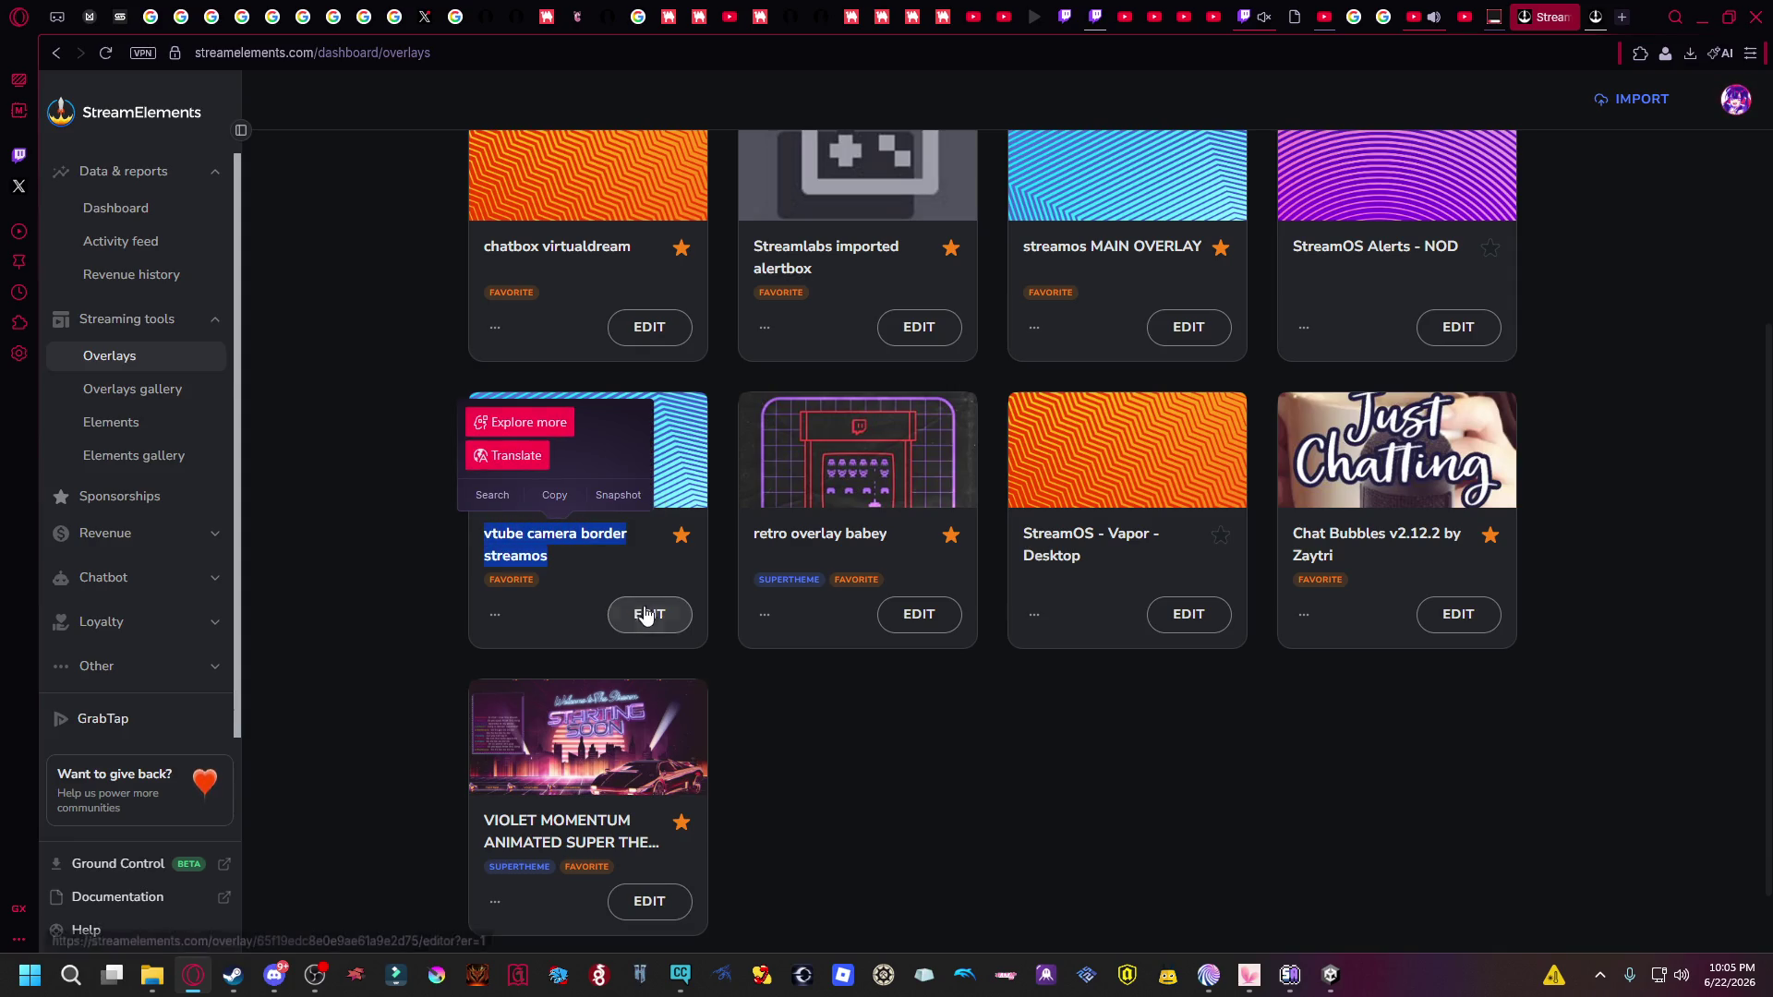
{"action": "left_click", "coordinate": [858, 535]}
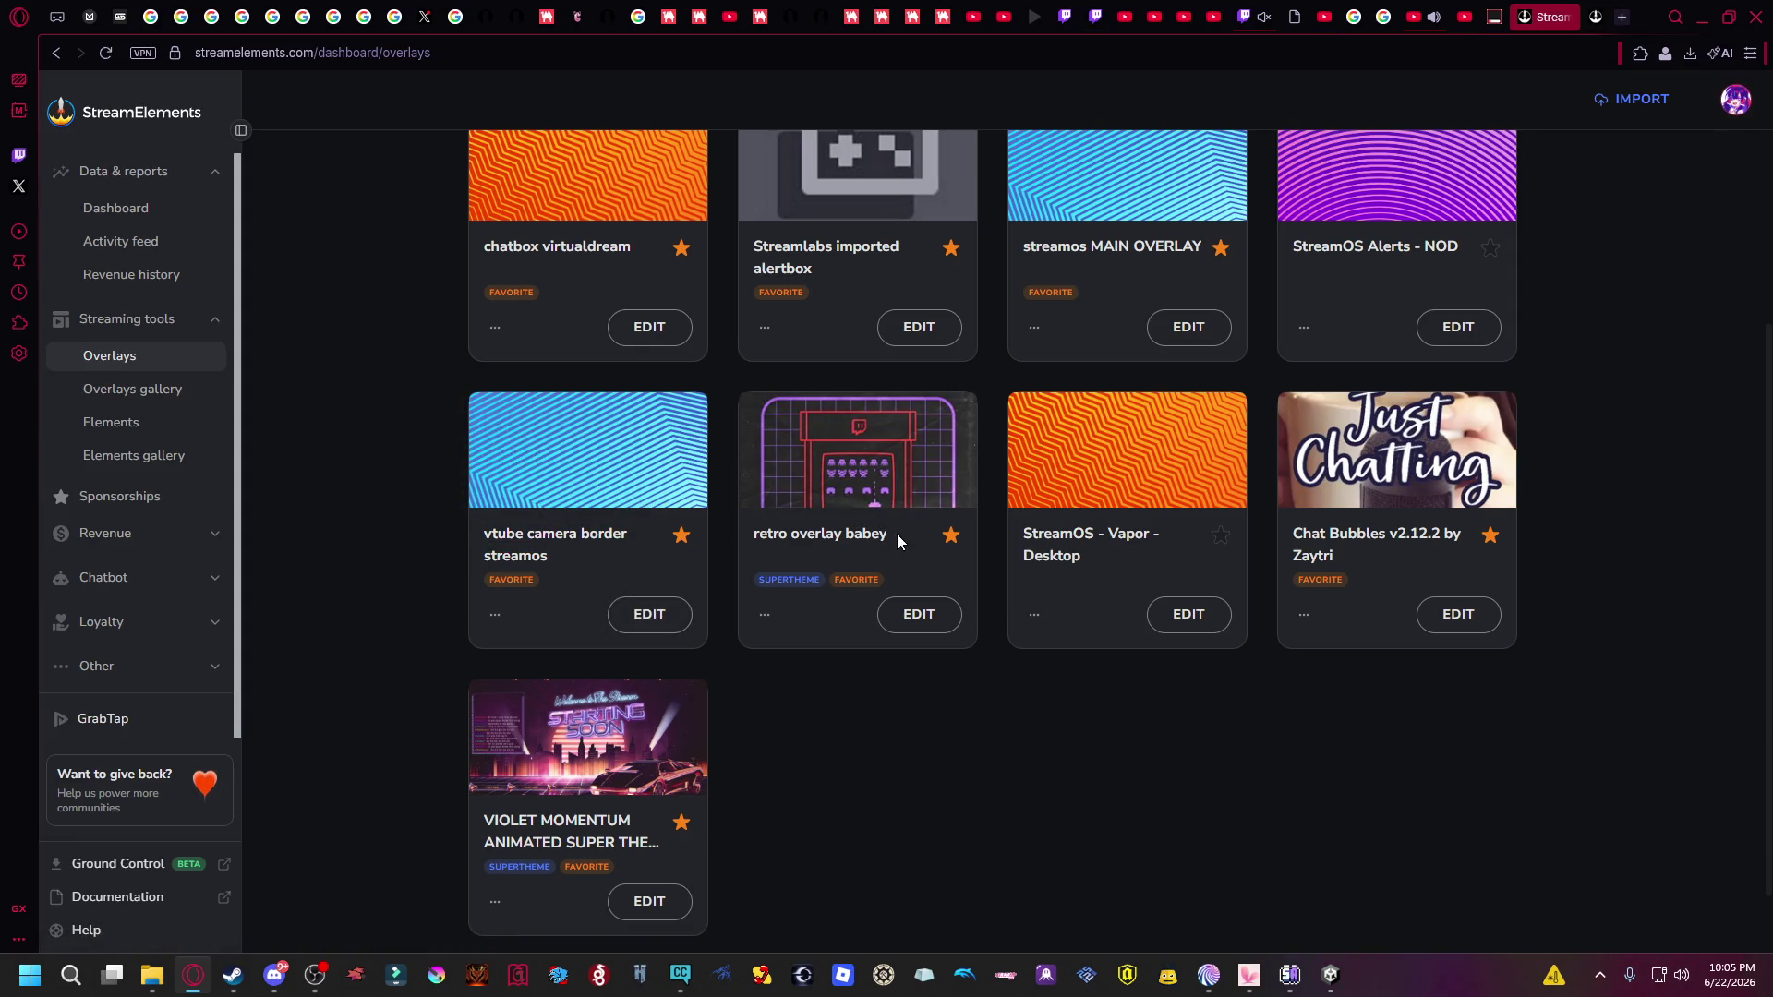
{"action": "scroll", "scroll_direction": "up", "scroll_amount": 3}
{"action": "left_click", "coordinate": [351, 649]}
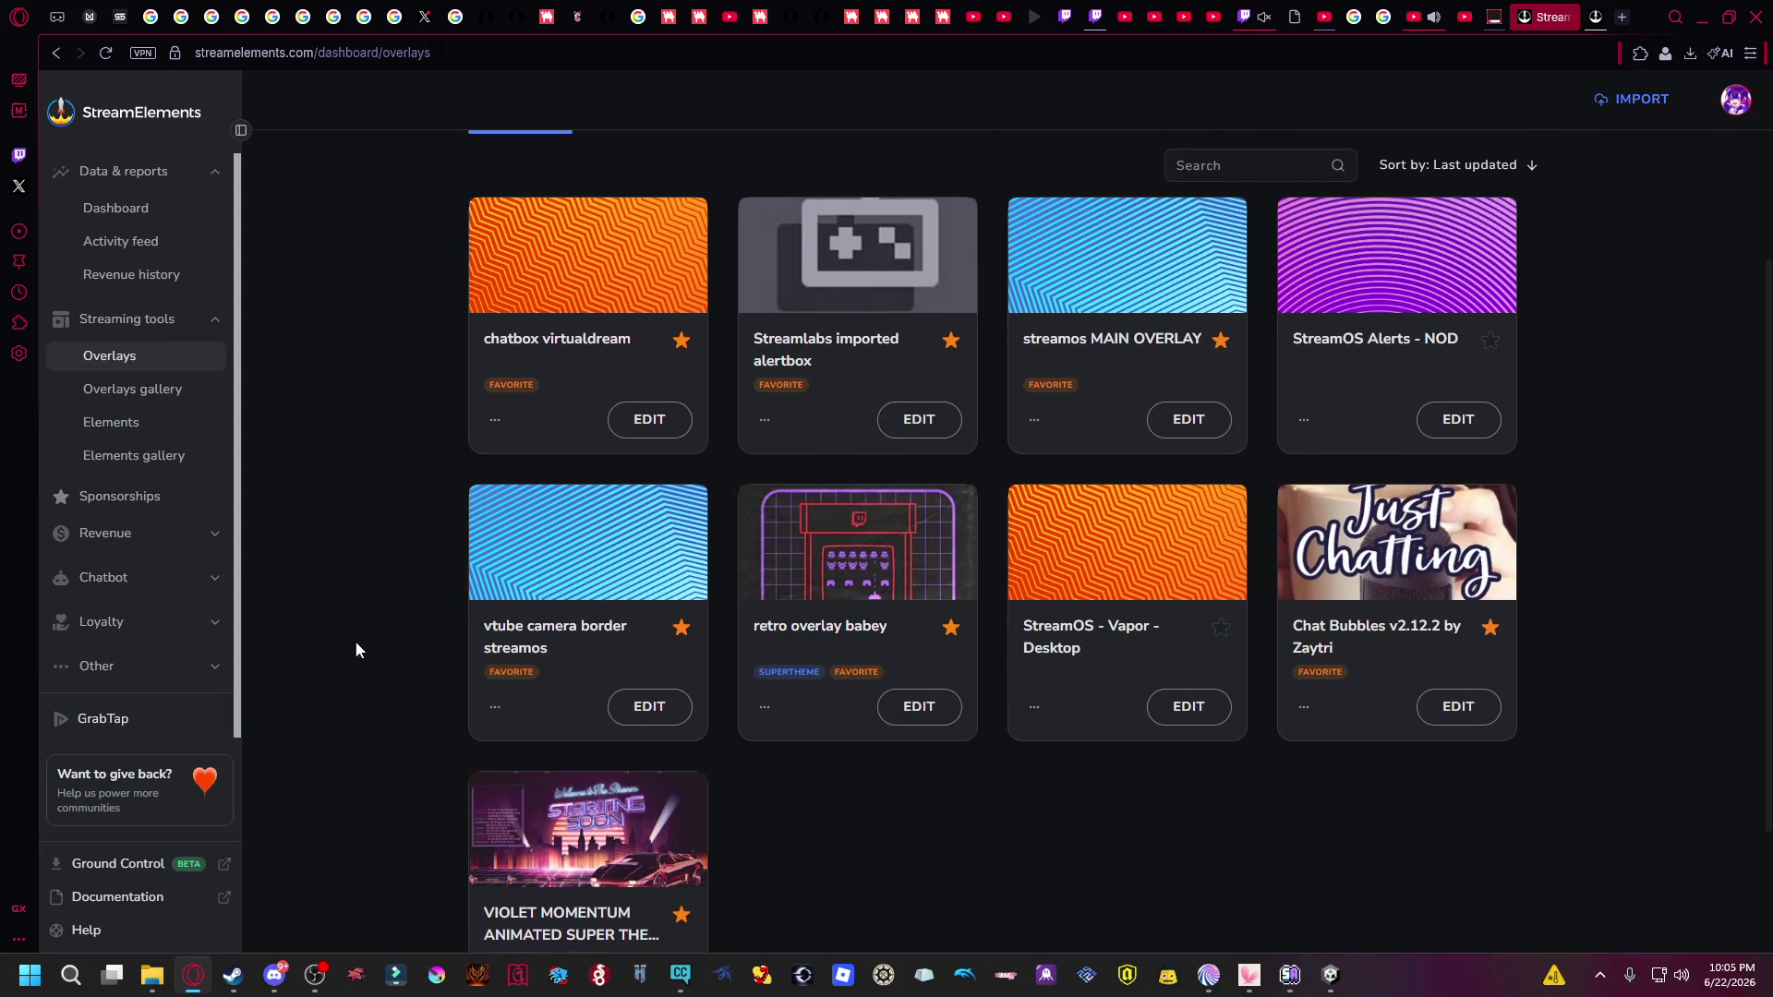
Check the stream output in OBS, then reopen the streamos MAIN OVERLAY editor full screen.
{"action": "left_click", "coordinate": [314, 988]}
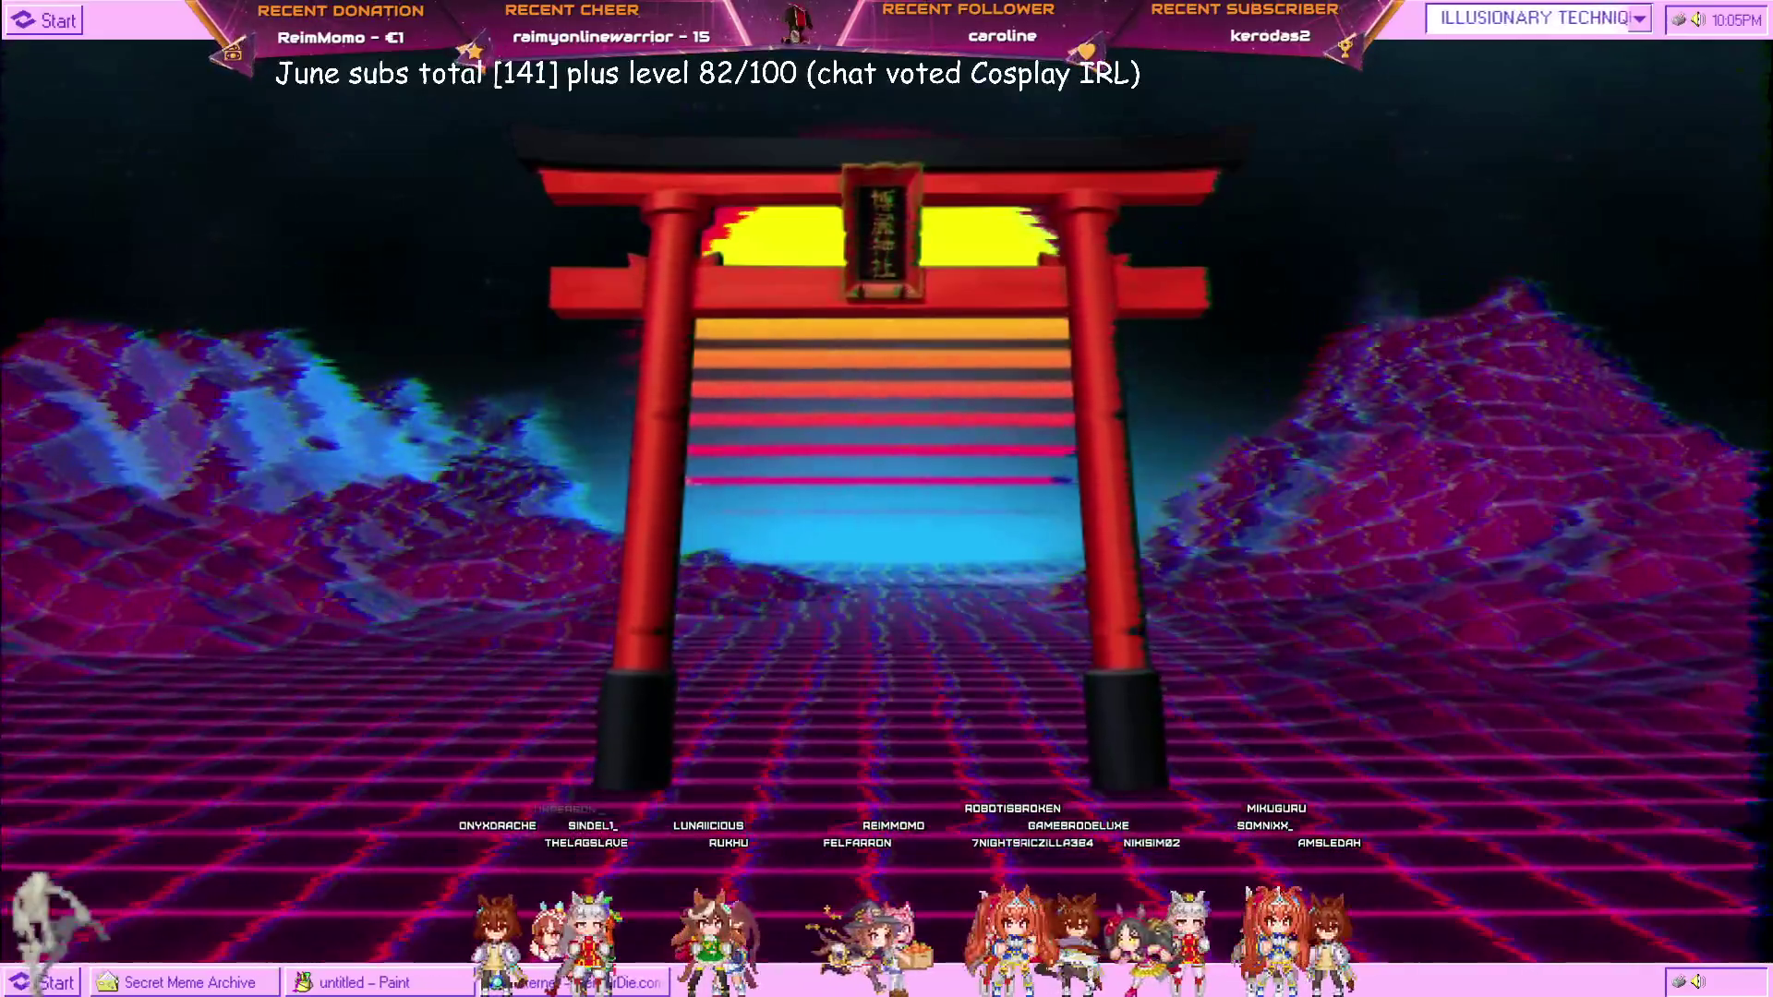
{"action": "left_click", "coordinate": [195, 975]}
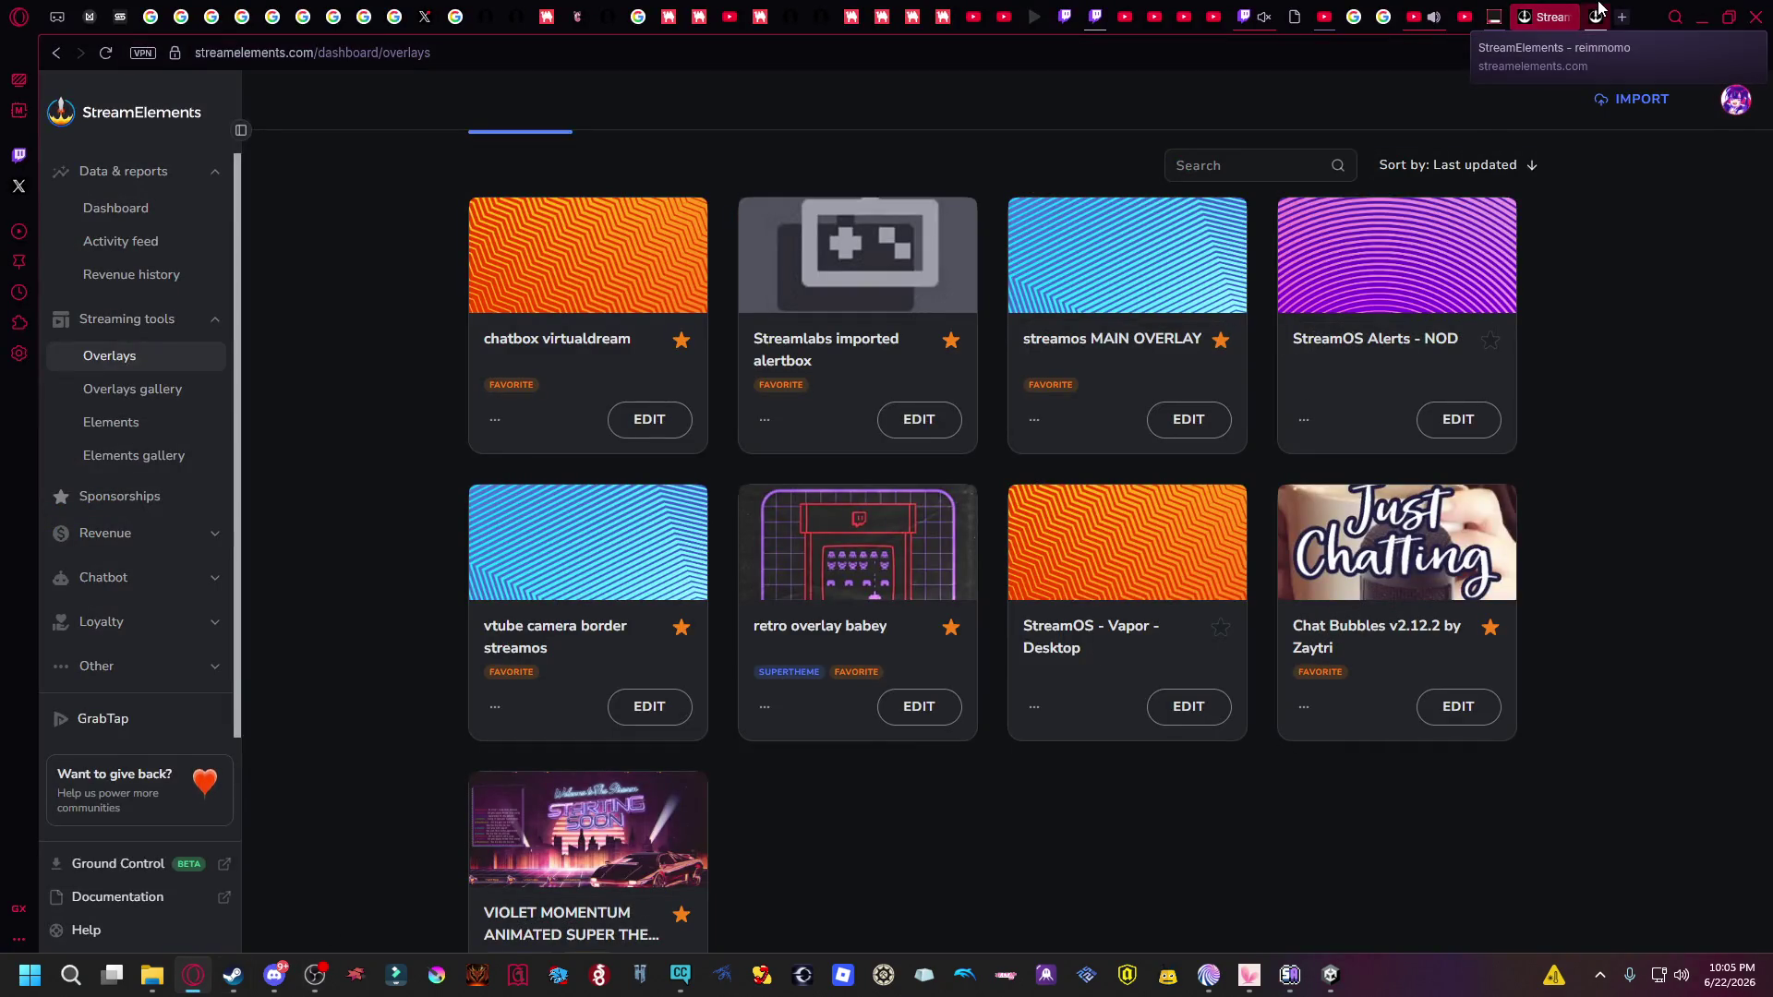
{"action": "left_click", "coordinate": [1598, 9]}
{"action": "key", "text": "F11"}
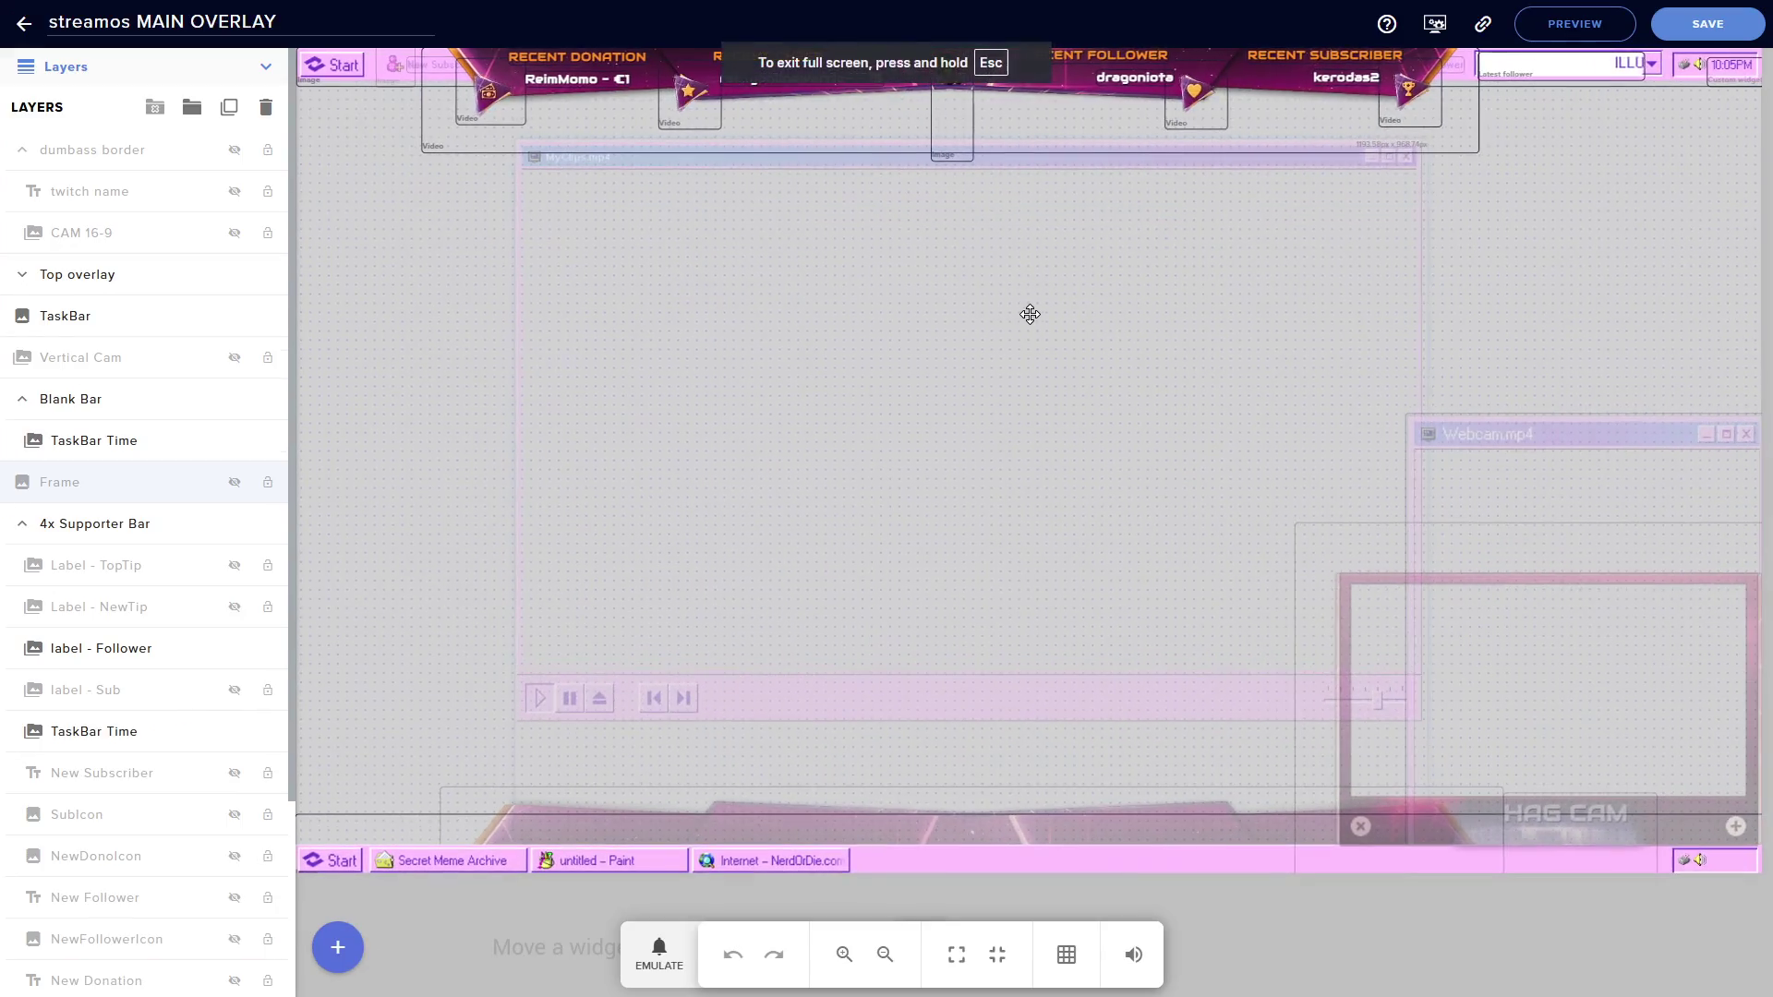
Select the dumbass border, 4x Supporter Bar and TaskBar layers, then leave full screen for YouTube.
{"action": "left_click", "coordinate": [1419, 700]}
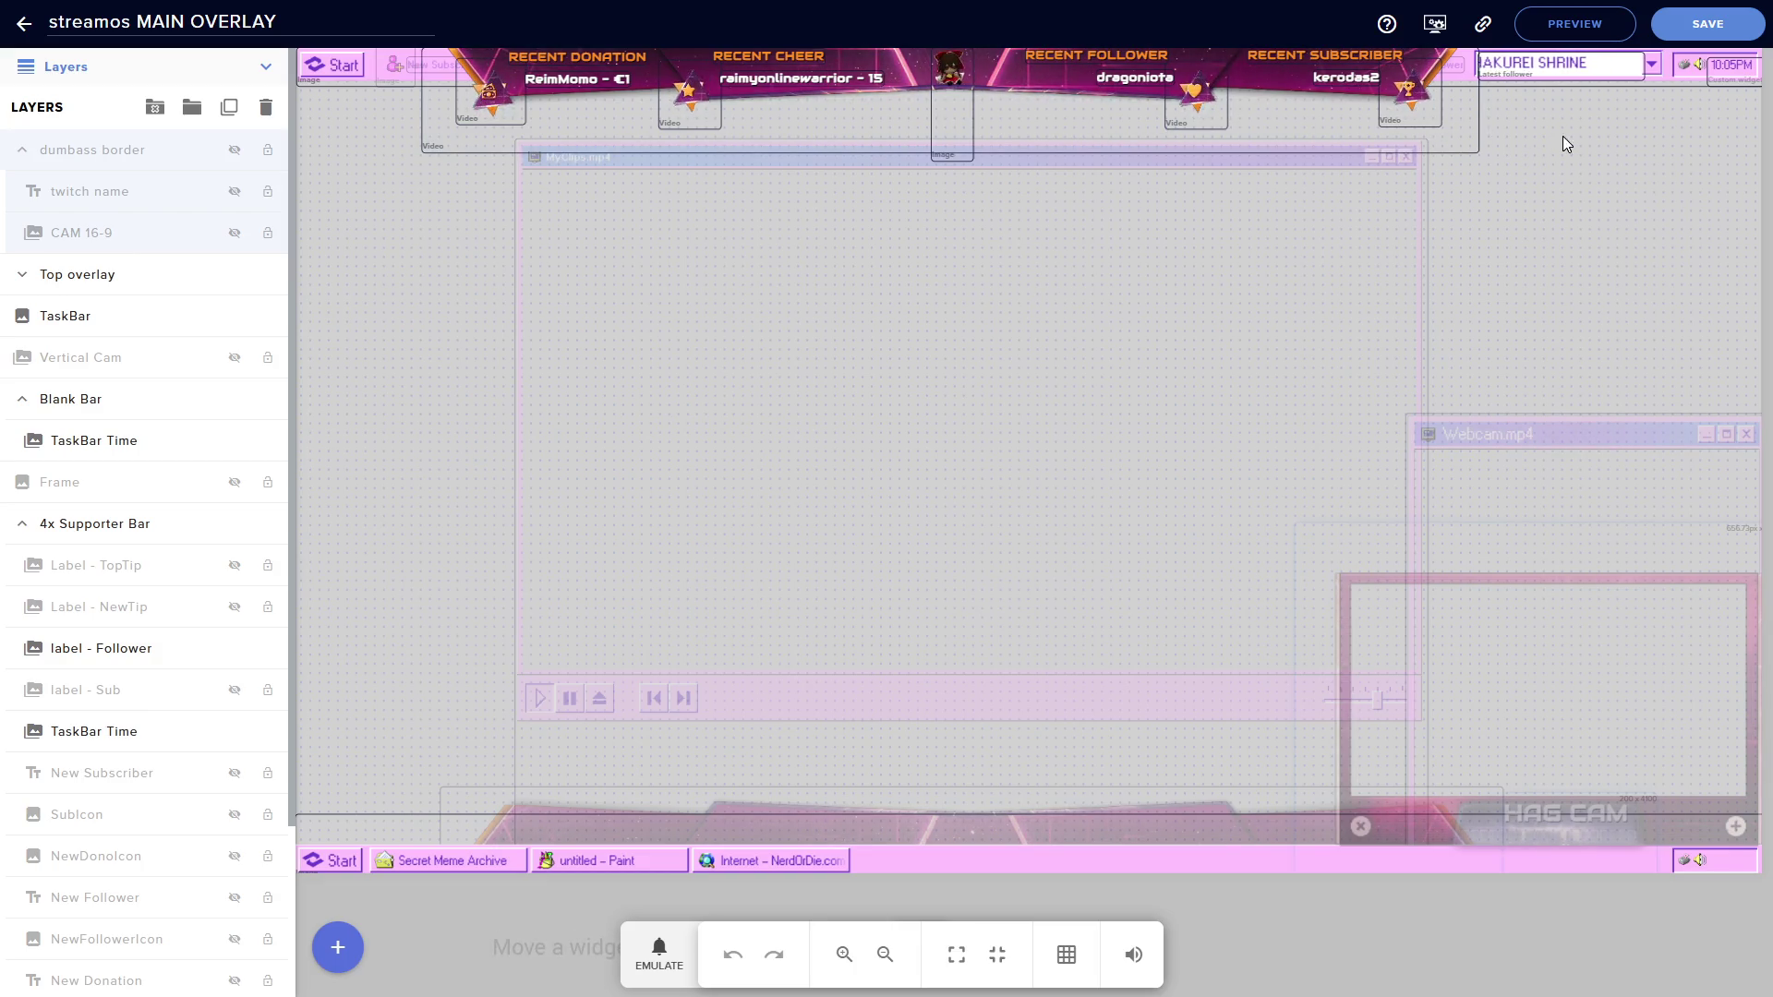
{"action": "left_click", "coordinate": [1612, 62]}
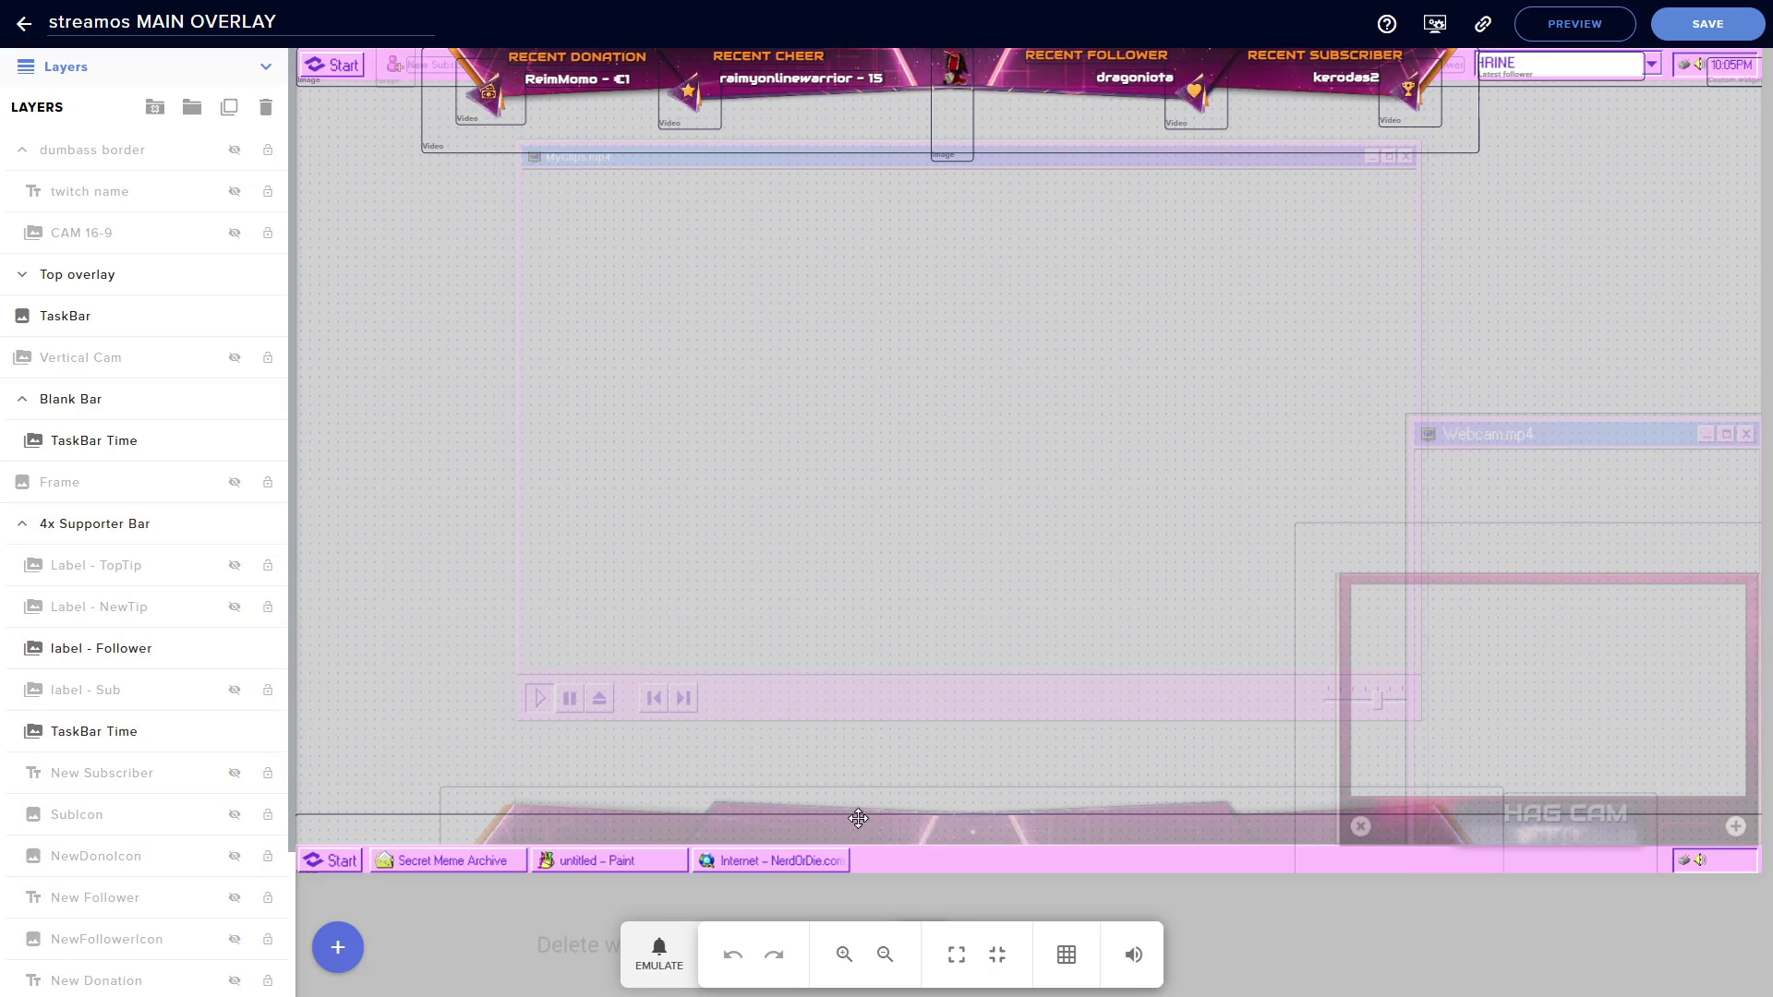
{"action": "left_click", "coordinate": [789, 860]}
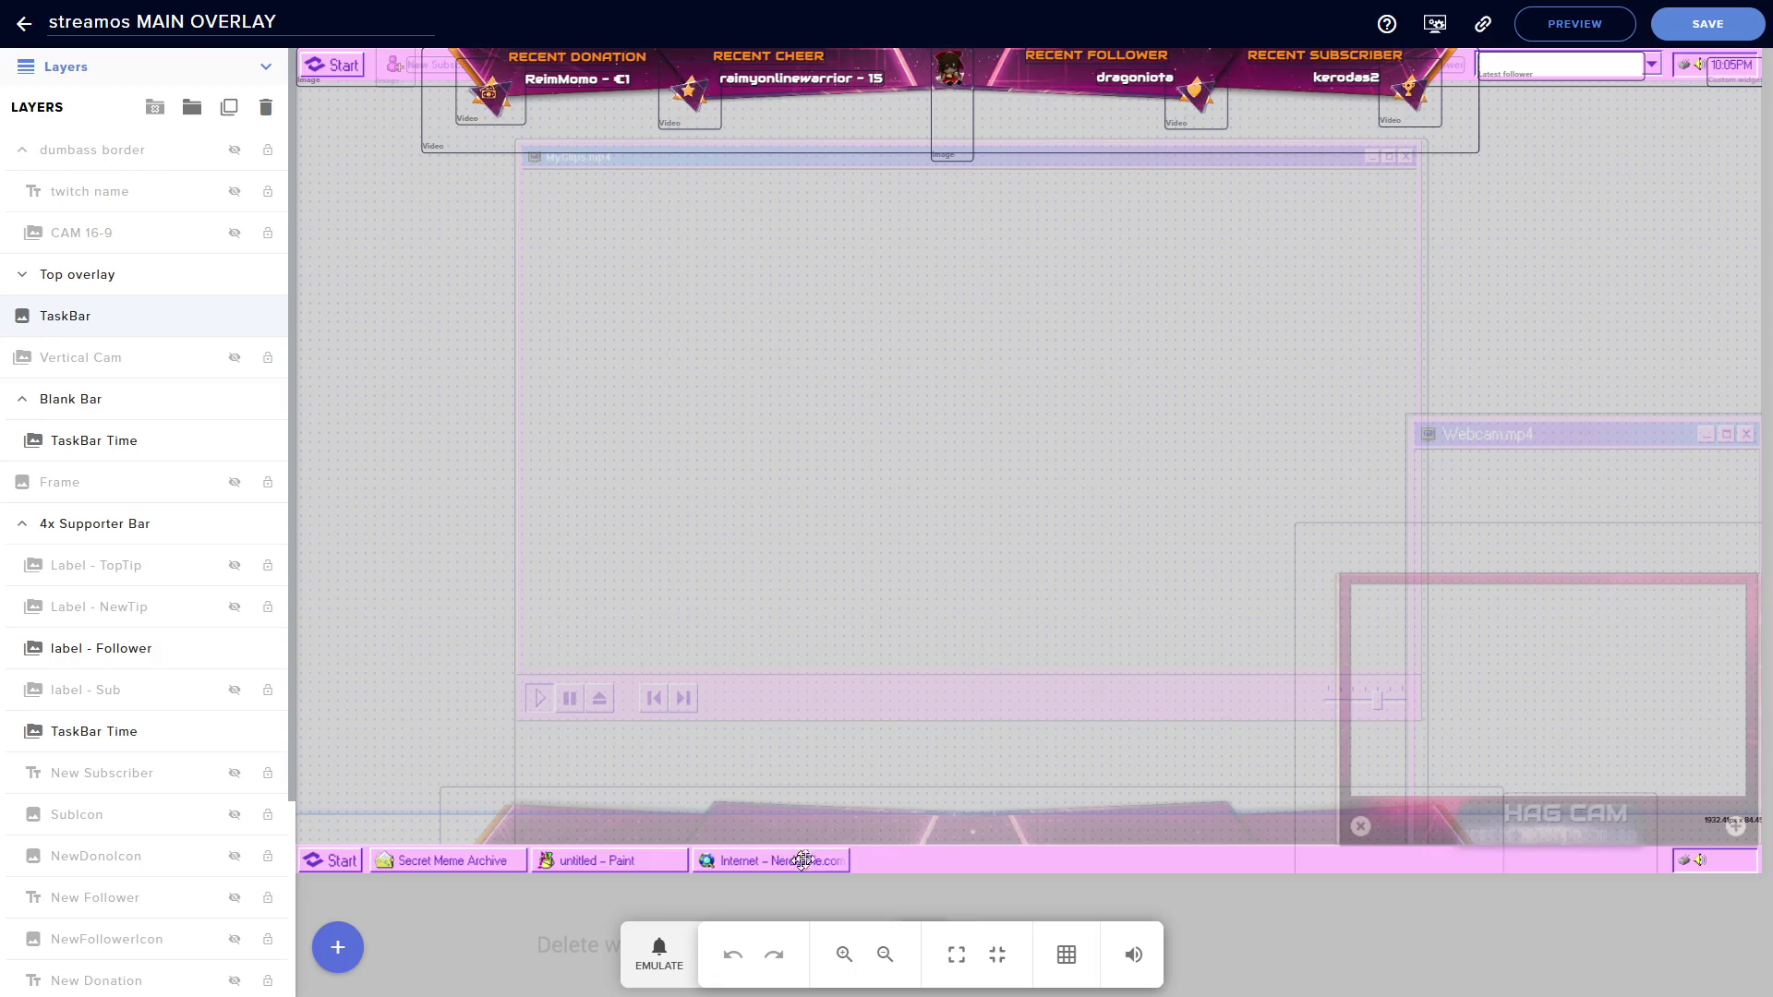
{"action": "key", "text": "F11"}
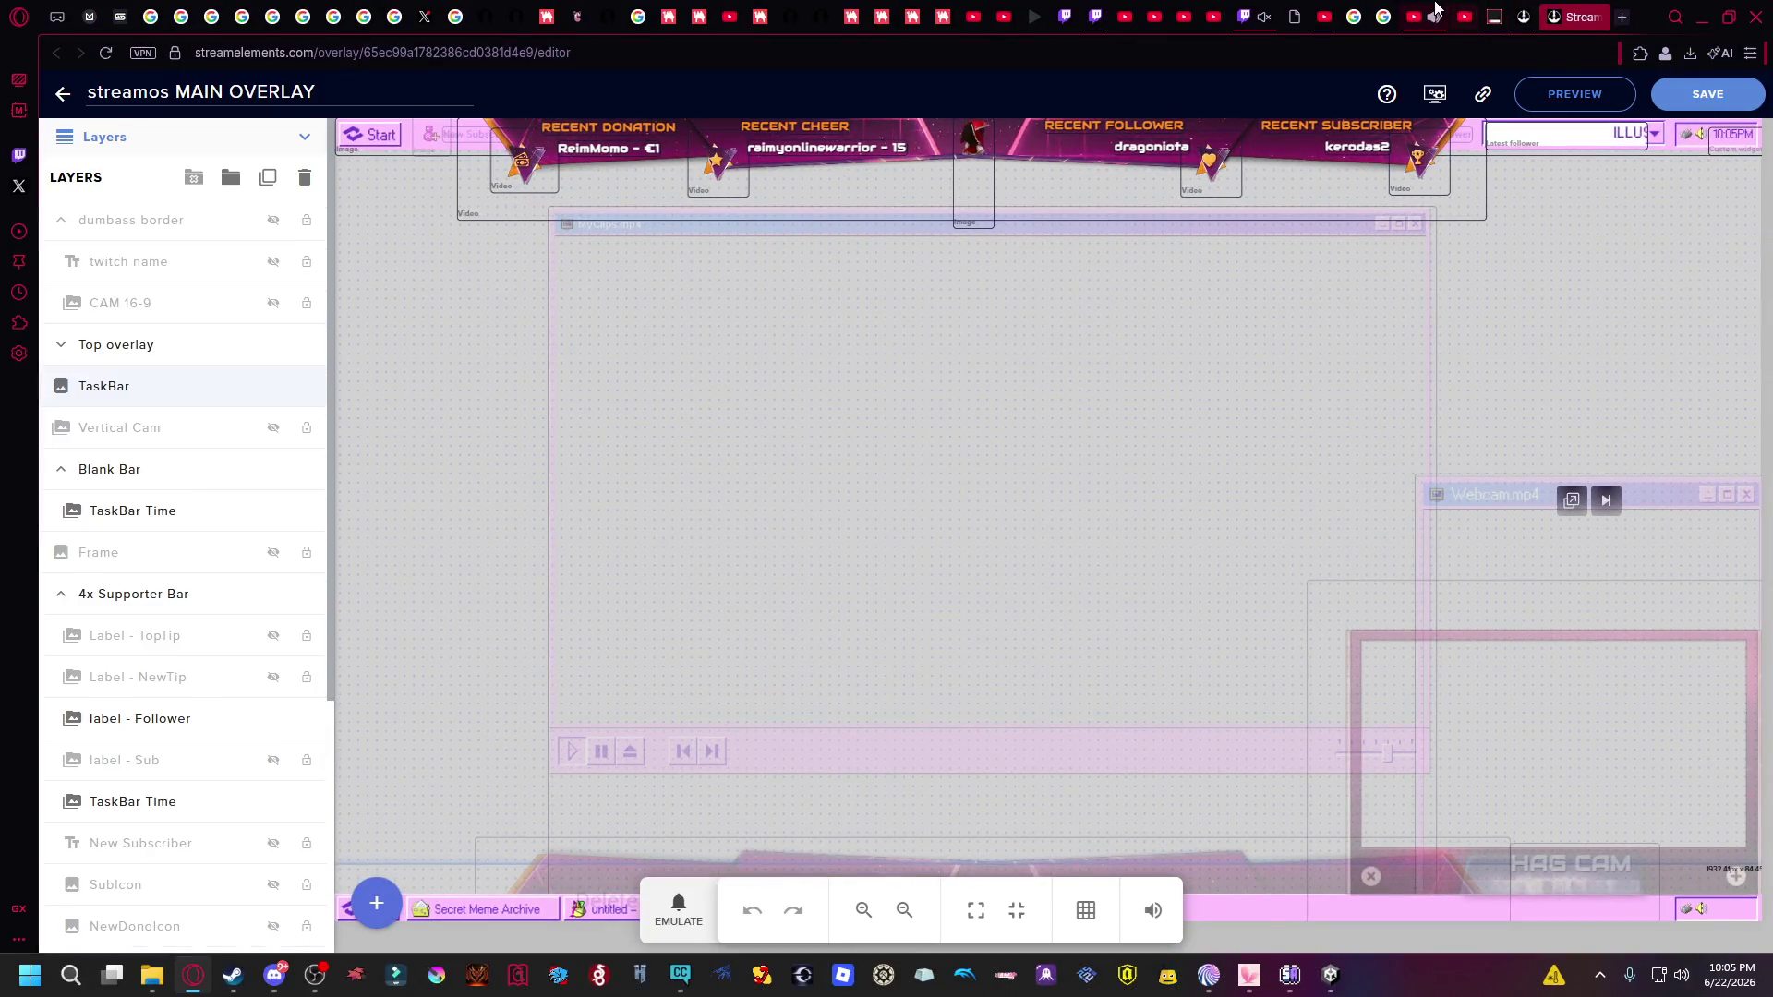
{"action": "left_click", "coordinate": [1422, 17]}
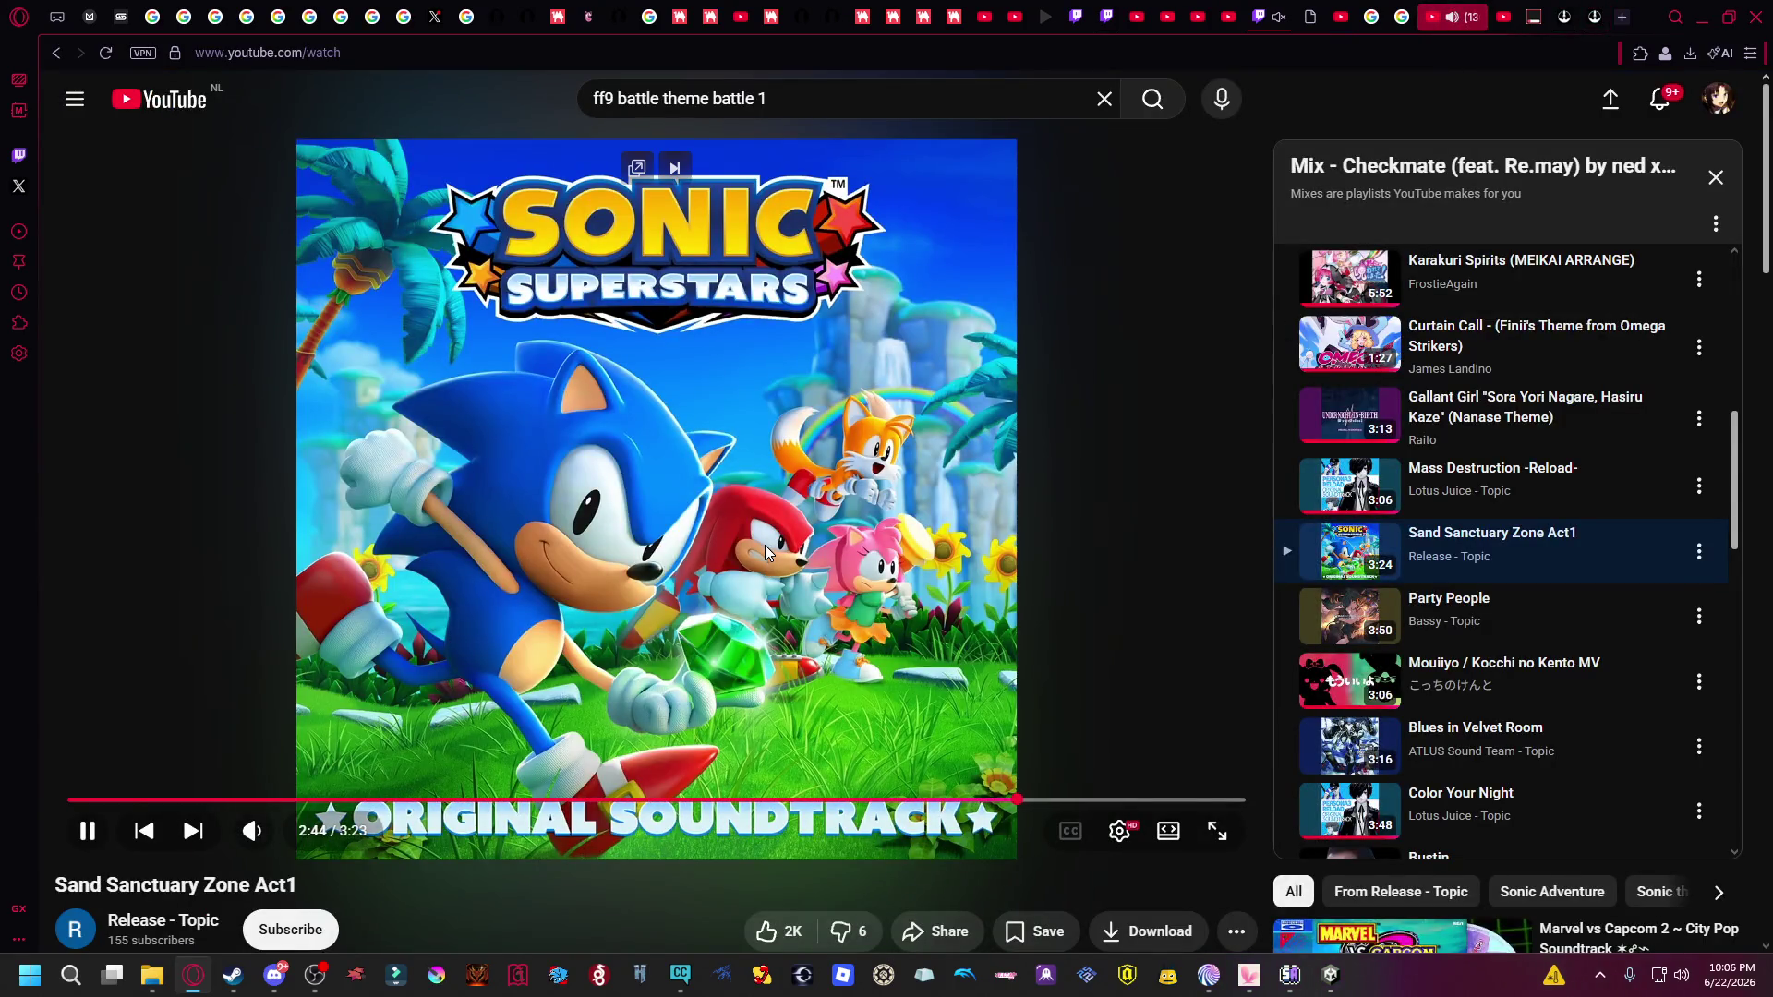
Scroll the Sand Sanctuary Zone Act1 page, then return to the StreamElements overlays tab.
{"action": "scroll", "scroll_direction": "down", "scroll_amount": 3}
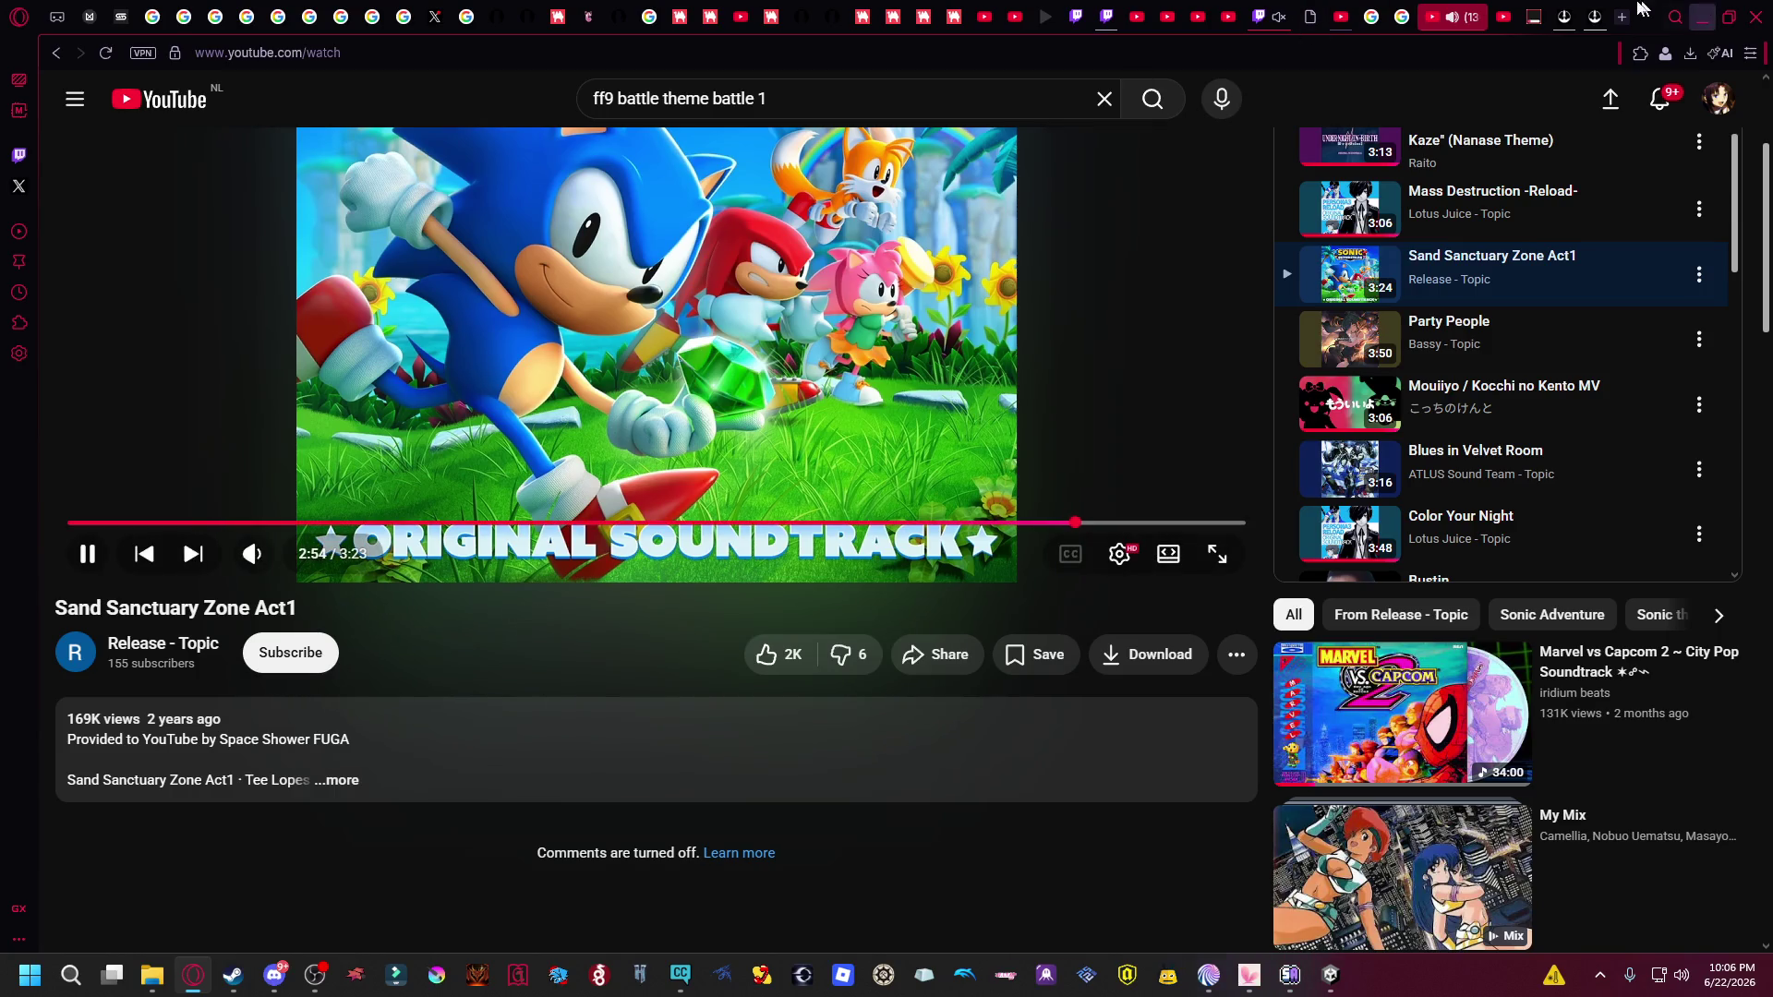
{"action": "left_click", "coordinate": [1565, 13]}
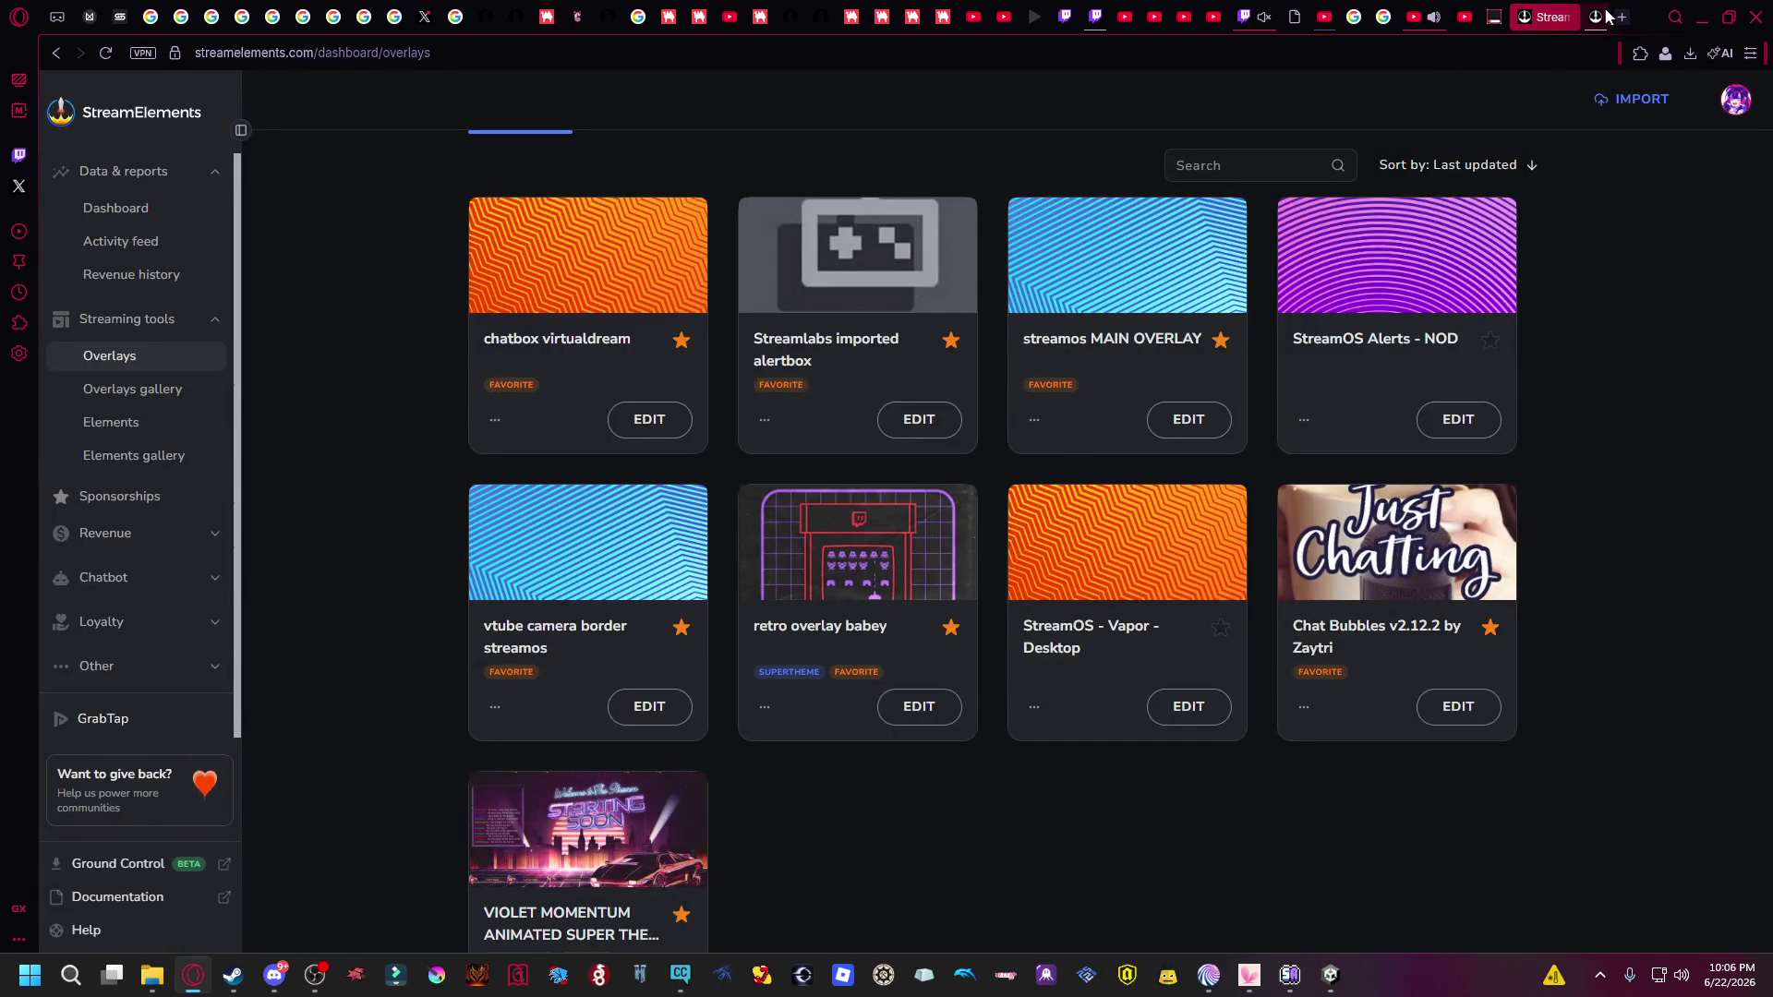
Close the duplicate StreamElements tab, glance at the BOOTH avatar page, then bring OBS forward.
{"action": "left_click", "coordinate": [1566, 22]}
{"action": "left_click", "coordinate": [1563, 21]}
{"action": "left_click", "coordinate": [1574, 14]}
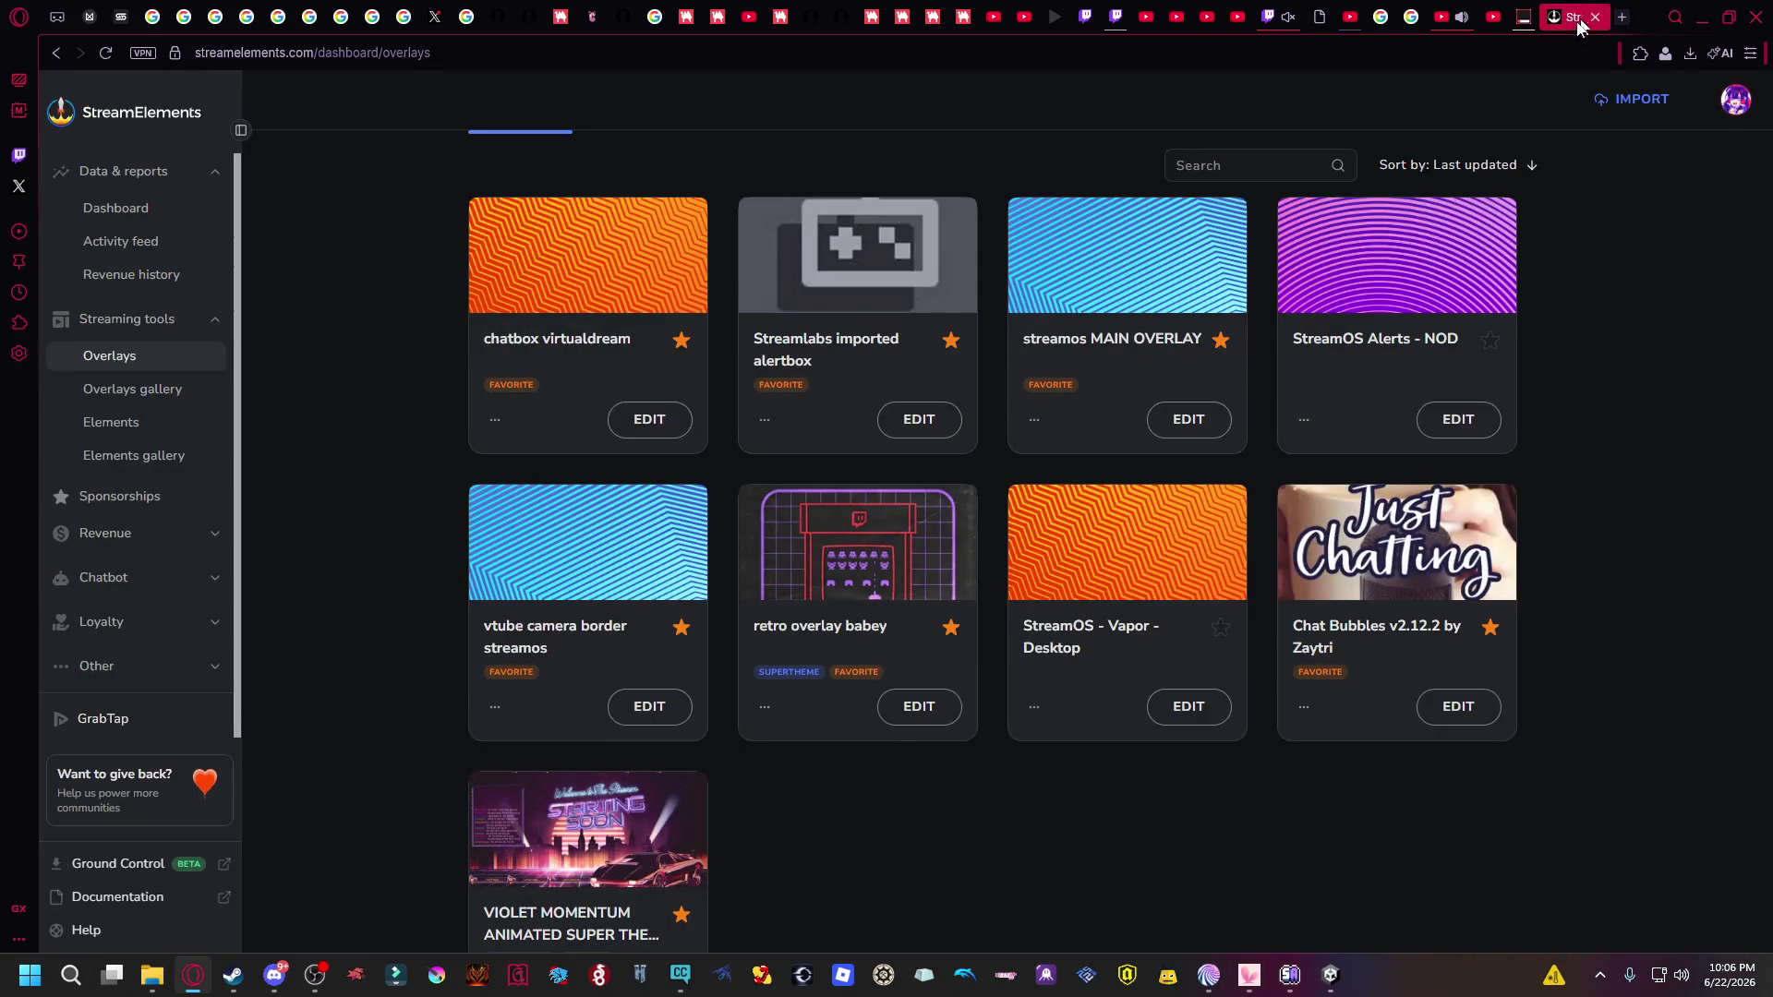
{"action": "left_click", "coordinate": [316, 981]}
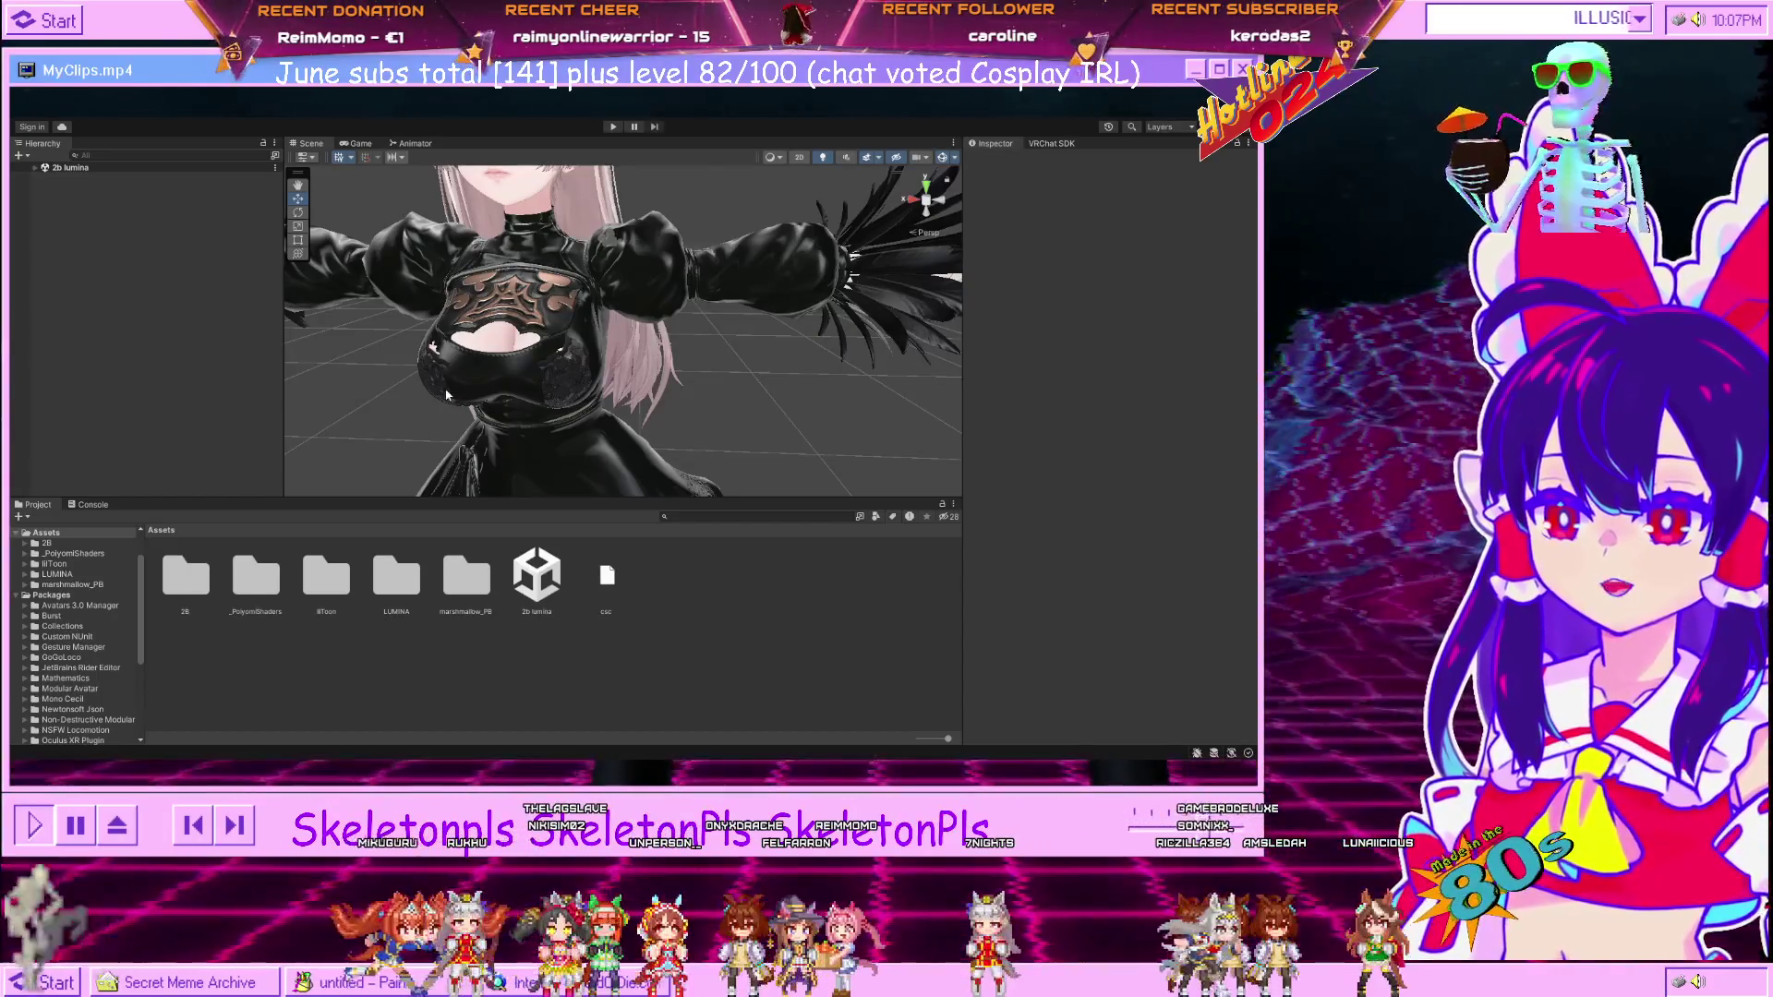
Orbit to face the chest and expand the 2b lumina hierarchy down to the Yorha outfit.
{"action": "scroll", "scroll_direction": "up", "scroll_amount": 3}
{"action": "left_click_drag", "start_coordinate": [628, 375], "coordinate": [629, 298]}
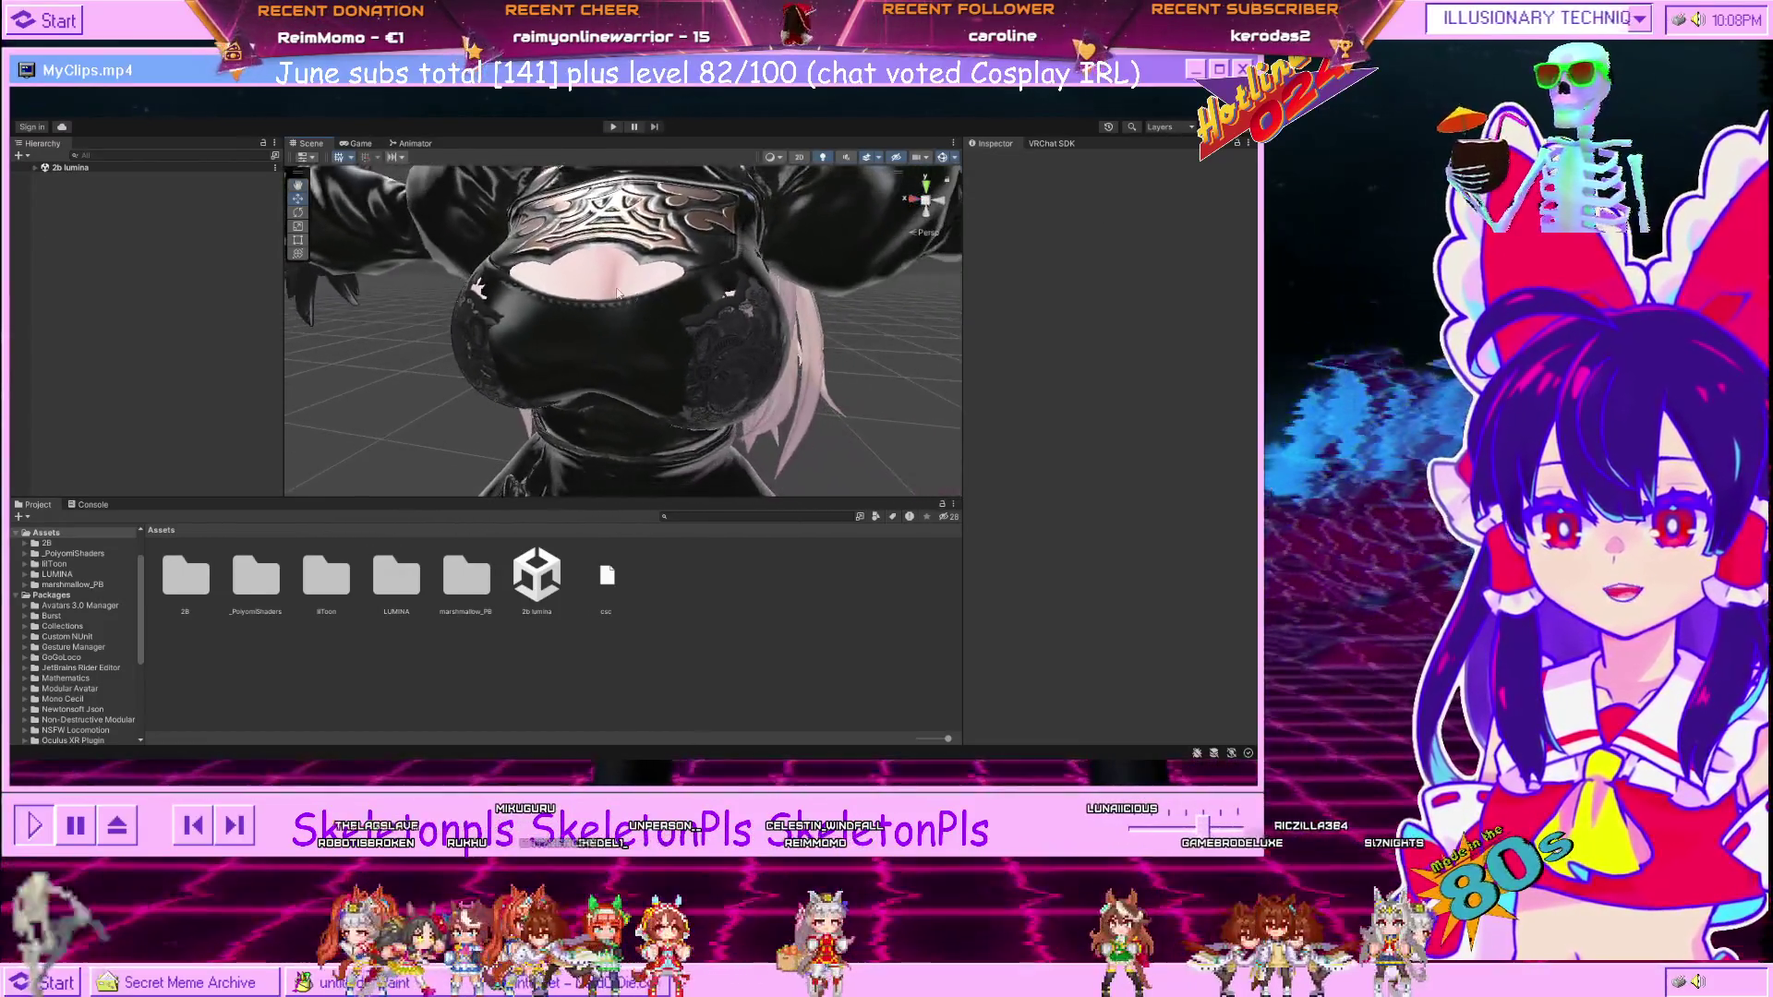
{"action": "left_click", "coordinate": [35, 167]}
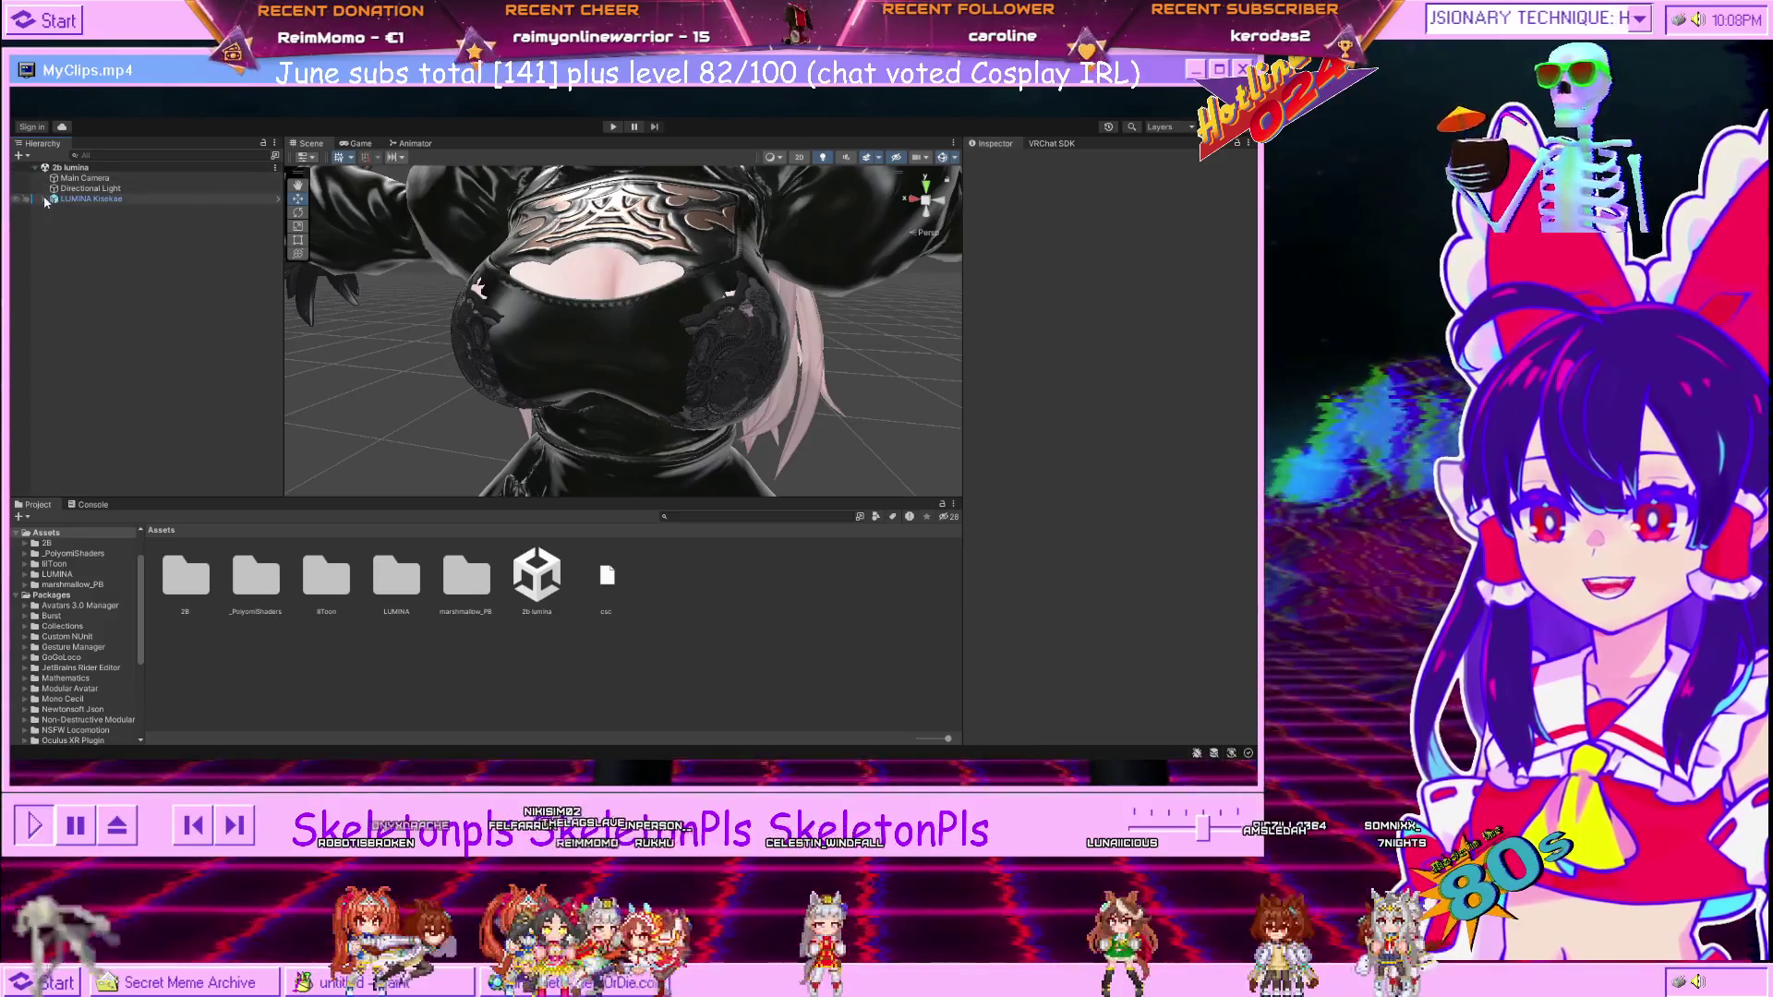
{"action": "left_click", "coordinate": [44, 198]}
{"action": "left_click", "coordinate": [102, 344]}
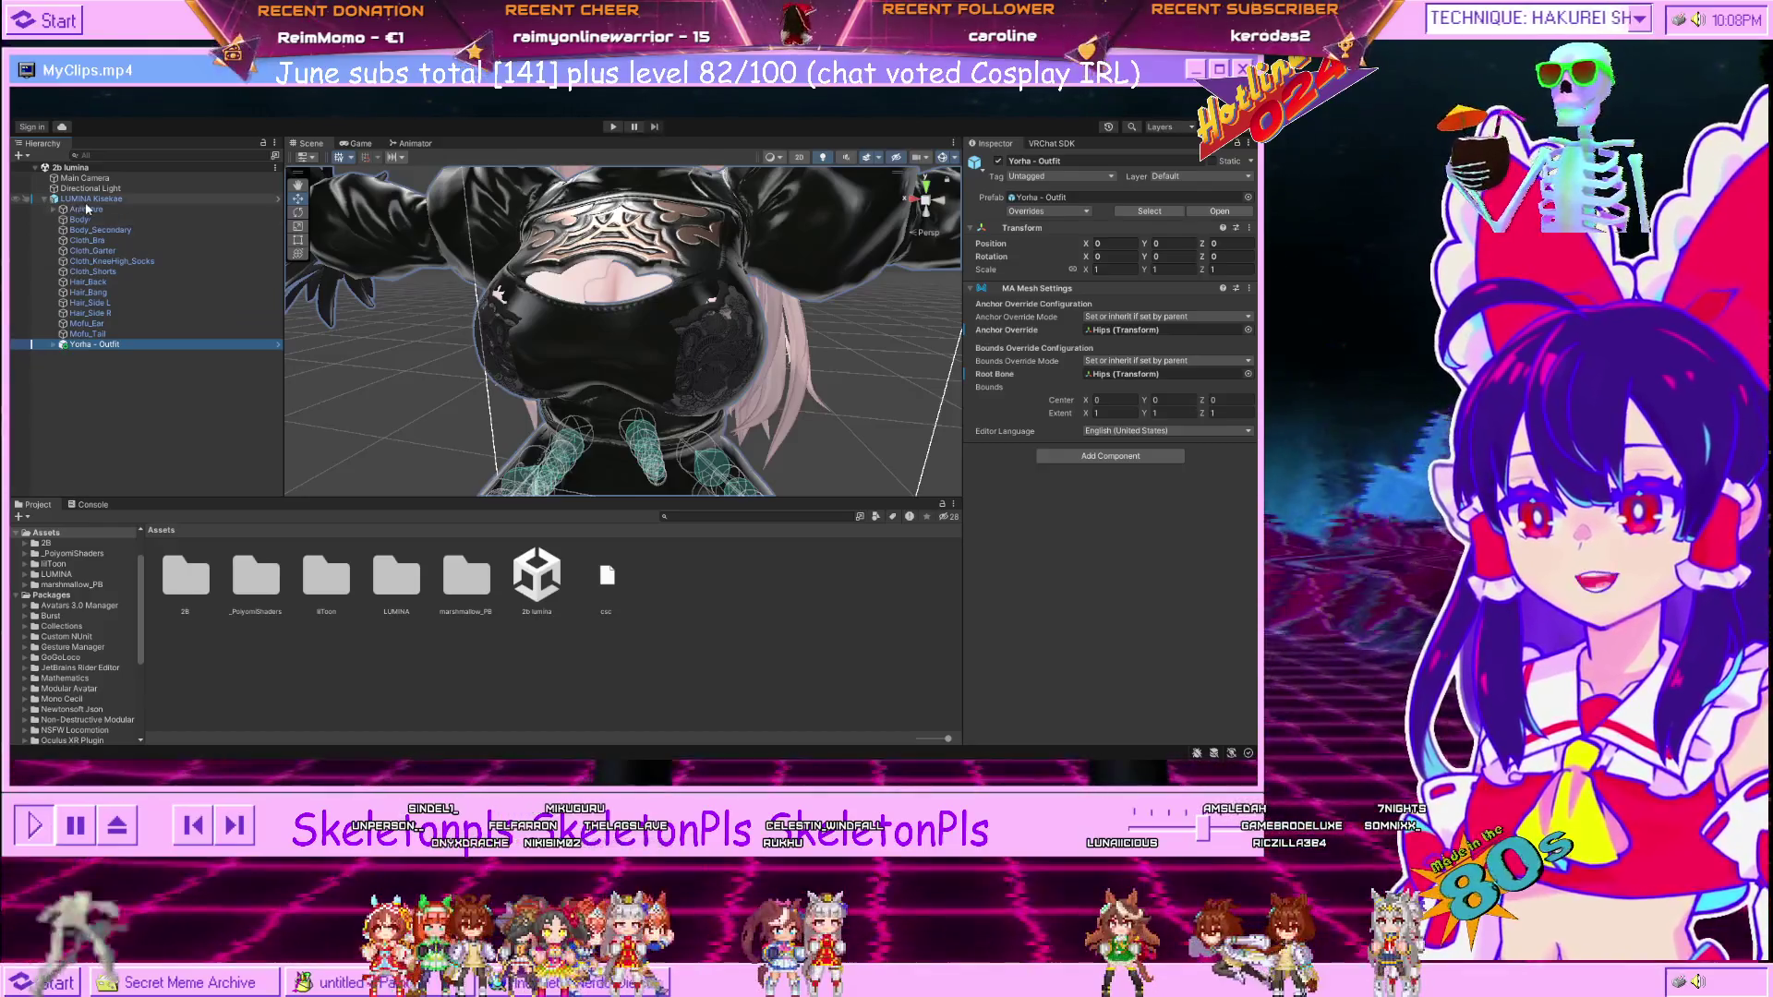
{"action": "left_click", "coordinate": [86, 209]}
{"action": "left_click", "coordinate": [194, 424]}
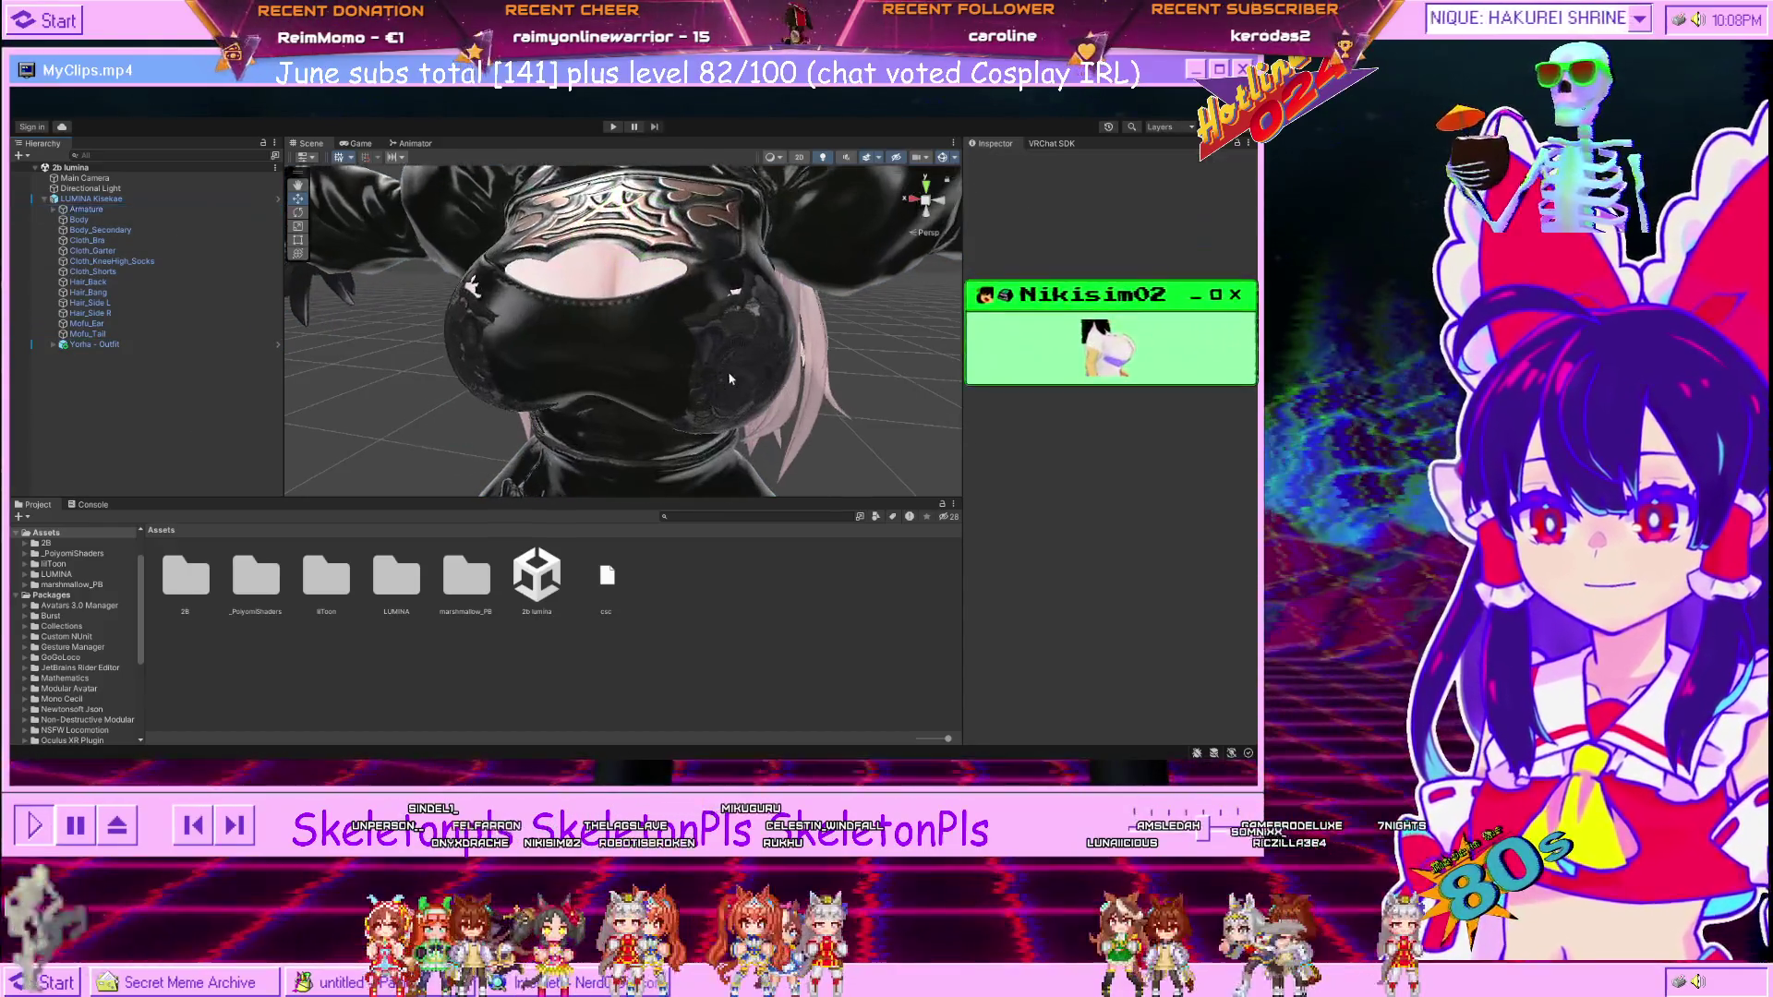
Select the Yorha 2b - Suit mesh, hide it briefly to check the body, then show it again.
{"action": "scroll", "scroll_direction": "down", "scroll_amount": 3}
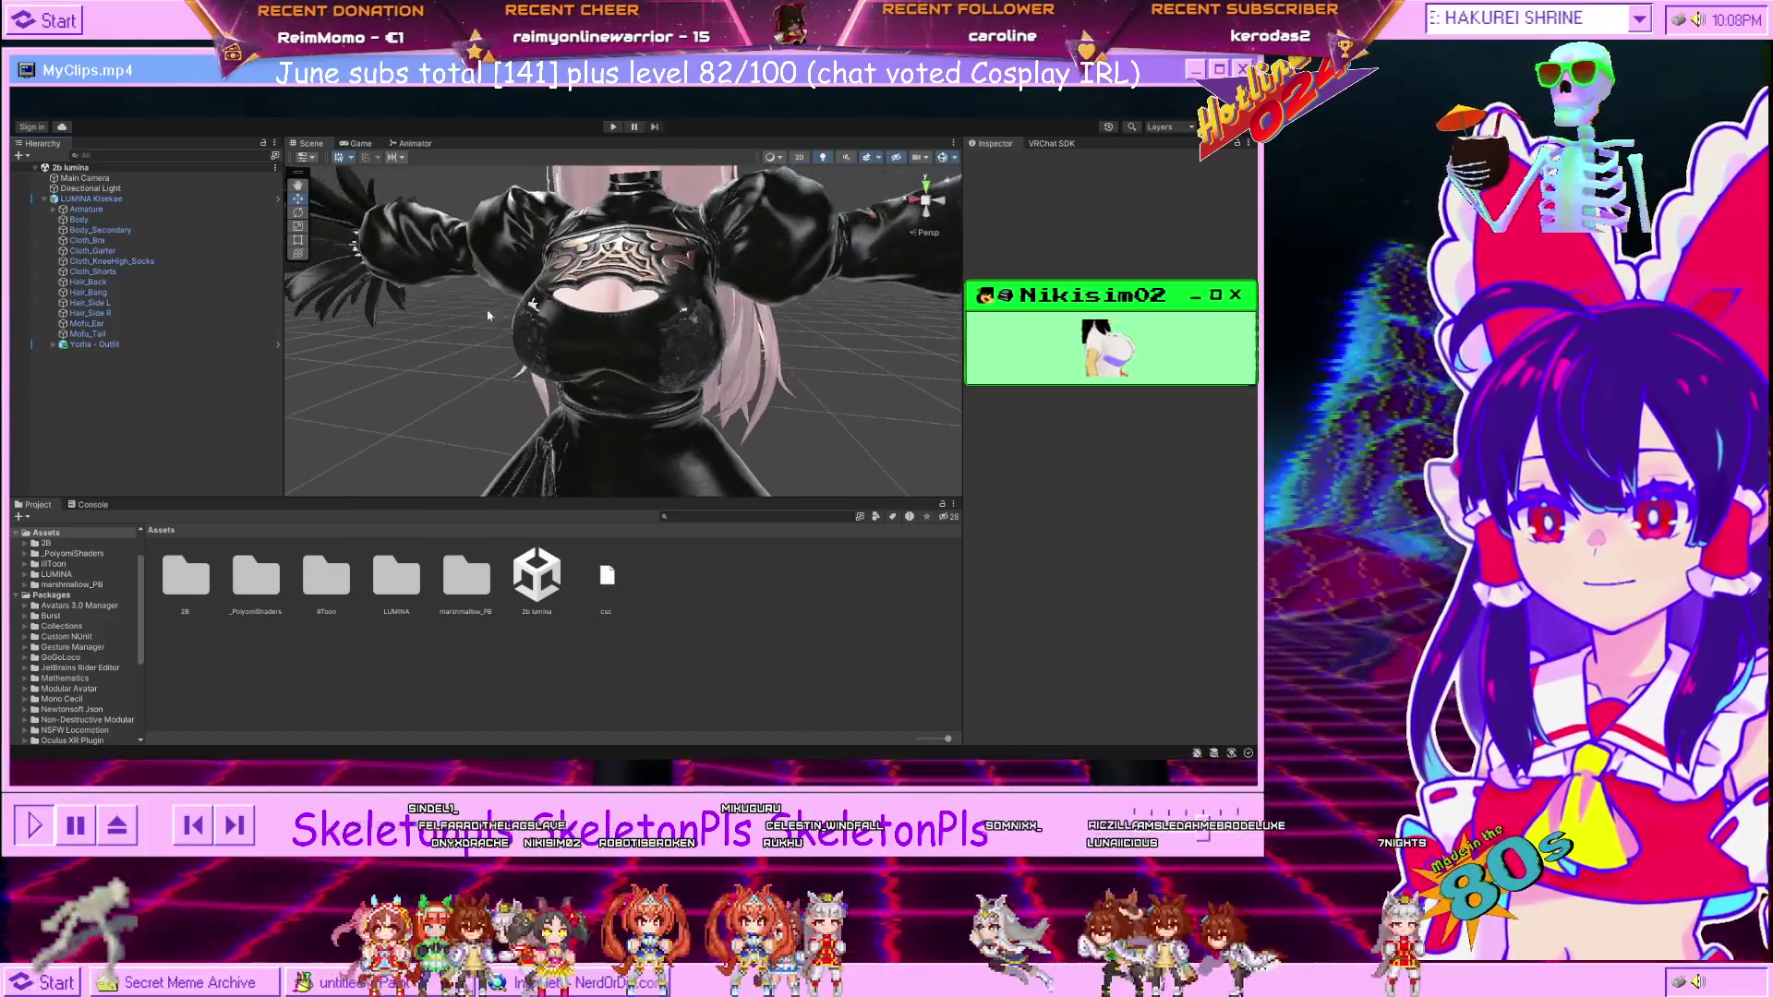
{"action": "left_click", "coordinate": [658, 314]}
{"action": "scroll", "scroll_direction": "down", "scroll_amount": 3}
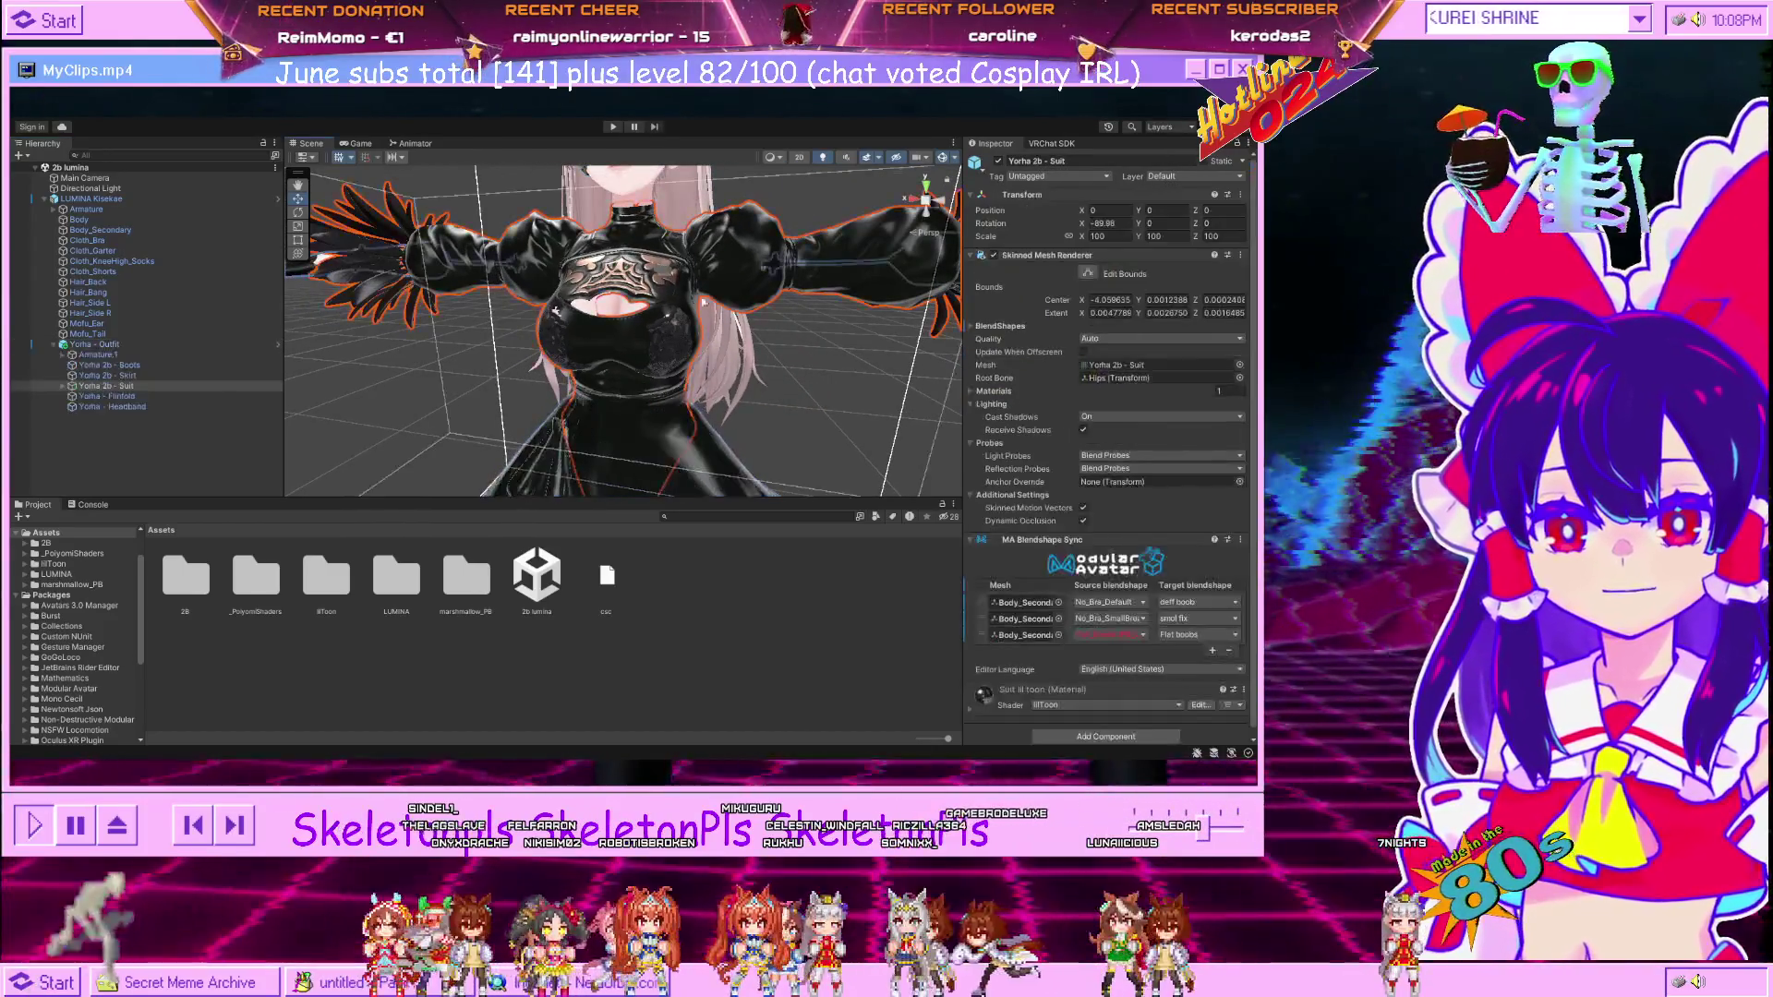
{"action": "key", "text": "alt+shift+a"}
{"action": "scroll", "scroll_direction": "up", "scroll_amount": 3}
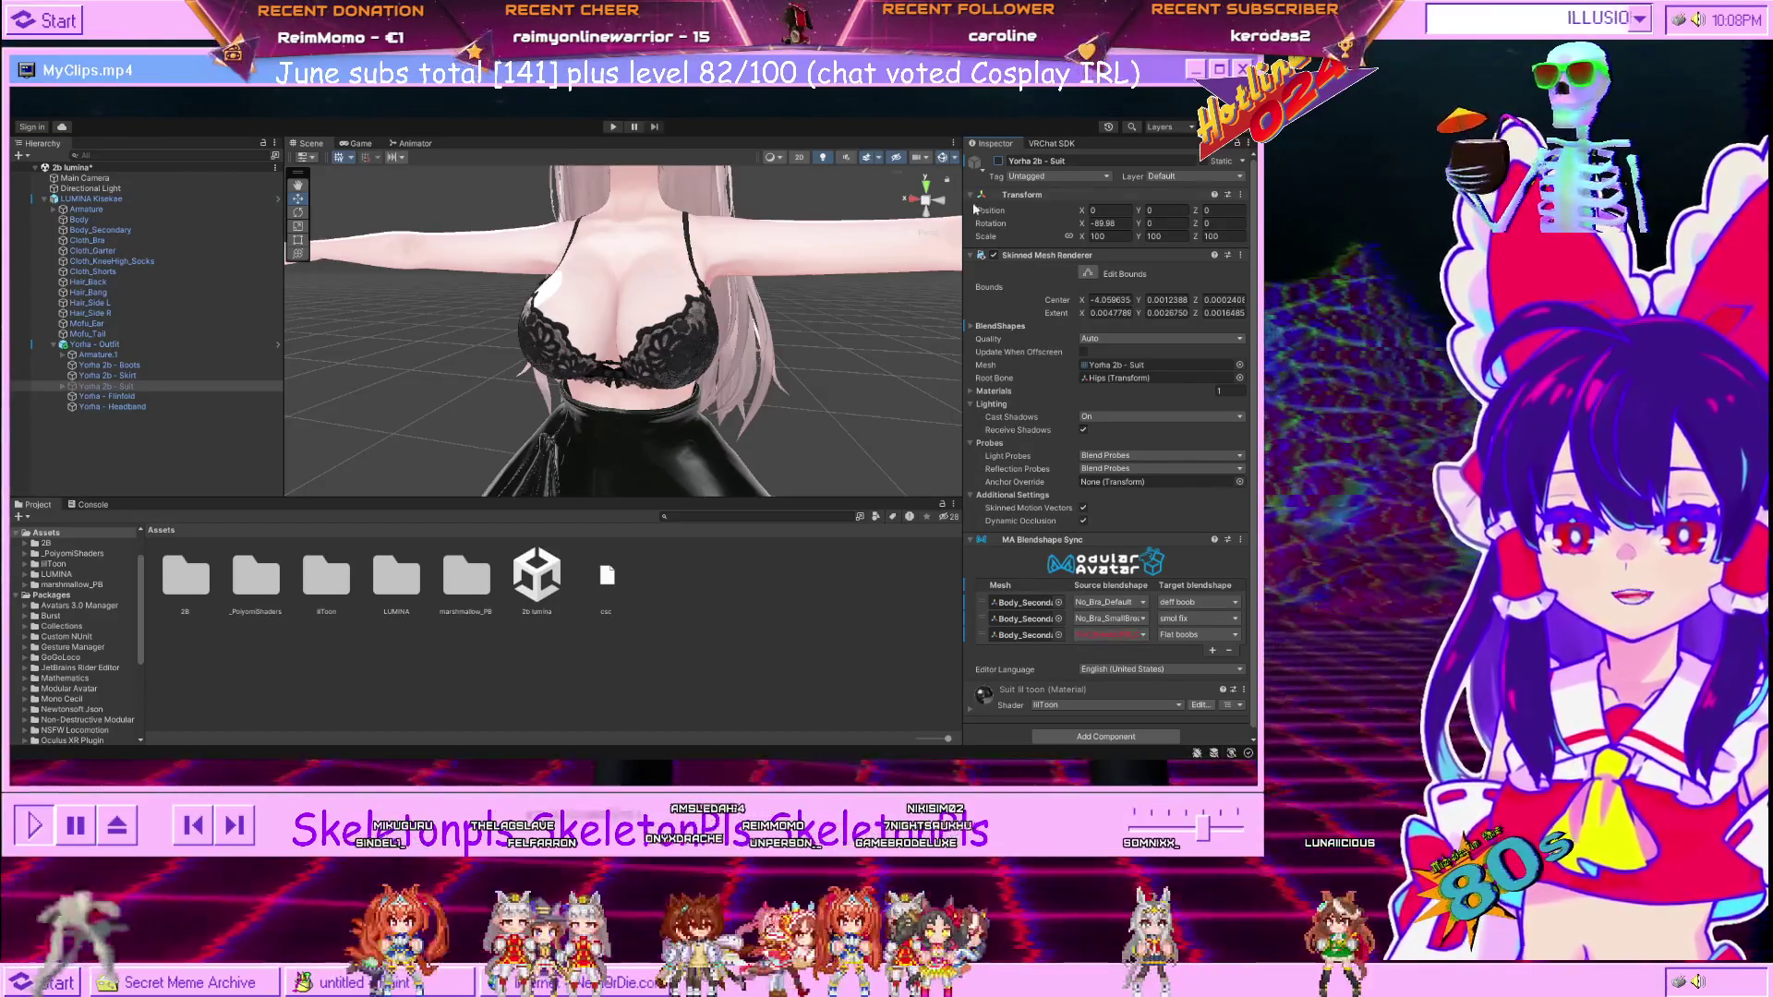
{"action": "left_click", "coordinate": [997, 160]}
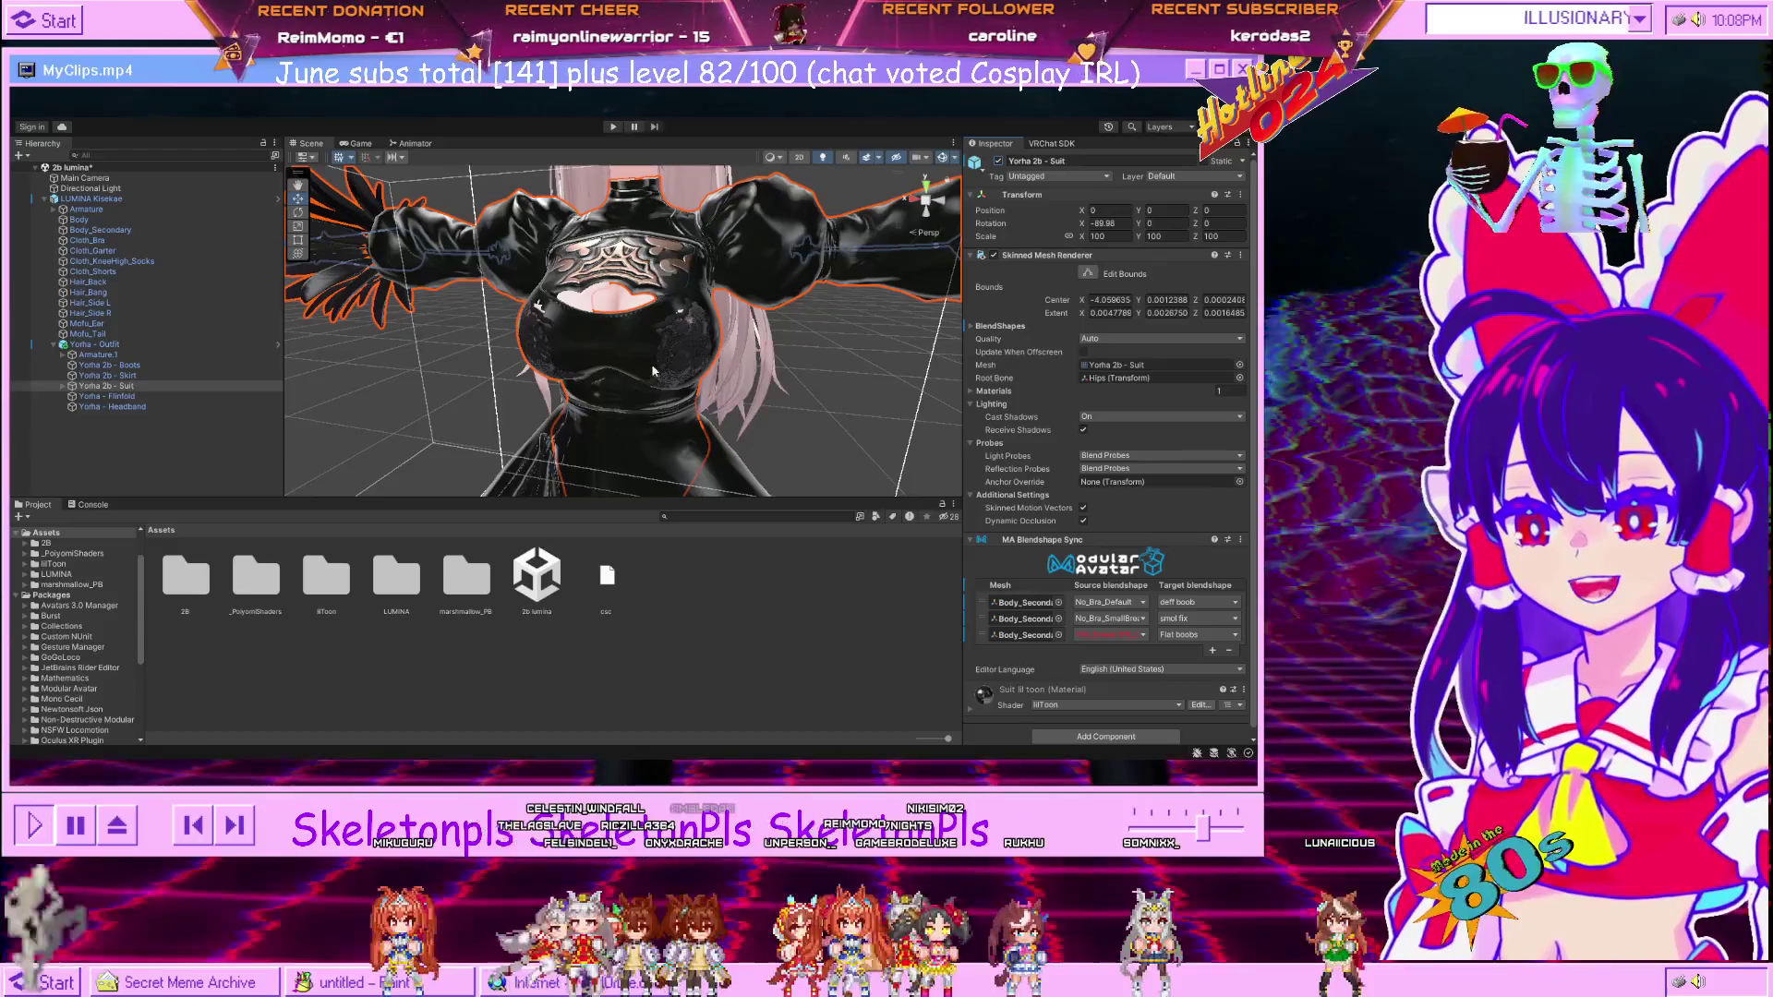
Click through the overlapping chest parts to reach the Body_Secondary mesh.
{"action": "left_click", "coordinate": [697, 344]}
{"action": "left_click", "coordinate": [688, 343]}
{"action": "left_click", "coordinate": [685, 343]}
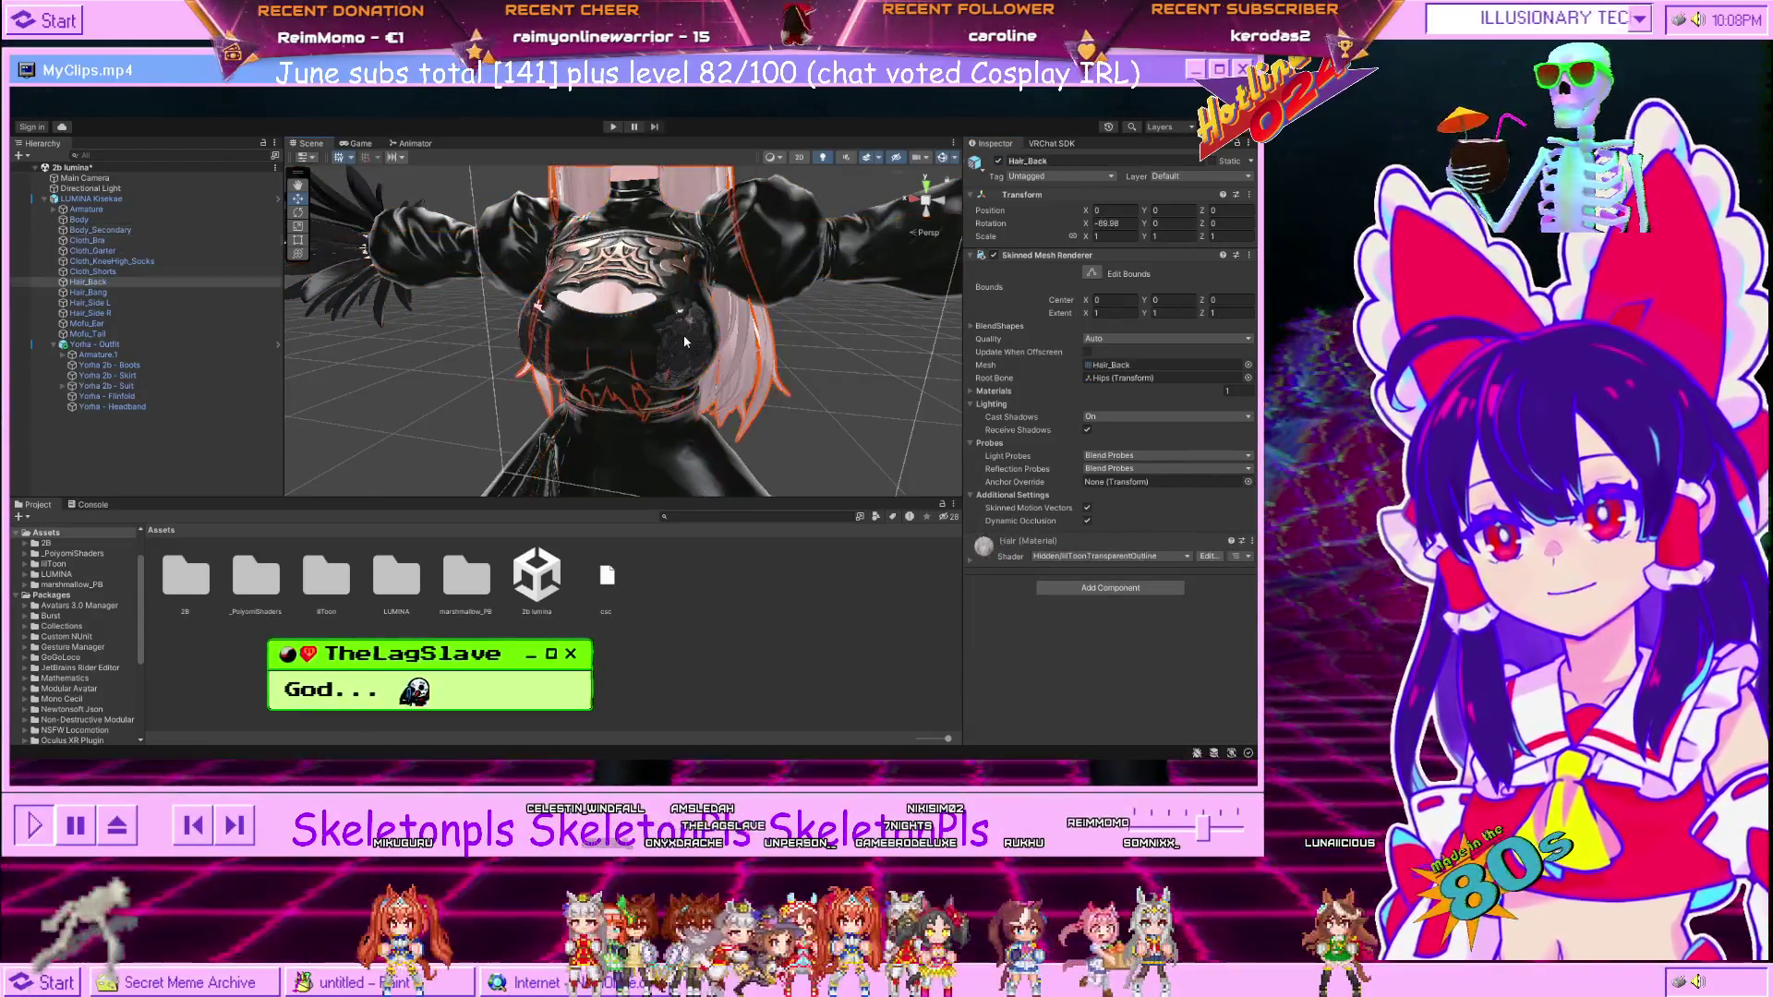
{"action": "left_click", "coordinate": [684, 342]}
{"action": "left_click", "coordinate": [684, 334]}
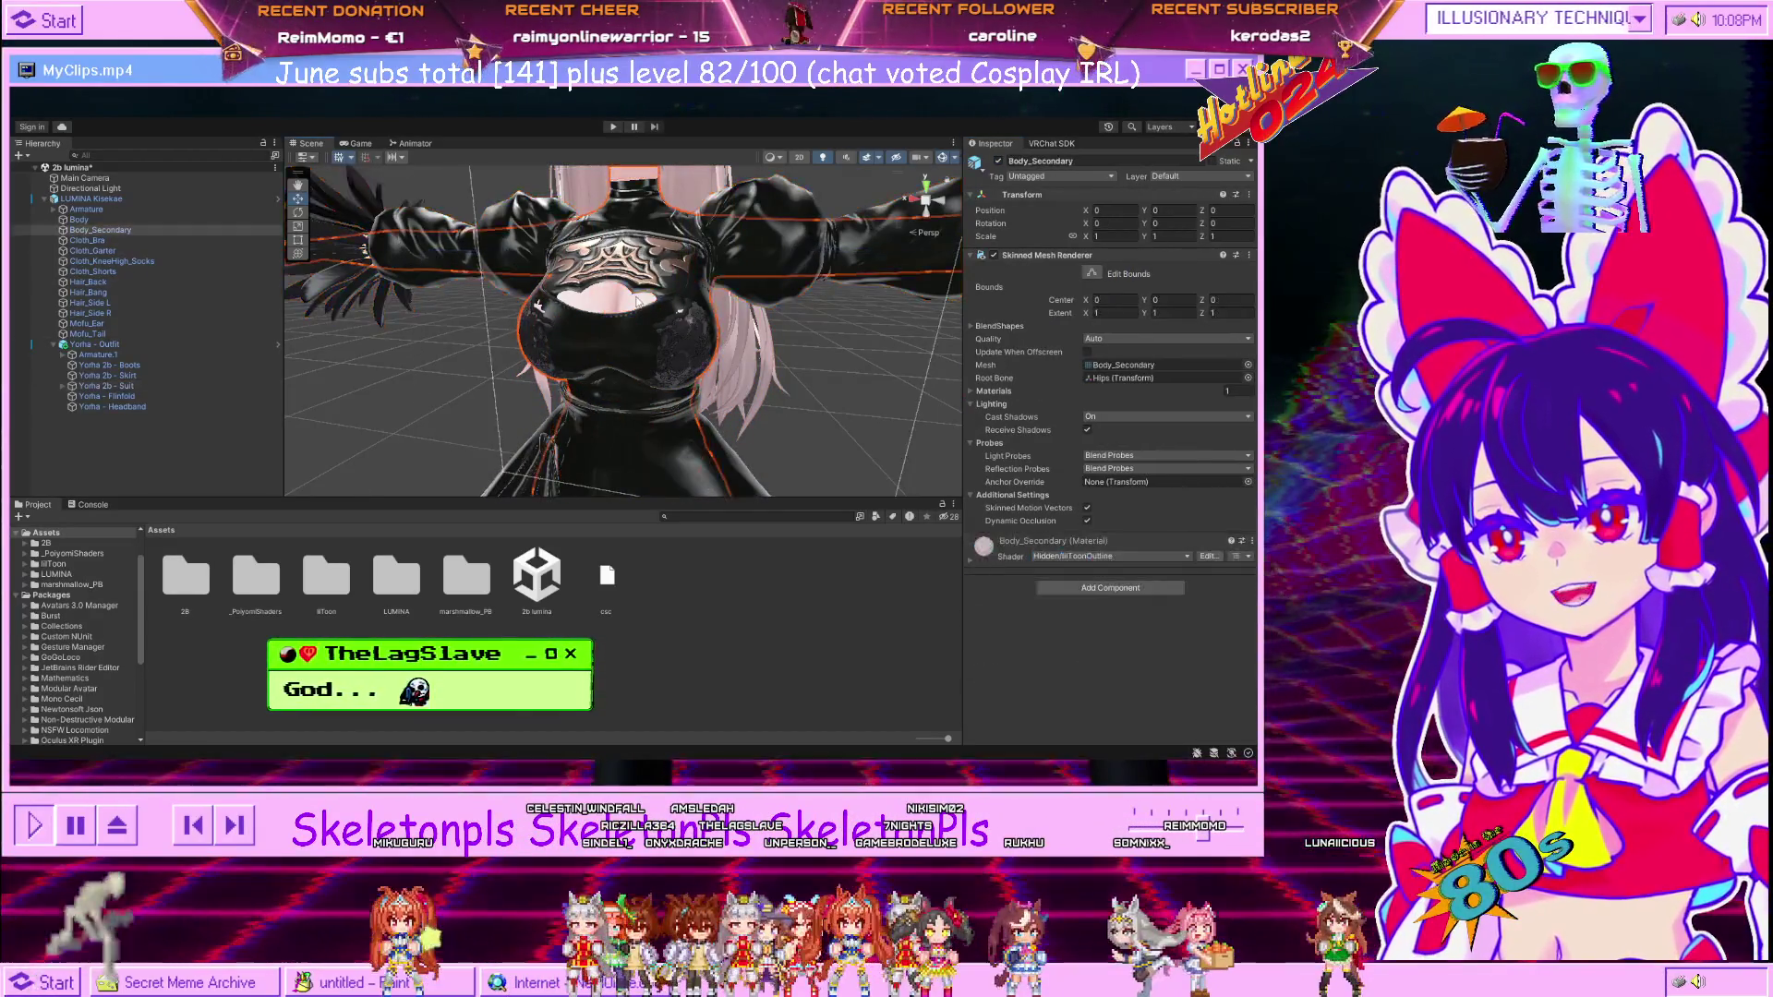
{"action": "left_click", "coordinate": [635, 300]}
{"action": "left_click", "coordinate": [632, 306]}
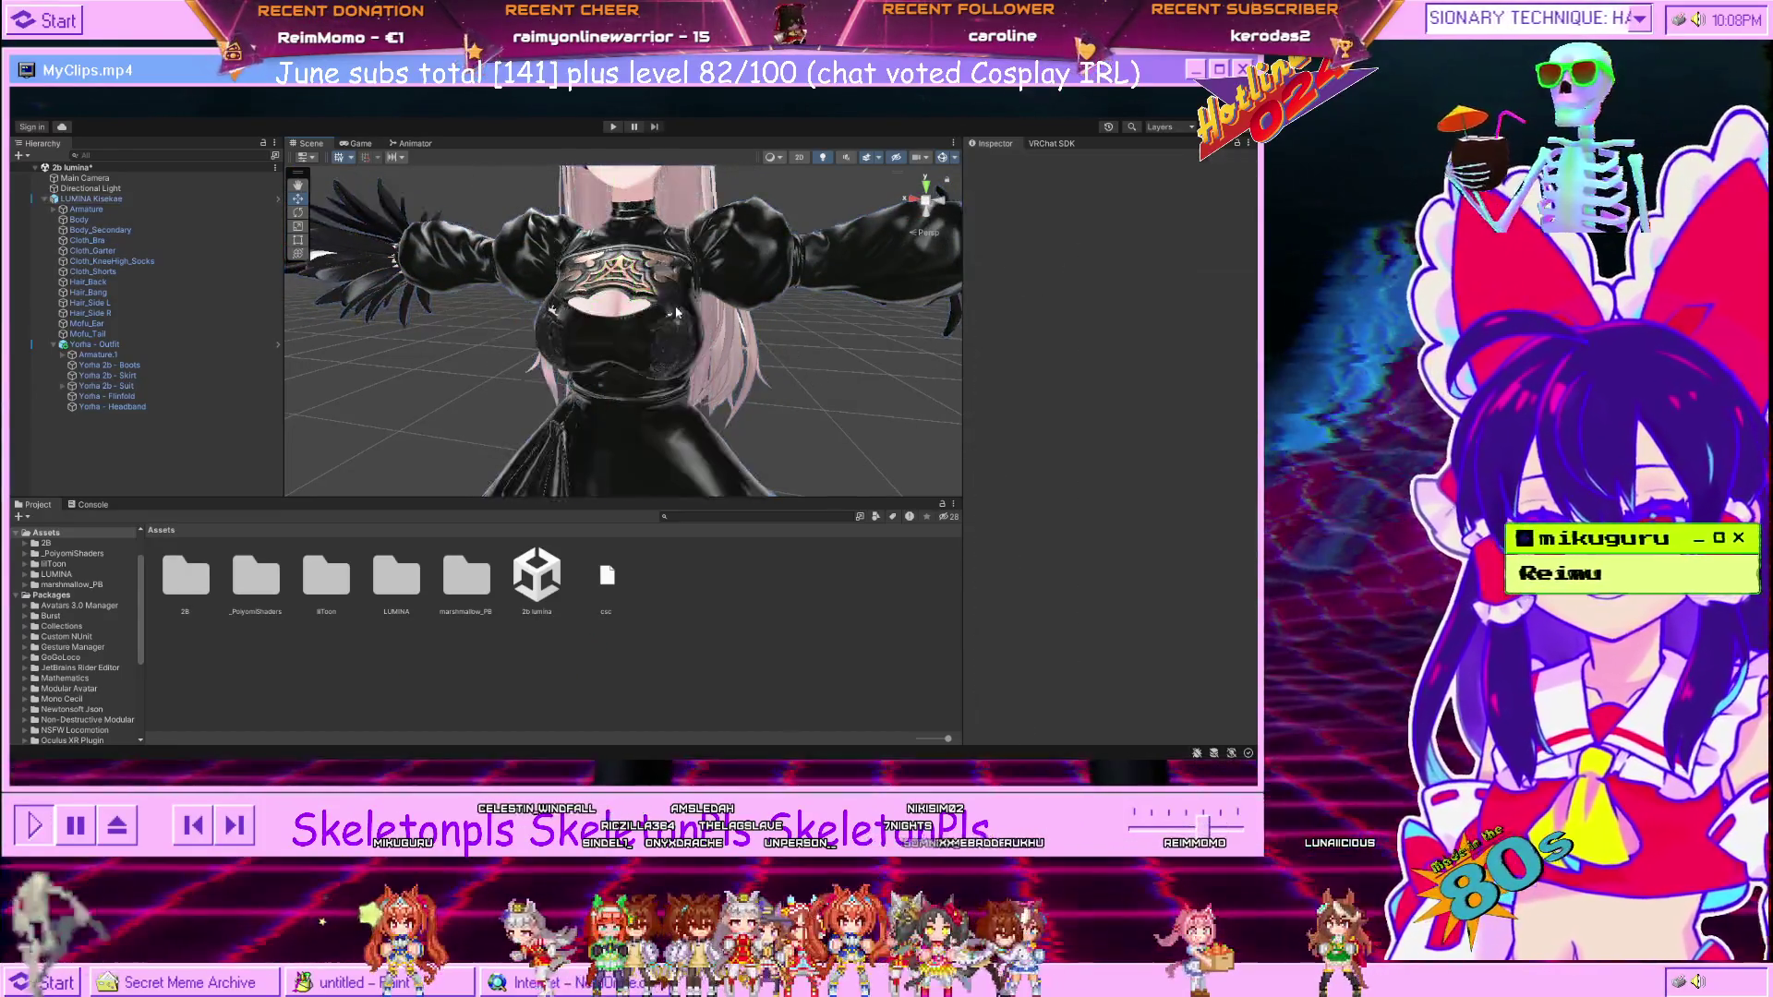
{"action": "left_click", "coordinate": [627, 314]}
{"action": "left_click", "coordinate": [628, 314]}
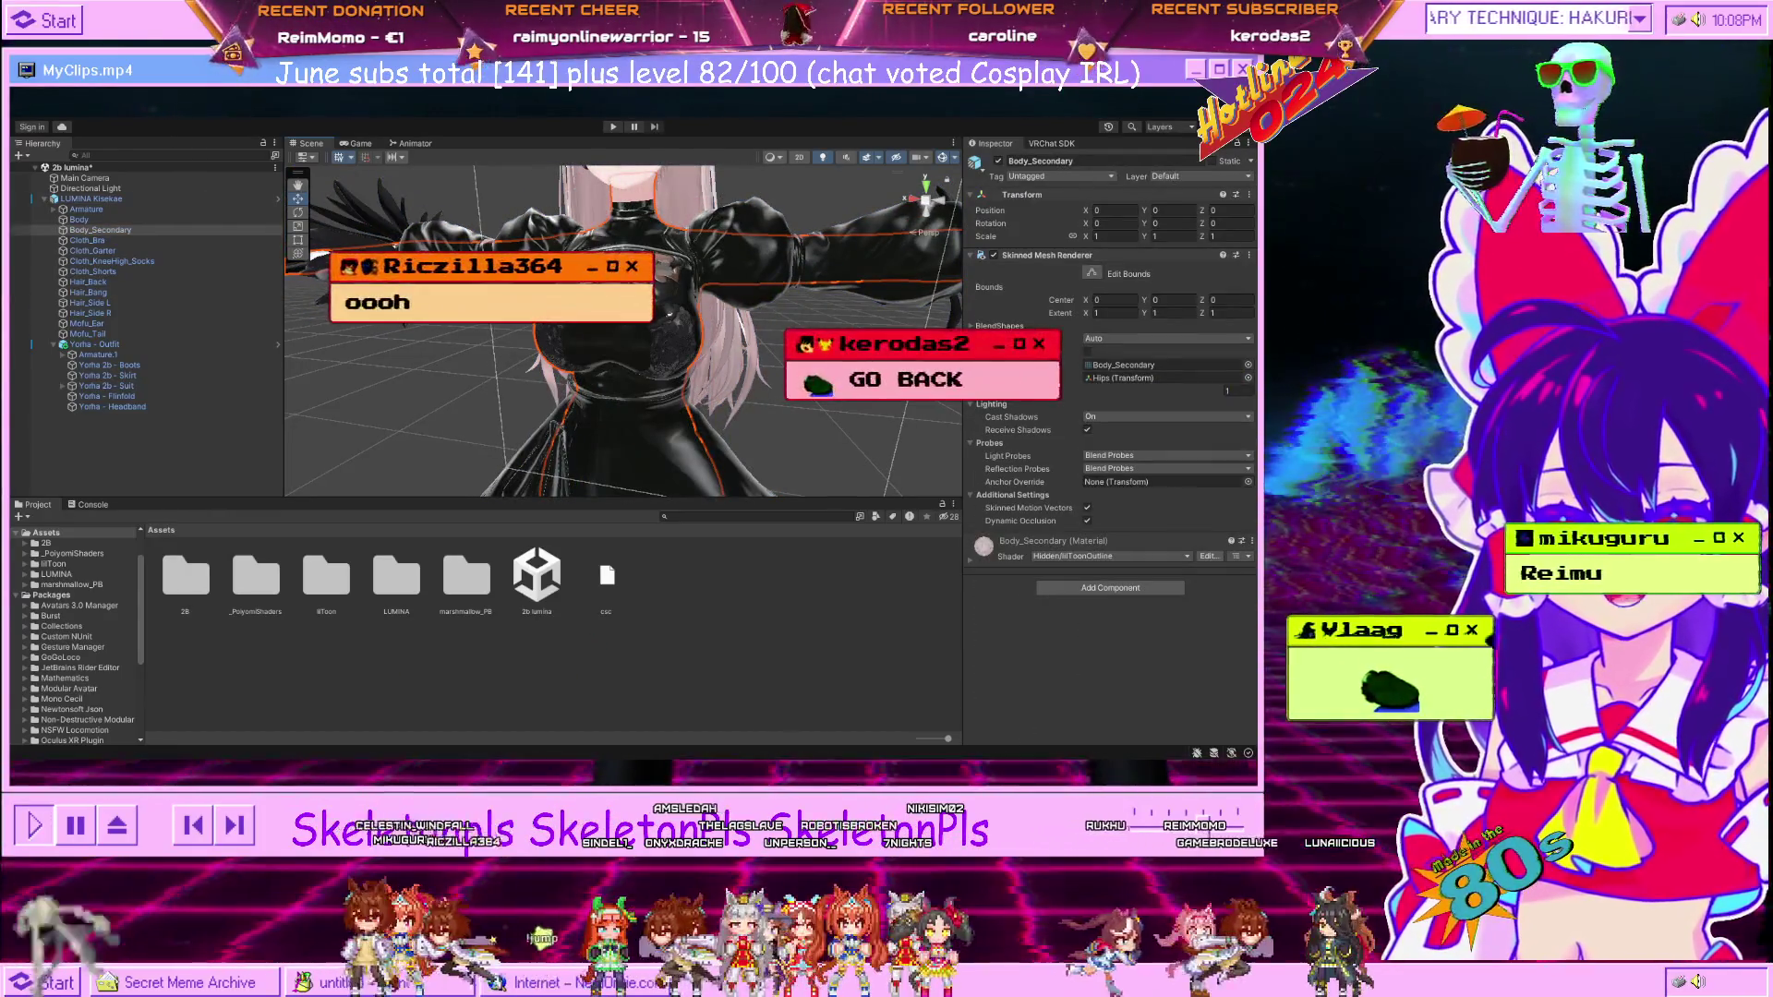
Deactivate the Yorha 2b - Suit and reselect Body_Secondary.
{"action": "left_click", "coordinate": [643, 324]}
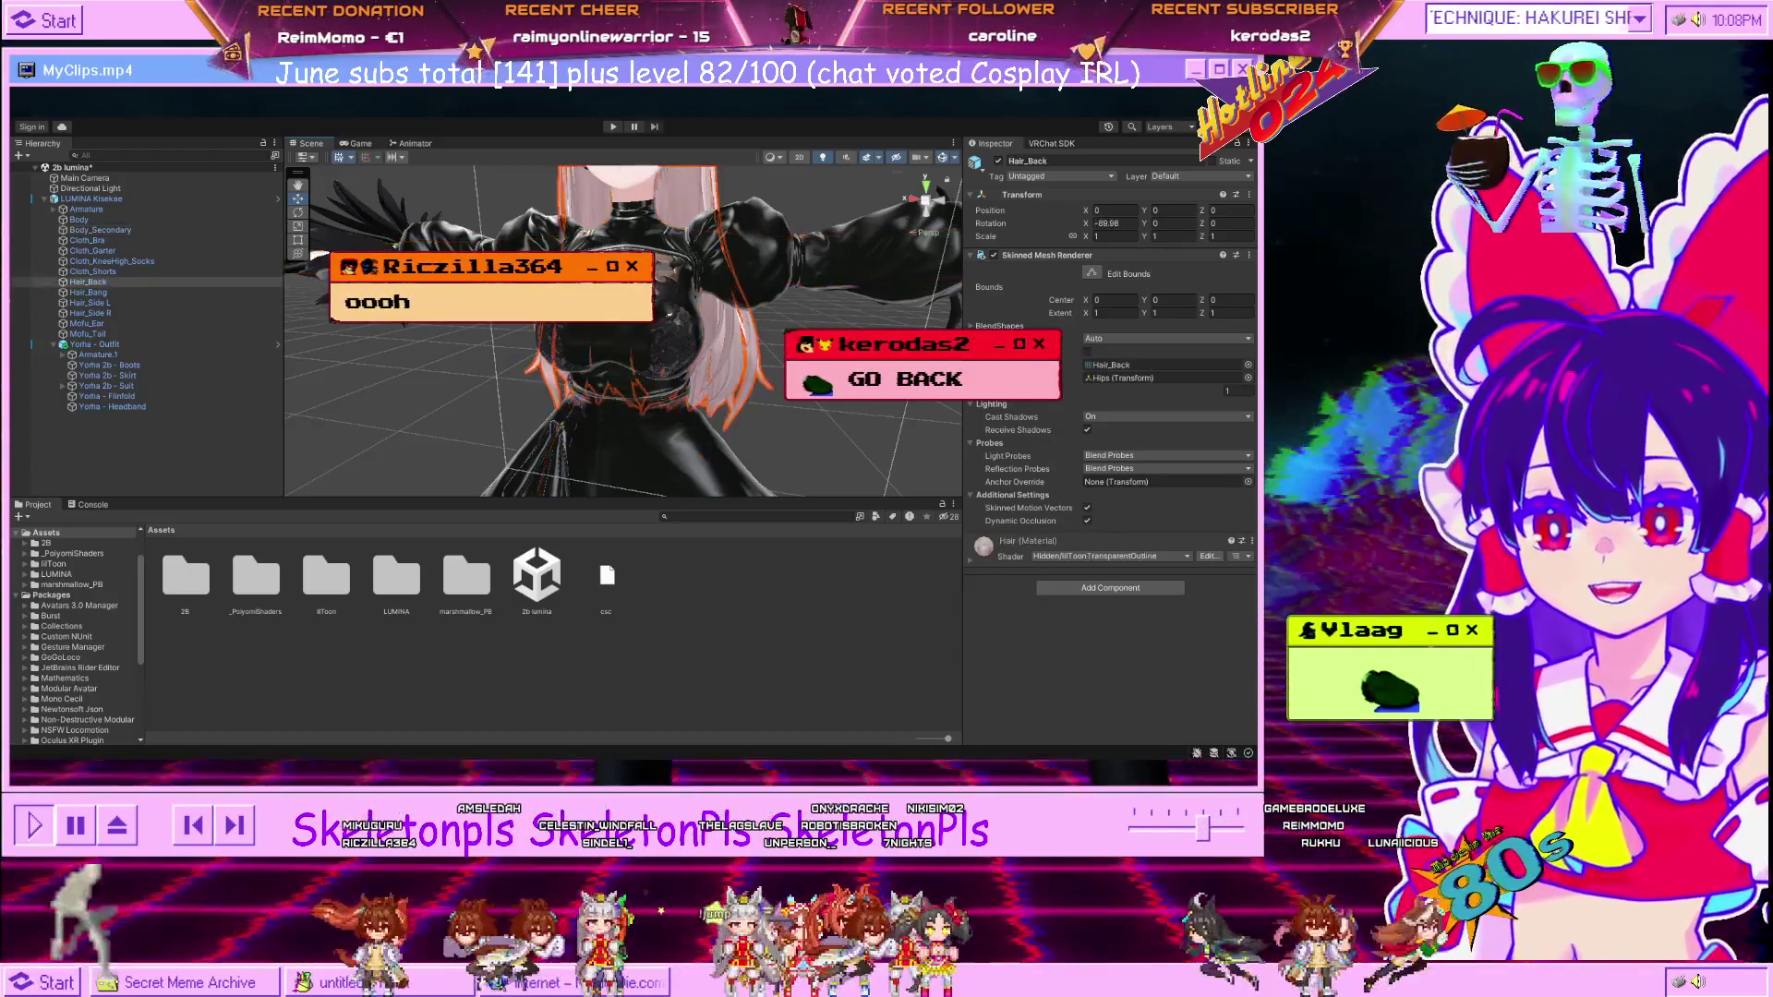
{"action": "left_click", "coordinate": [643, 325]}
{"action": "left_click", "coordinate": [644, 323]}
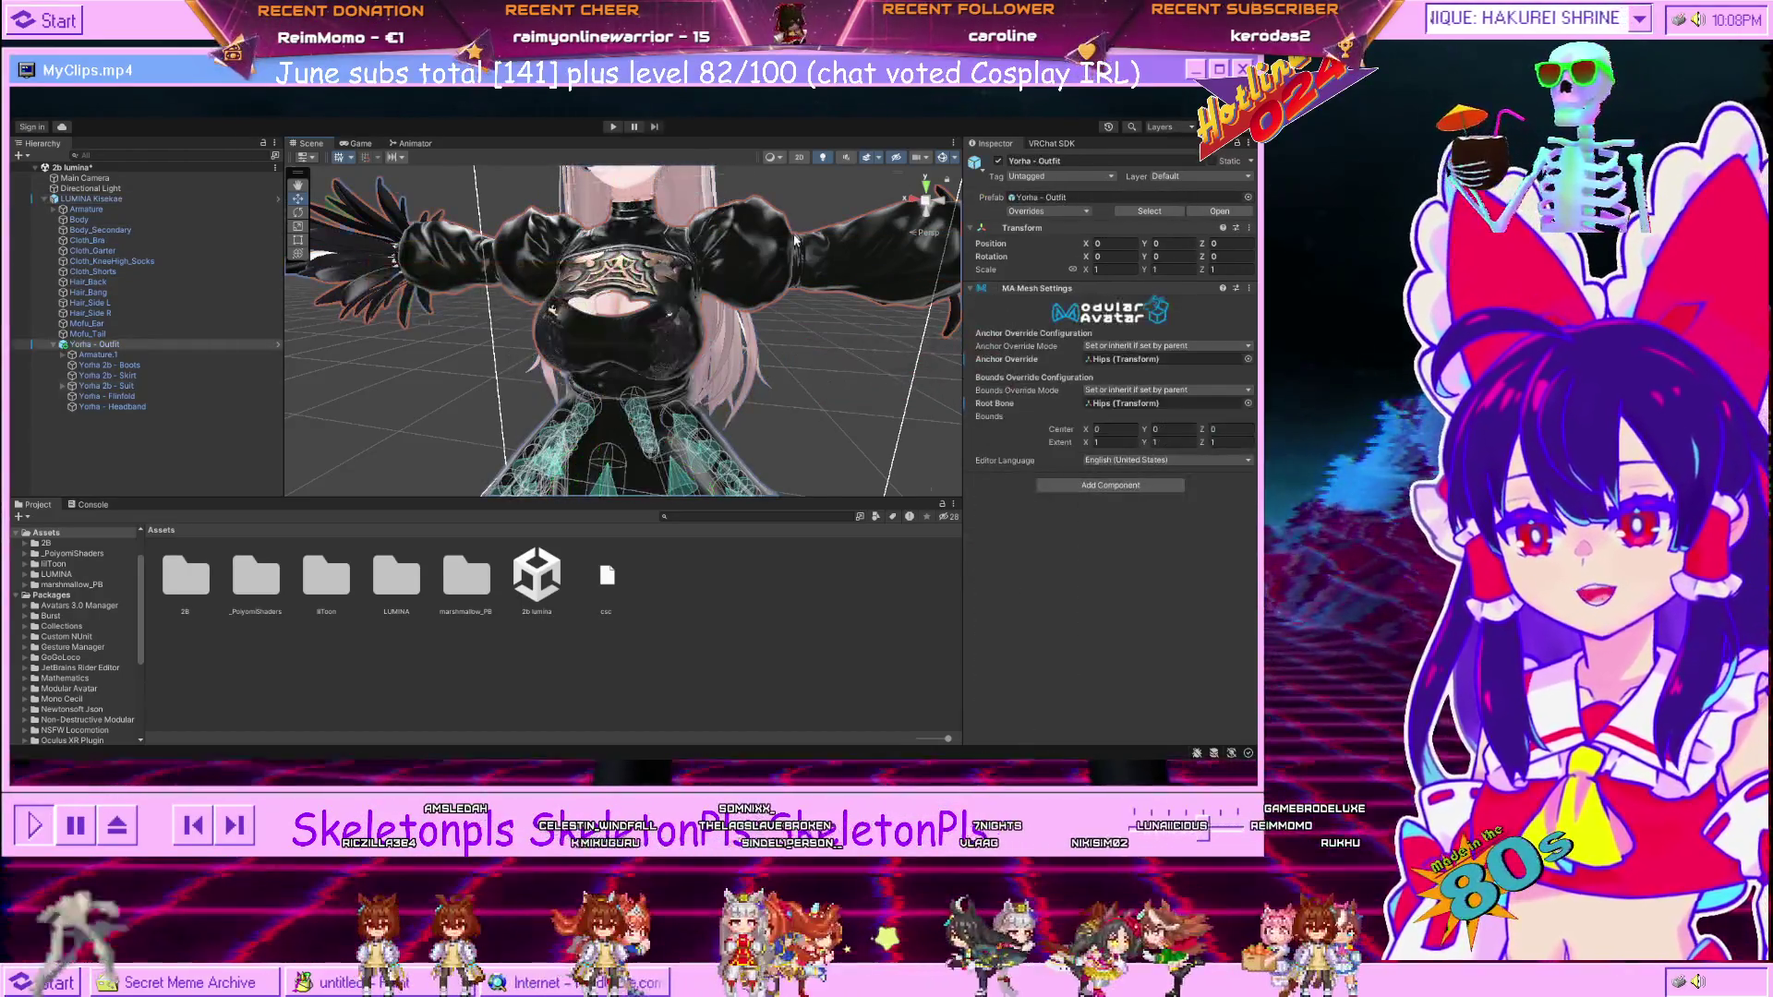
{"action": "left_click", "coordinate": [998, 162]}
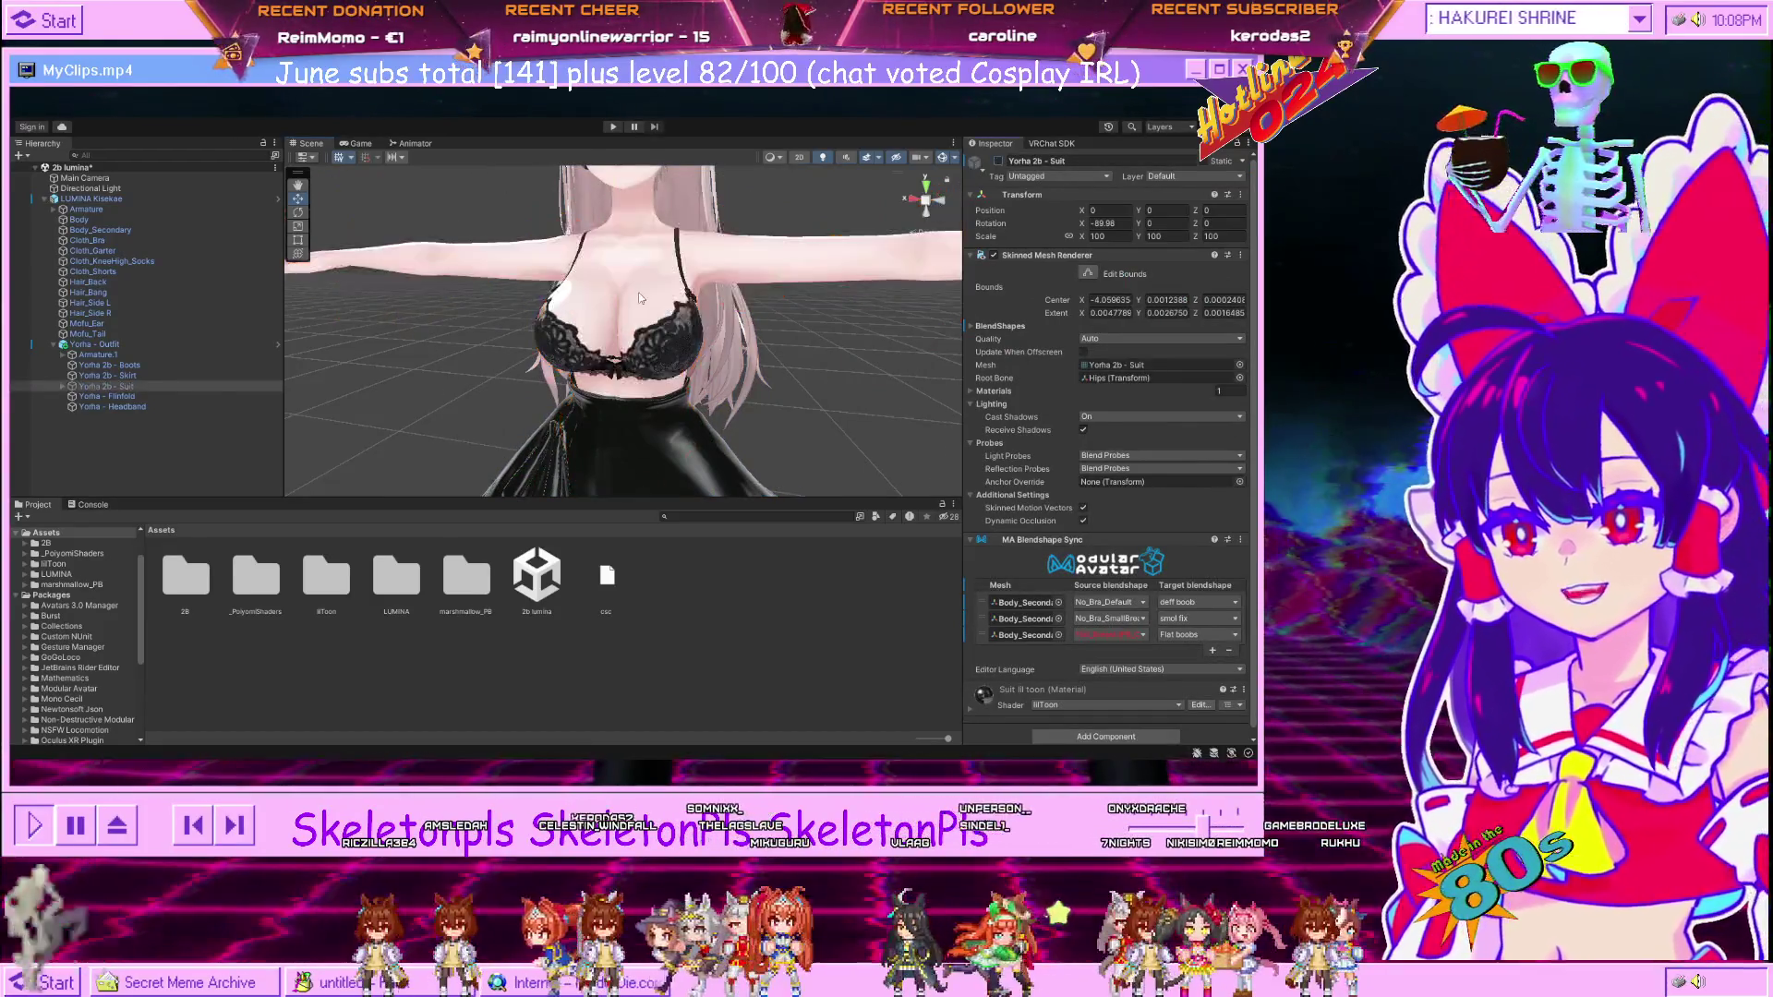
{"action": "left_click", "coordinate": [643, 295]}
{"action": "left_click", "coordinate": [645, 292]}
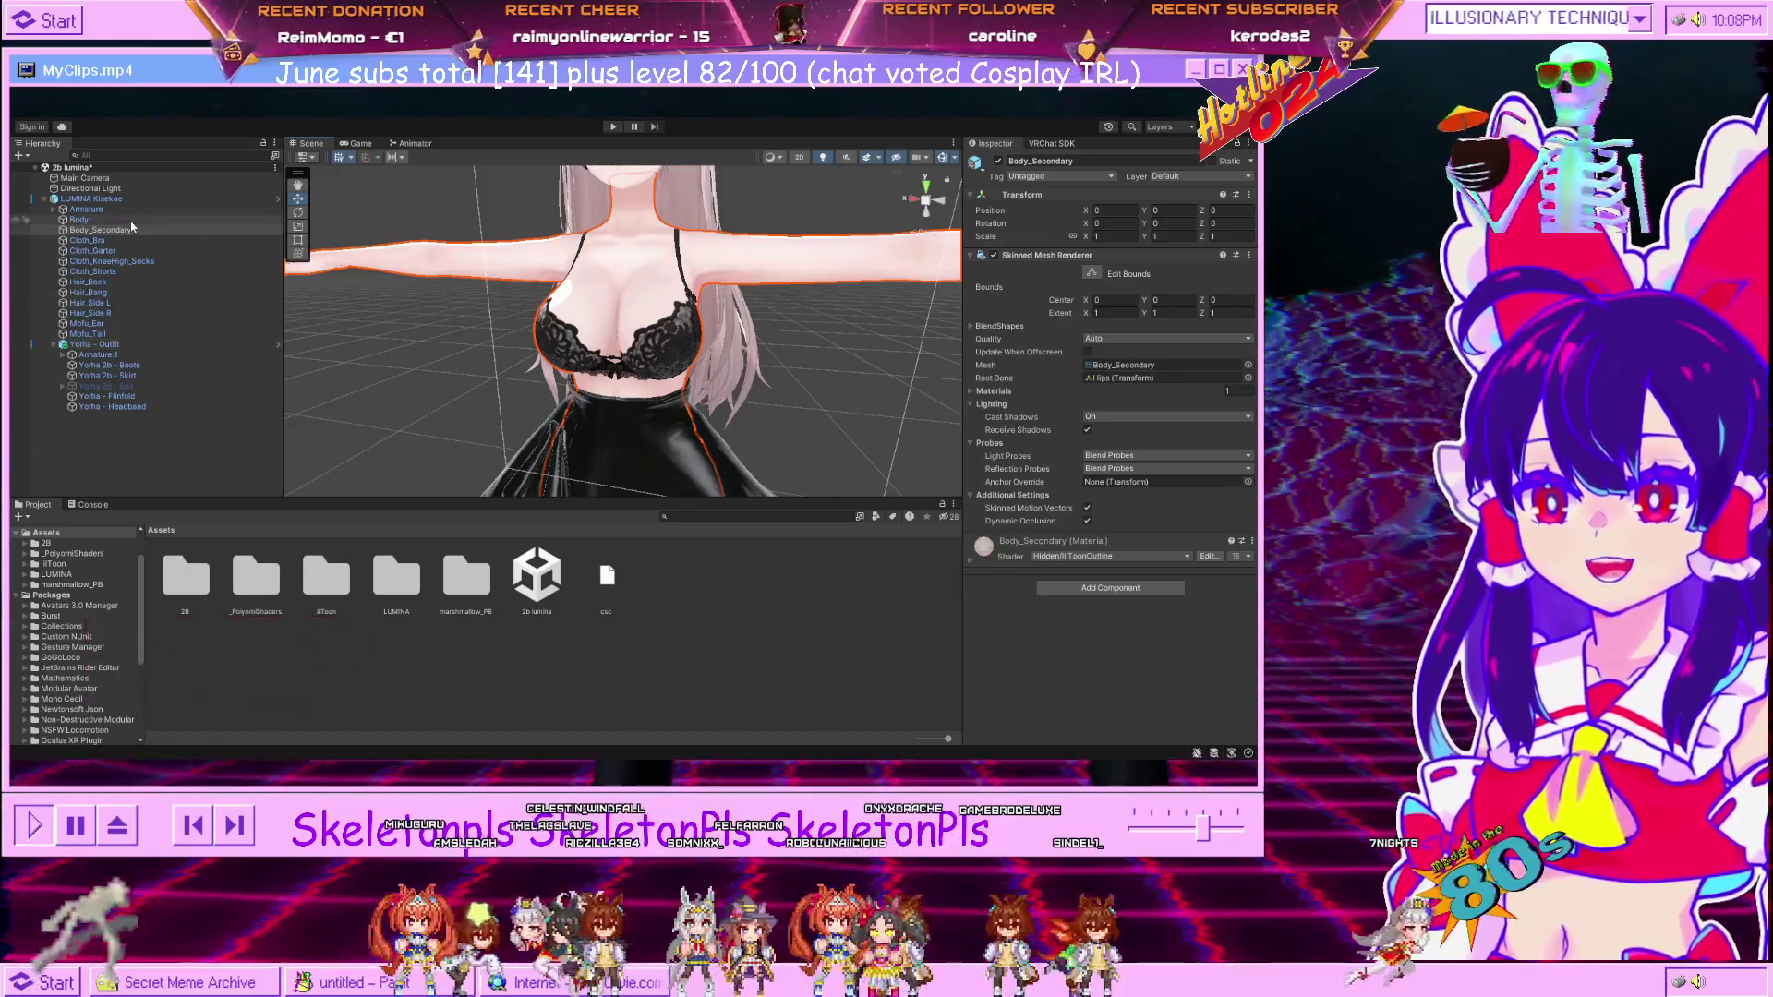
Select Body_Secondary and expand its BlendShapes list down to Breast.
{"action": "left_click", "coordinate": [130, 220]}
{"action": "key", "text": "Down"}
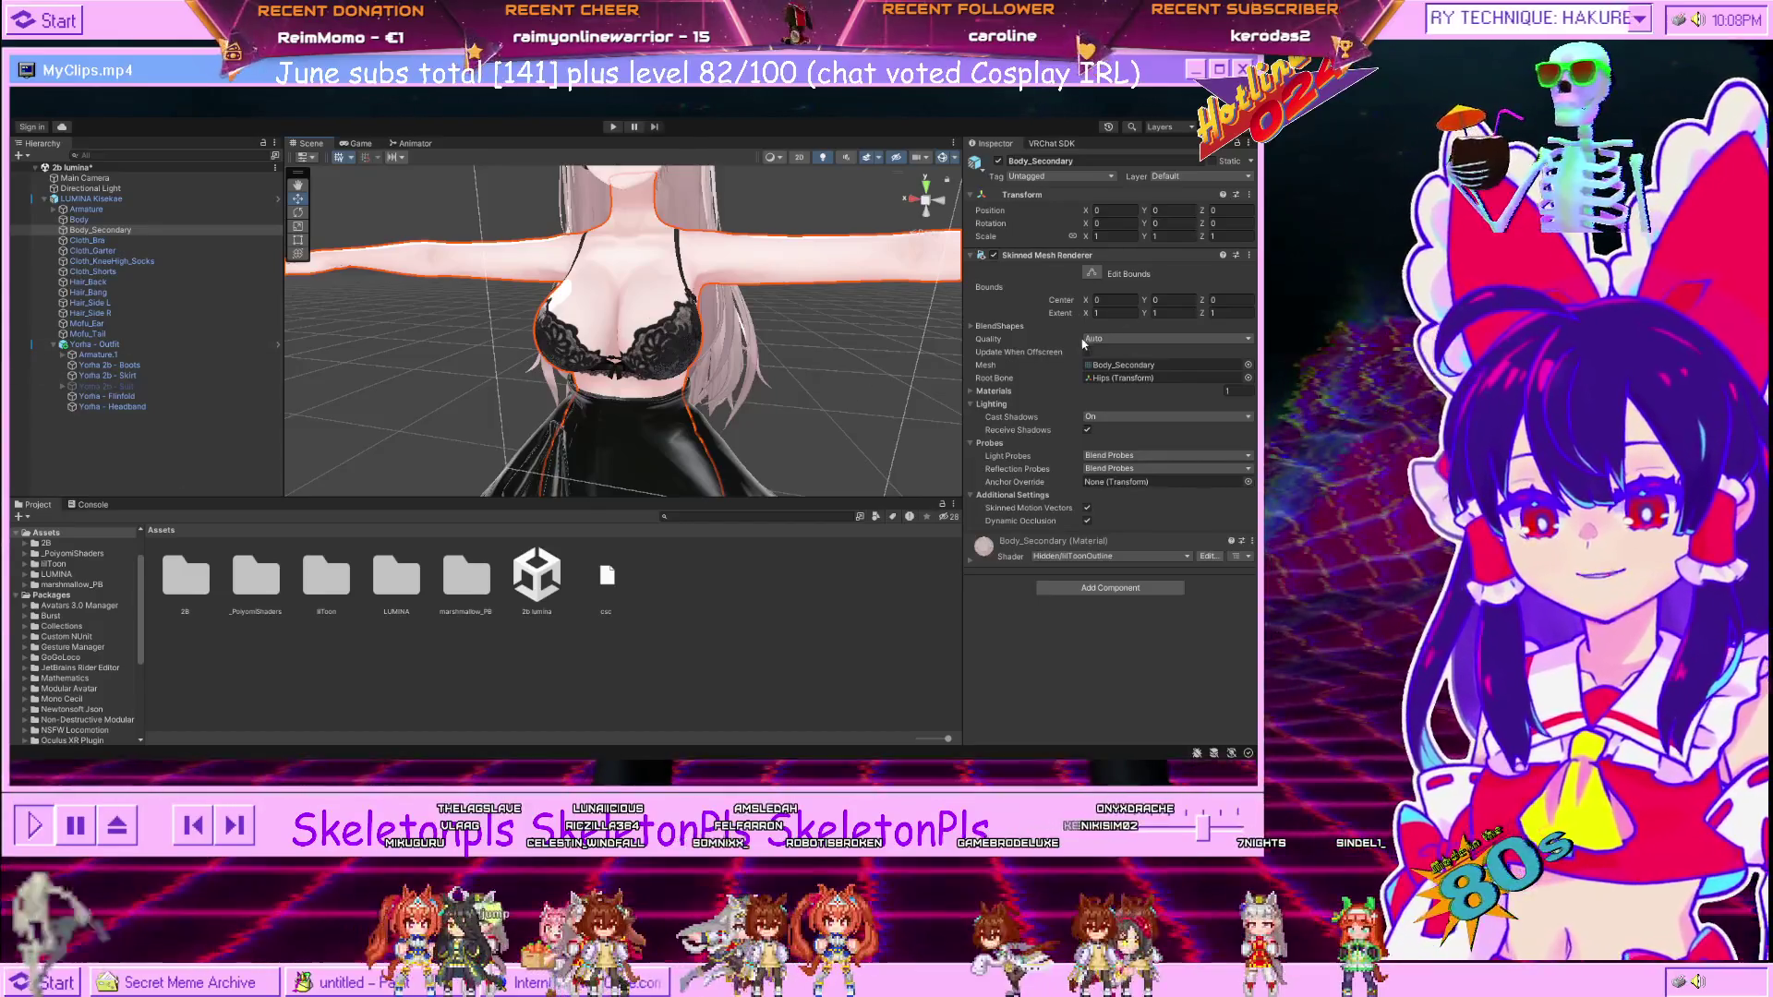
{"action": "left_click", "coordinate": [972, 325]}
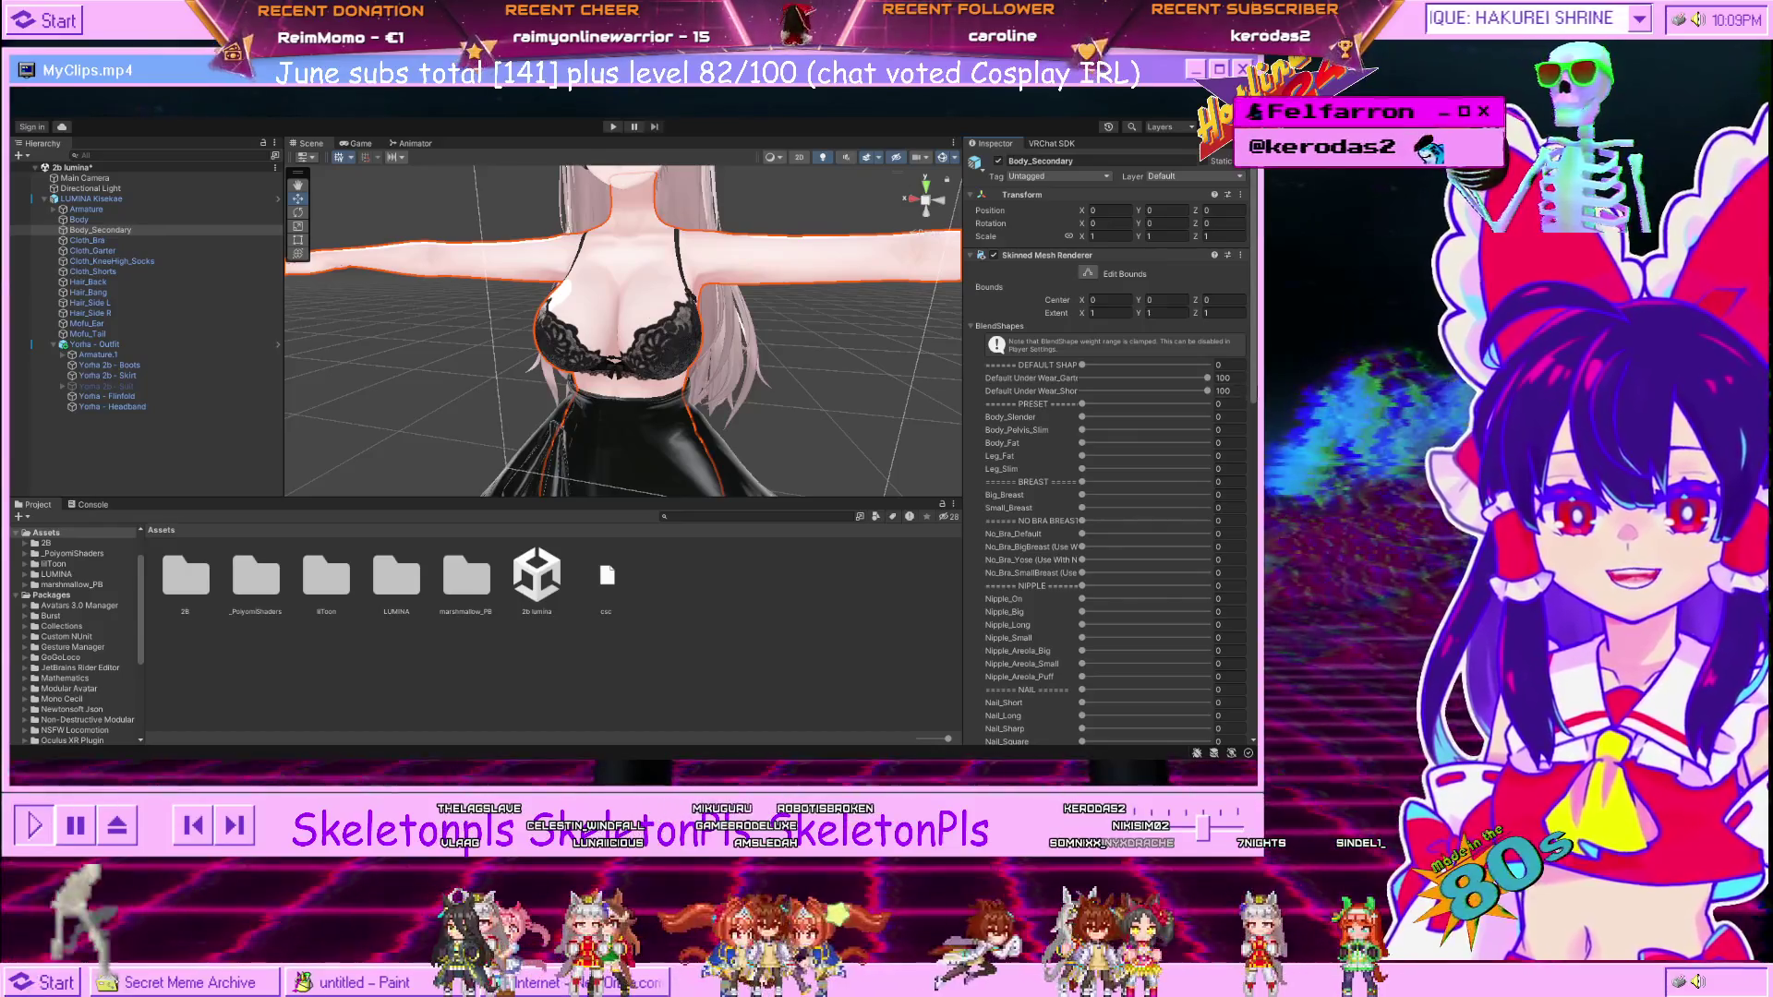
{"action": "scroll", "scroll_direction": "down", "scroll_amount": 3}
{"action": "scroll", "scroll_direction": "down", "scroll_amount": 3}
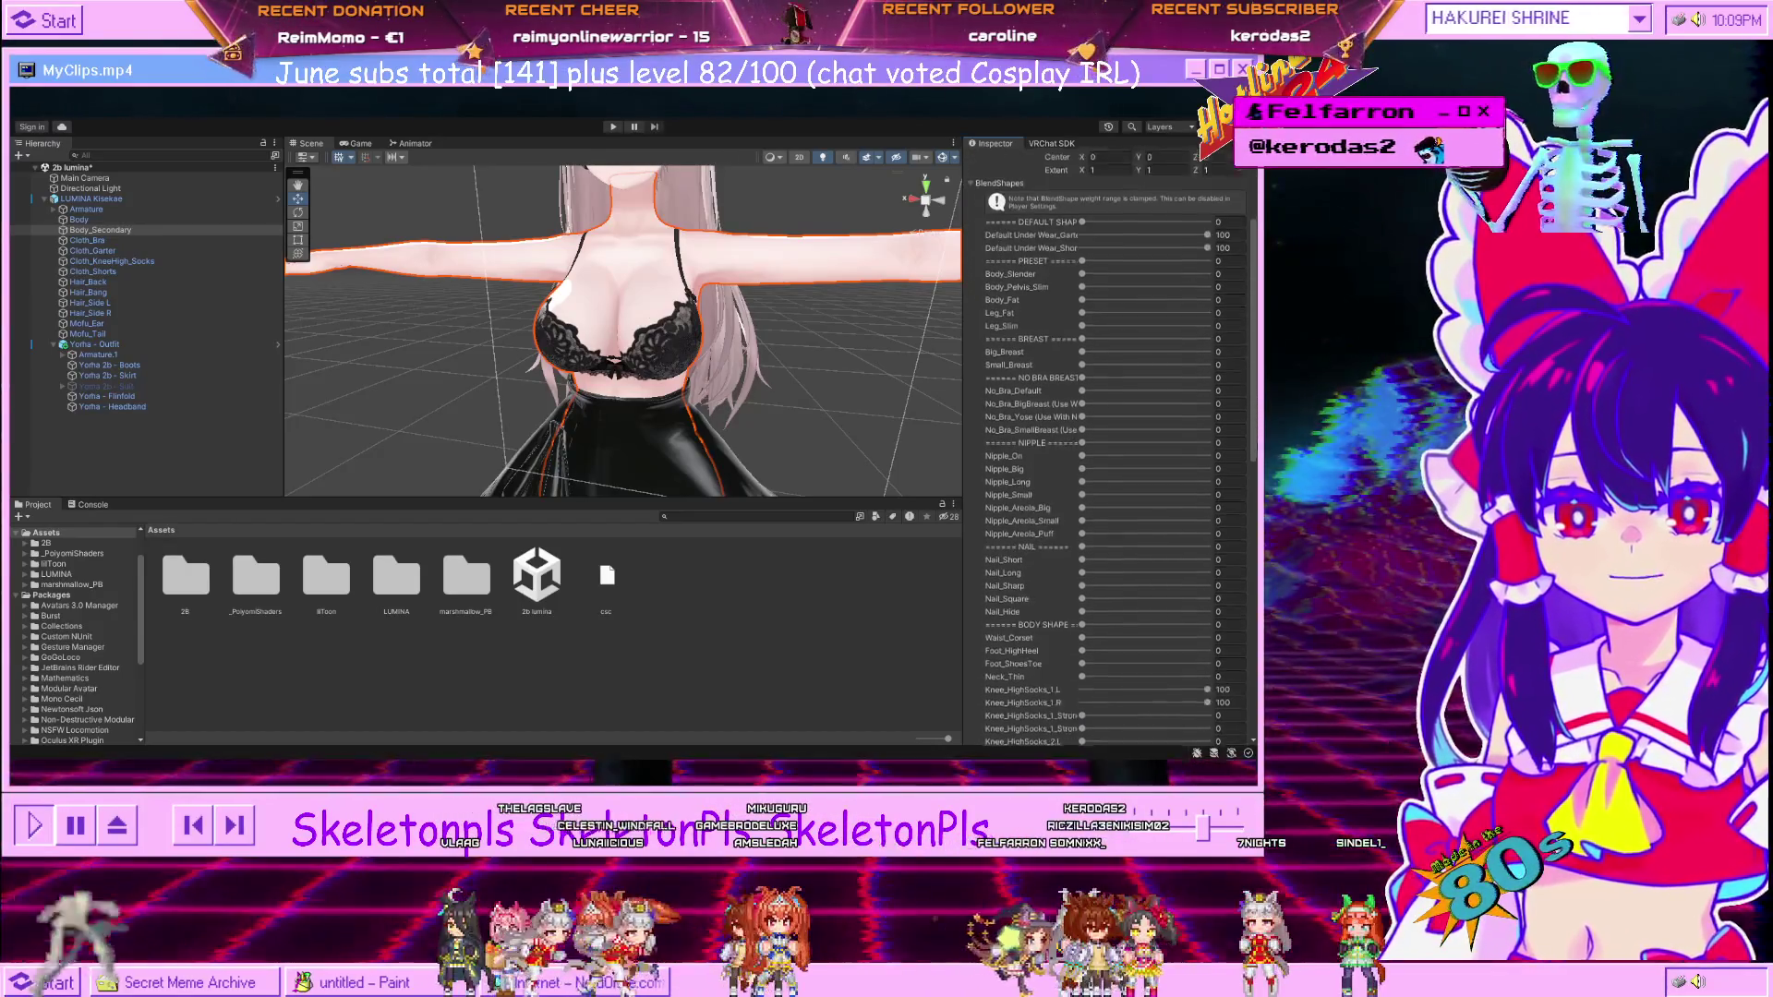
{"action": "scroll", "scroll_direction": "down", "scroll_amount": 3}
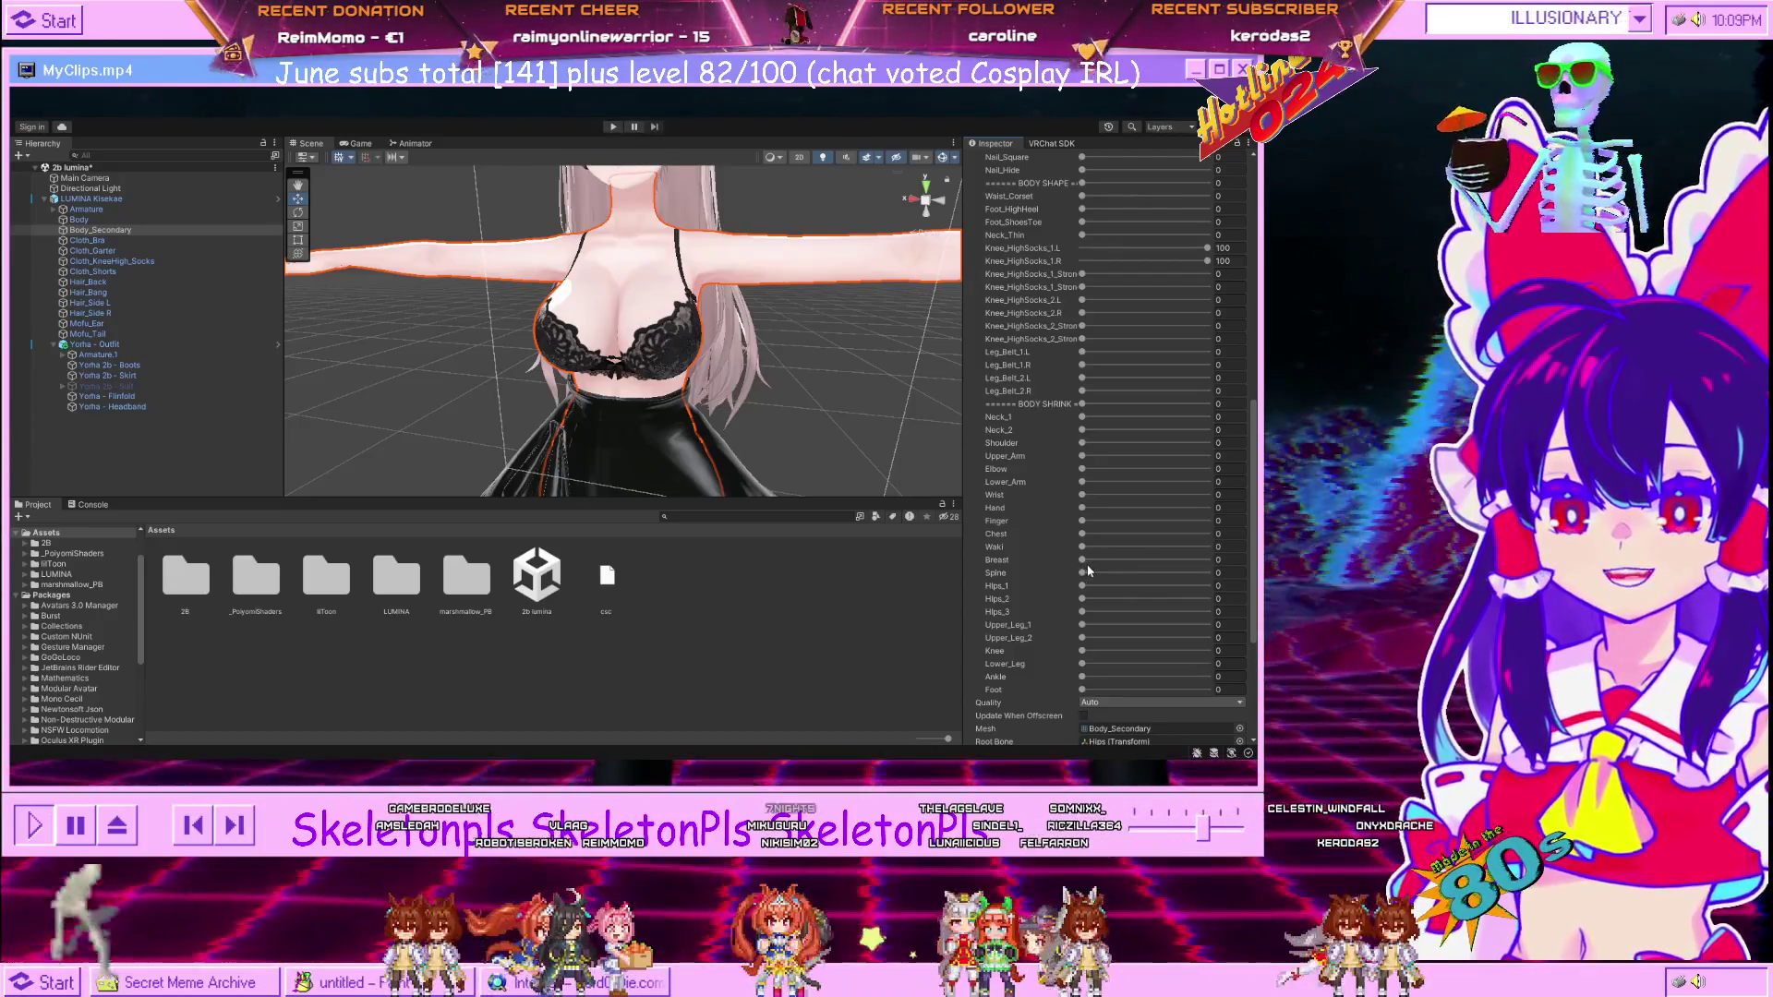
Raise the Breast blend shape to test the chest shrink from the side, then return it to 0.
{"action": "left_click_drag", "start_coordinate": [1084, 565], "coordinate": [1210, 560]}
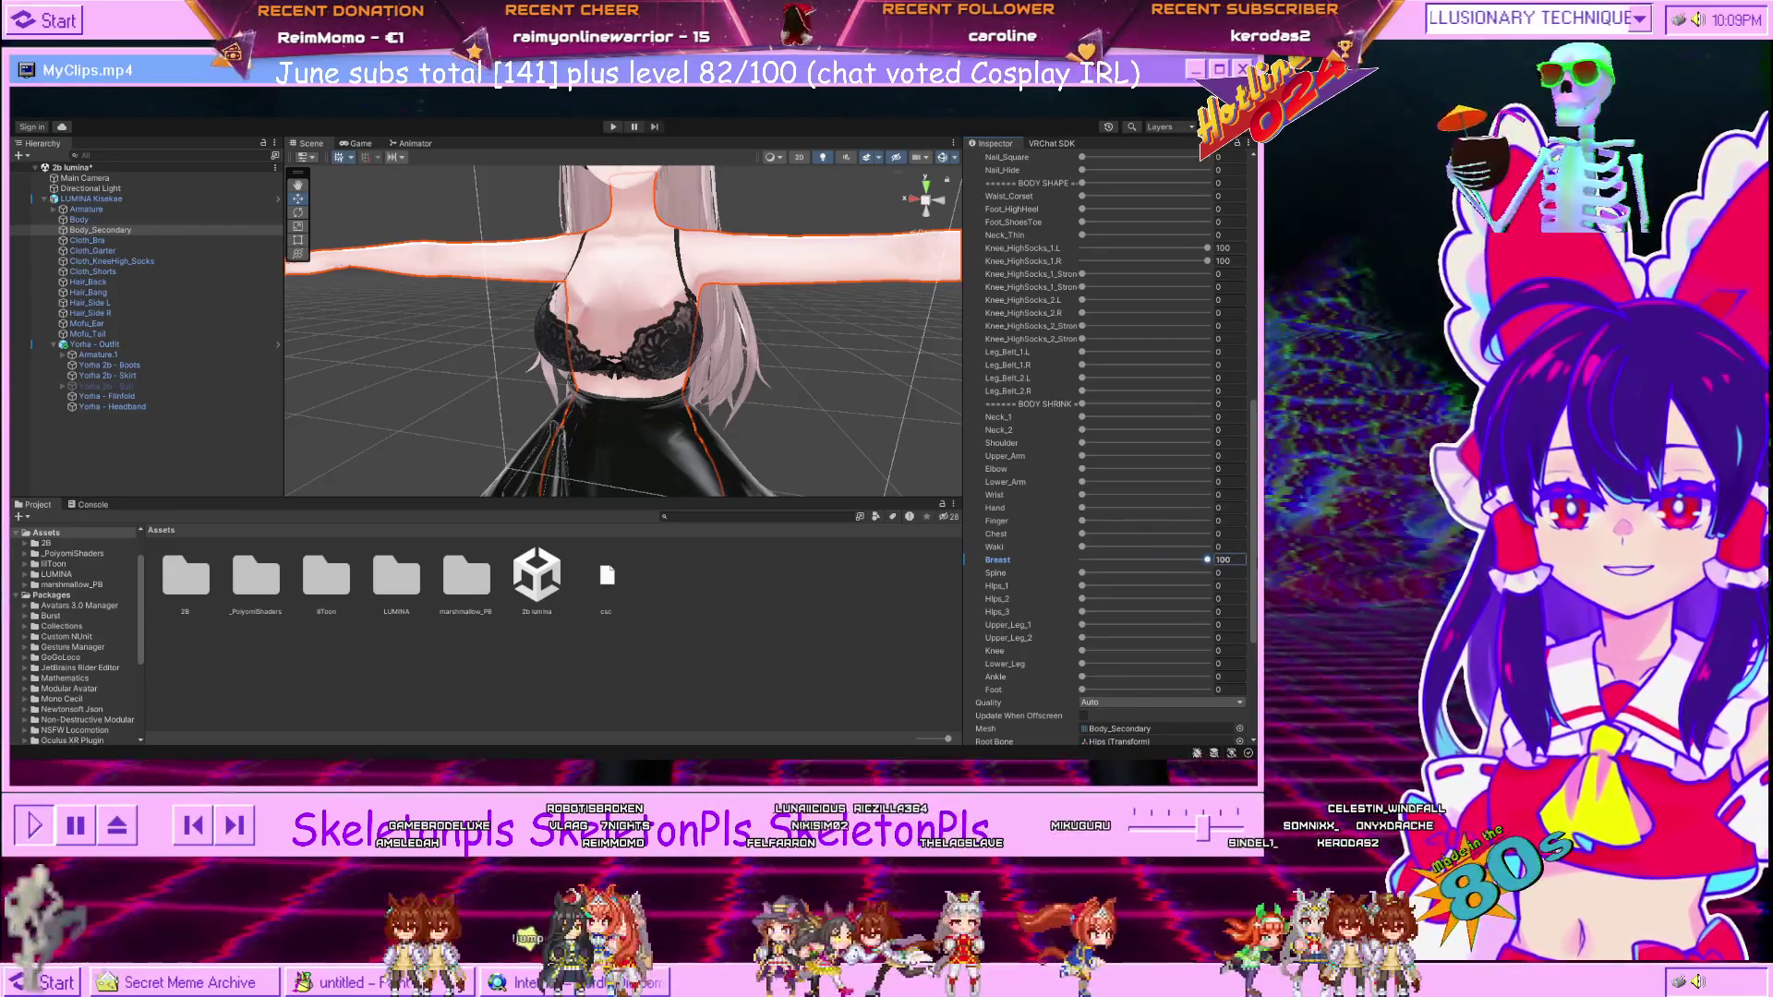
{"action": "left_click_drag", "start_coordinate": [854, 338], "coordinate": [850, 327]}
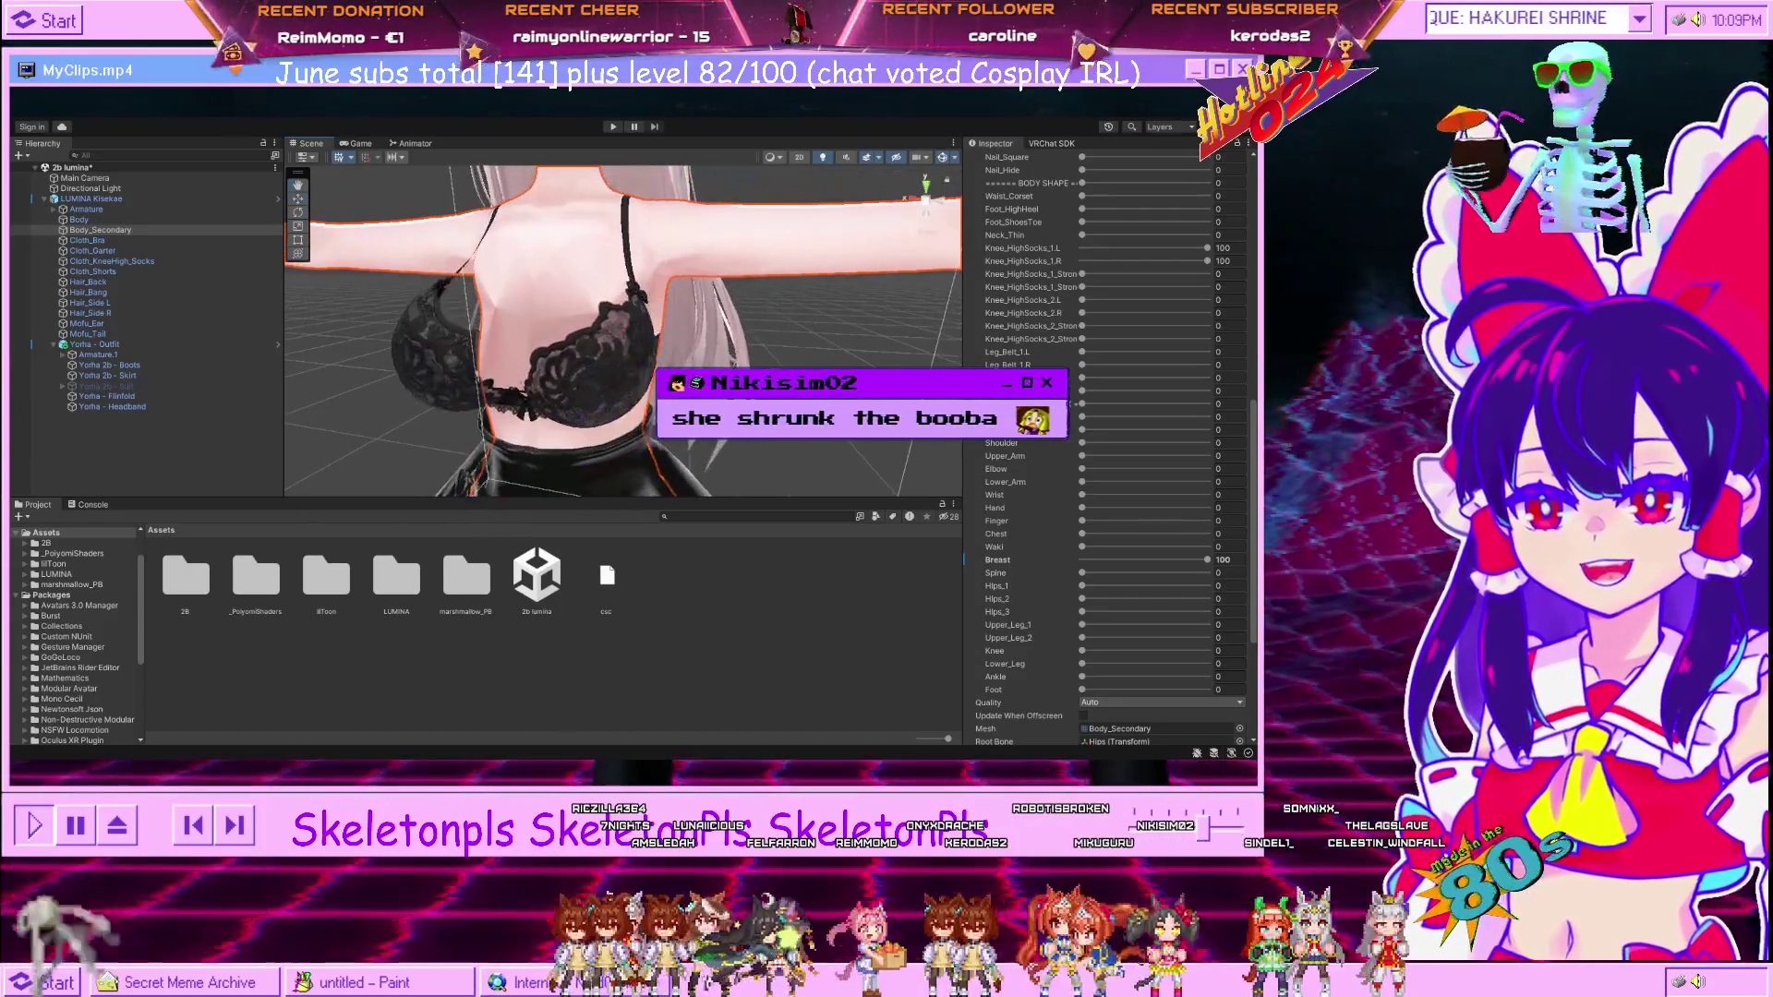
{"action": "left_click_drag", "start_coordinate": [518, 369], "coordinate": [813, 383]}
{"action": "left_click_drag", "start_coordinate": [1207, 559], "coordinate": [1025, 558]}
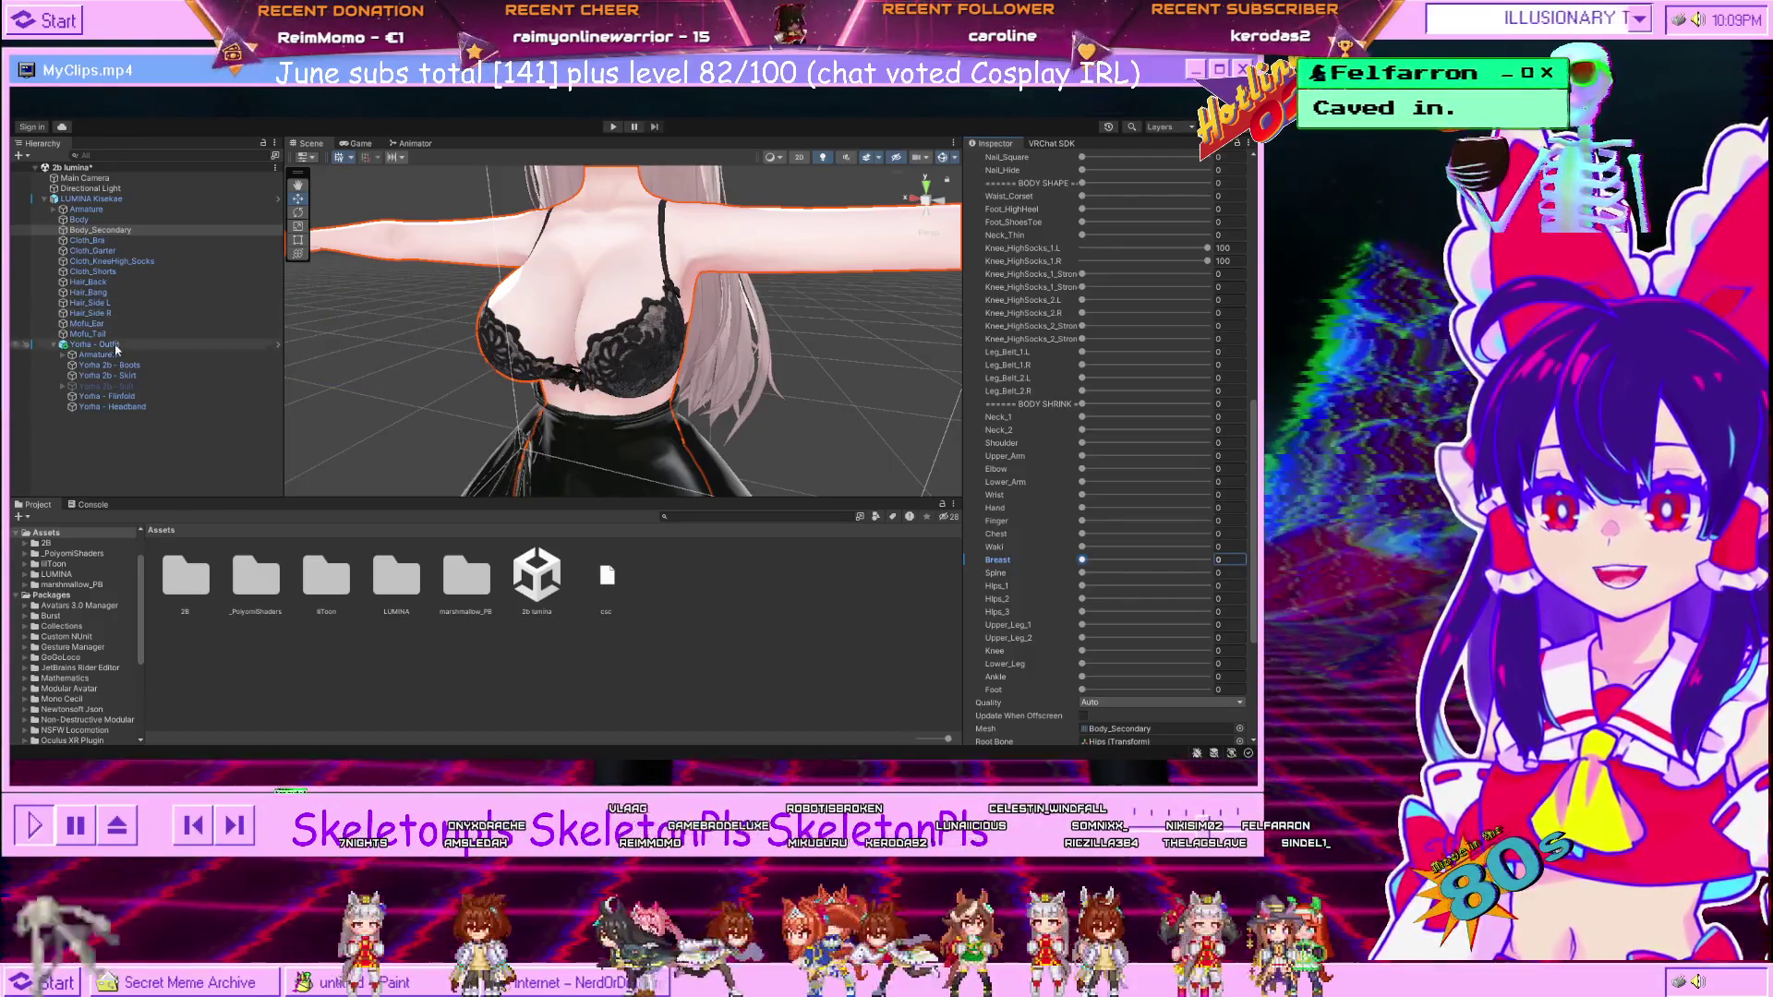
Toggle the Yorha - Outfit off and on, then re-enable the Yorha 2b - Suit.
{"action": "left_click", "coordinate": [88, 343]}
{"action": "left_click", "coordinate": [998, 161]}
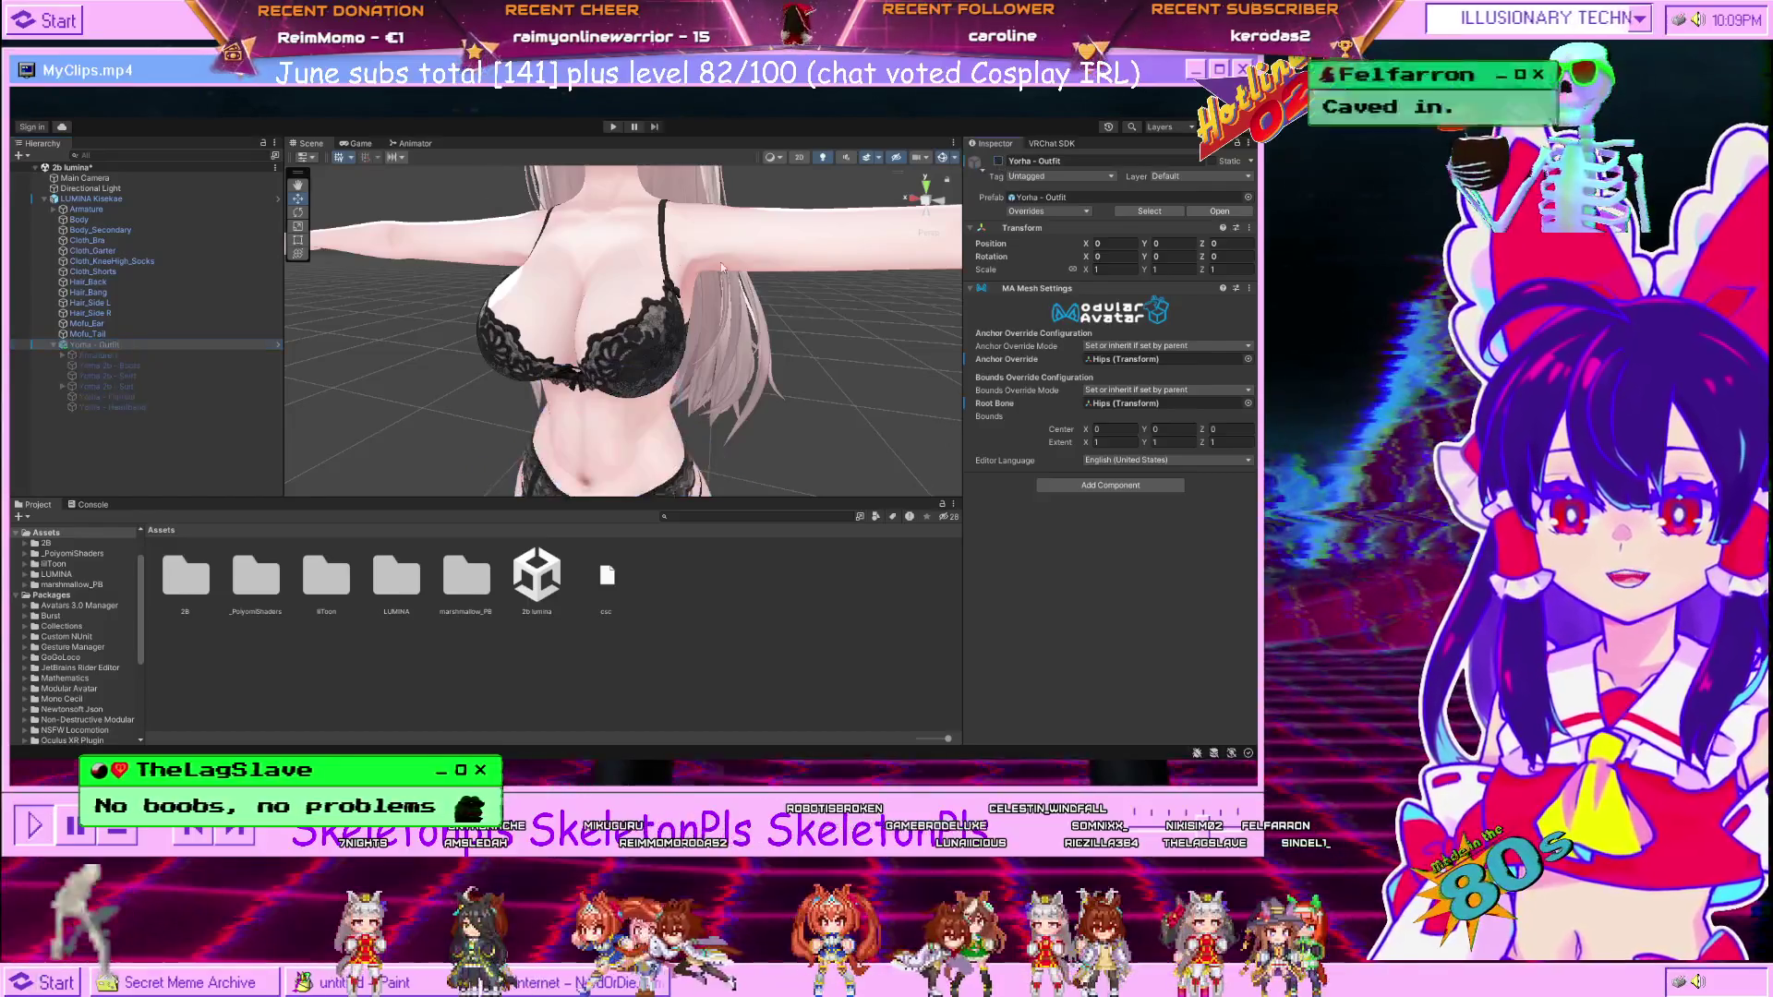
{"action": "left_click", "coordinate": [999, 161]}
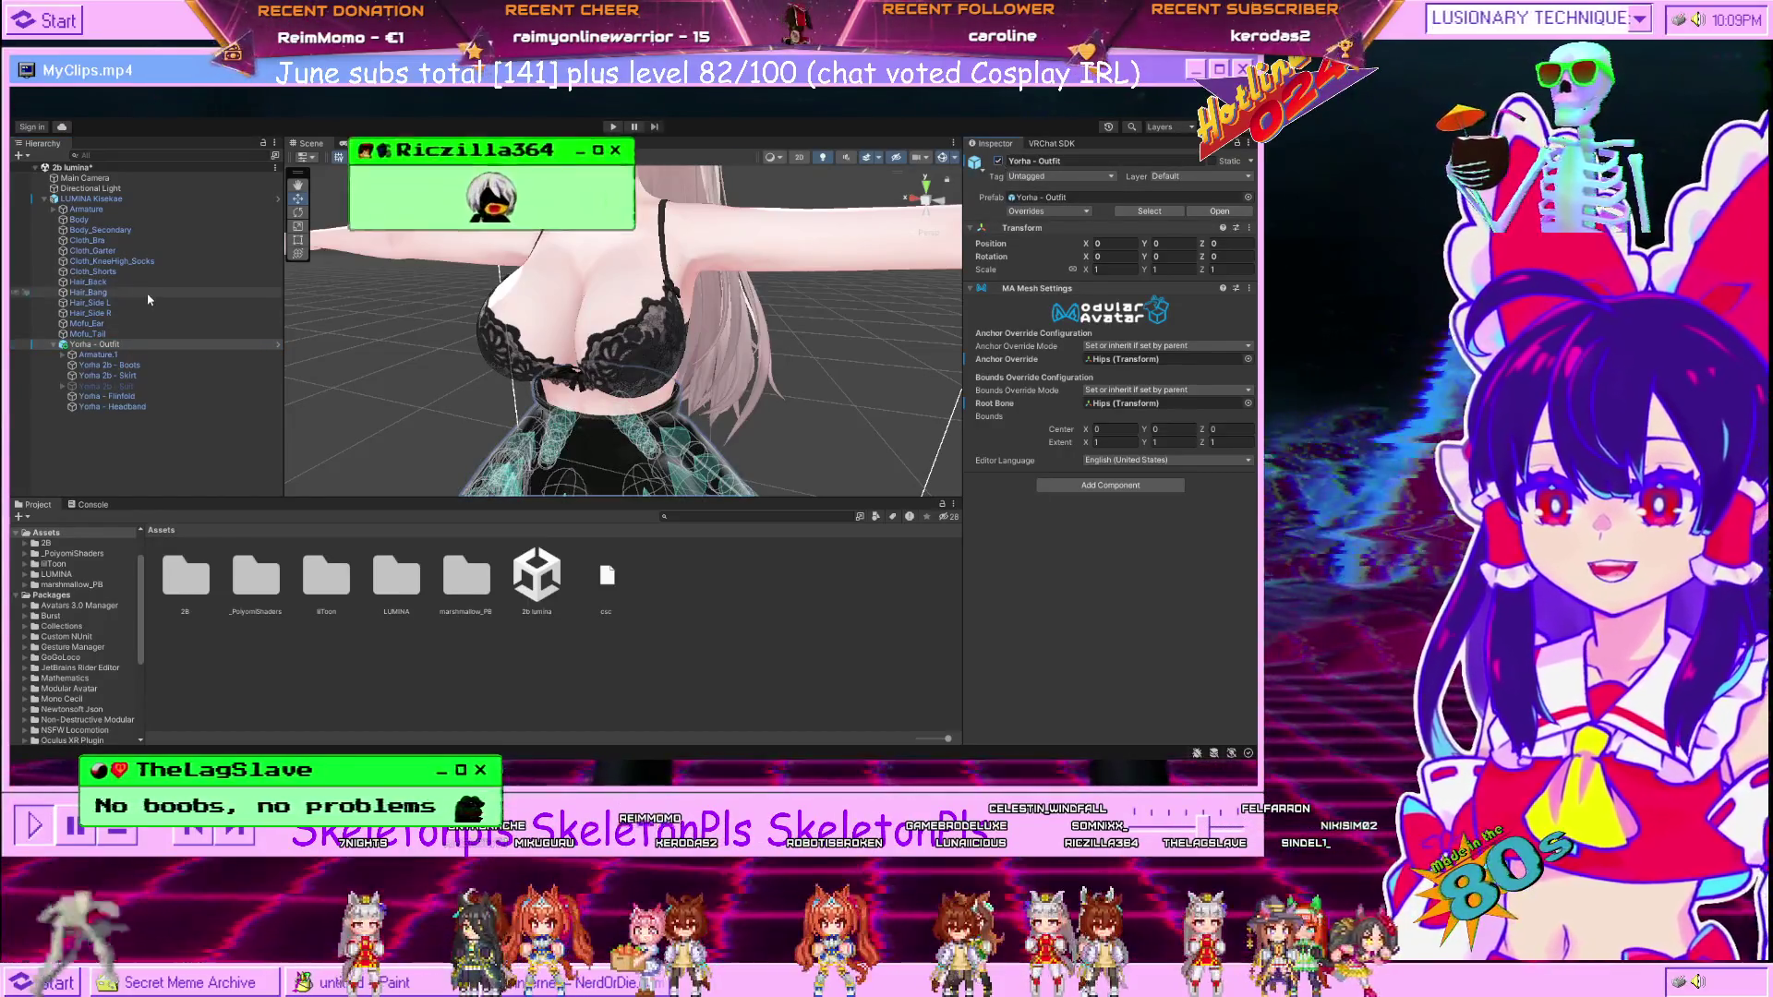
{"action": "left_click", "coordinate": [106, 386]}
{"action": "left_click", "coordinate": [998, 161]}
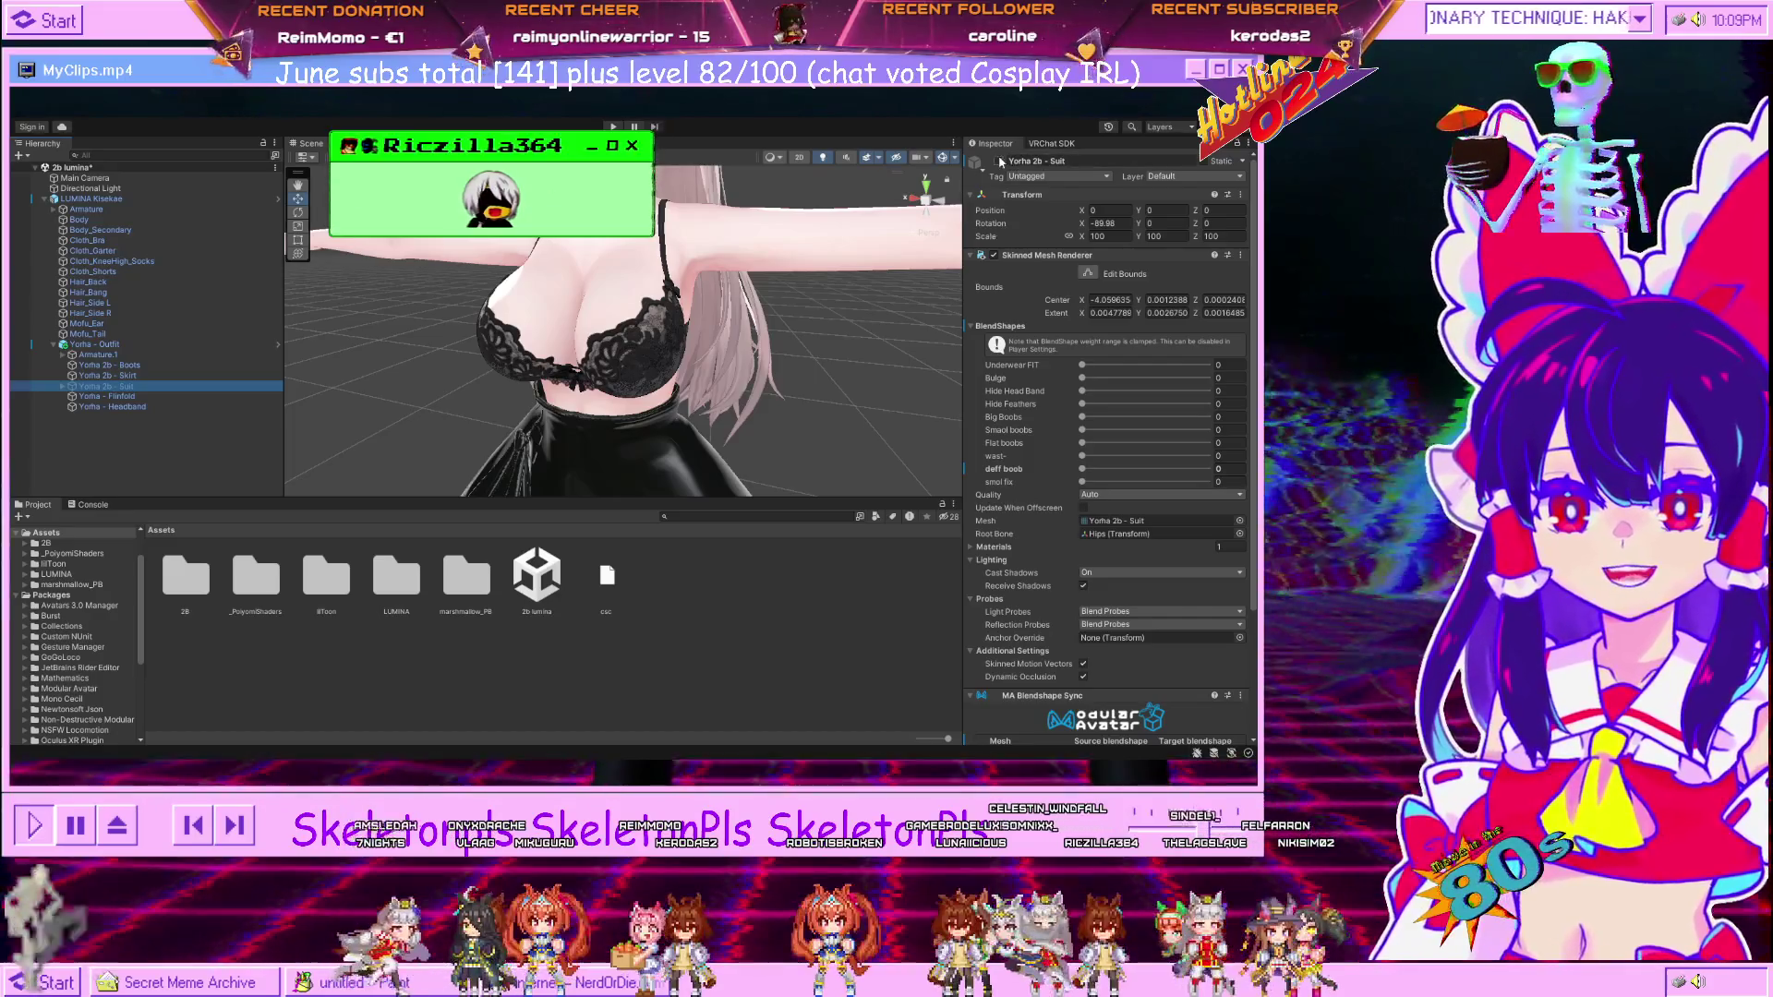
On Body_Secondary, try Breast values around 3, then undo back to 0.
{"action": "left_click", "coordinate": [580, 307]}
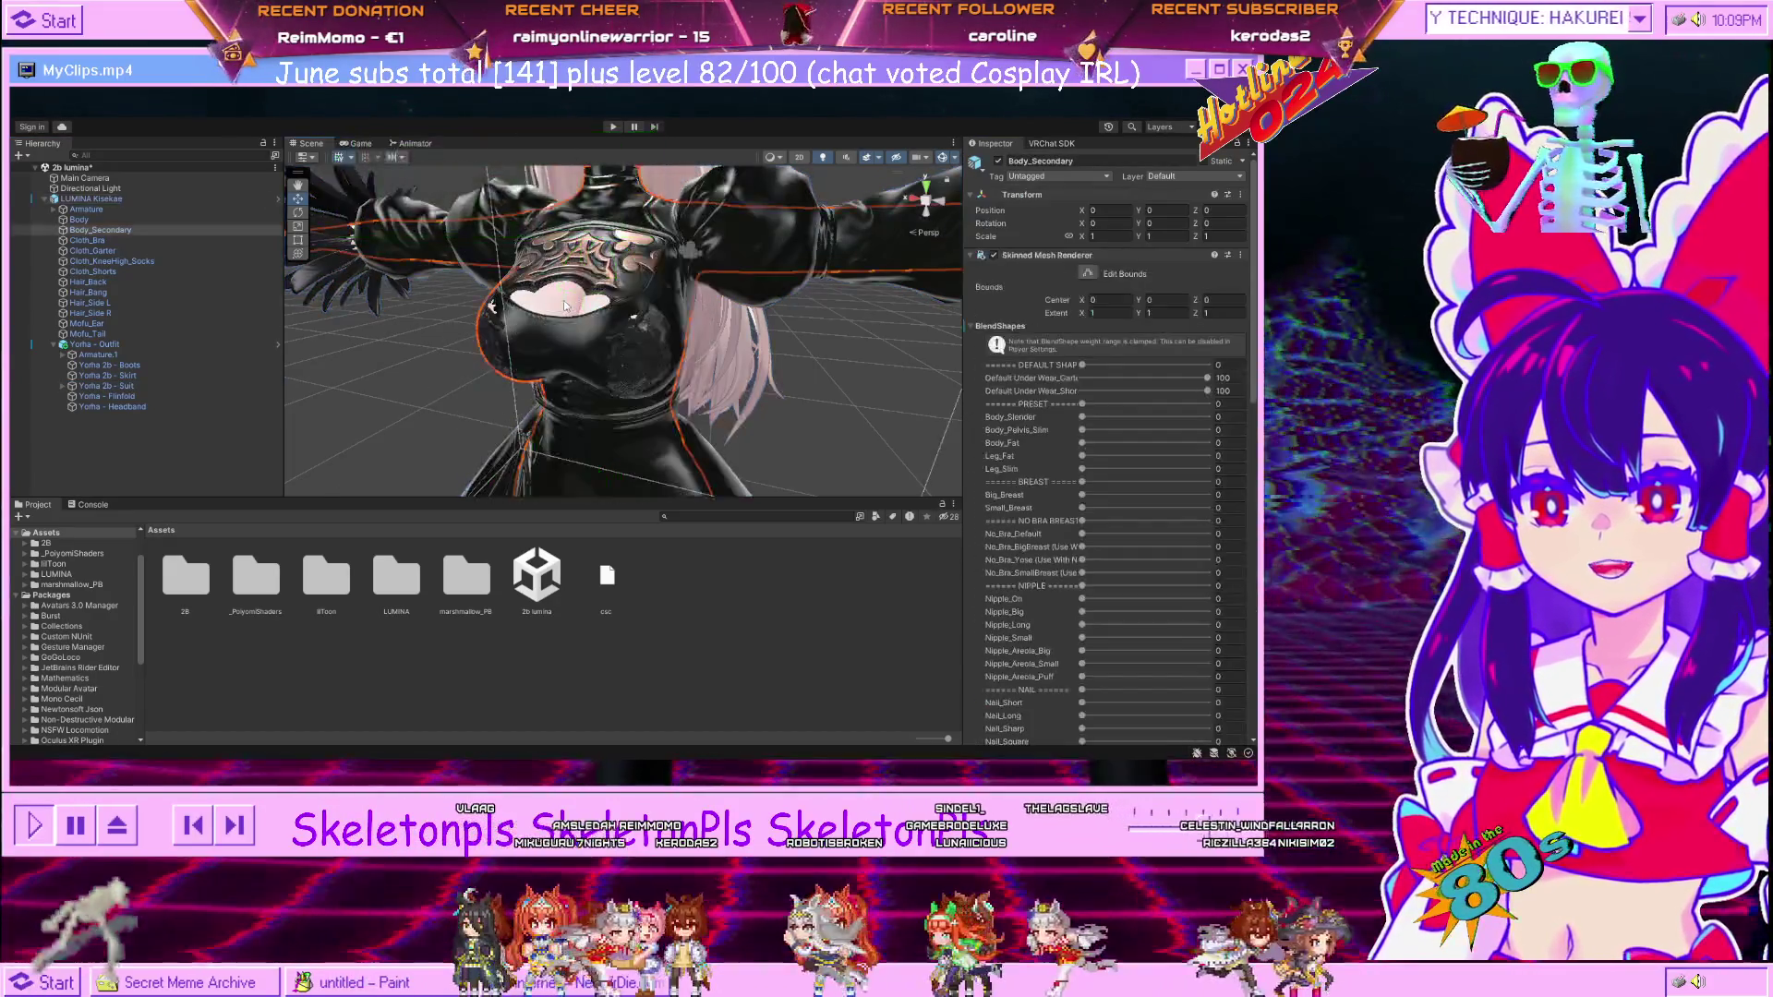
{"action": "scroll", "scroll_direction": "down", "scroll_amount": 3}
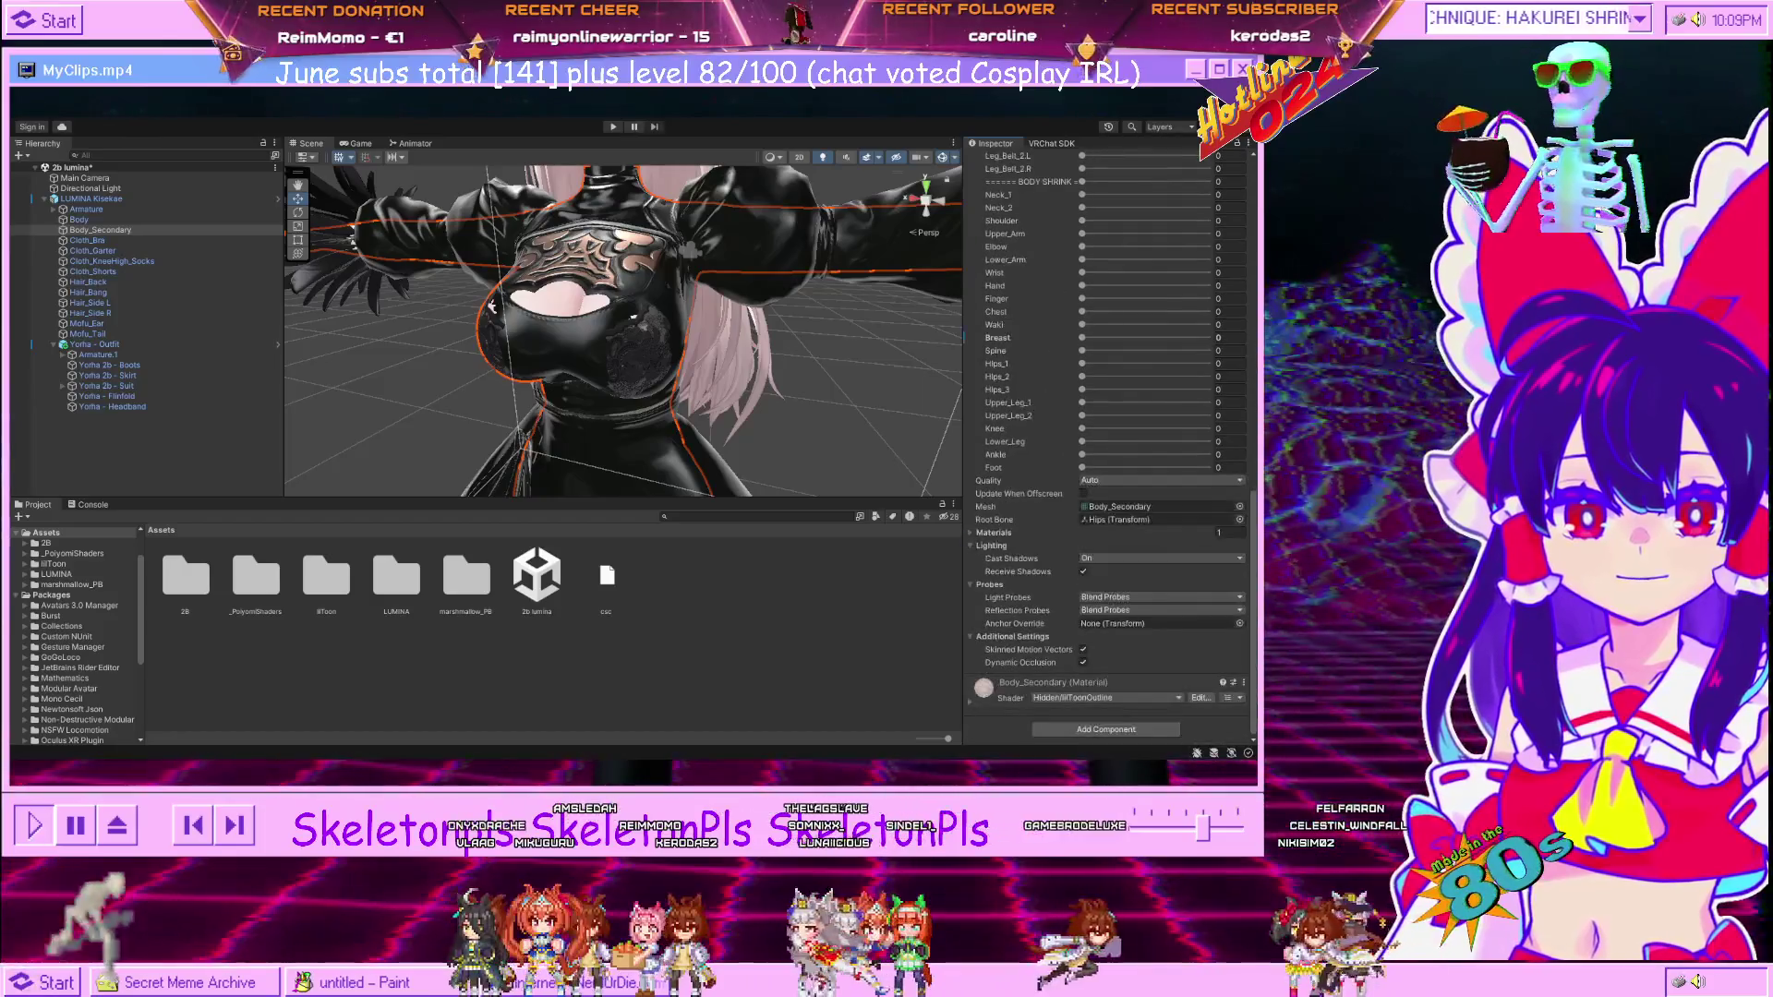
{"action": "scroll", "scroll_direction": "up", "scroll_amount": 3}
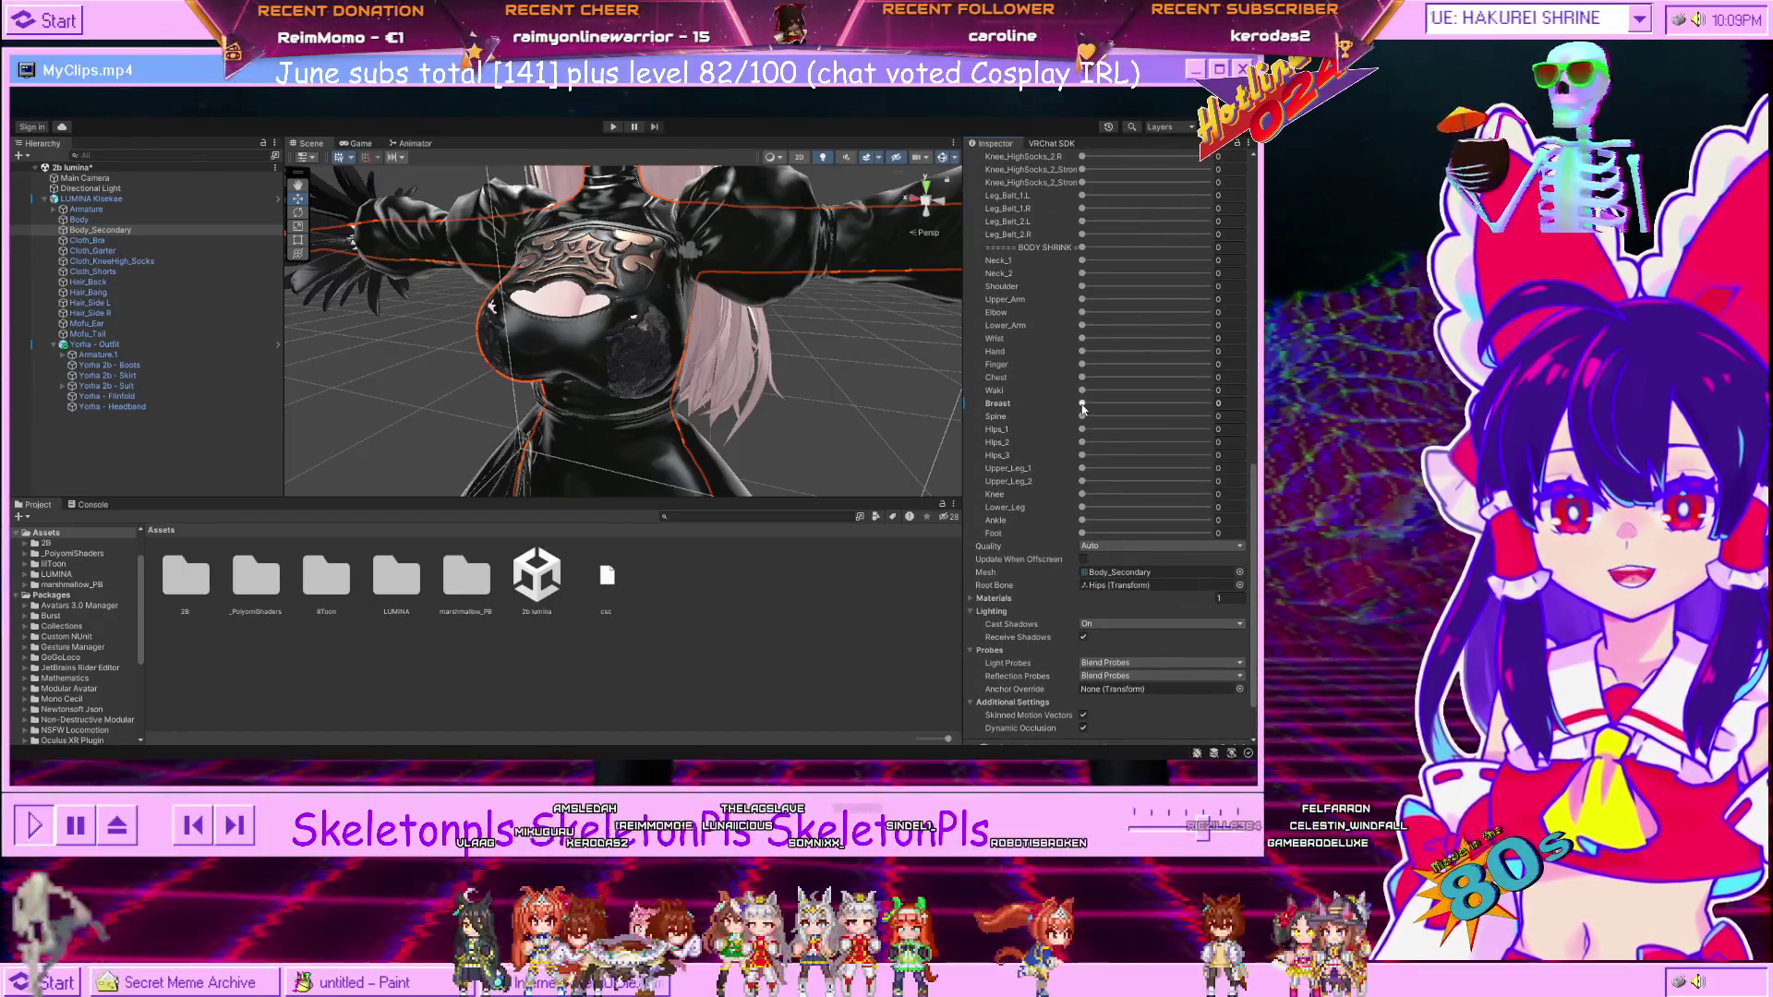
{"action": "left_click_drag", "start_coordinate": [1083, 407], "coordinate": [1090, 407]}
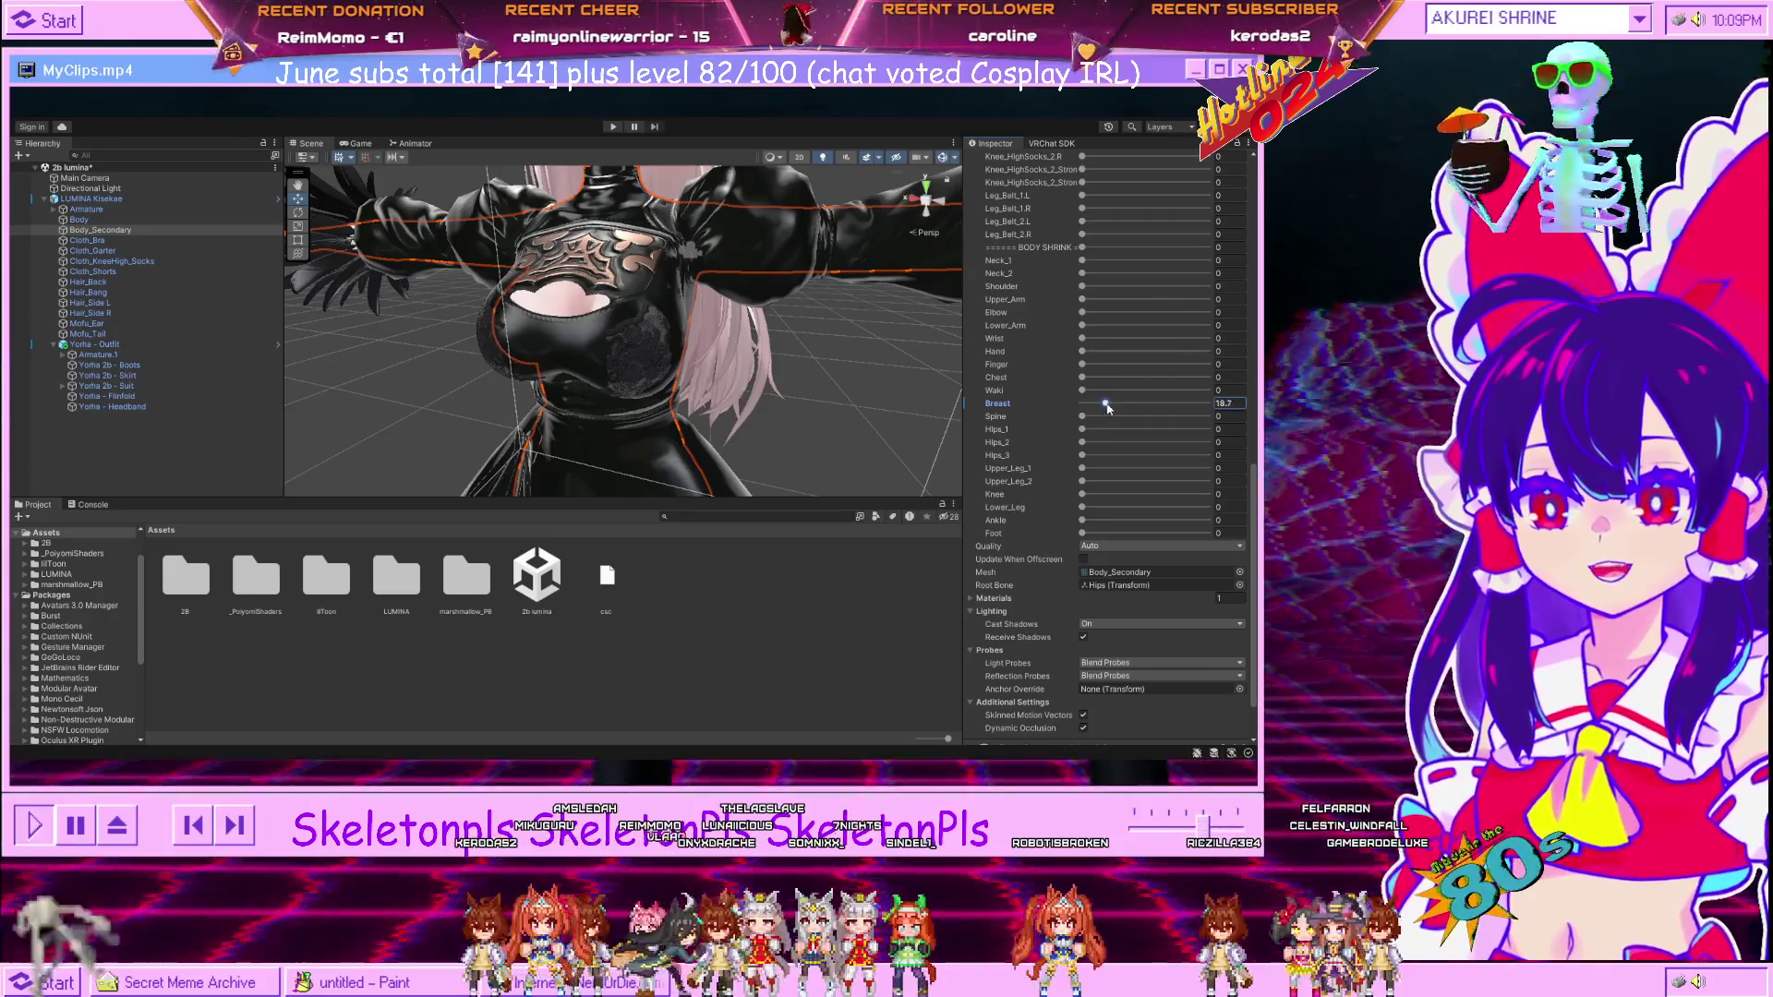
{"action": "left_click_drag", "start_coordinate": [1144, 412], "coordinate": [1118, 418]}
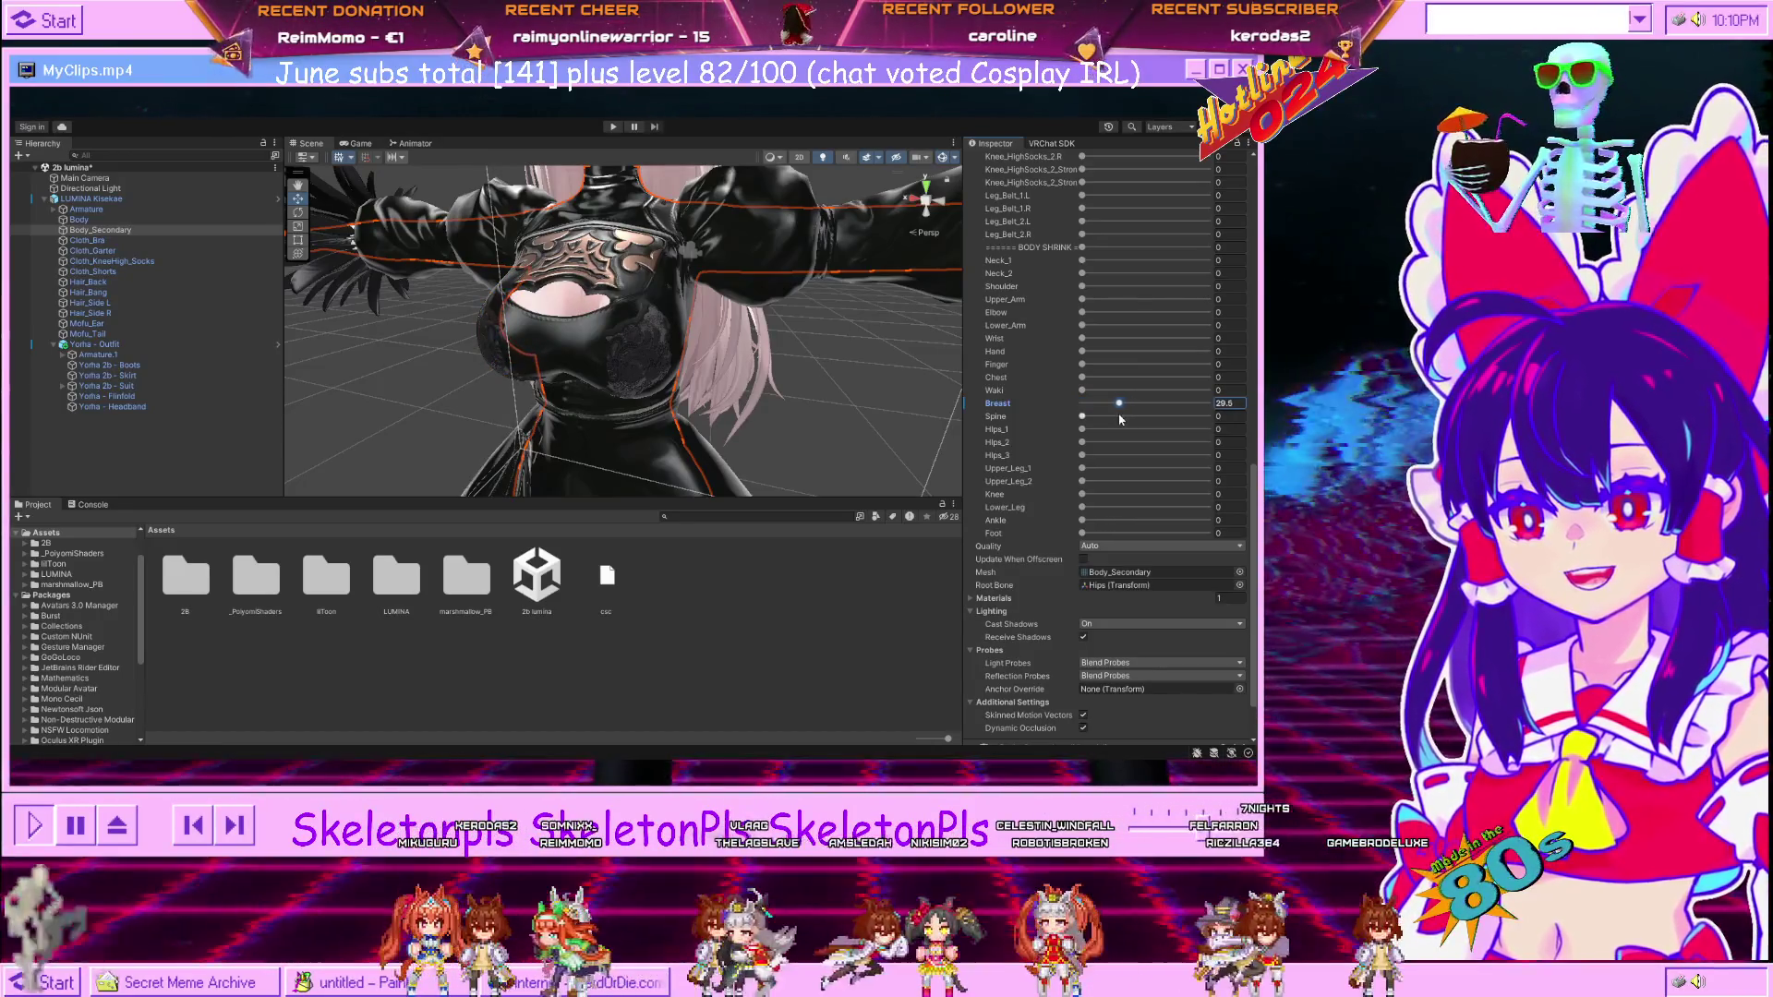
{"action": "left_click_drag", "start_coordinate": [761, 446], "coordinate": [680, 350]}
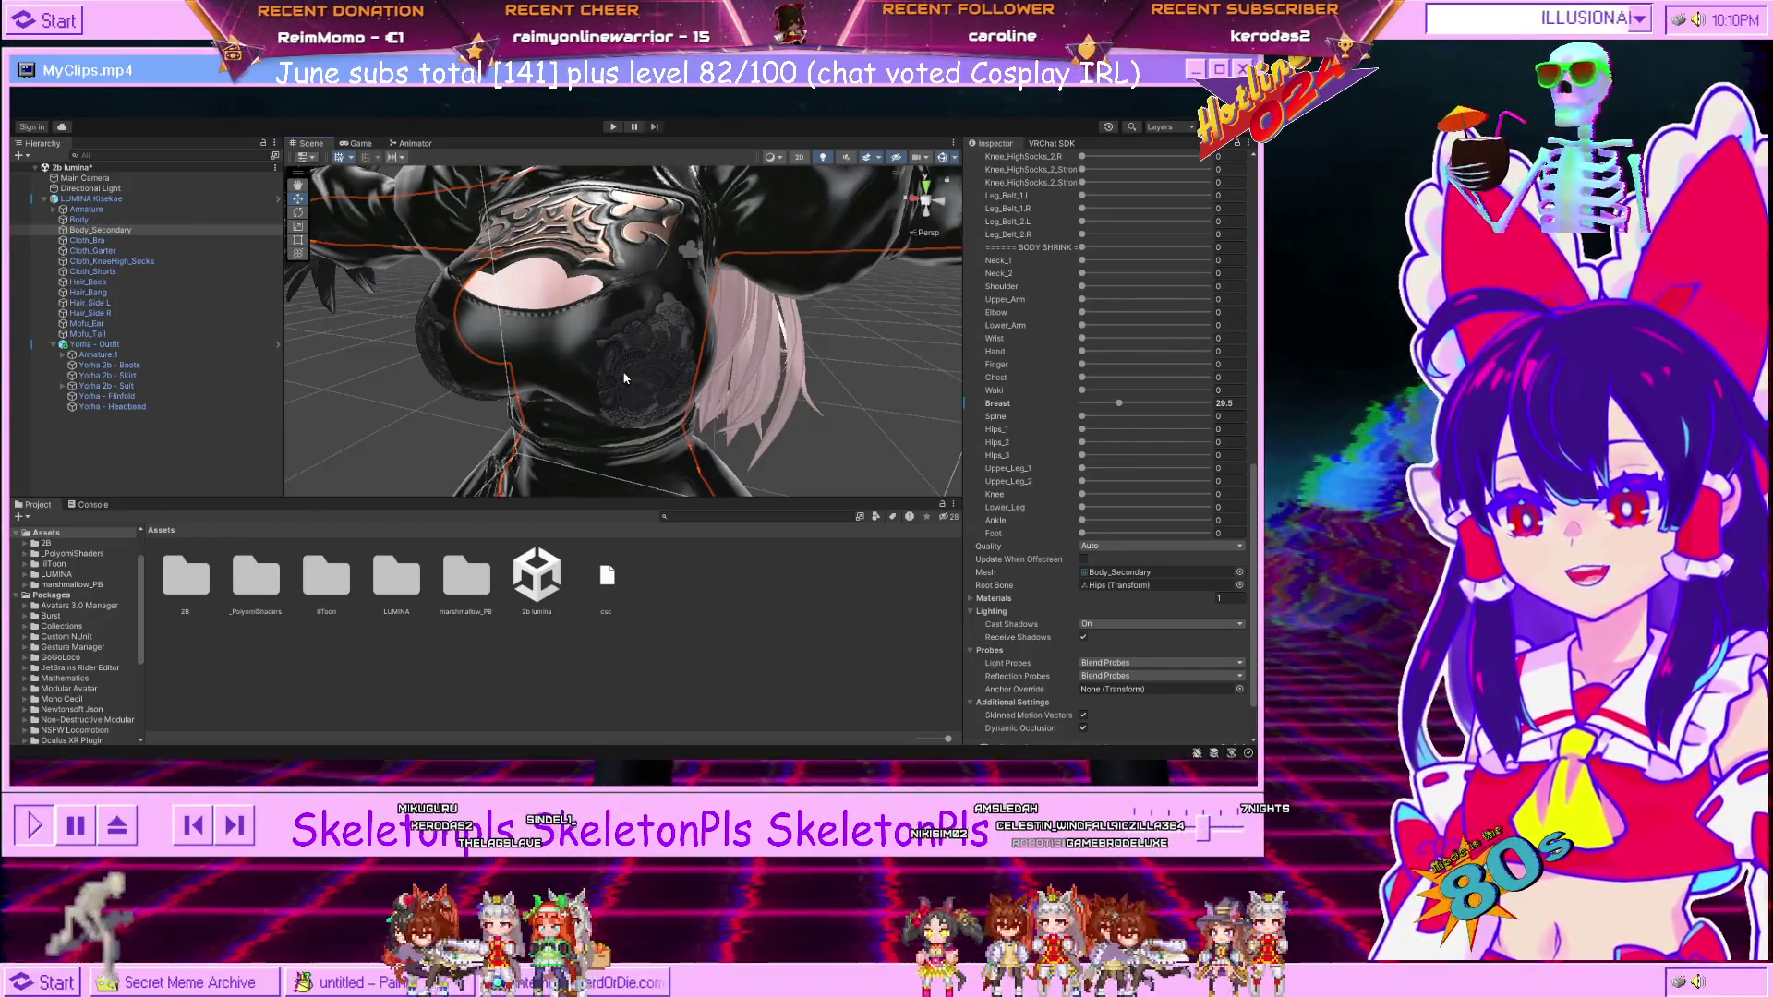
{"action": "key", "text": "ctrl+z"}
{"action": "left_click_drag", "start_coordinate": [624, 377], "coordinate": [629, 367]}
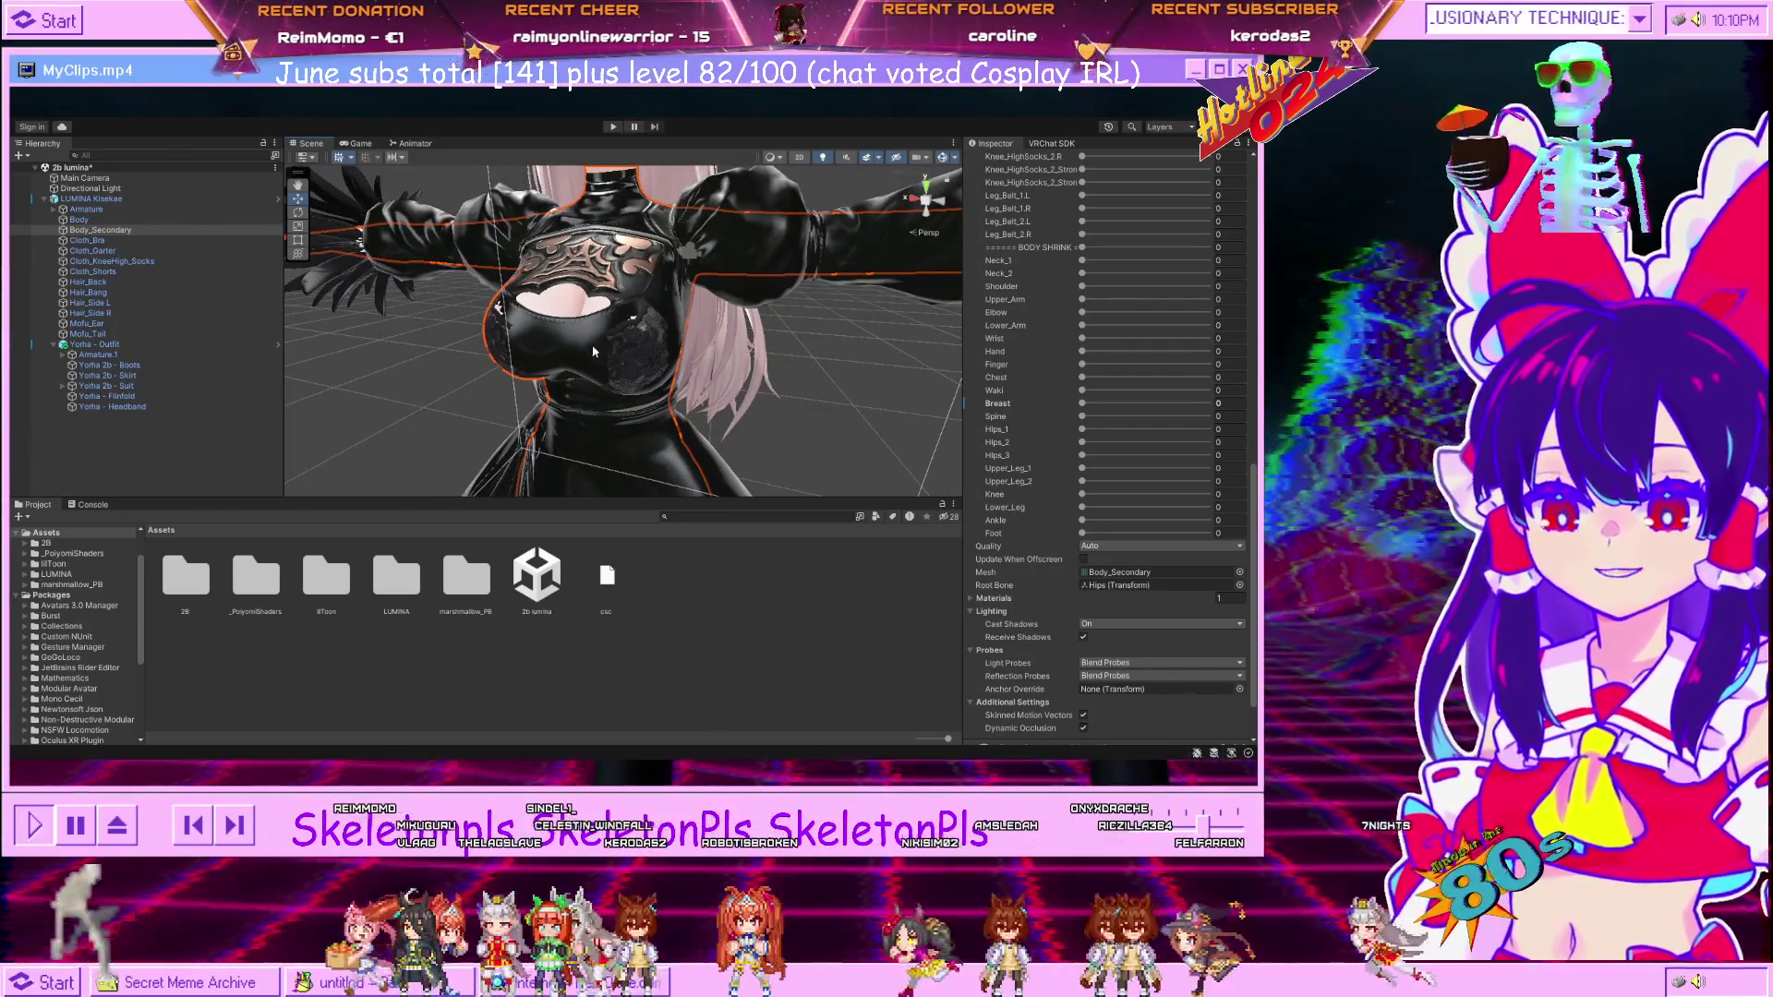
{"action": "left_click", "coordinate": [625, 353]}
{"action": "left_click", "coordinate": [628, 360]}
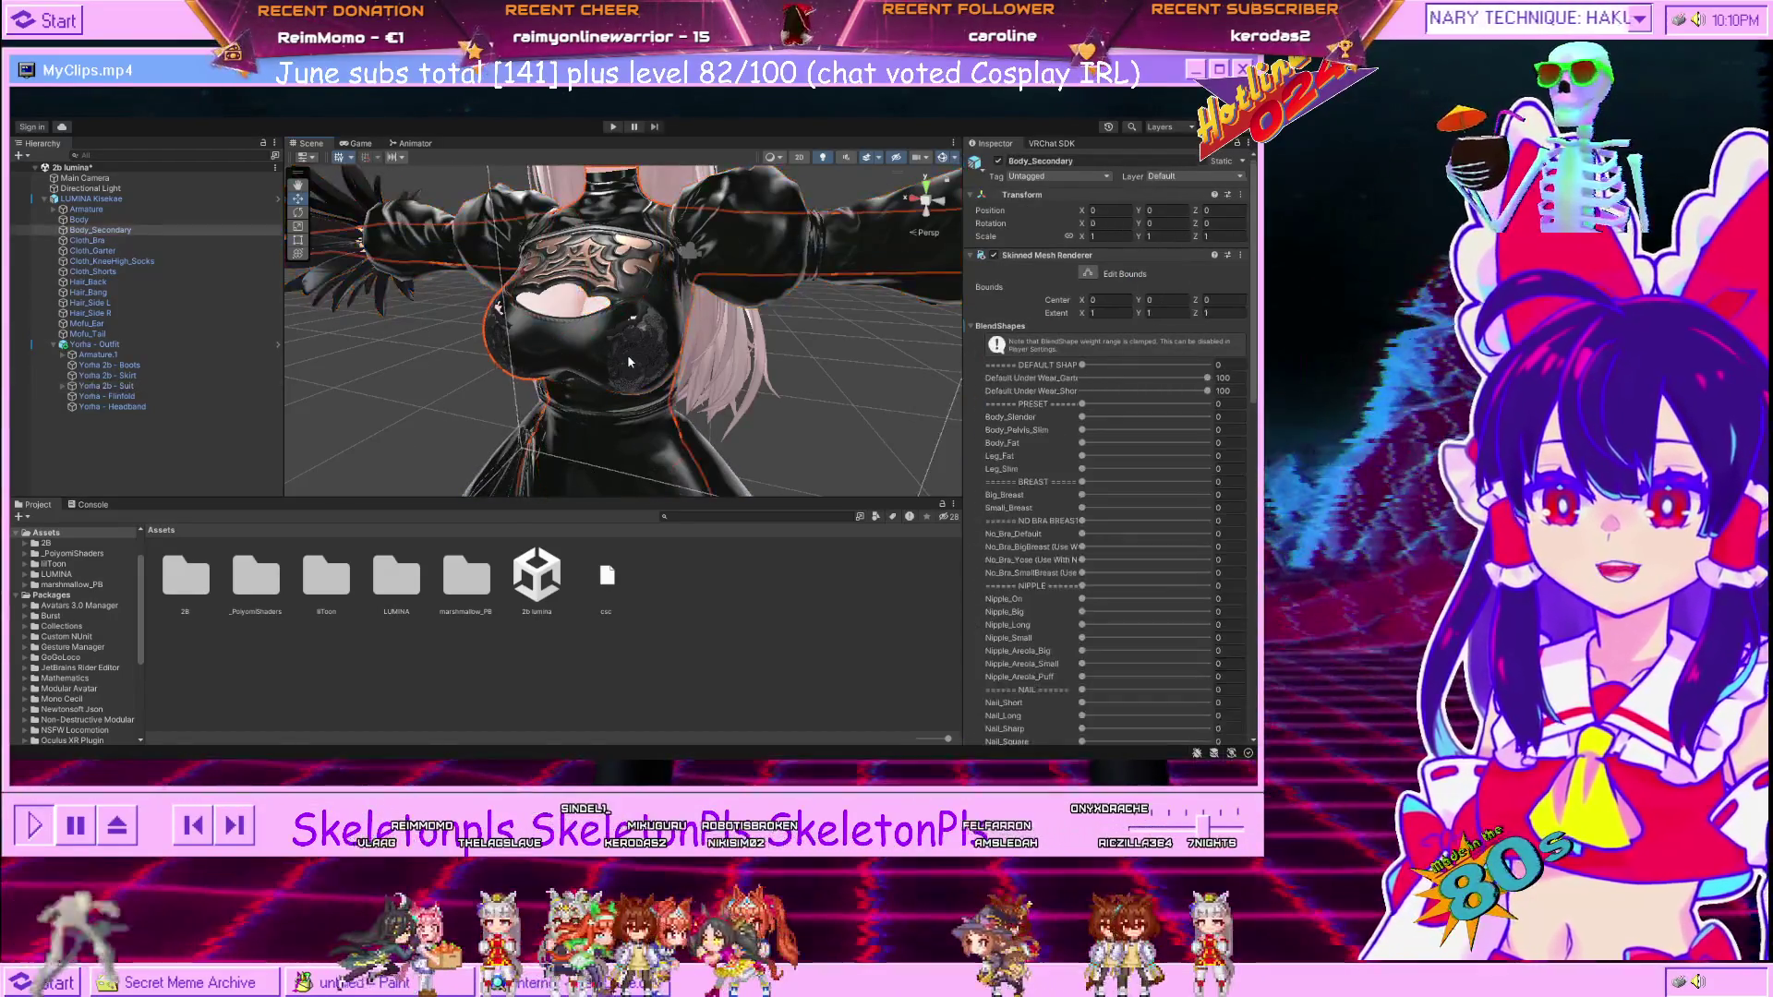
Select Cloth_Bra and test its Big_Breast blend shape, then set it back to 0.
{"action": "left_click", "coordinate": [662, 370]}
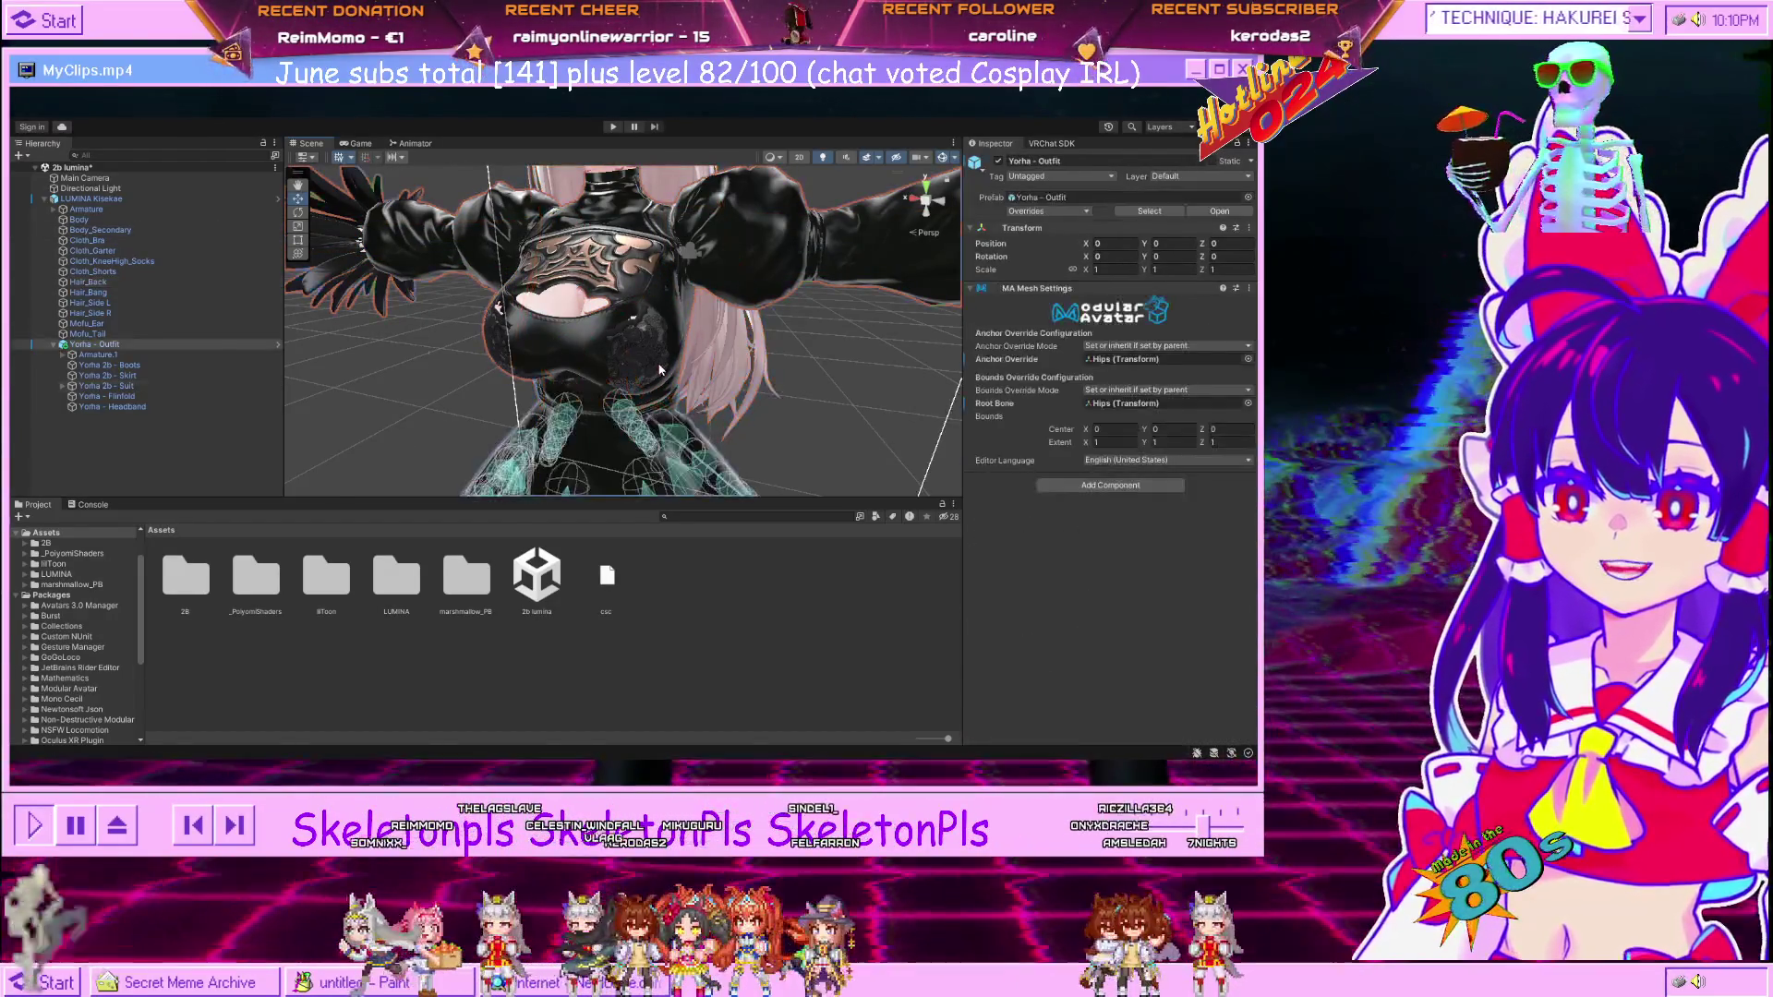
{"action": "left_click", "coordinate": [659, 371]}
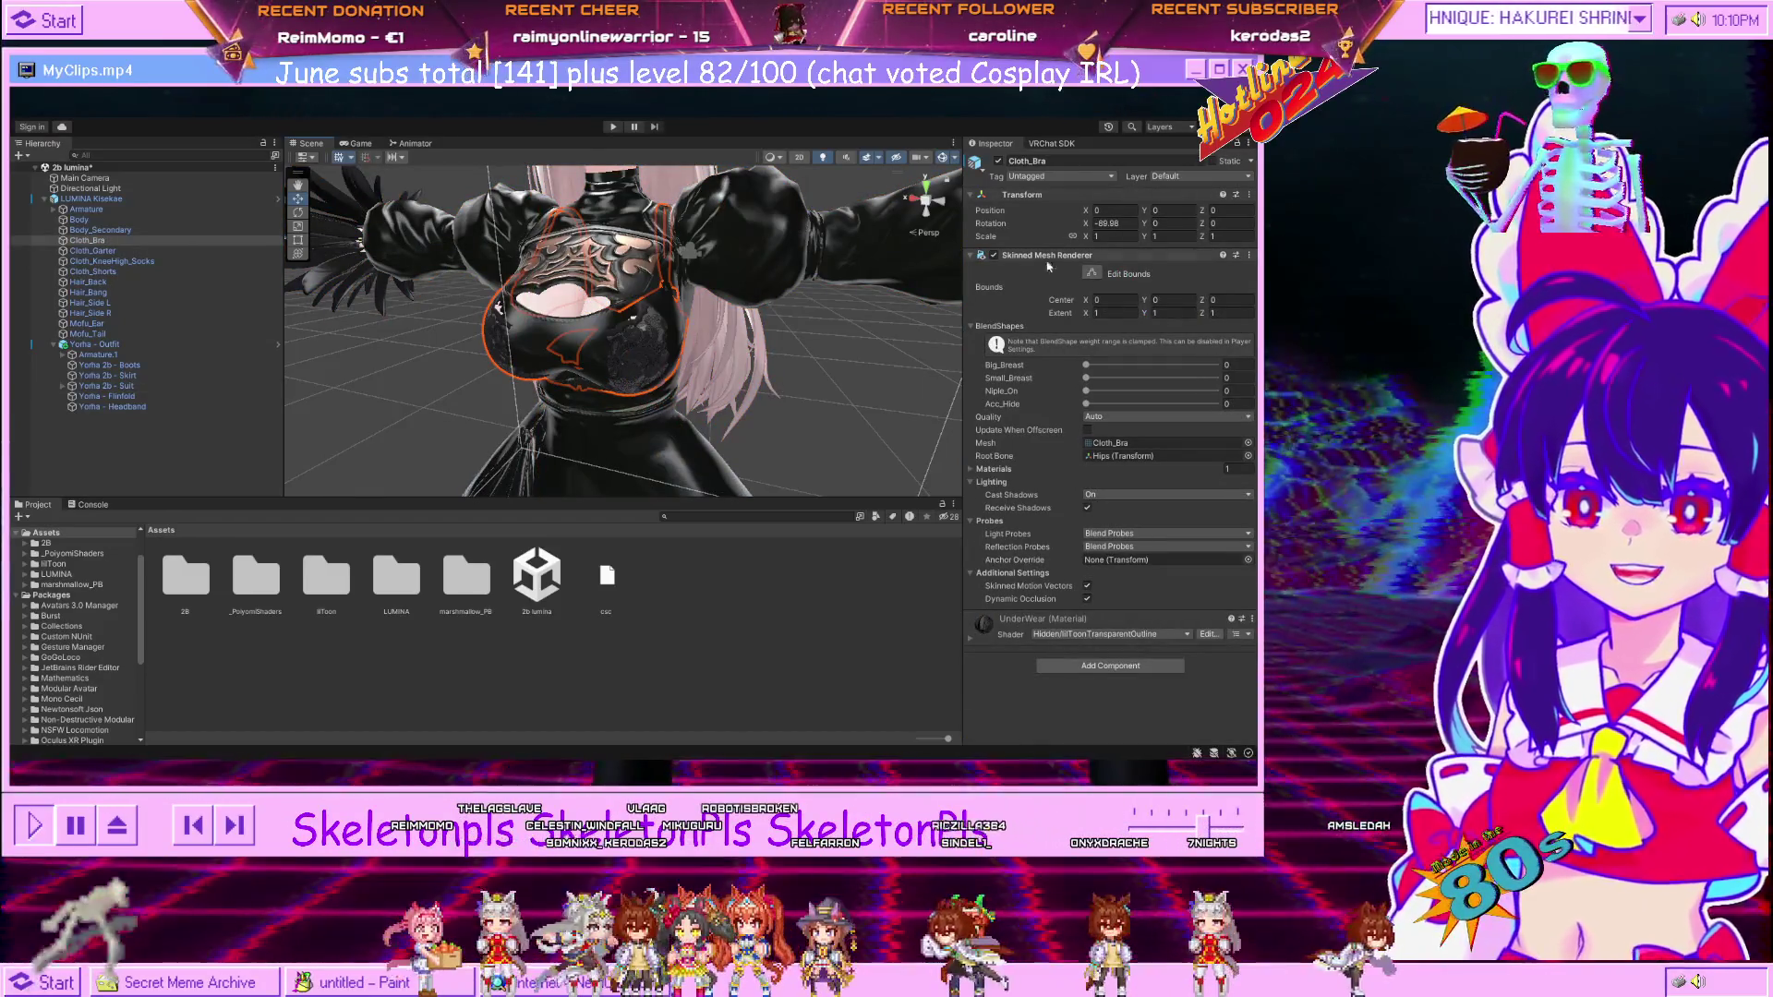
{"action": "left_click", "coordinate": [971, 326]}
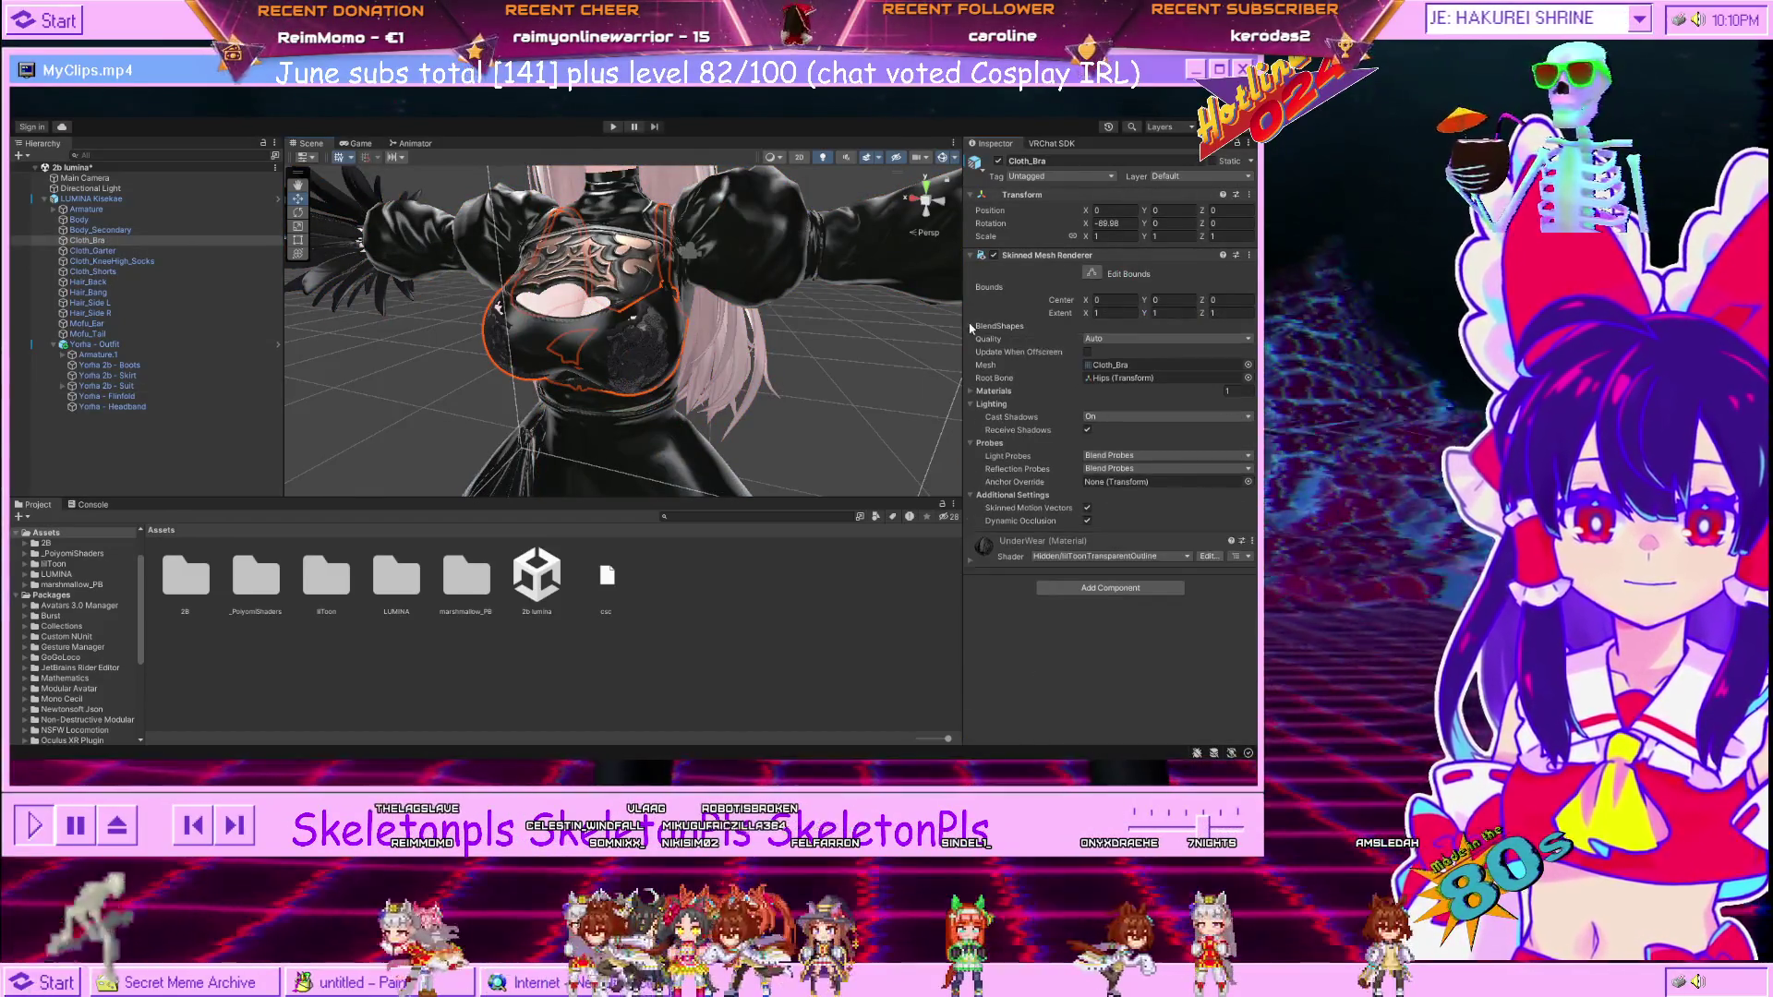
{"action": "left_click", "coordinate": [971, 327]}
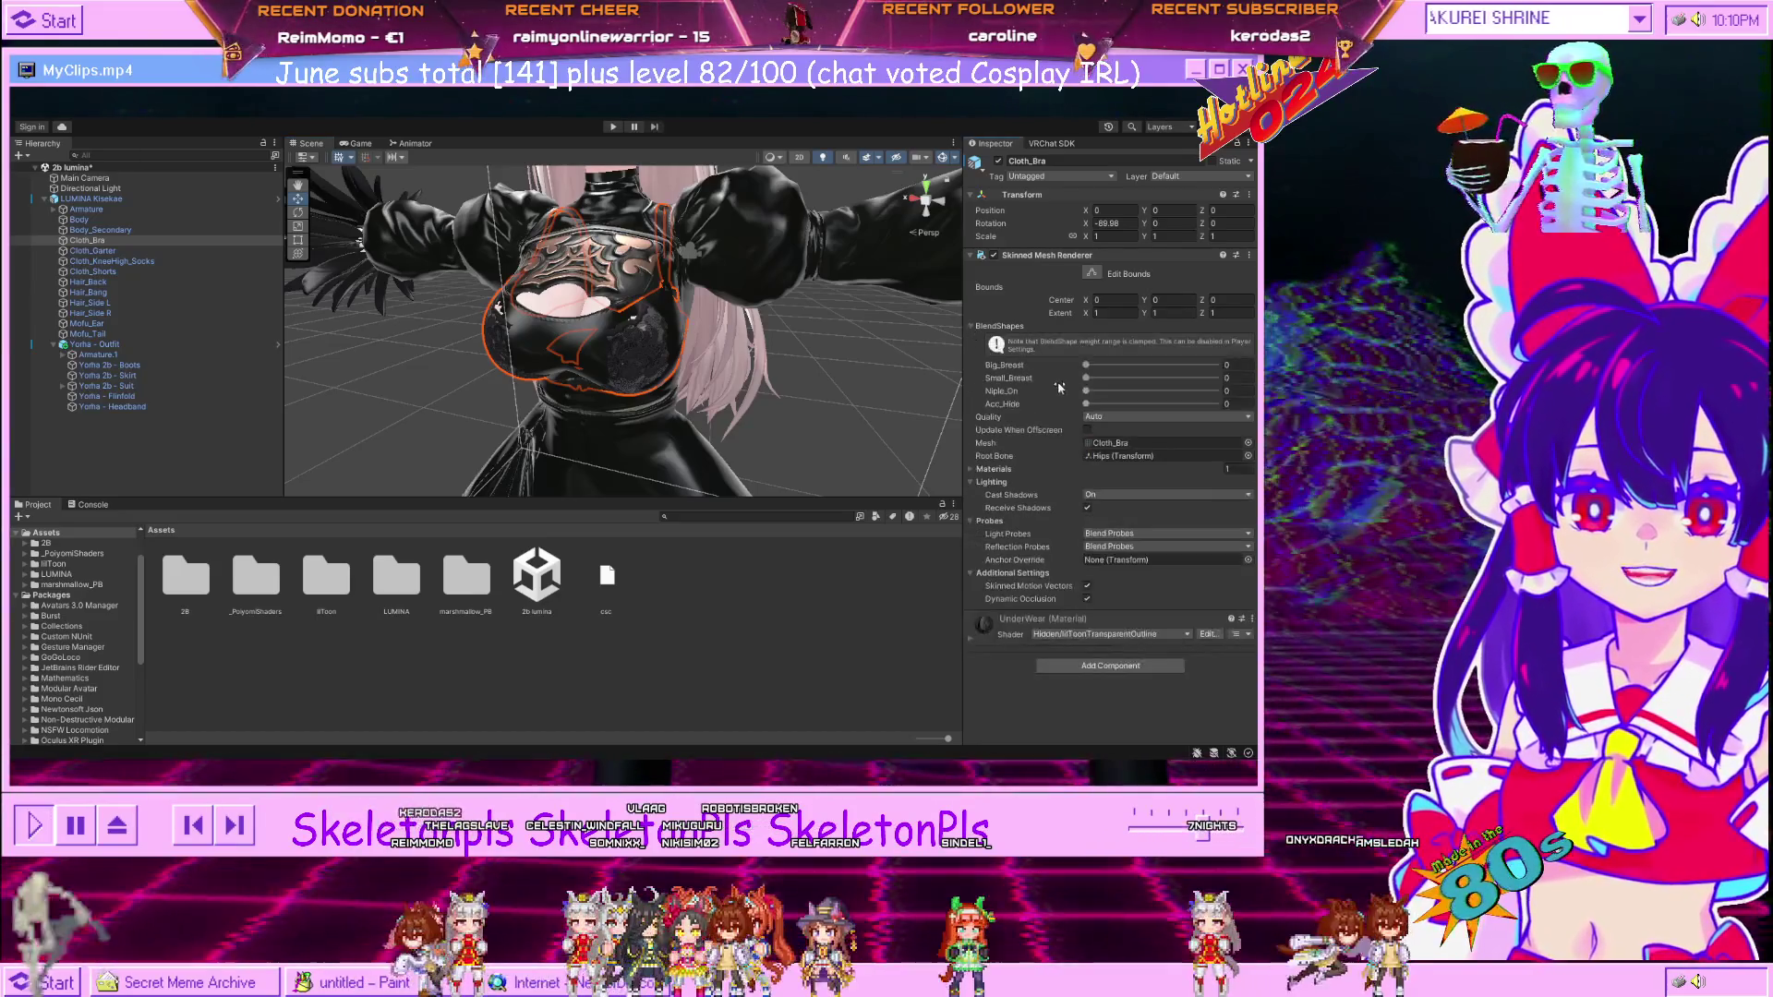
{"action": "left_click_drag", "start_coordinate": [1089, 370], "coordinate": [1243, 373]}
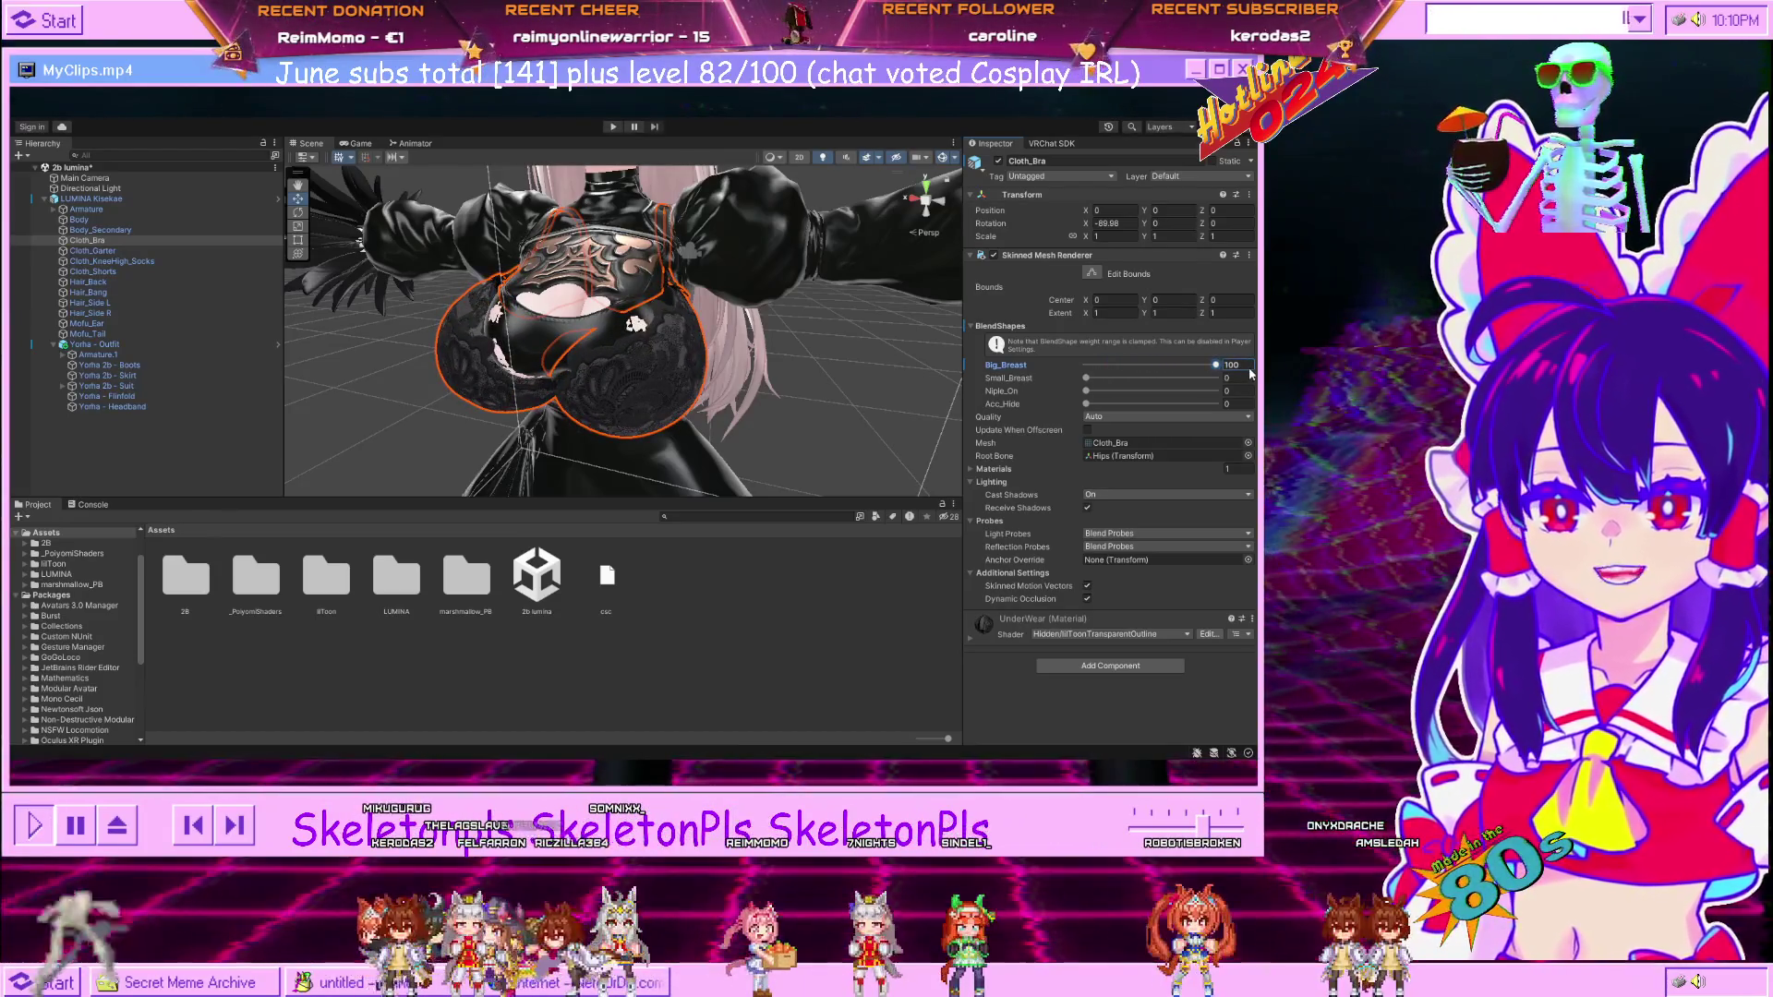
{"action": "left_click_drag", "start_coordinate": [1247, 373], "coordinate": [1110, 385]}
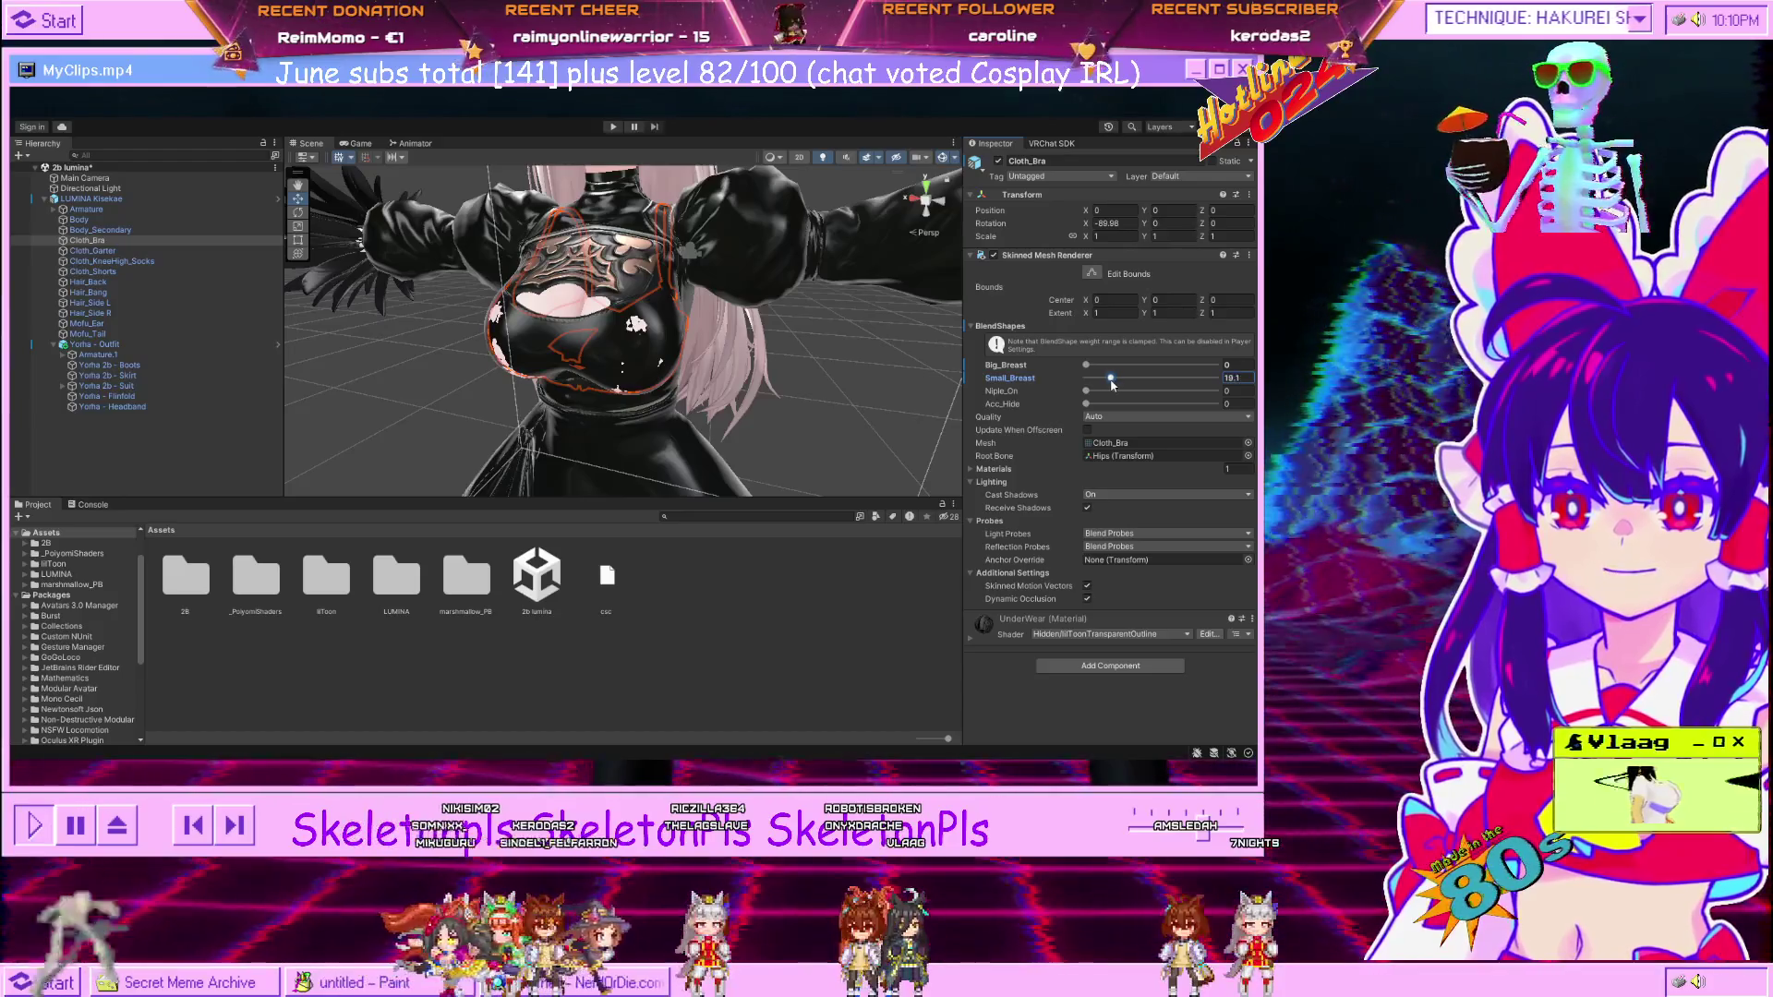
Select Body_Secondary on the chest, then the Yorha 2b - Suit mesh.
{"action": "scroll", "scroll_direction": "up", "scroll_amount": 3}
{"action": "left_click", "coordinate": [499, 284]}
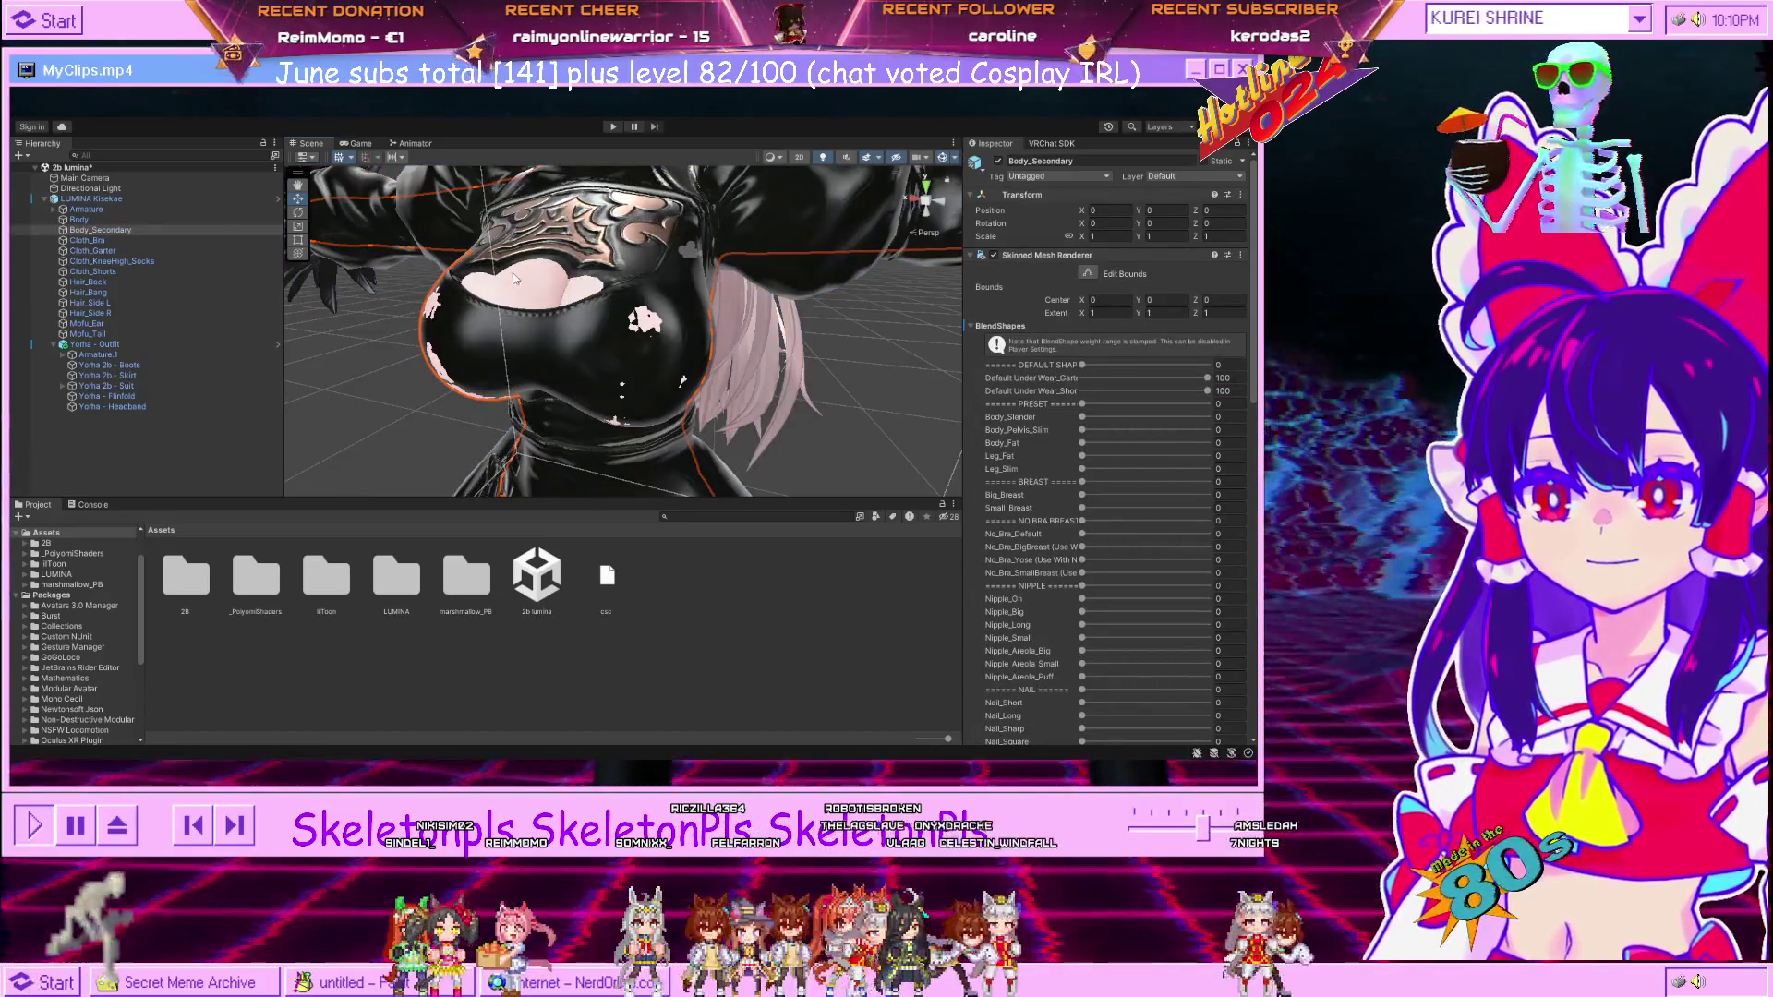
{"action": "left_click", "coordinate": [517, 289]}
Reselect Body_Secondary, set its Breast blend shape to 3.6, and clear the selection.
{"action": "left_click", "coordinate": [518, 300]}
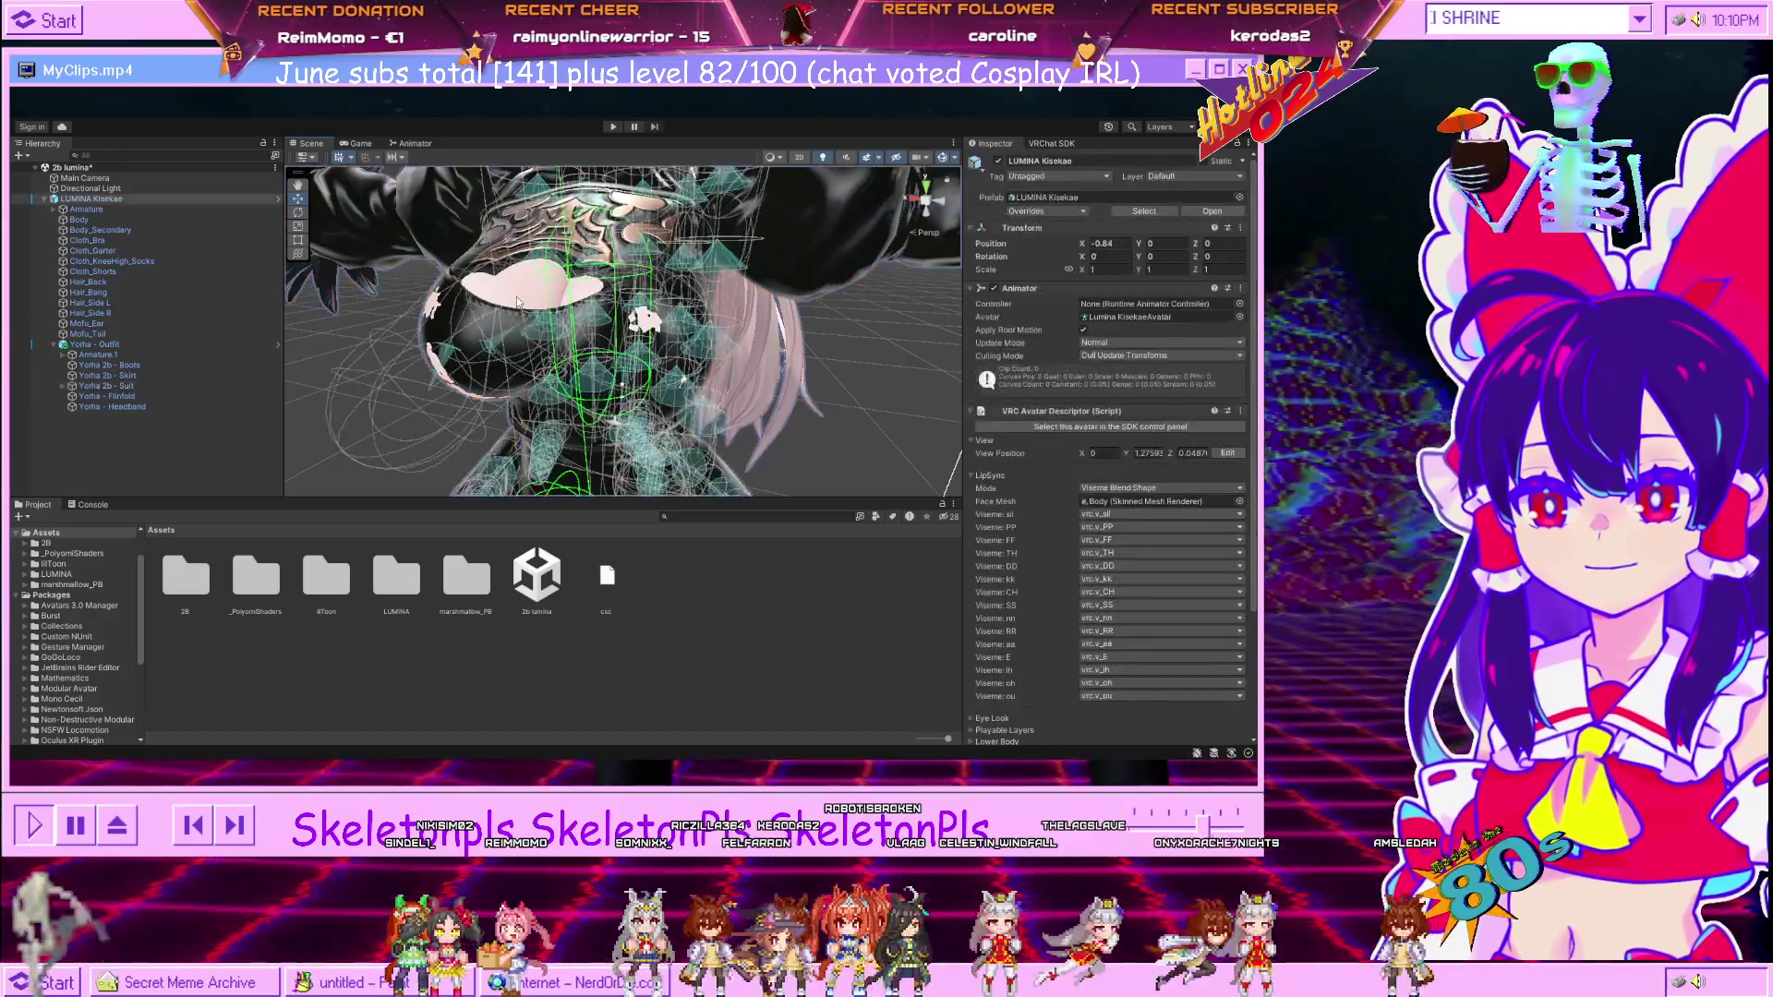
{"action": "scroll", "scroll_direction": "down", "scroll_amount": 3}
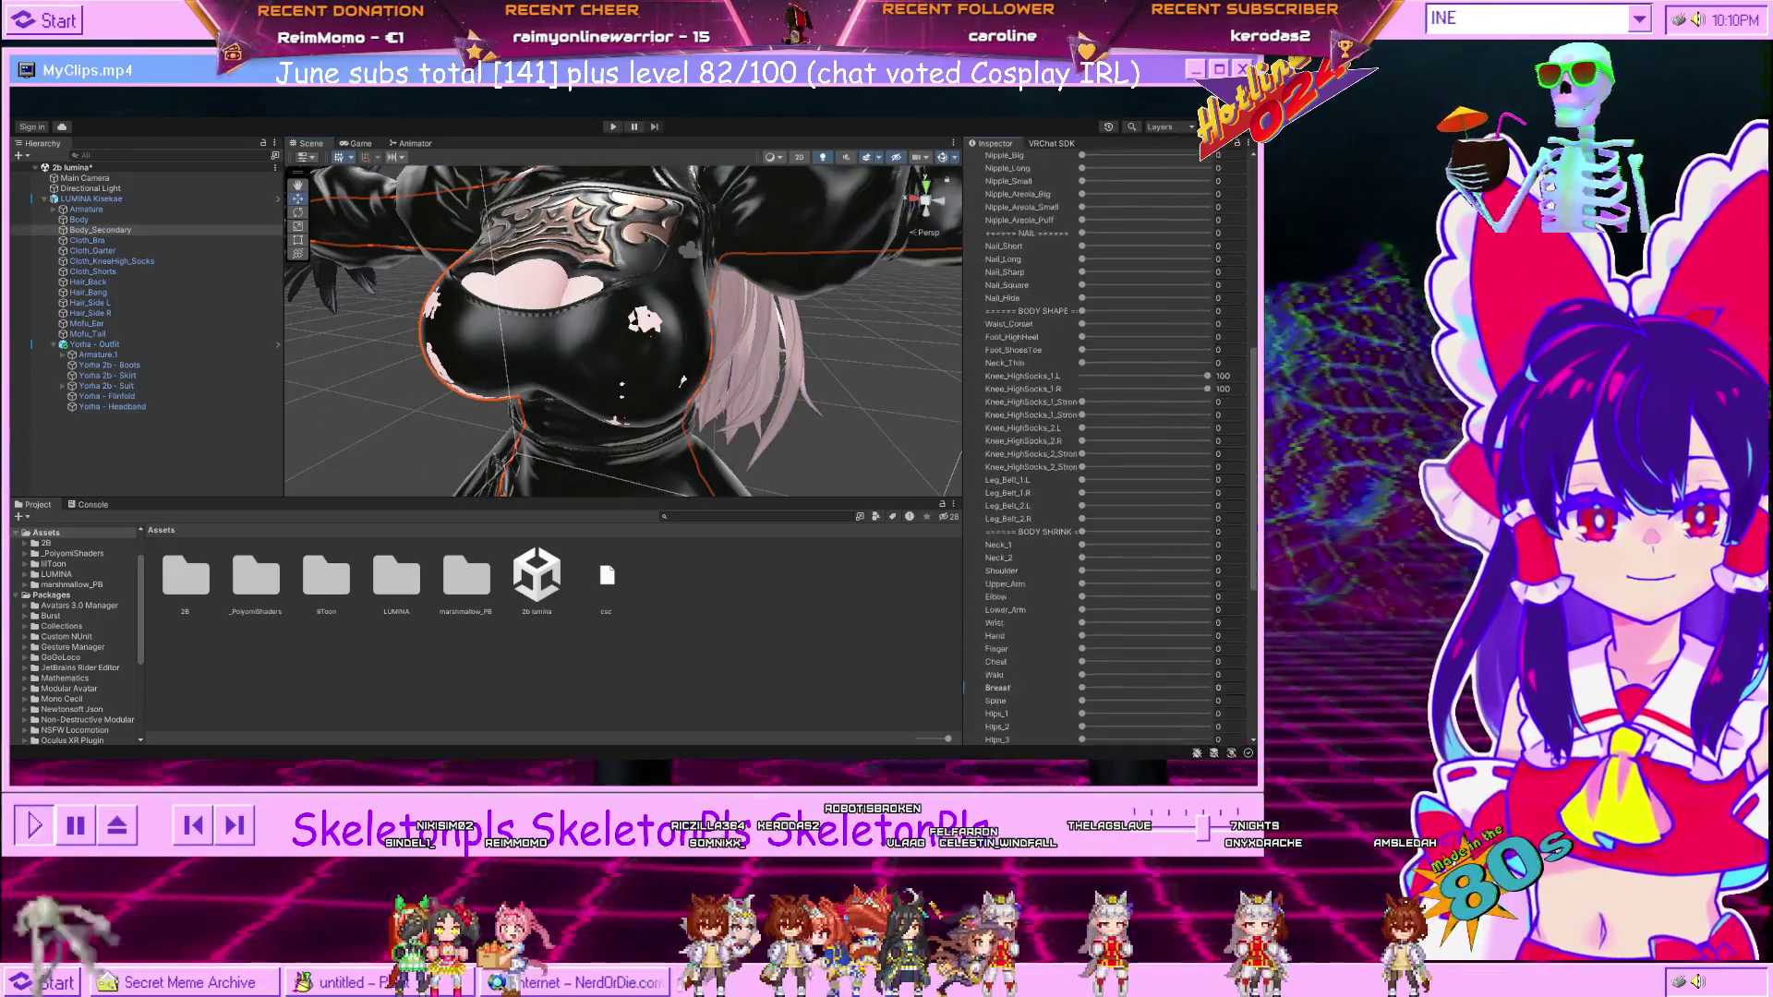
{"action": "left_click_drag", "start_coordinate": [1085, 451], "coordinate": [1090, 447]}
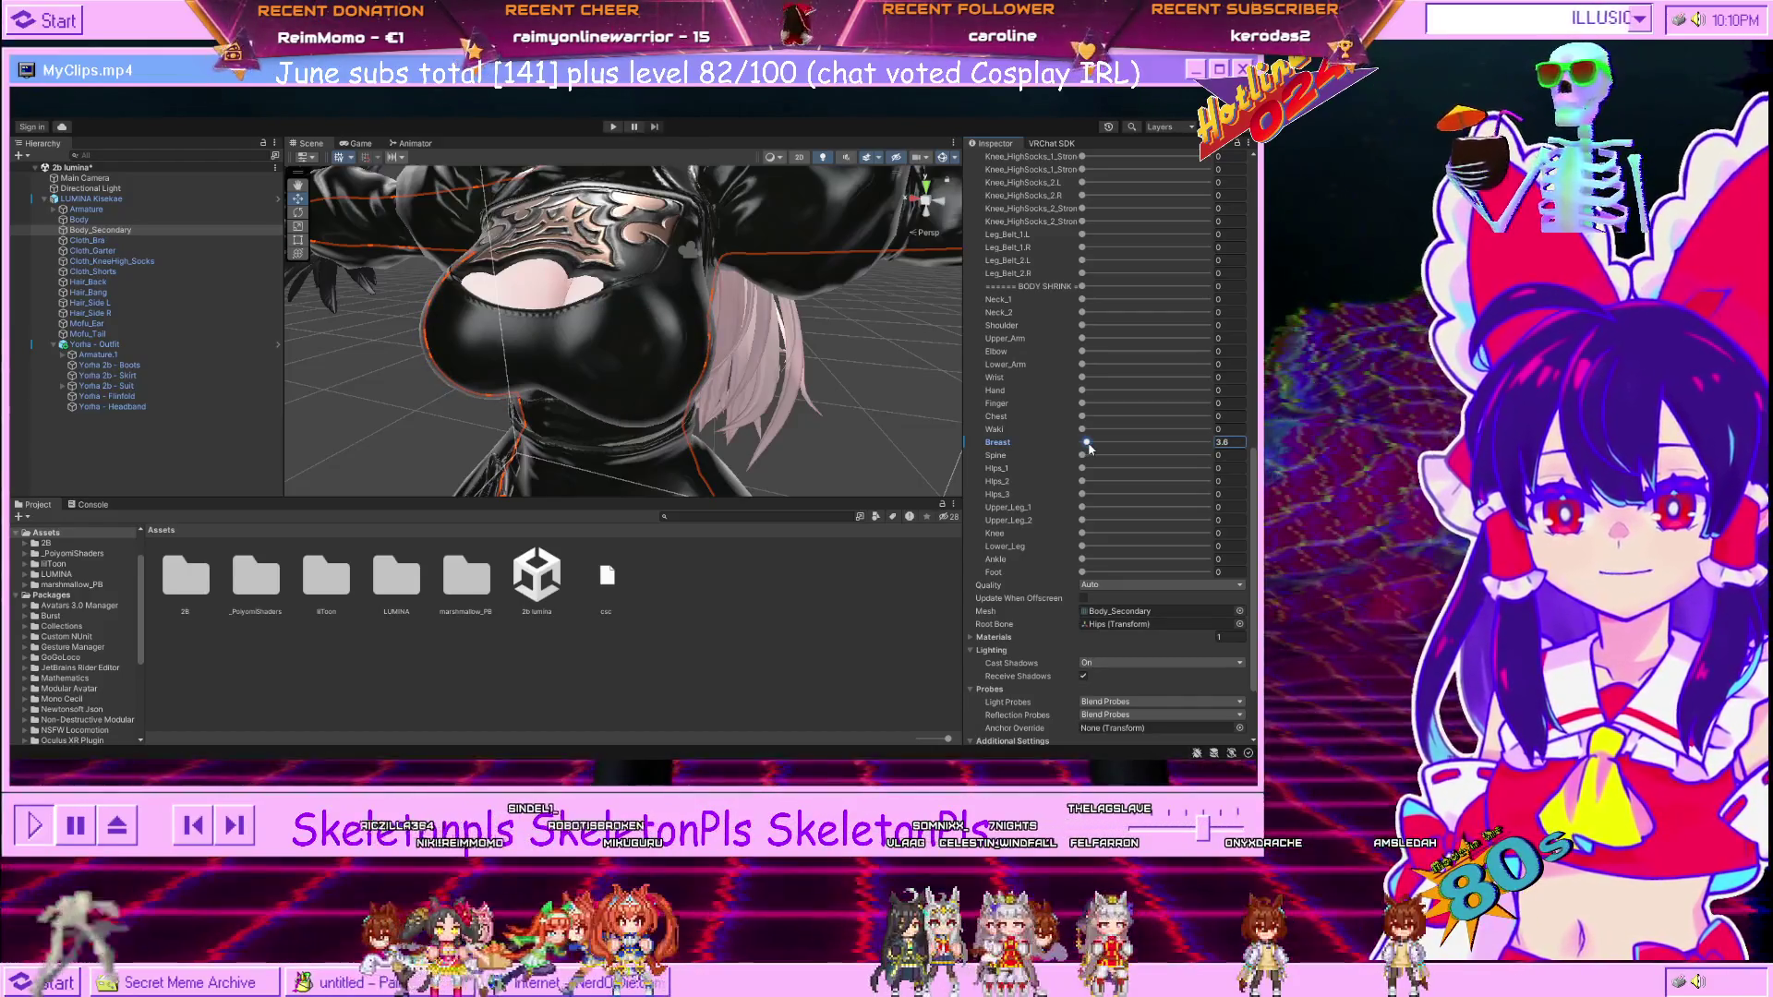
{"action": "scroll", "scroll_direction": "down", "scroll_amount": 3}
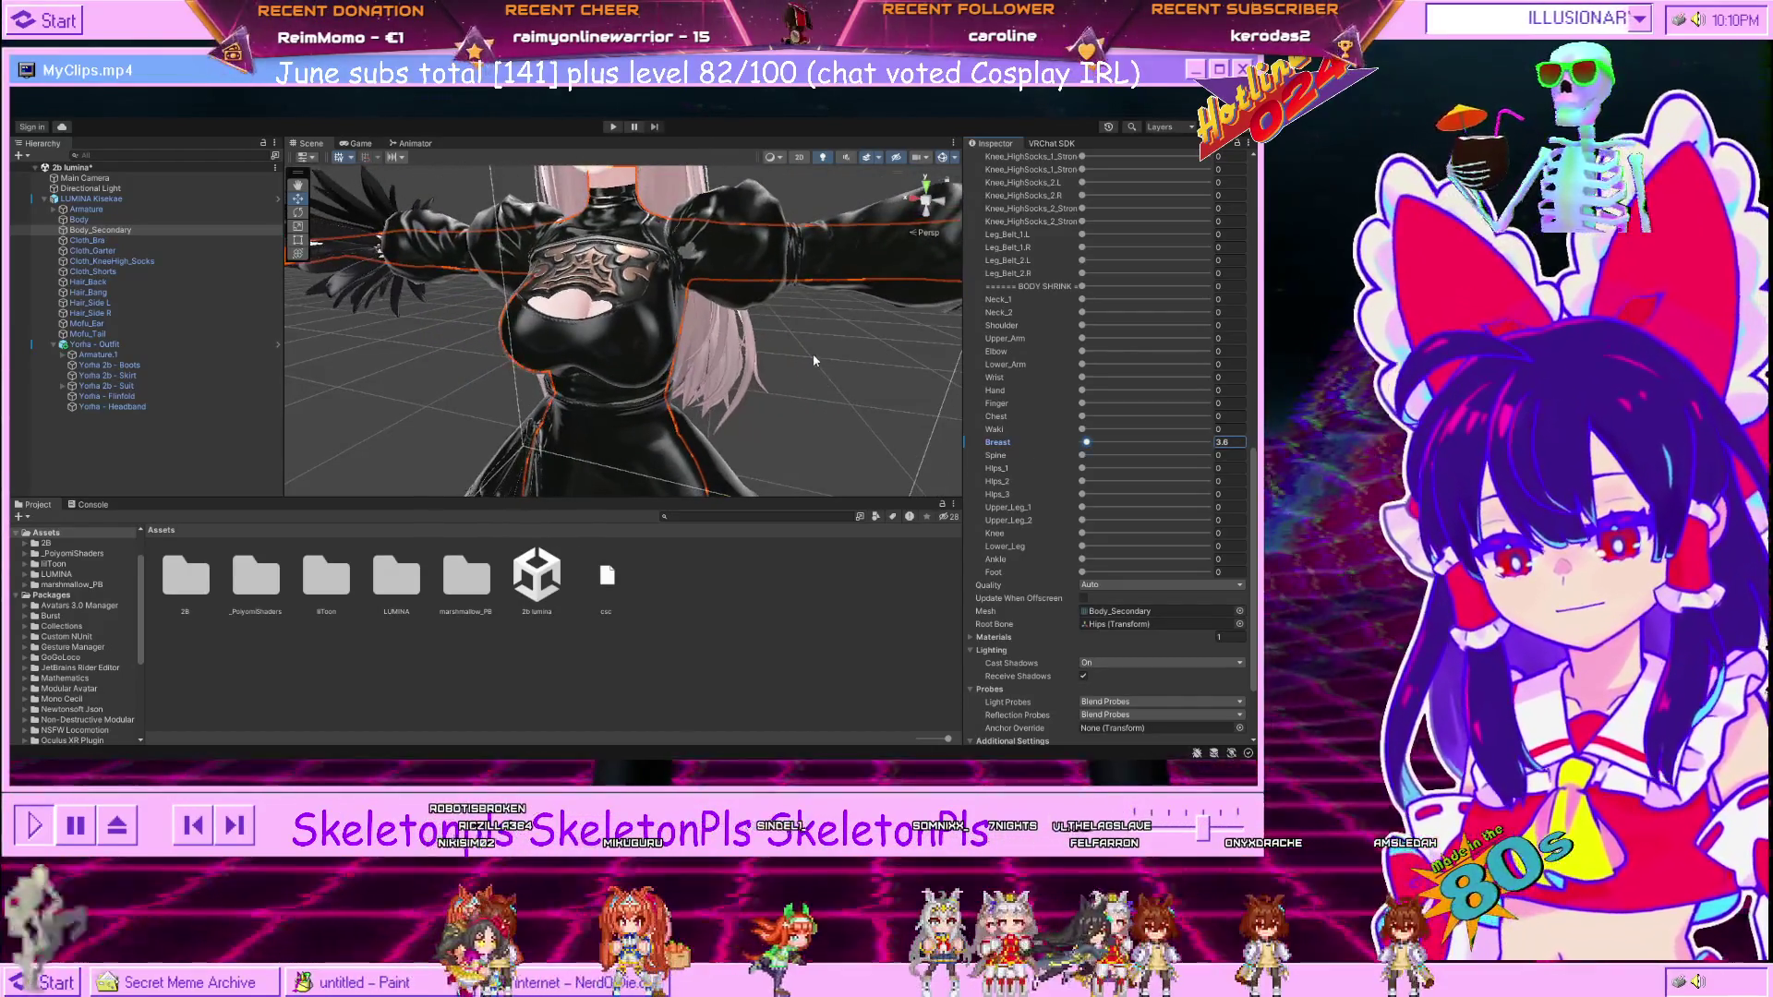
{"action": "scroll", "scroll_direction": "down", "scroll_amount": 3}
{"action": "left_click", "coordinate": [815, 360]}
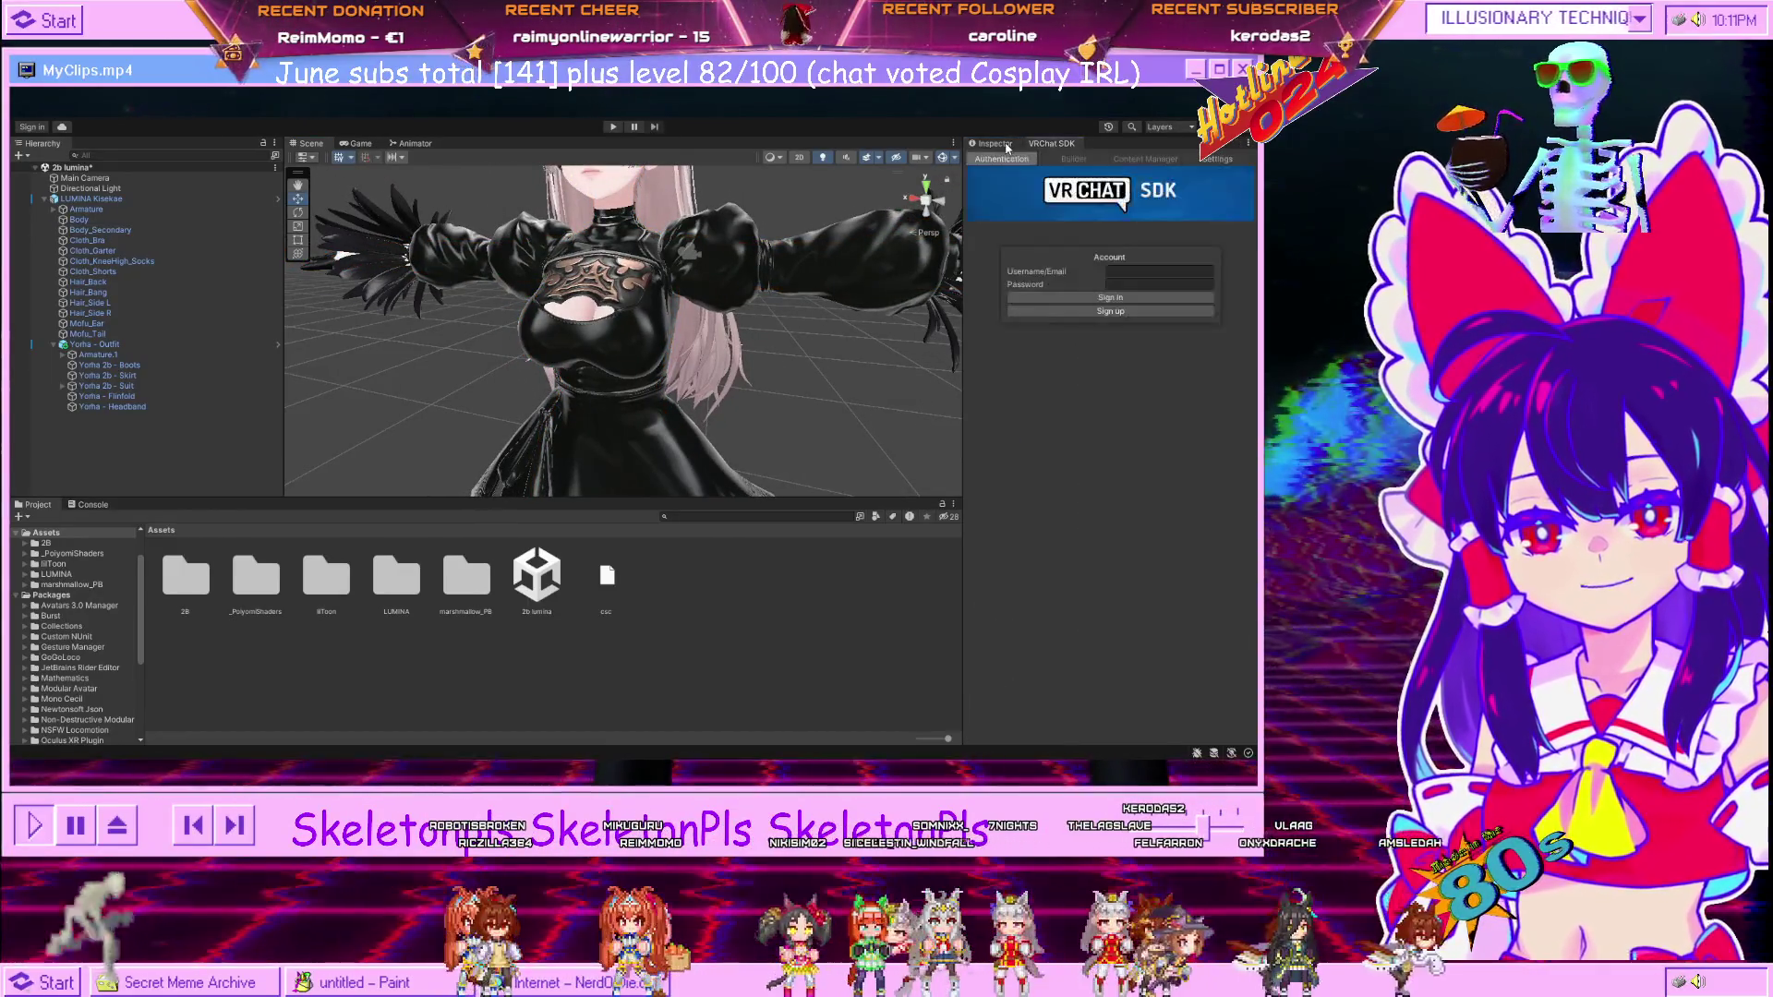
Expand the LUMINA Kisekae armature through Spine and Chest to the breast bones, selecting Breast_R.
{"action": "left_click", "coordinate": [97, 200]}
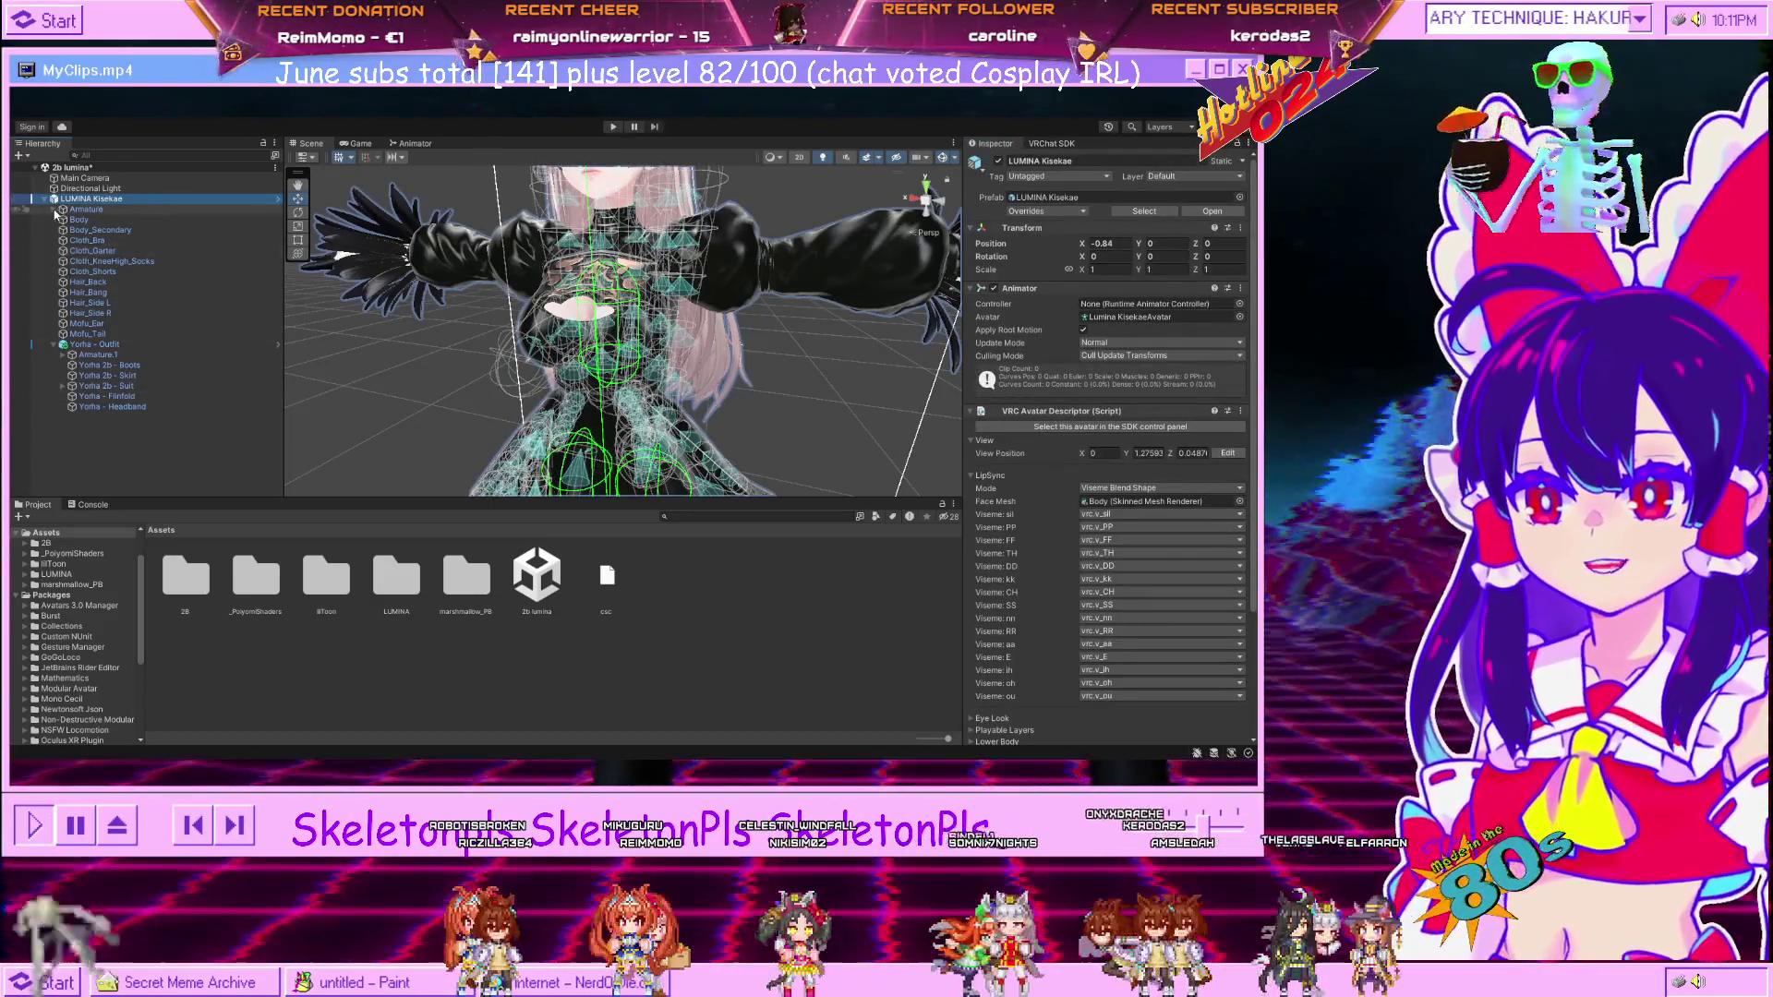
{"action": "left_click", "coordinate": [52, 209]}
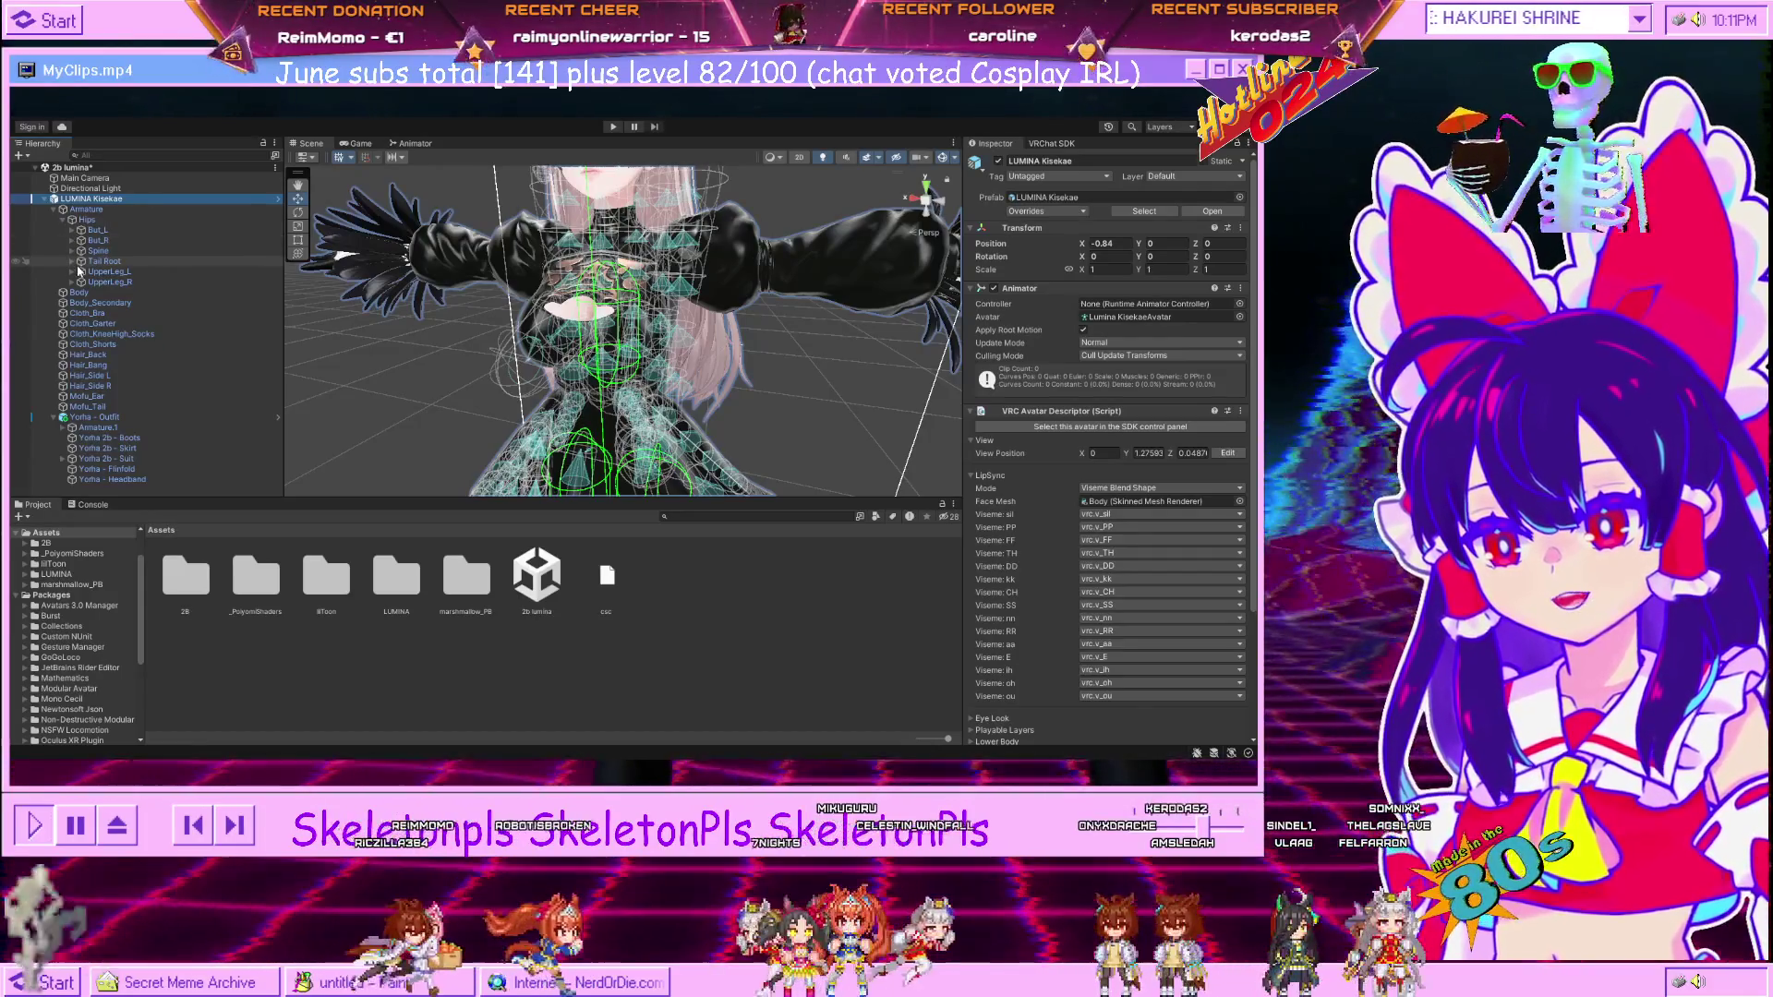
{"action": "left_click", "coordinate": [72, 271]}
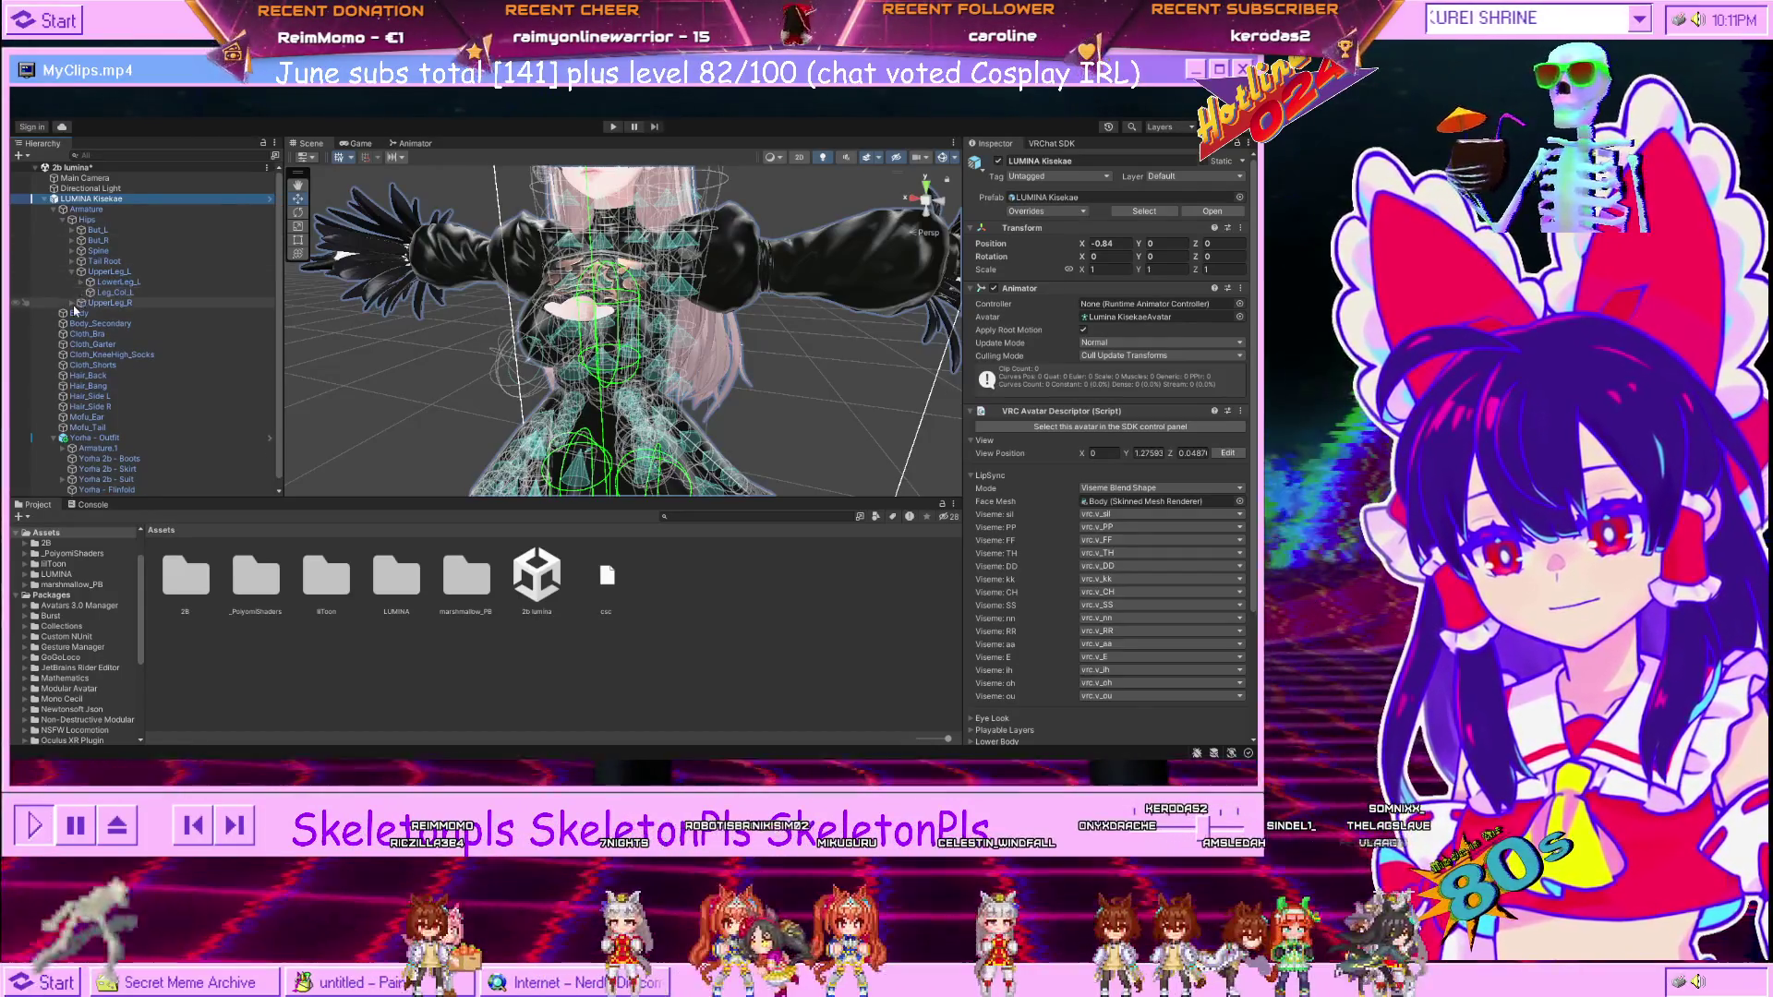
{"action": "left_click", "coordinate": [72, 302]}
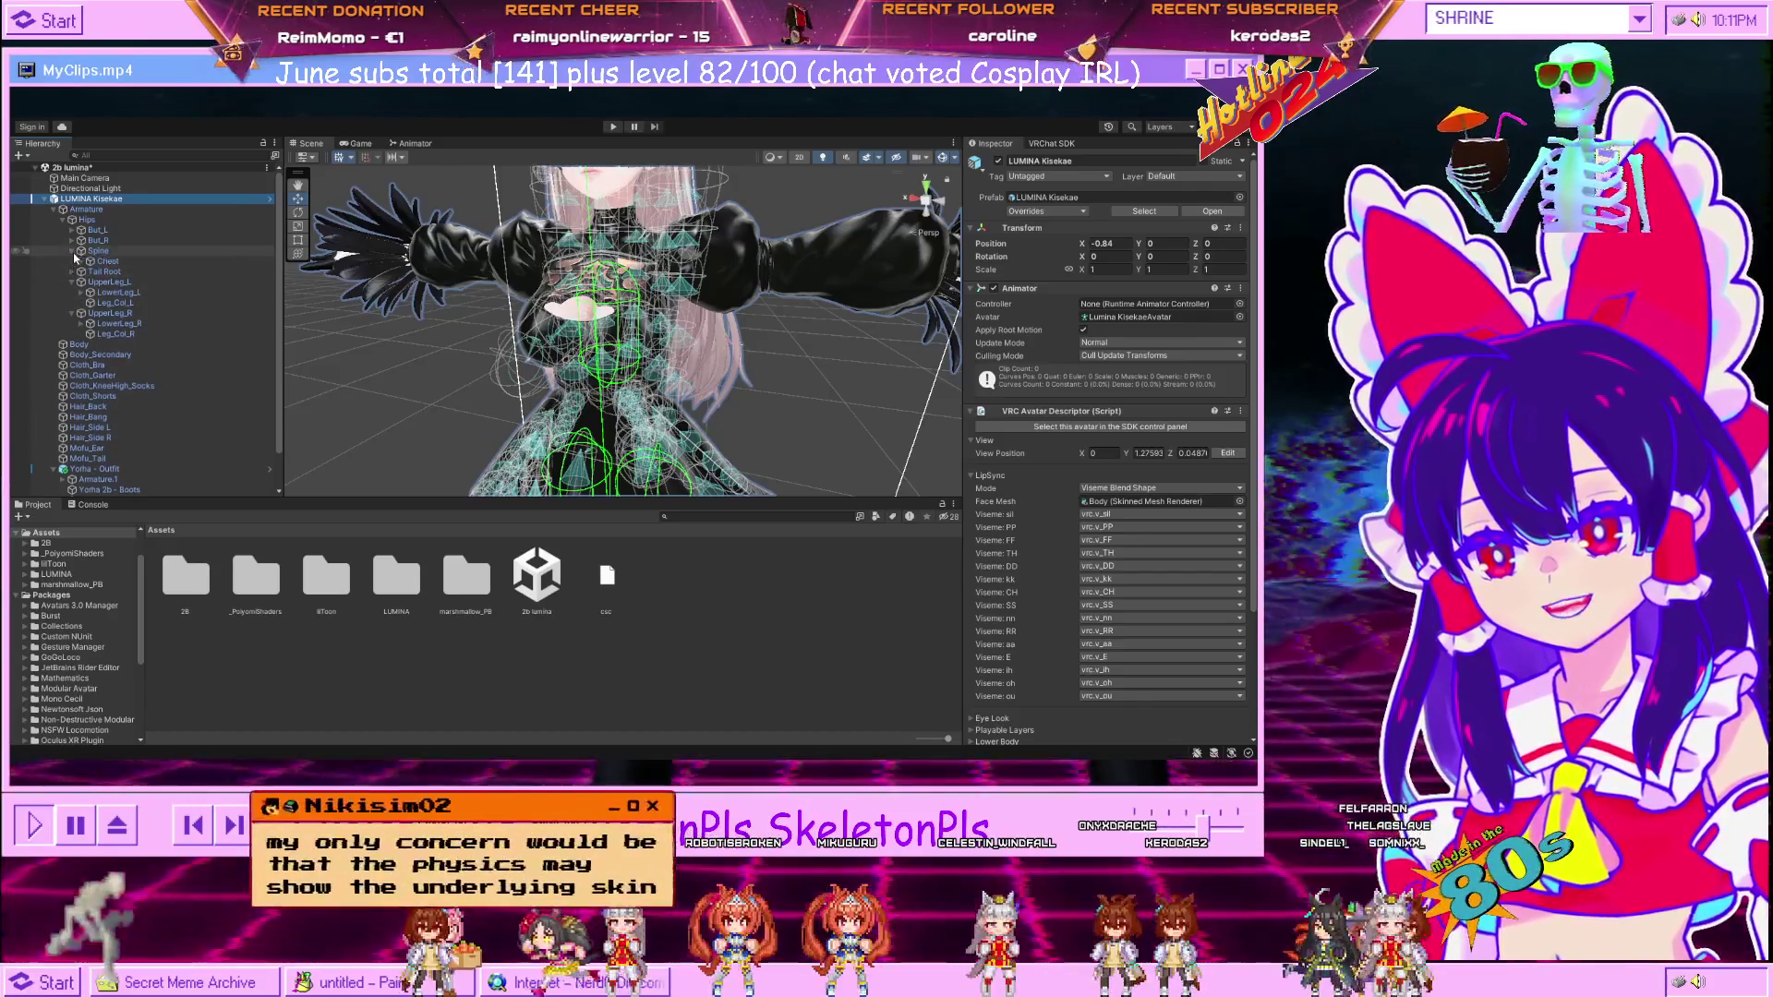
{"action": "left_click", "coordinate": [72, 251]}
{"action": "left_click", "coordinate": [81, 261]}
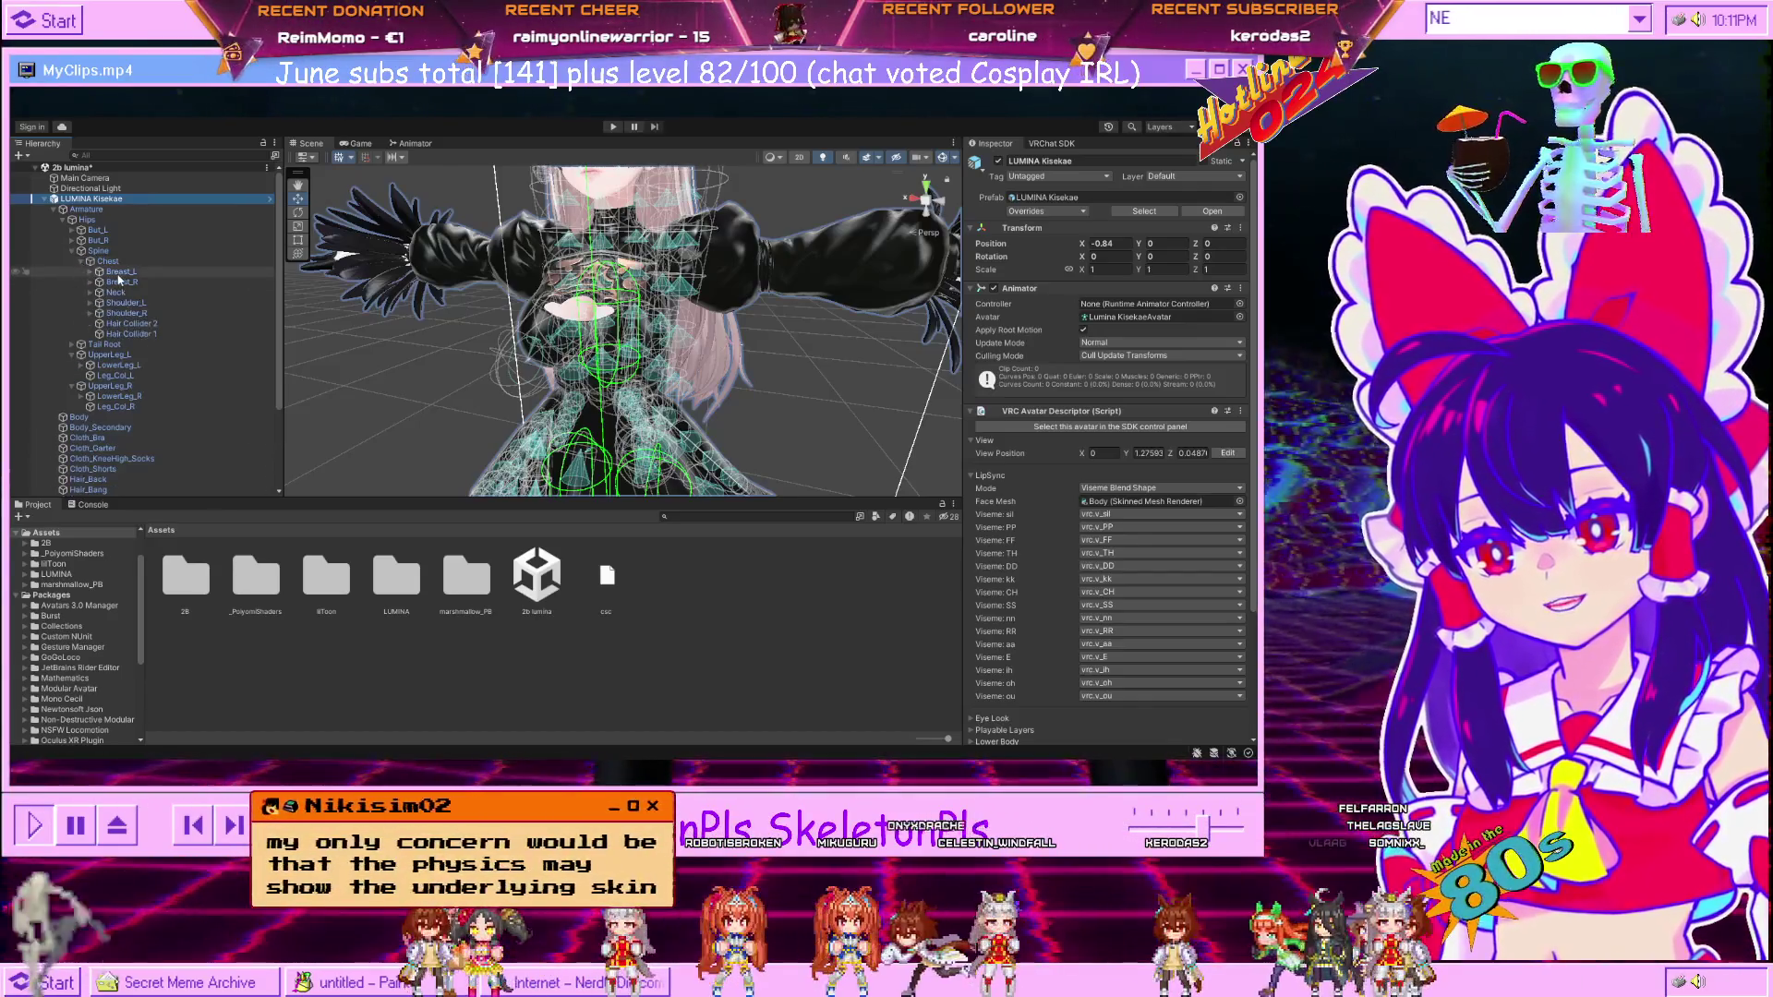
{"action": "left_click", "coordinate": [119, 281]}
{"action": "left_click", "coordinate": [89, 271]}
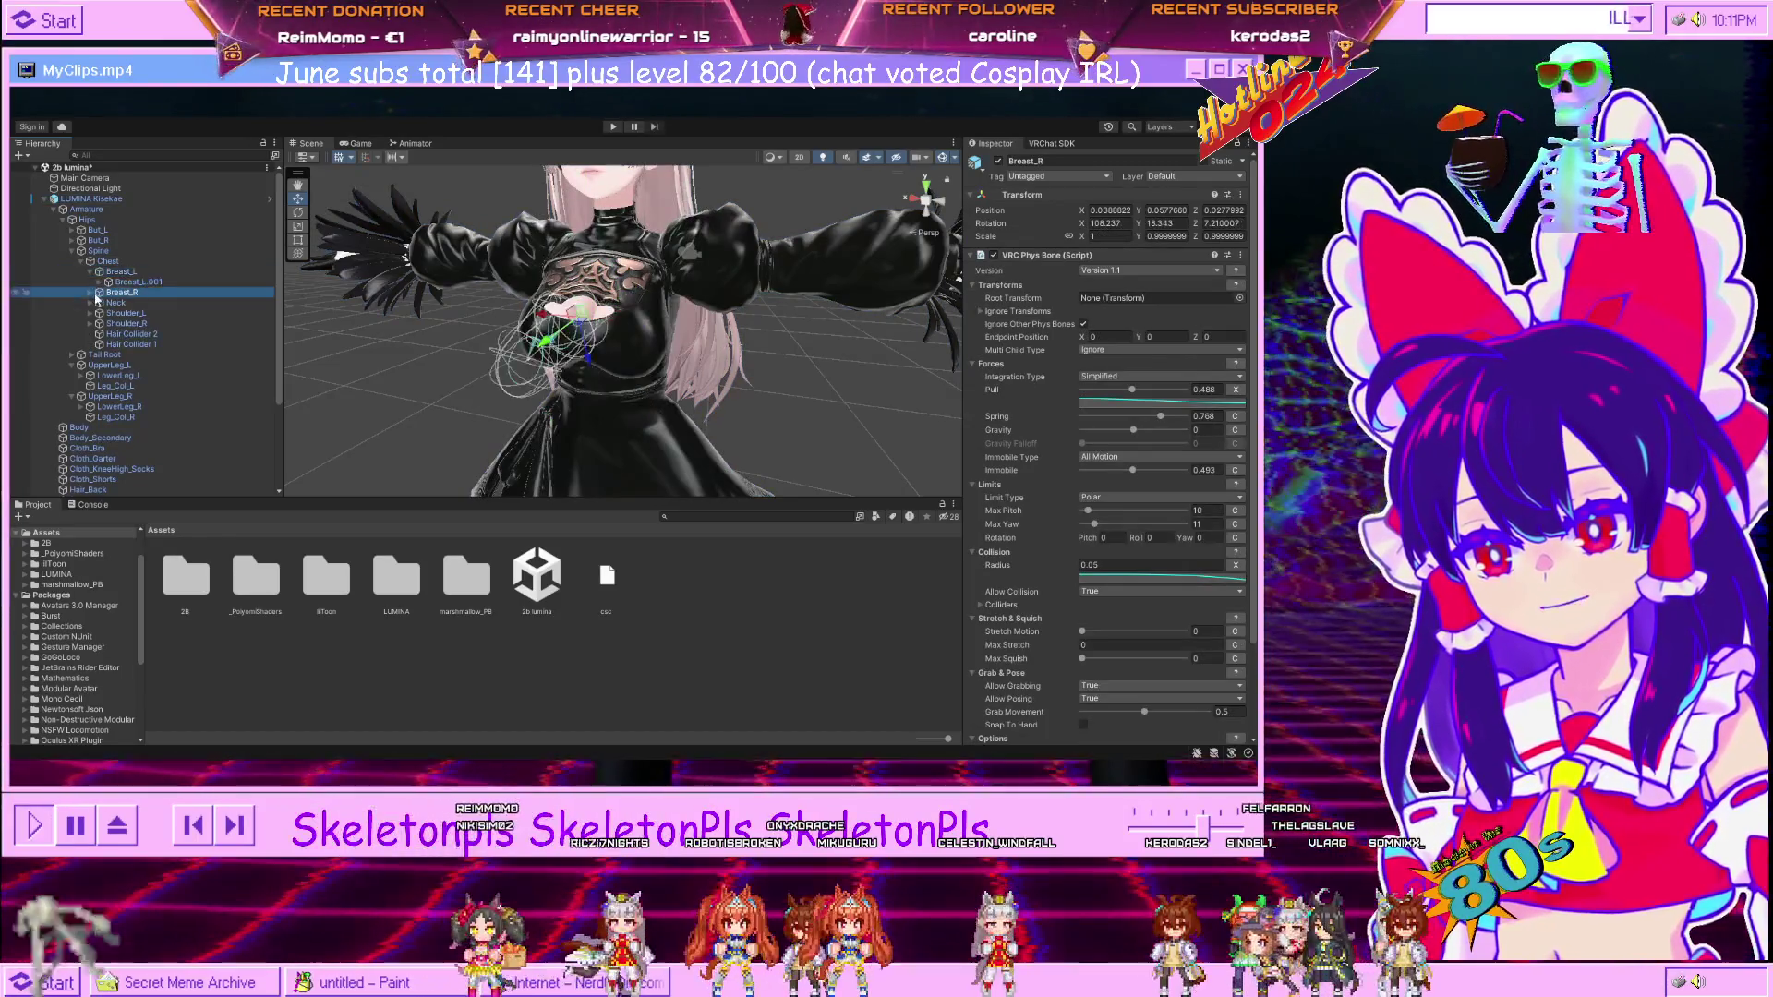
{"action": "left_click", "coordinate": [89, 291]}
Scale the Breast_R.001 bone to 1.92, then 2.07, then 1.79.
{"action": "left_click", "coordinate": [139, 303]}
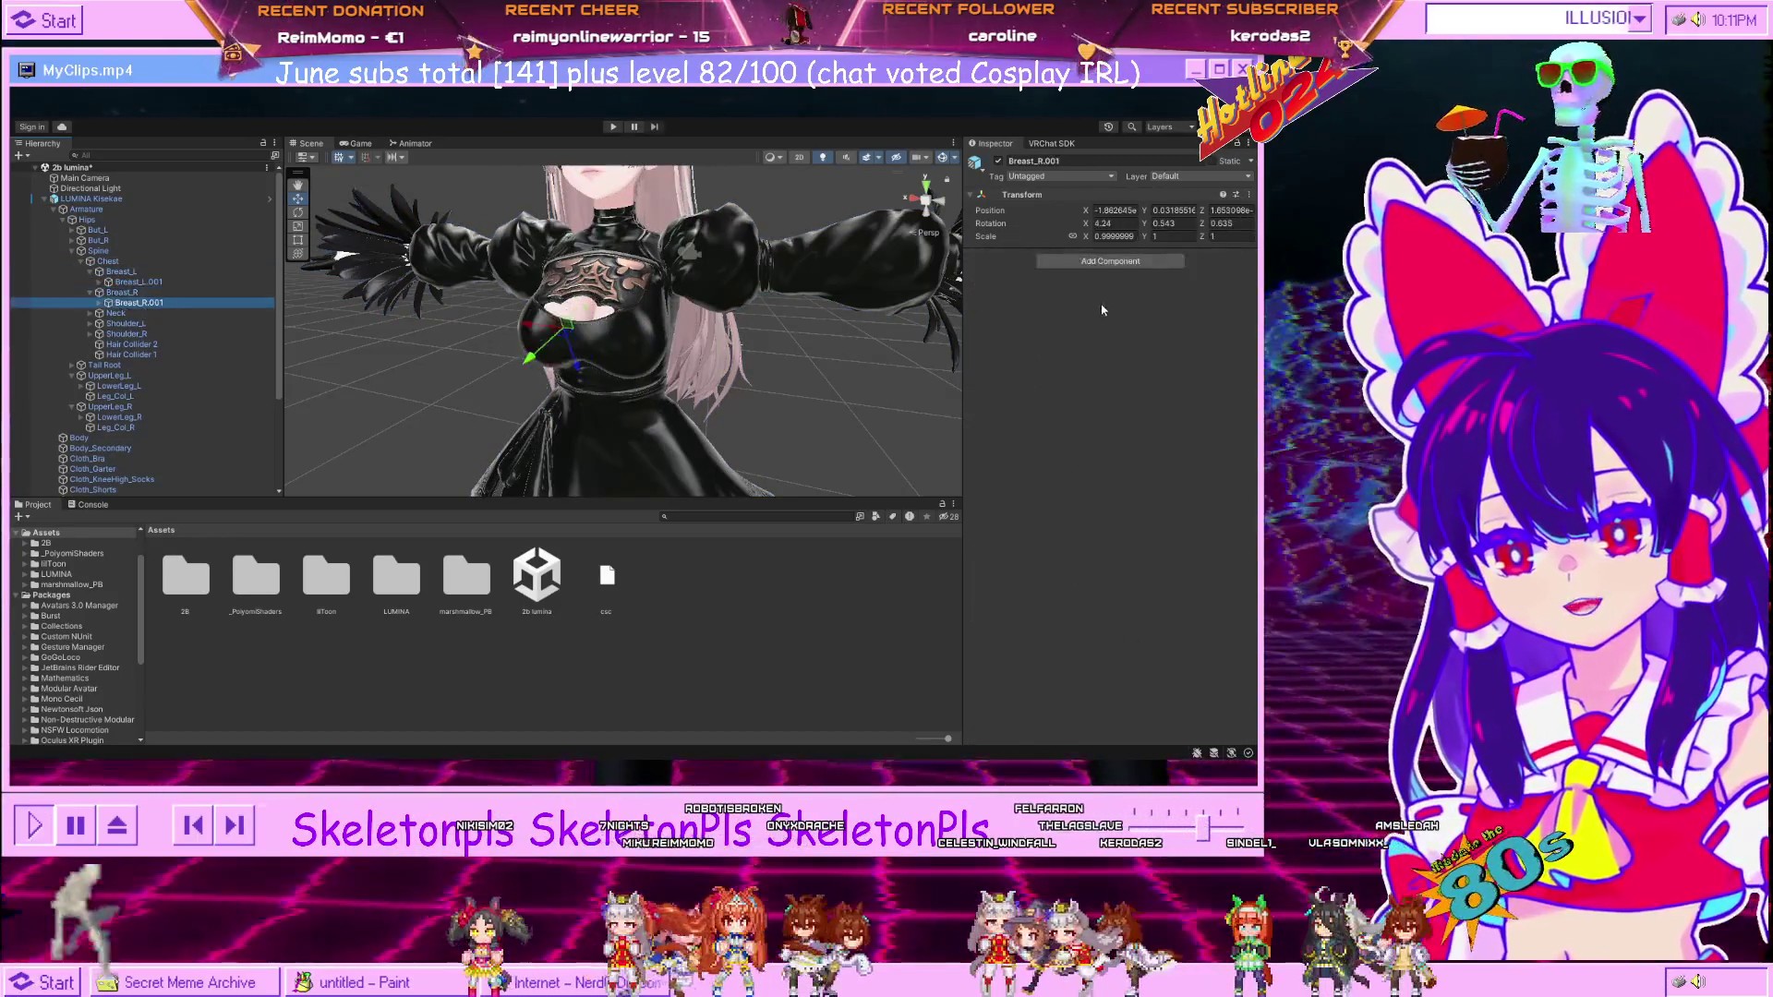
{"action": "left_click", "coordinate": [1112, 237]}
{"action": "type", "text": "1.92"}
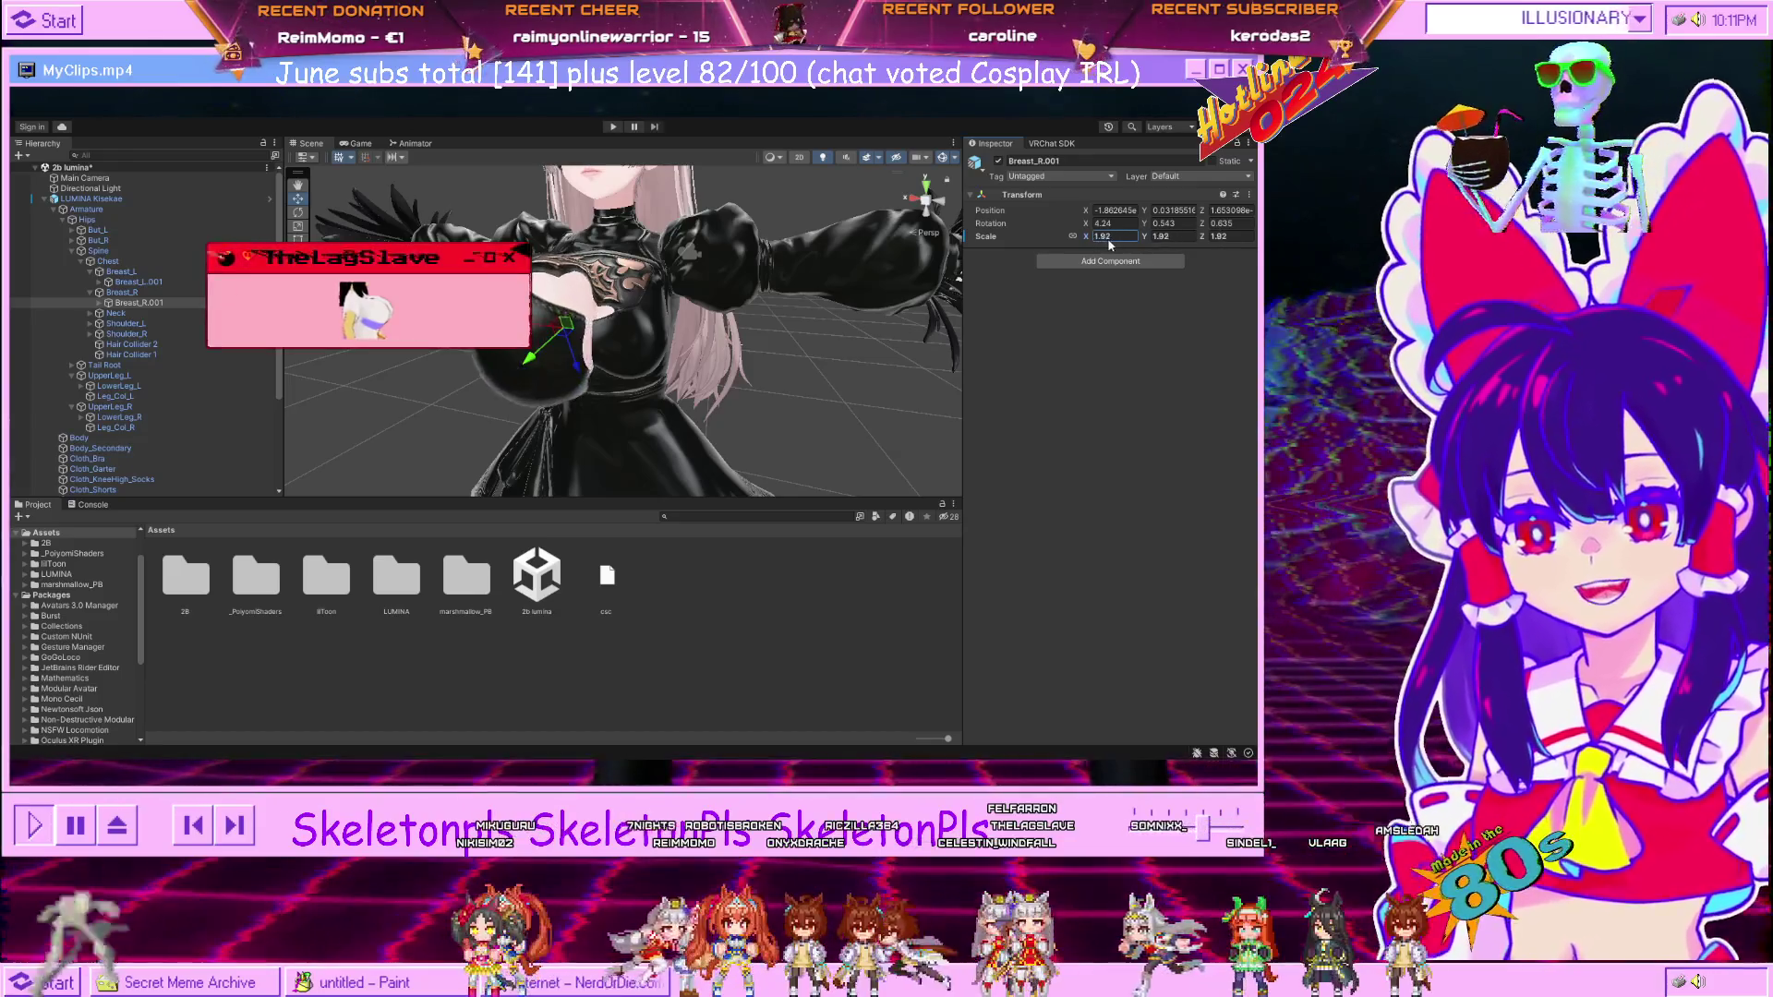
{"action": "key", "text": "BackSpace"}
{"action": "key", "text": "BackSpace"}
{"action": "key", "text": "BackSpace"}
{"action": "type", "text": "2.07"}
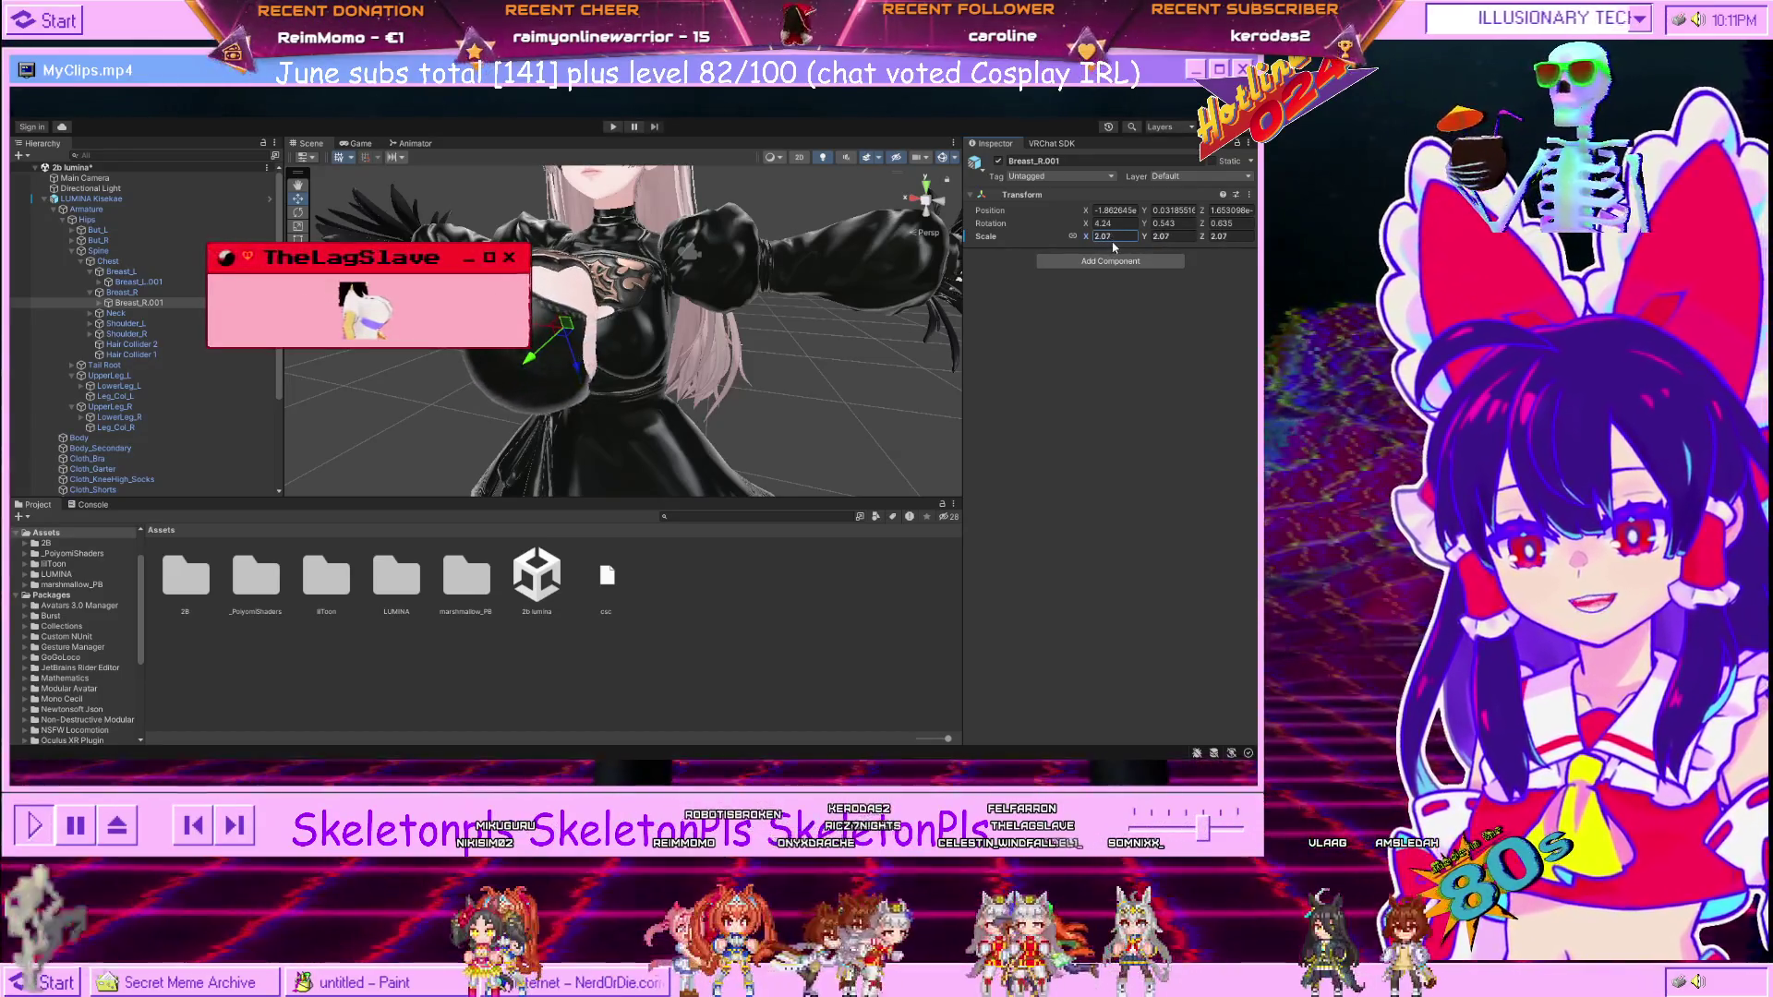
{"action": "key", "text": "BackSpace"}
{"action": "key", "text": "BackSpace"}
{"action": "key", "text": "BackSpace"}
{"action": "type", "text": "1.79"}
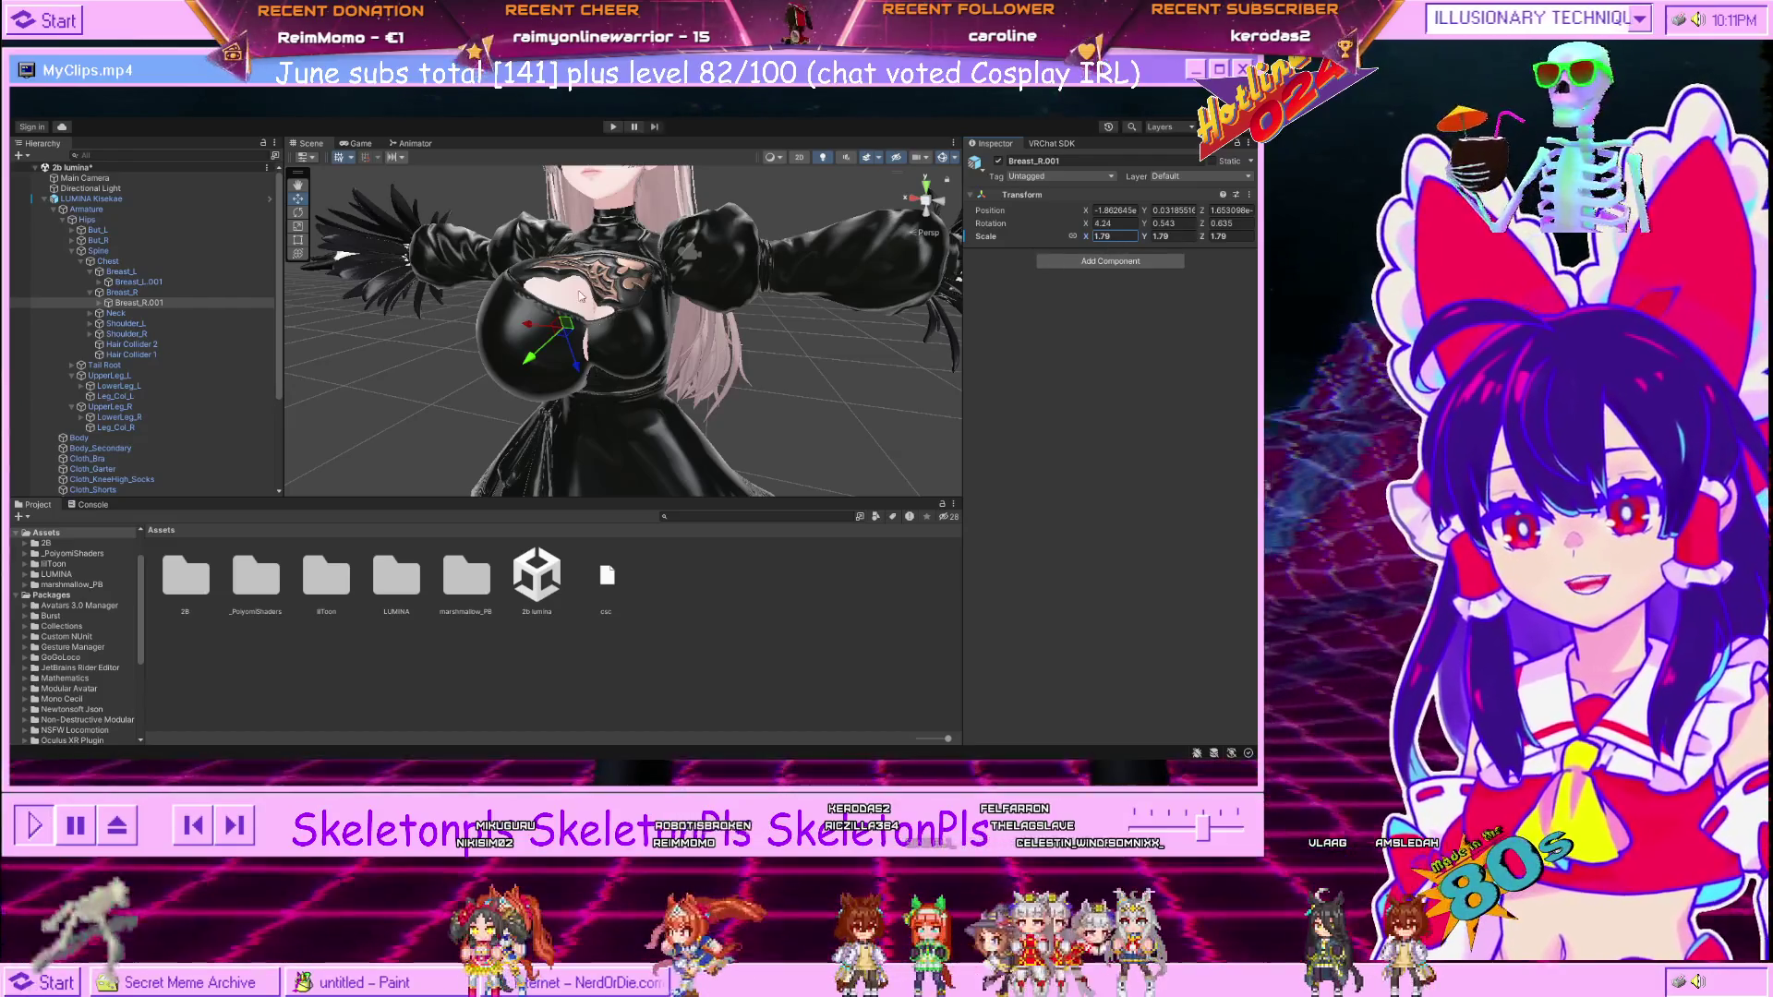
{"action": "scroll", "scroll_direction": "up", "scroll_amount": 3}
{"action": "left_click_drag", "start_coordinate": [640, 353], "coordinate": [574, 399]}
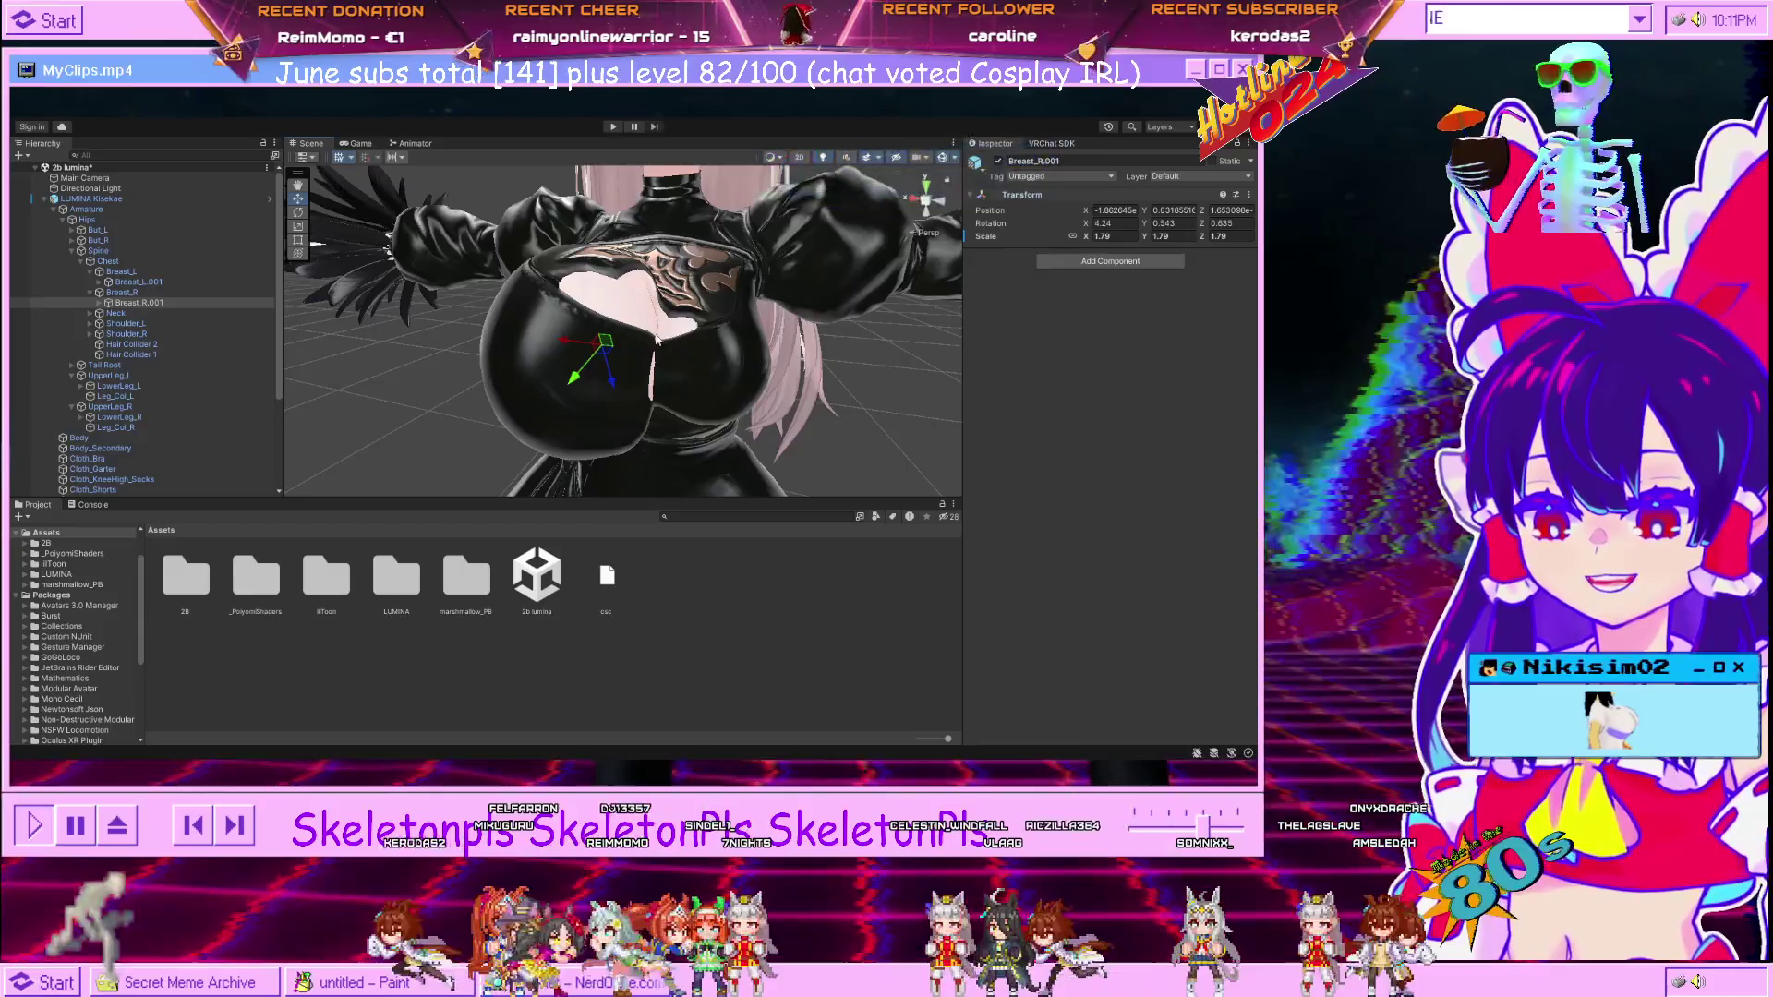
Undo through the edits to compare, leaving Breast_R.001 back at scale 1.
{"action": "key", "text": "ctrl+z"}
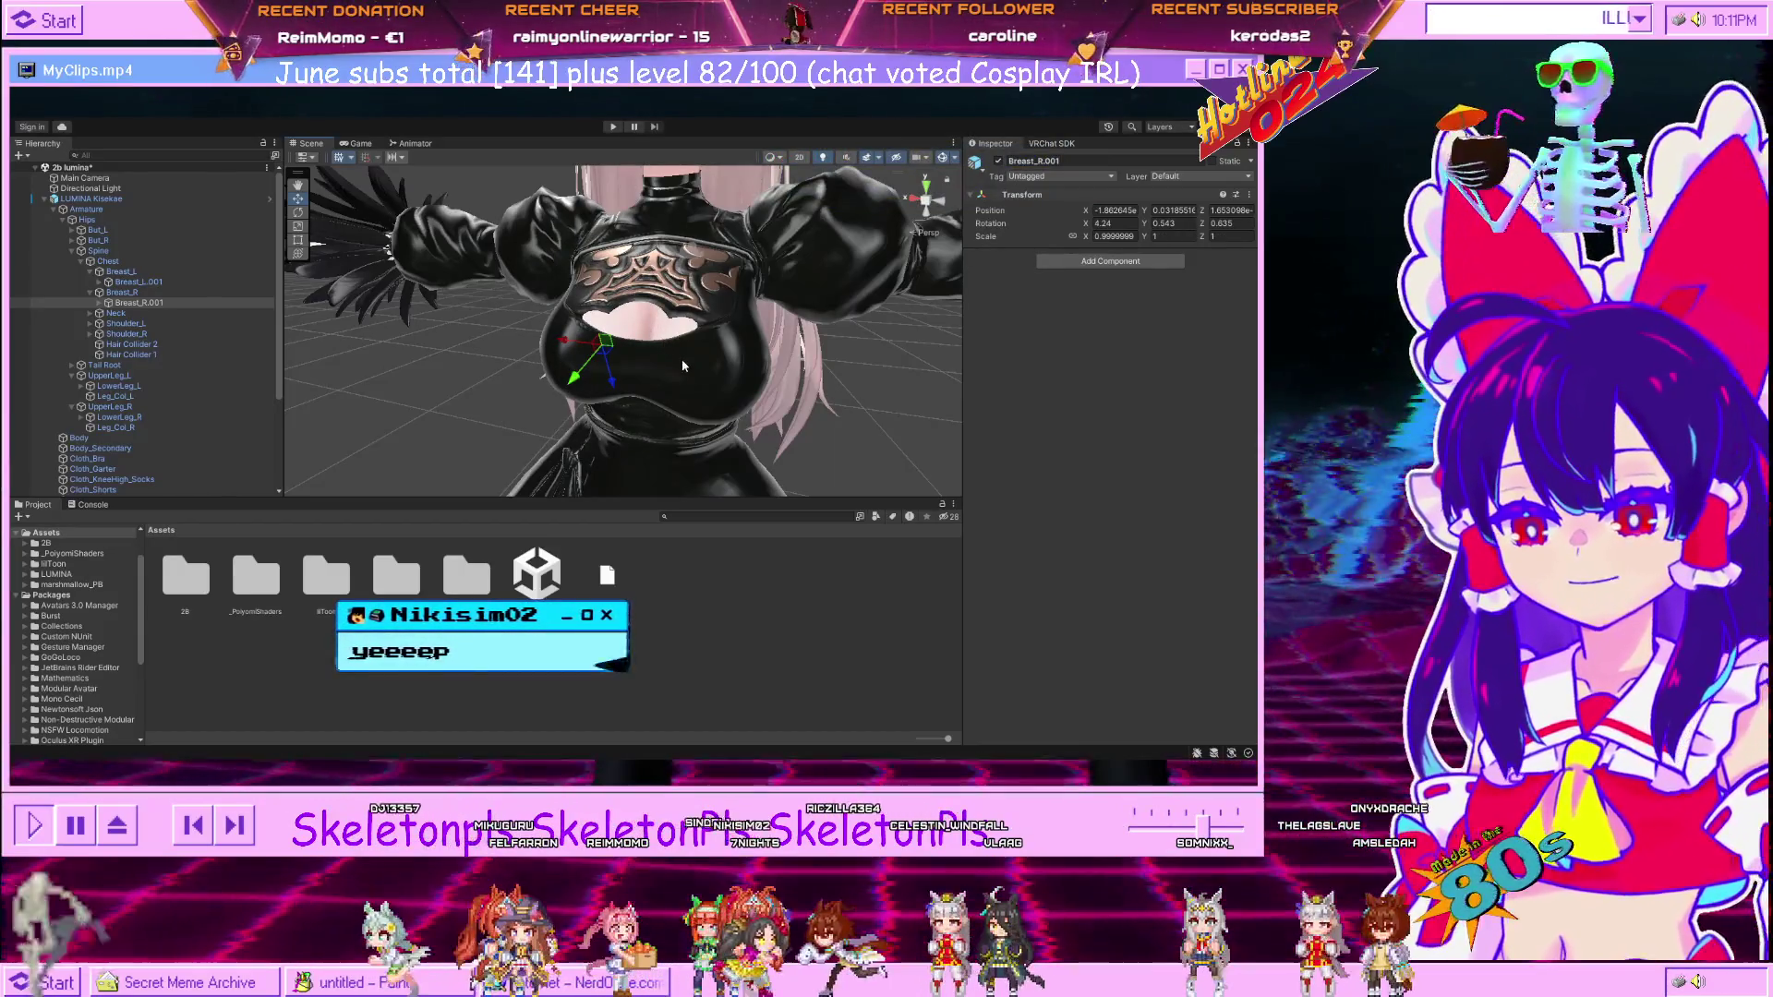
{"action": "key", "text": "ctrl+z"}
{"action": "key", "text": "ctrl+z"}
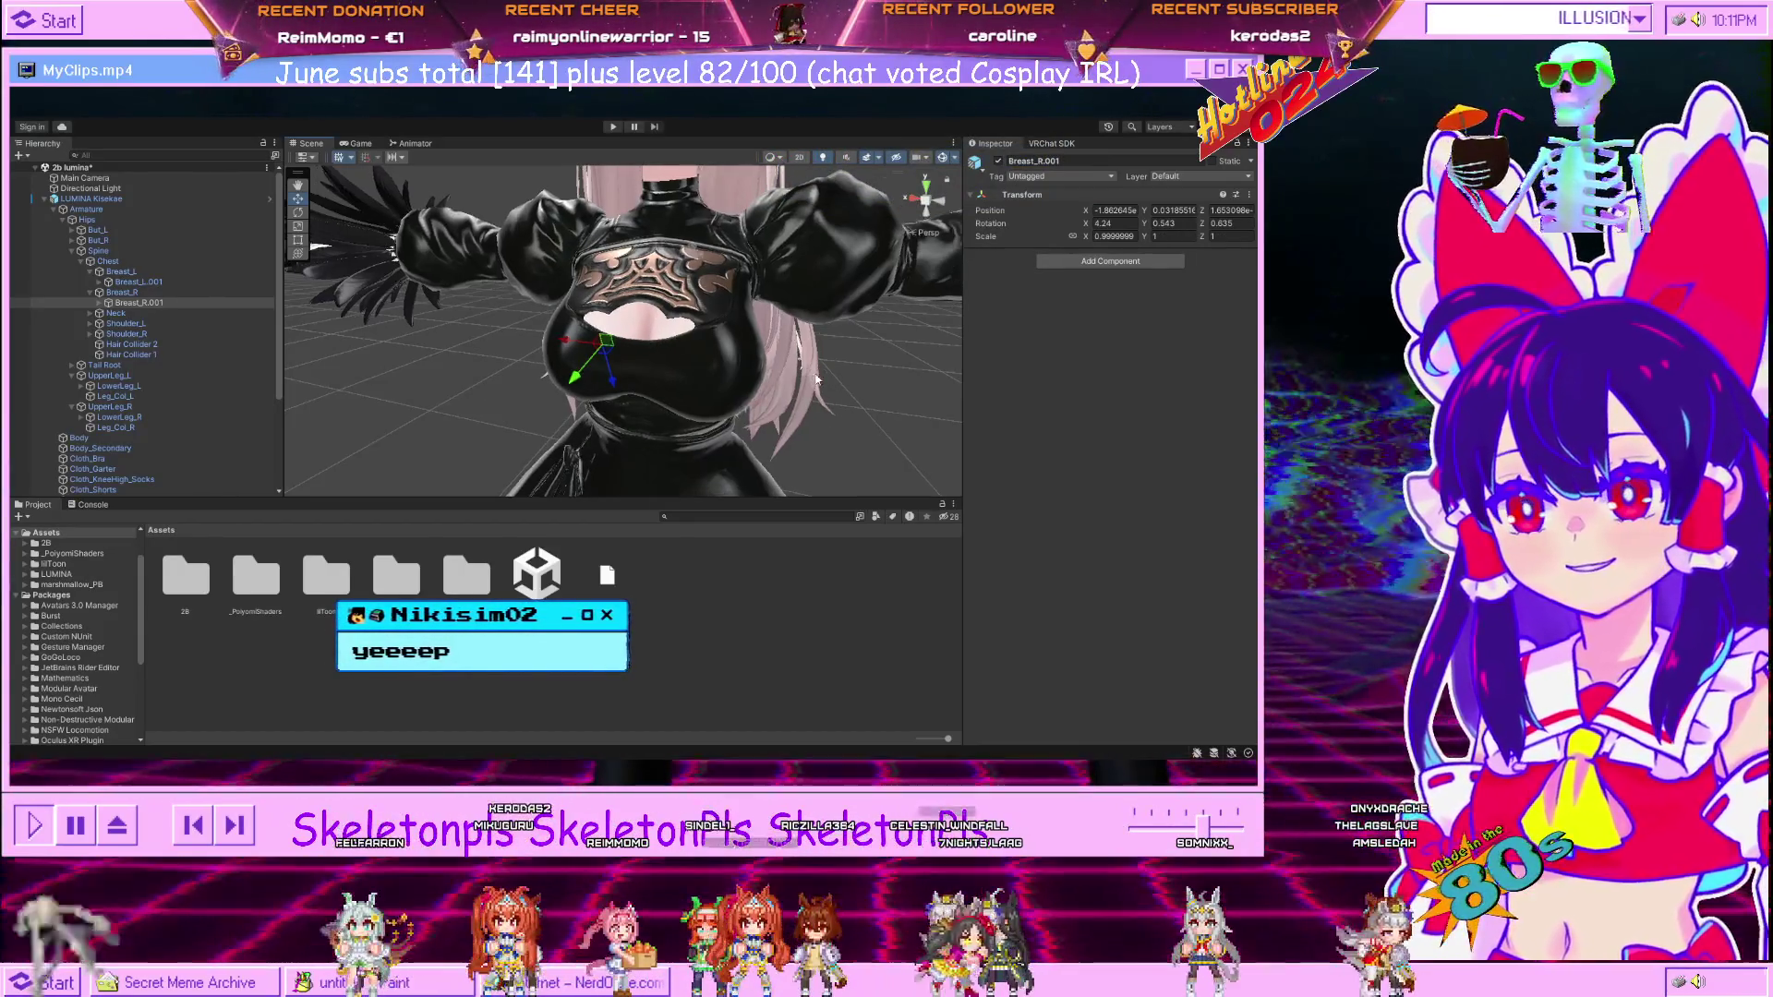
{"action": "key", "text": "ctrl+z"}
{"action": "key", "text": "ctrl+z"}
{"action": "key", "text": "ctrl+z"}
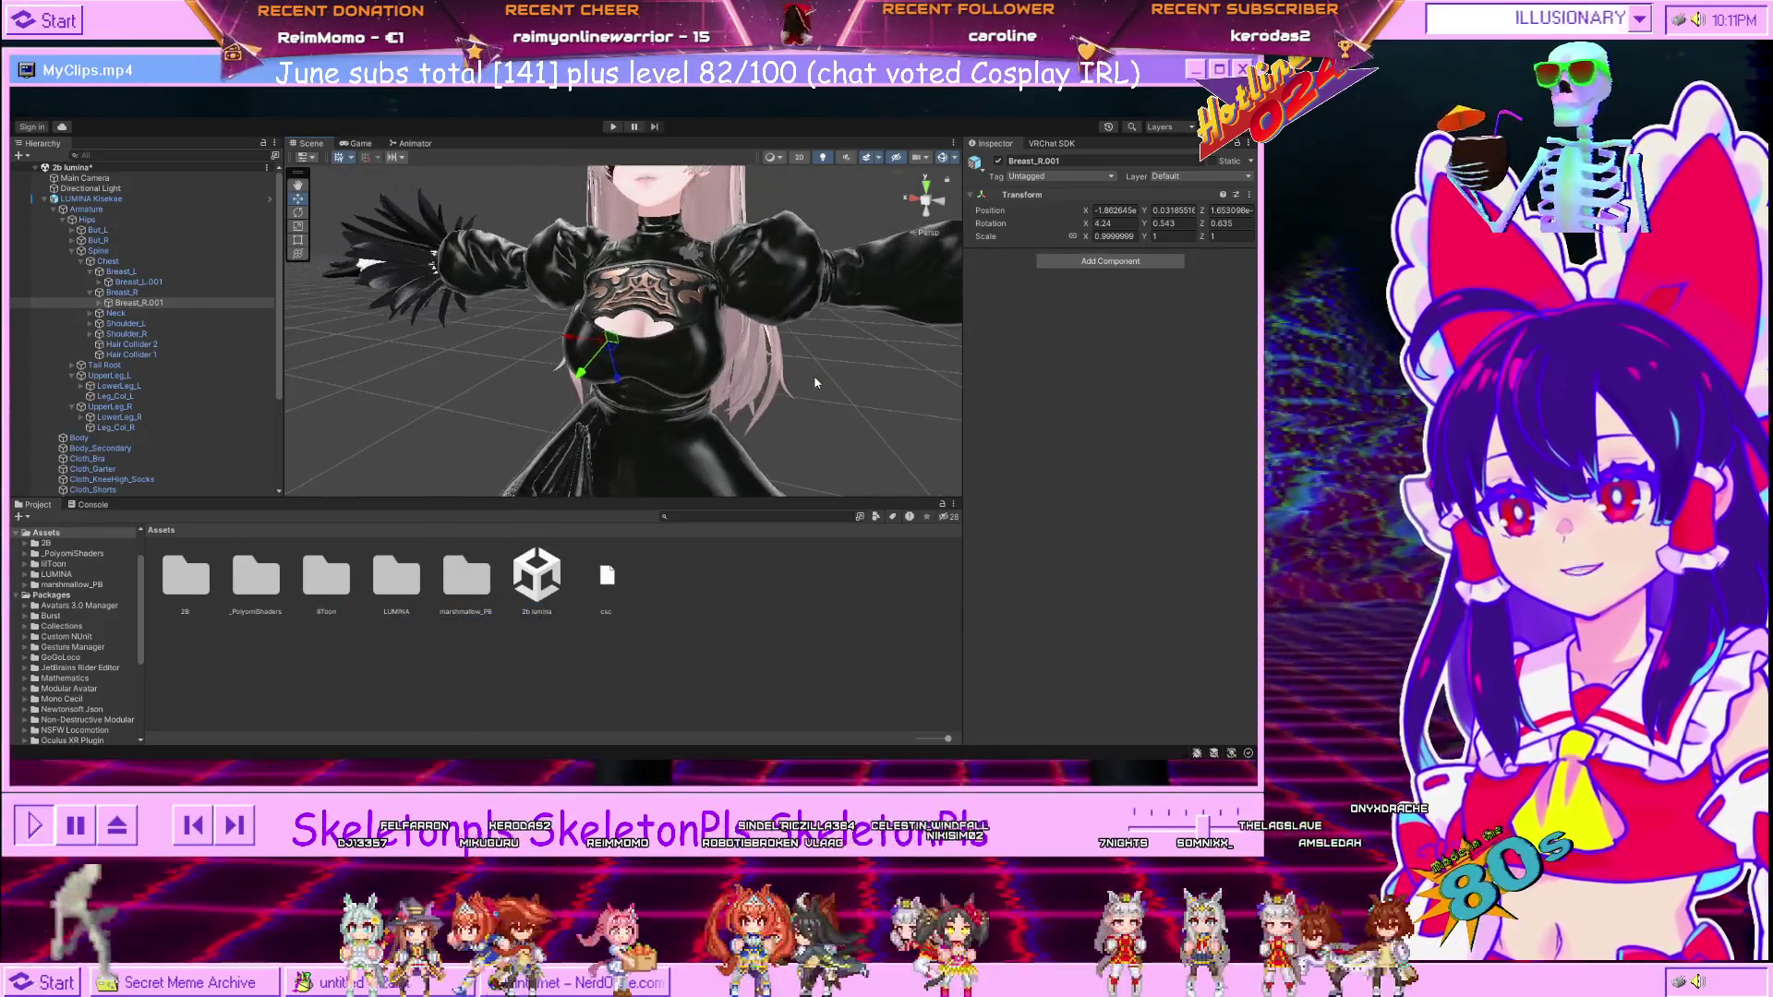
{"action": "key", "text": "ctrl+z"}
{"action": "key", "text": "ctrl+z"}
{"action": "key", "text": "ctrl+z"}
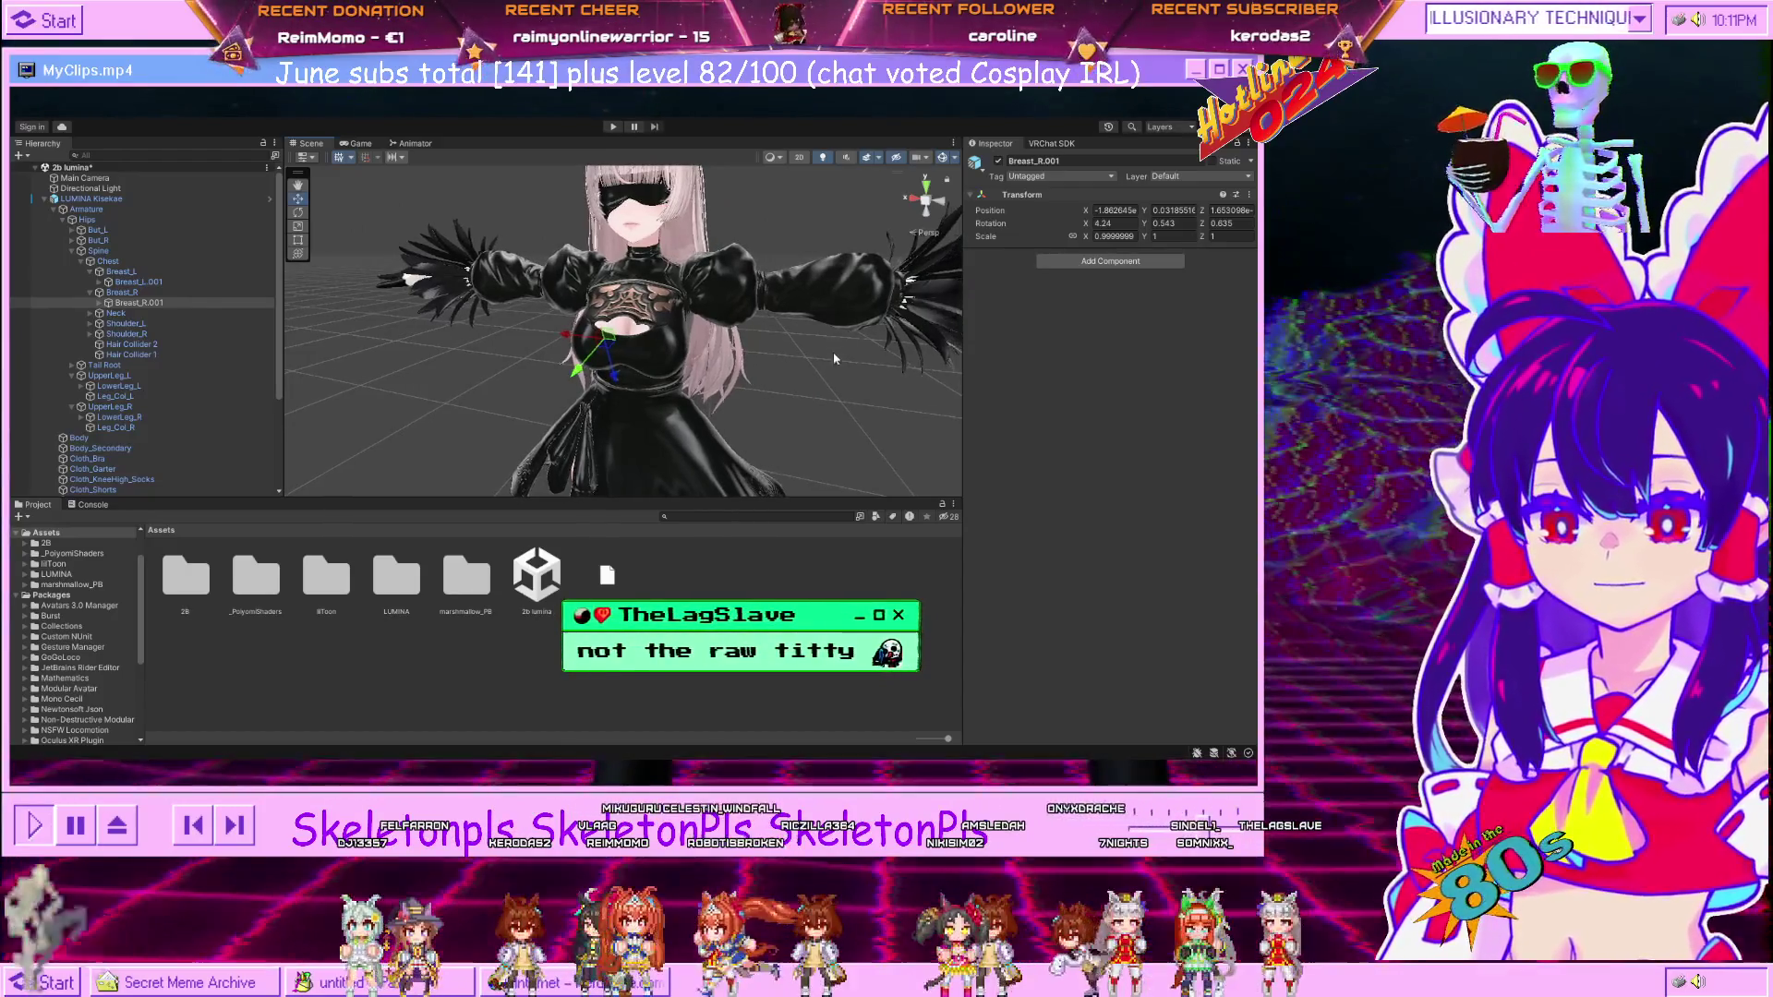
{"action": "scroll", "scroll_direction": "up", "scroll_amount": 3}
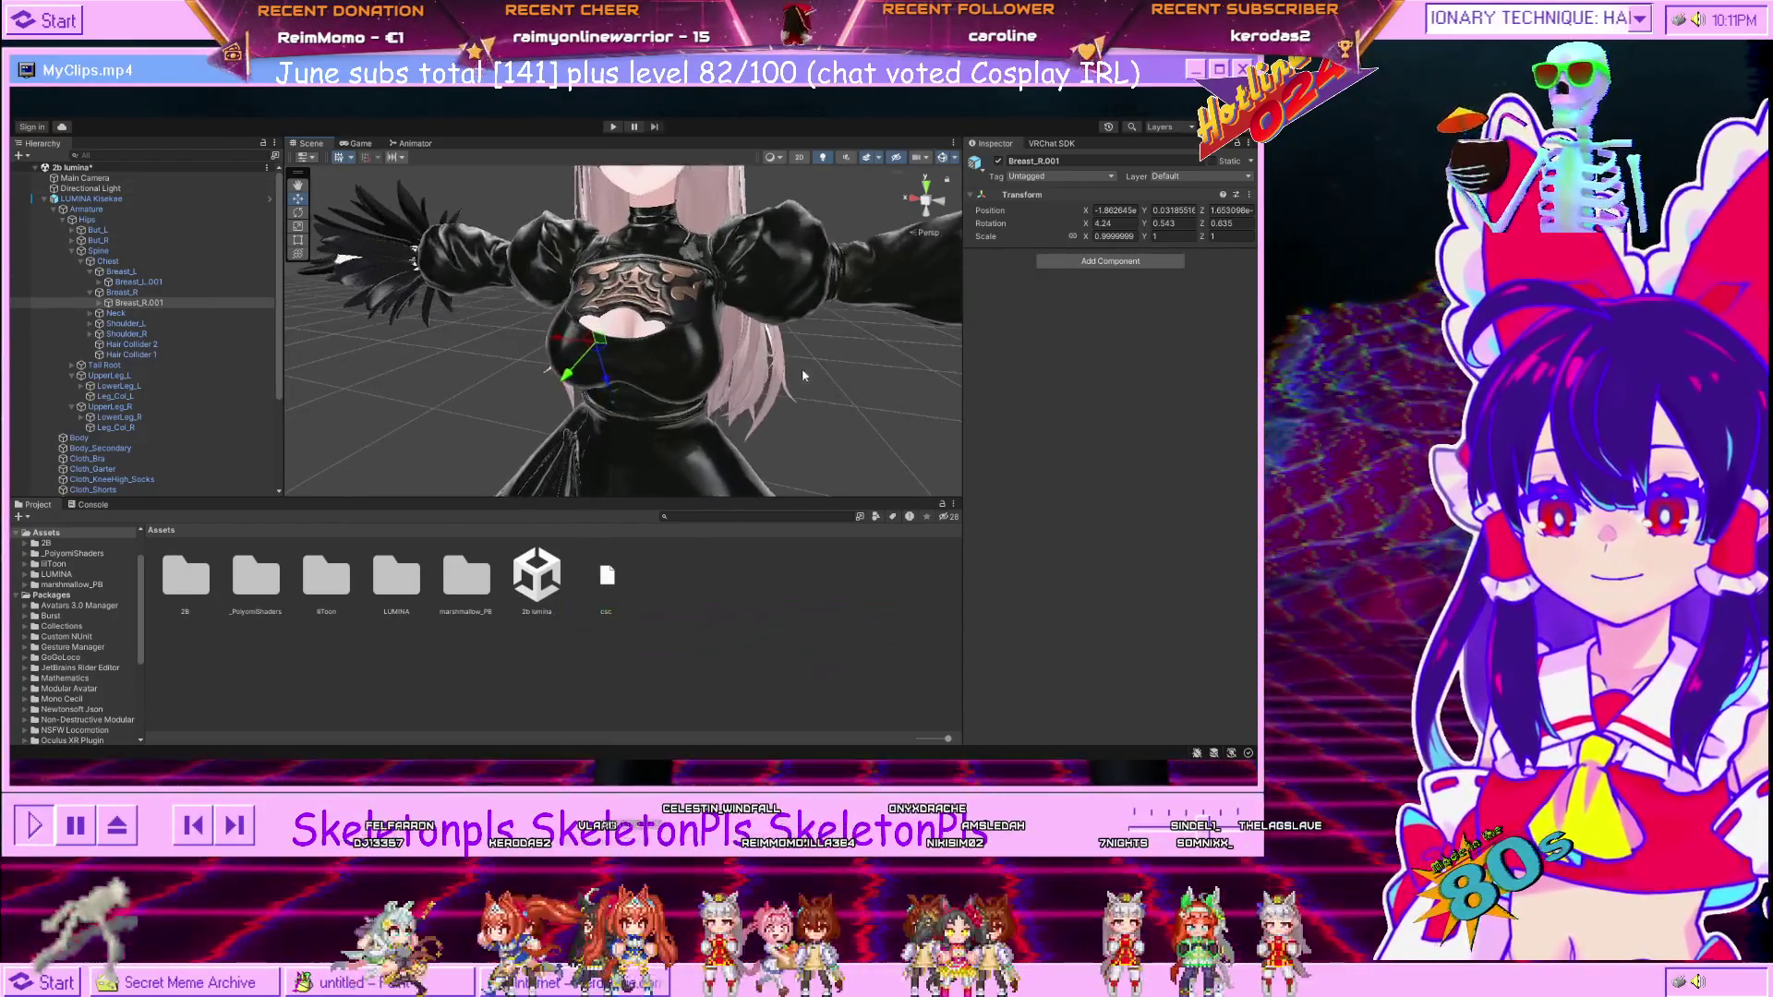
{"action": "key", "text": "ctrl+z"}
{"action": "left_click_drag", "start_coordinate": [462, 323], "coordinate": [507, 367]}
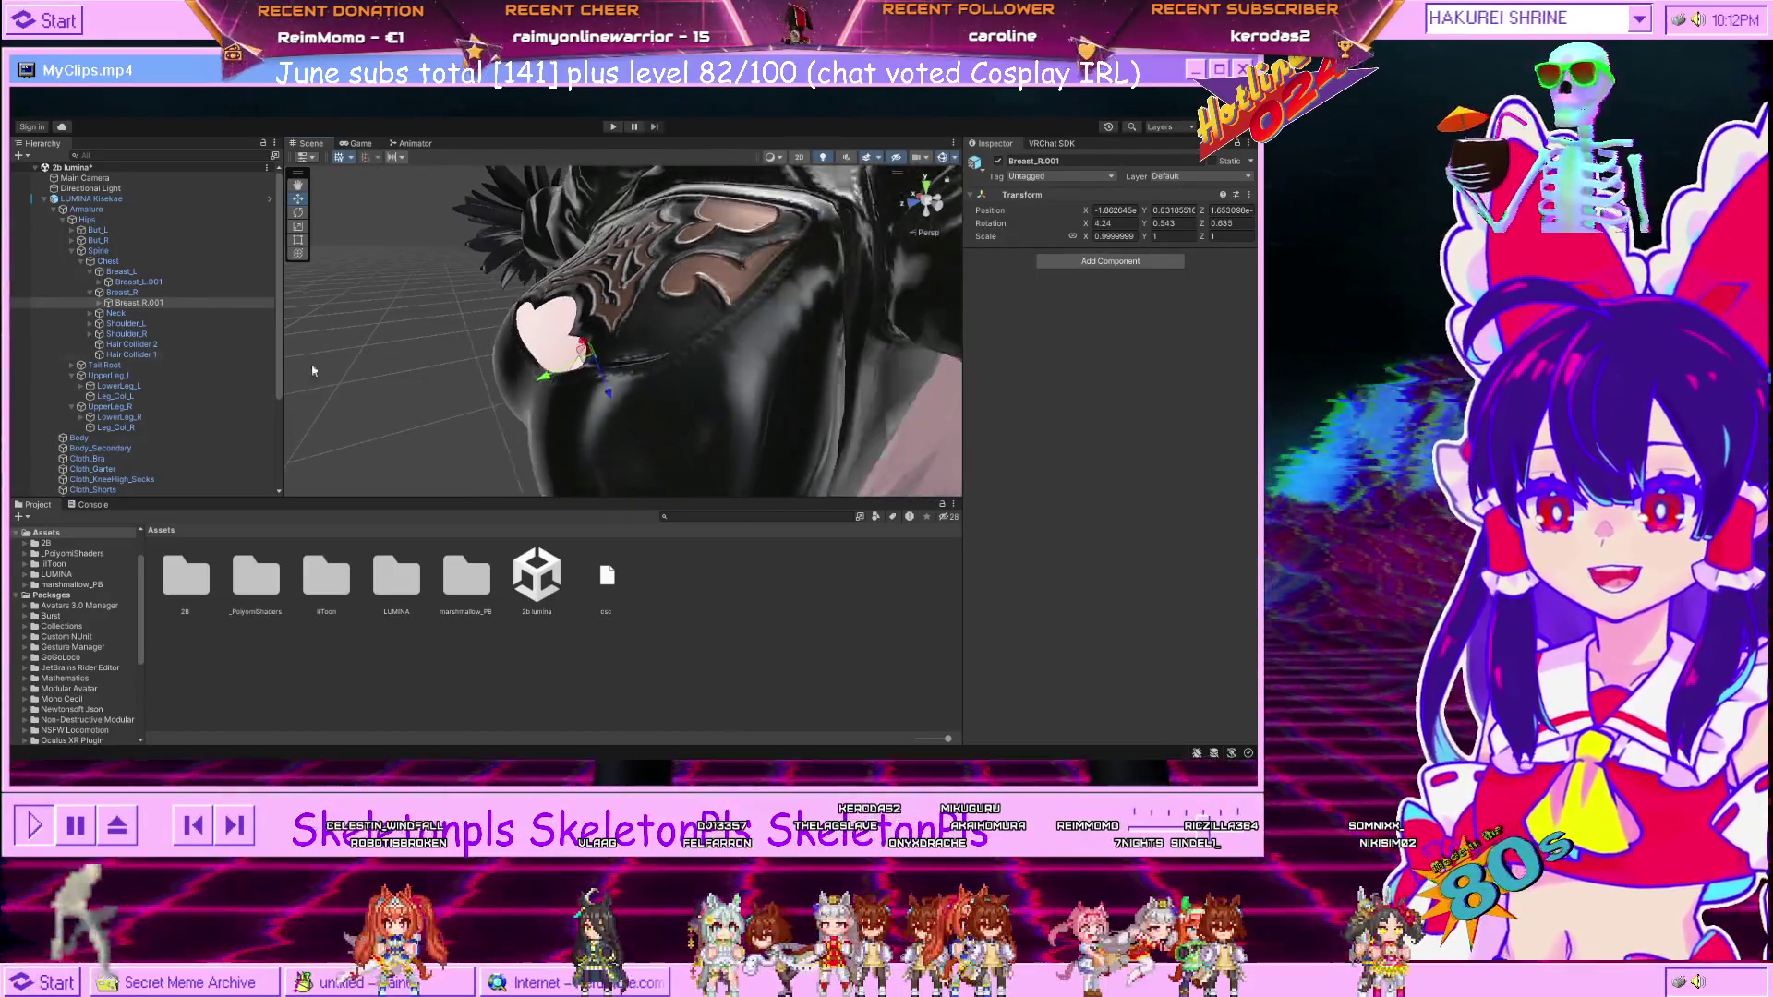
Select Yorha - Outfit and run Play mode, orbiting the Scene view to check physics.
{"action": "left_click", "coordinate": [603, 391]}
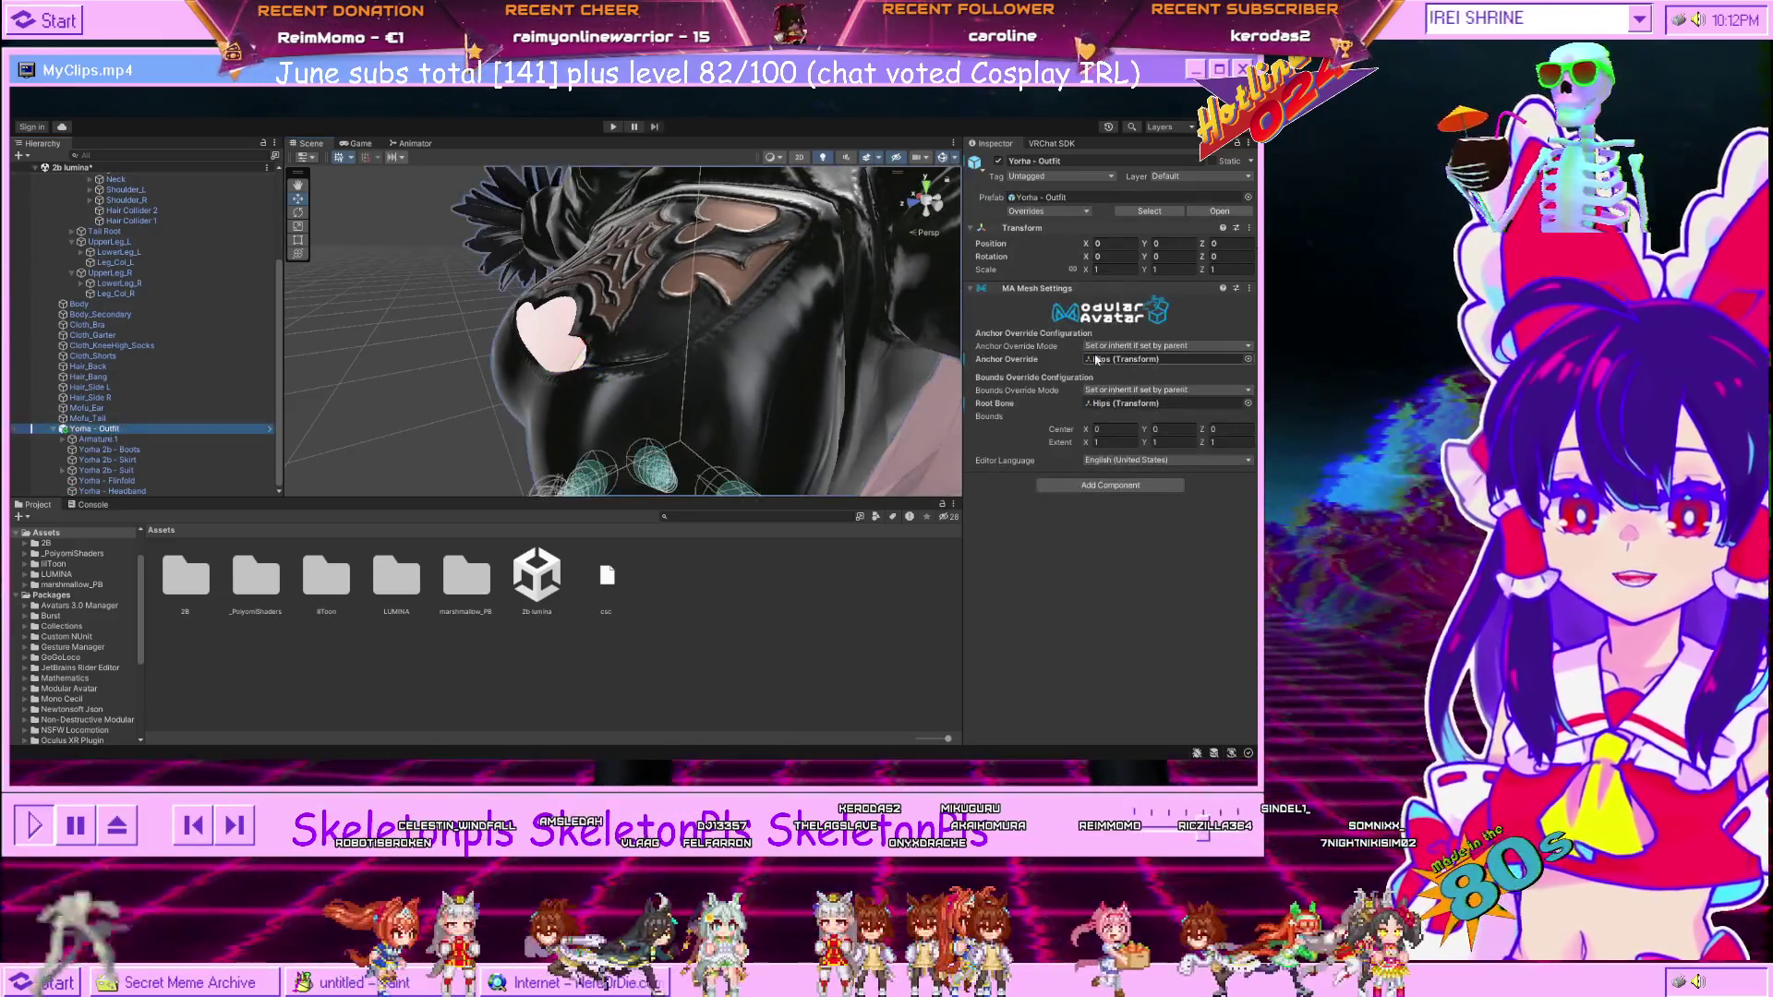
{"action": "left_click", "coordinate": [614, 126]}
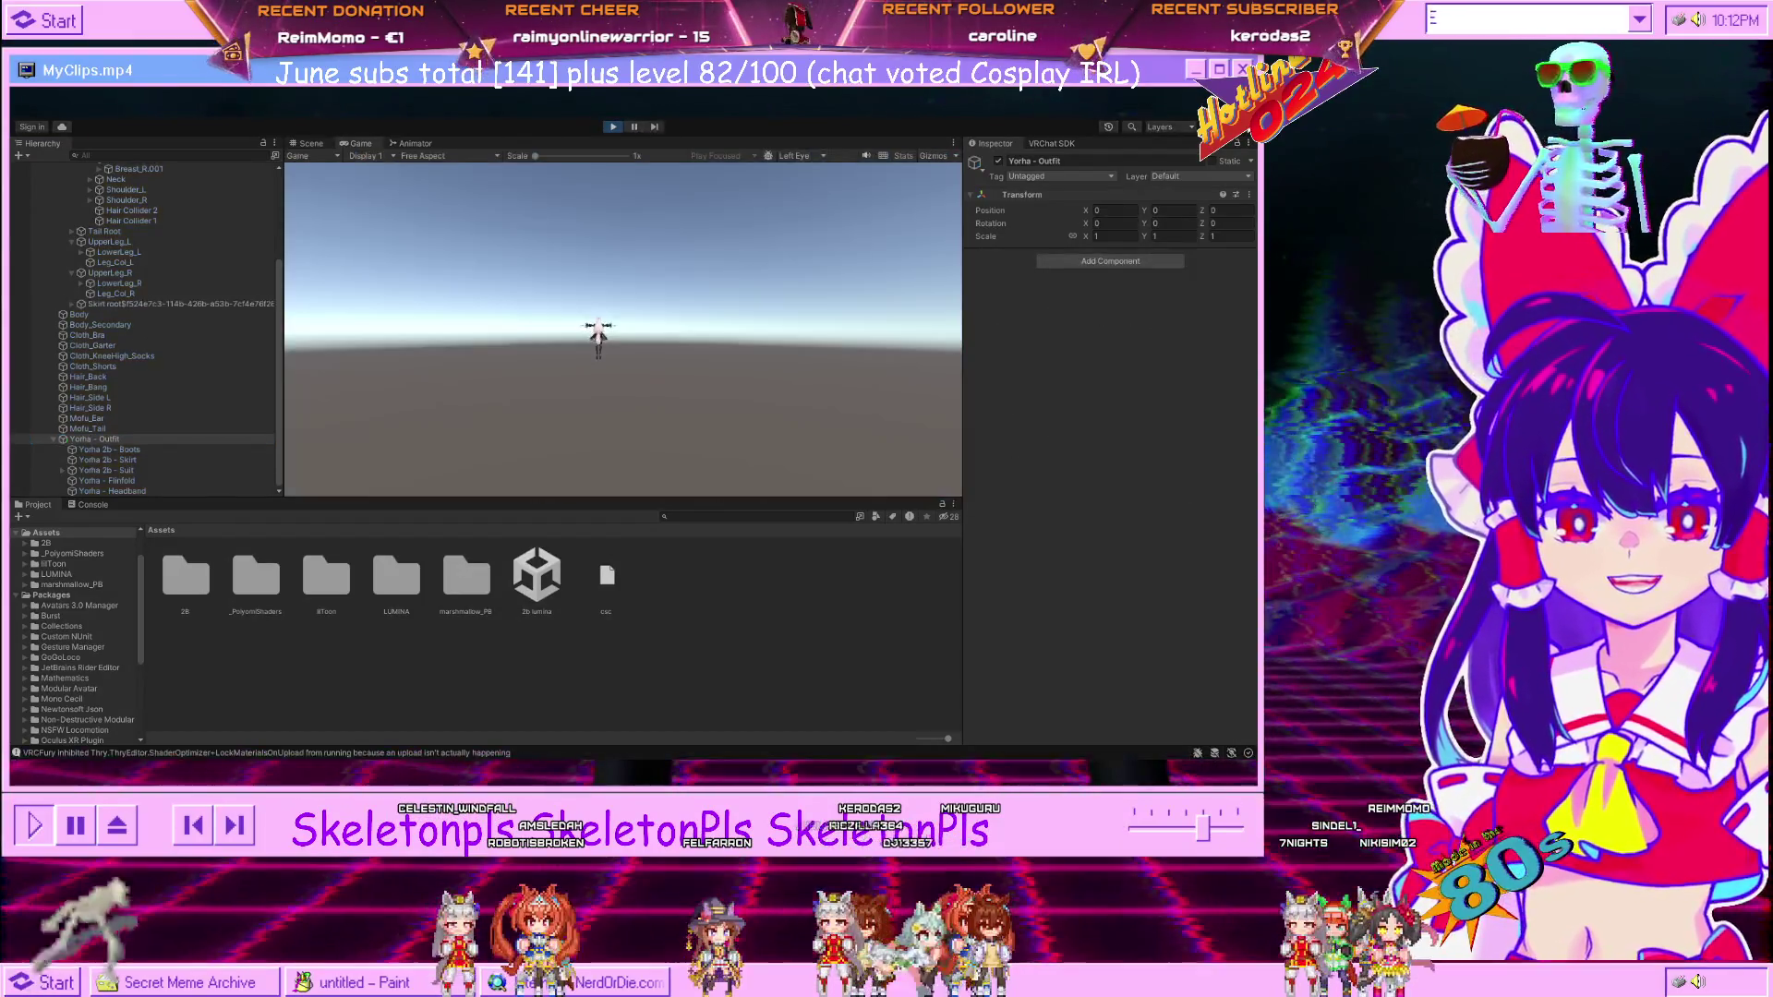
{"action": "left_click", "coordinate": [311, 143]}
{"action": "left_click_drag", "start_coordinate": [646, 304], "coordinate": [694, 306]}
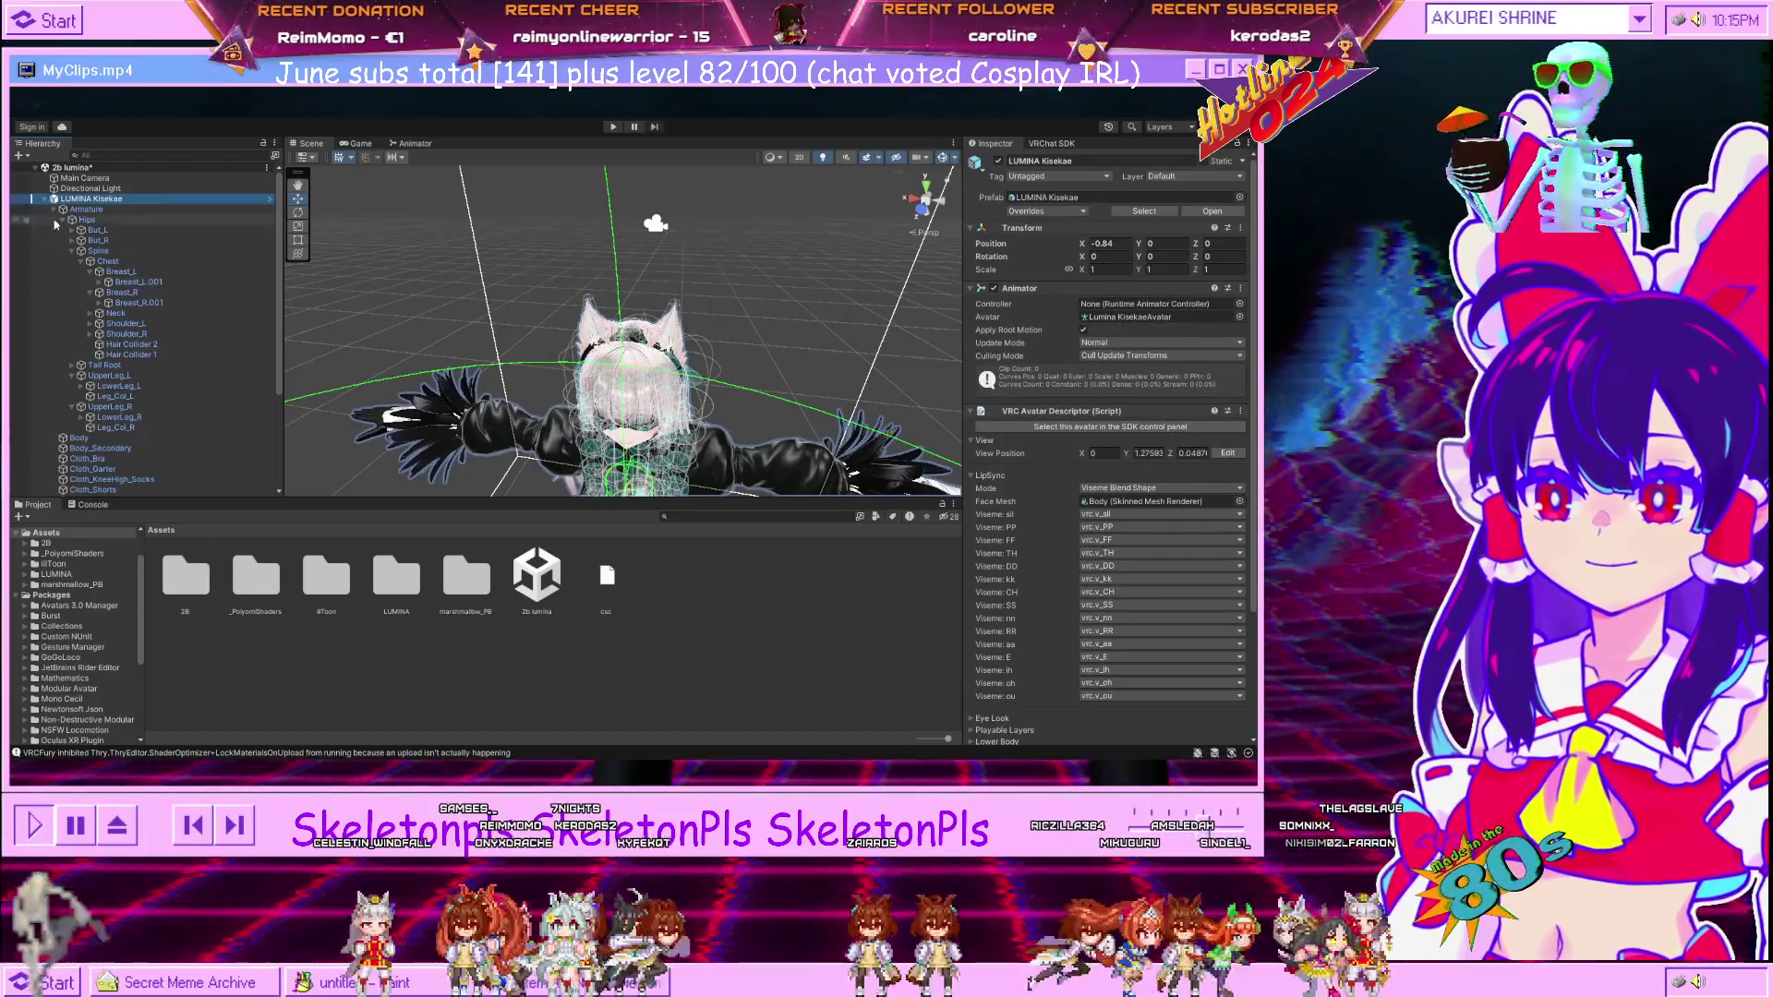
{"action": "scroll", "scroll_direction": "down", "scroll_amount": 3}
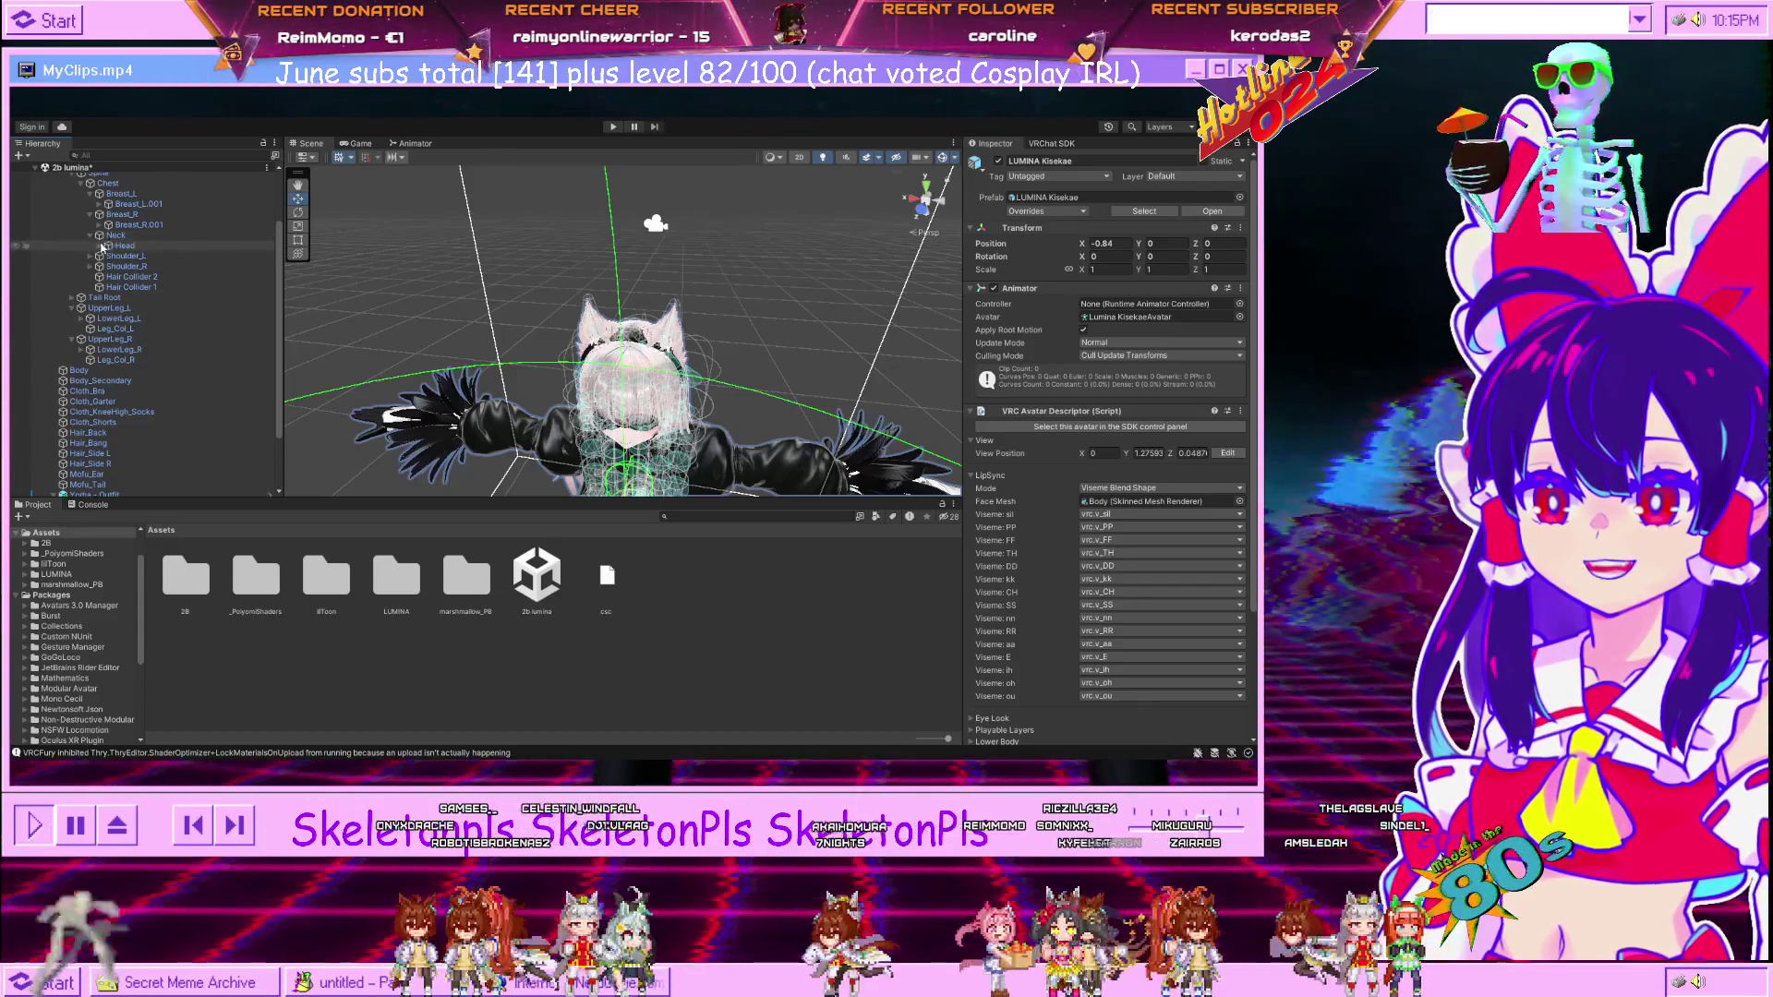
Expand Neck and Head to Mofu Ear Root L, frame it, and select the left ear mesh.
{"action": "left_click", "coordinate": [90, 236]}
{"action": "left_click", "coordinate": [99, 246]}
{"action": "left_click", "coordinate": [160, 309]}
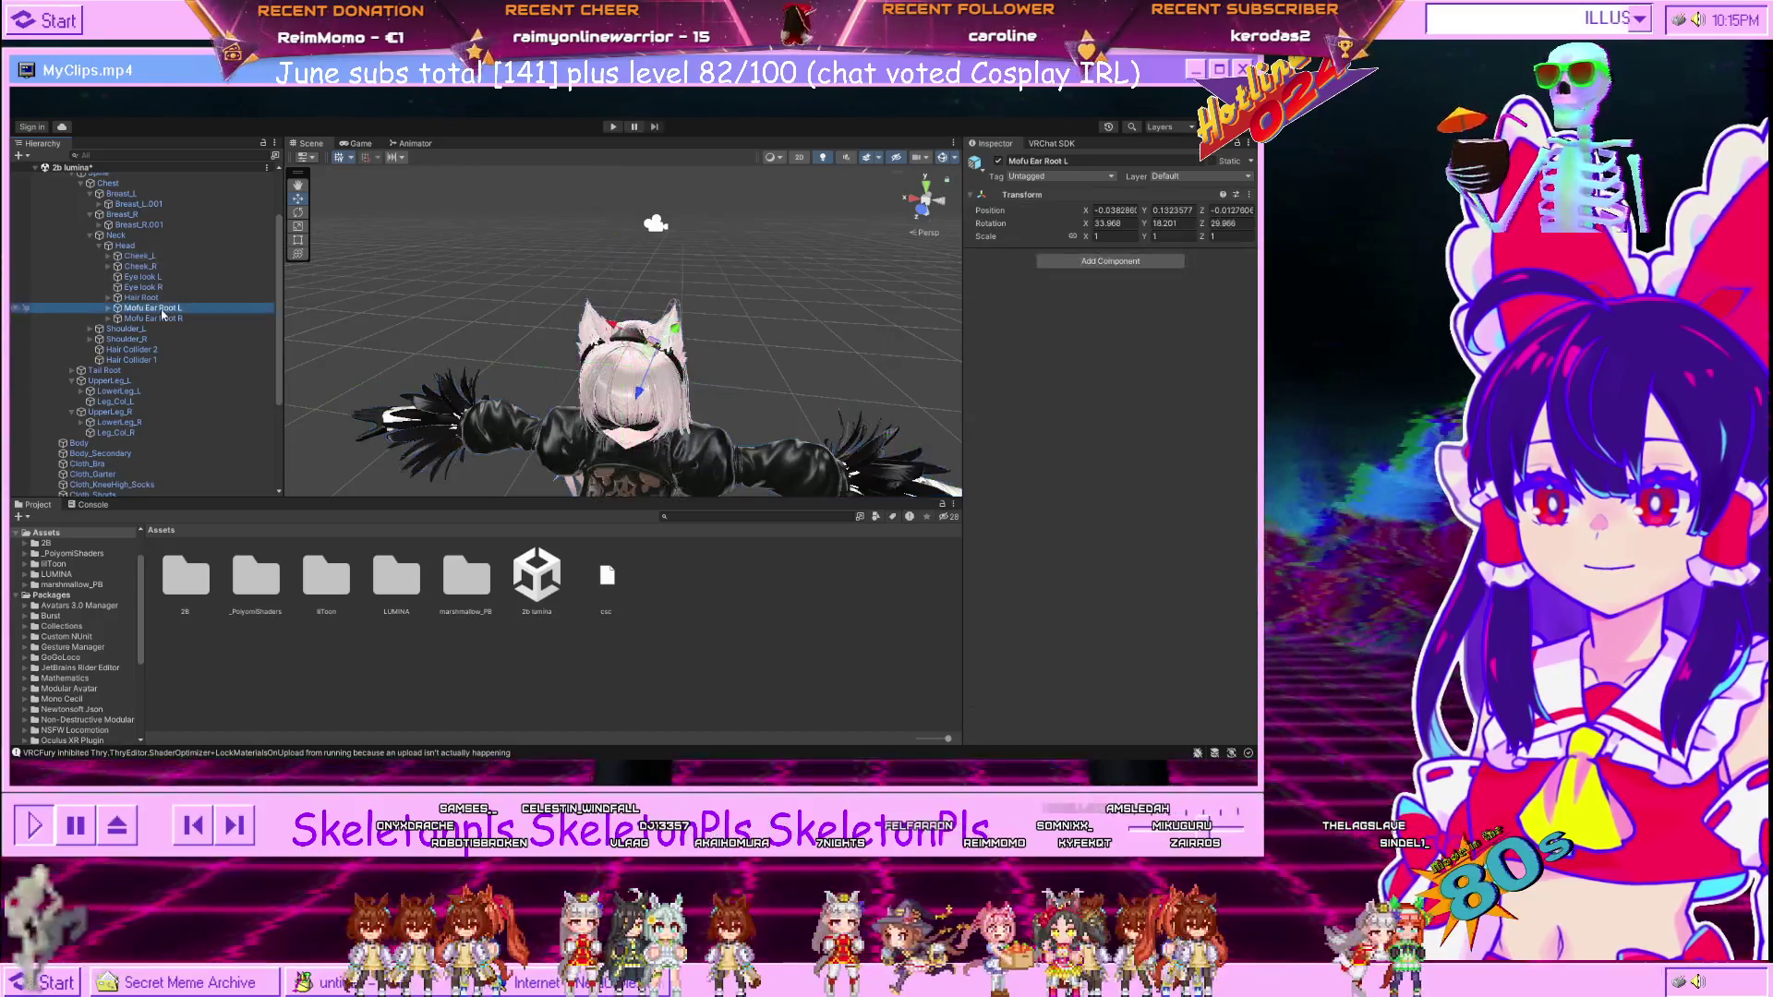
{"action": "key", "text": "f"}
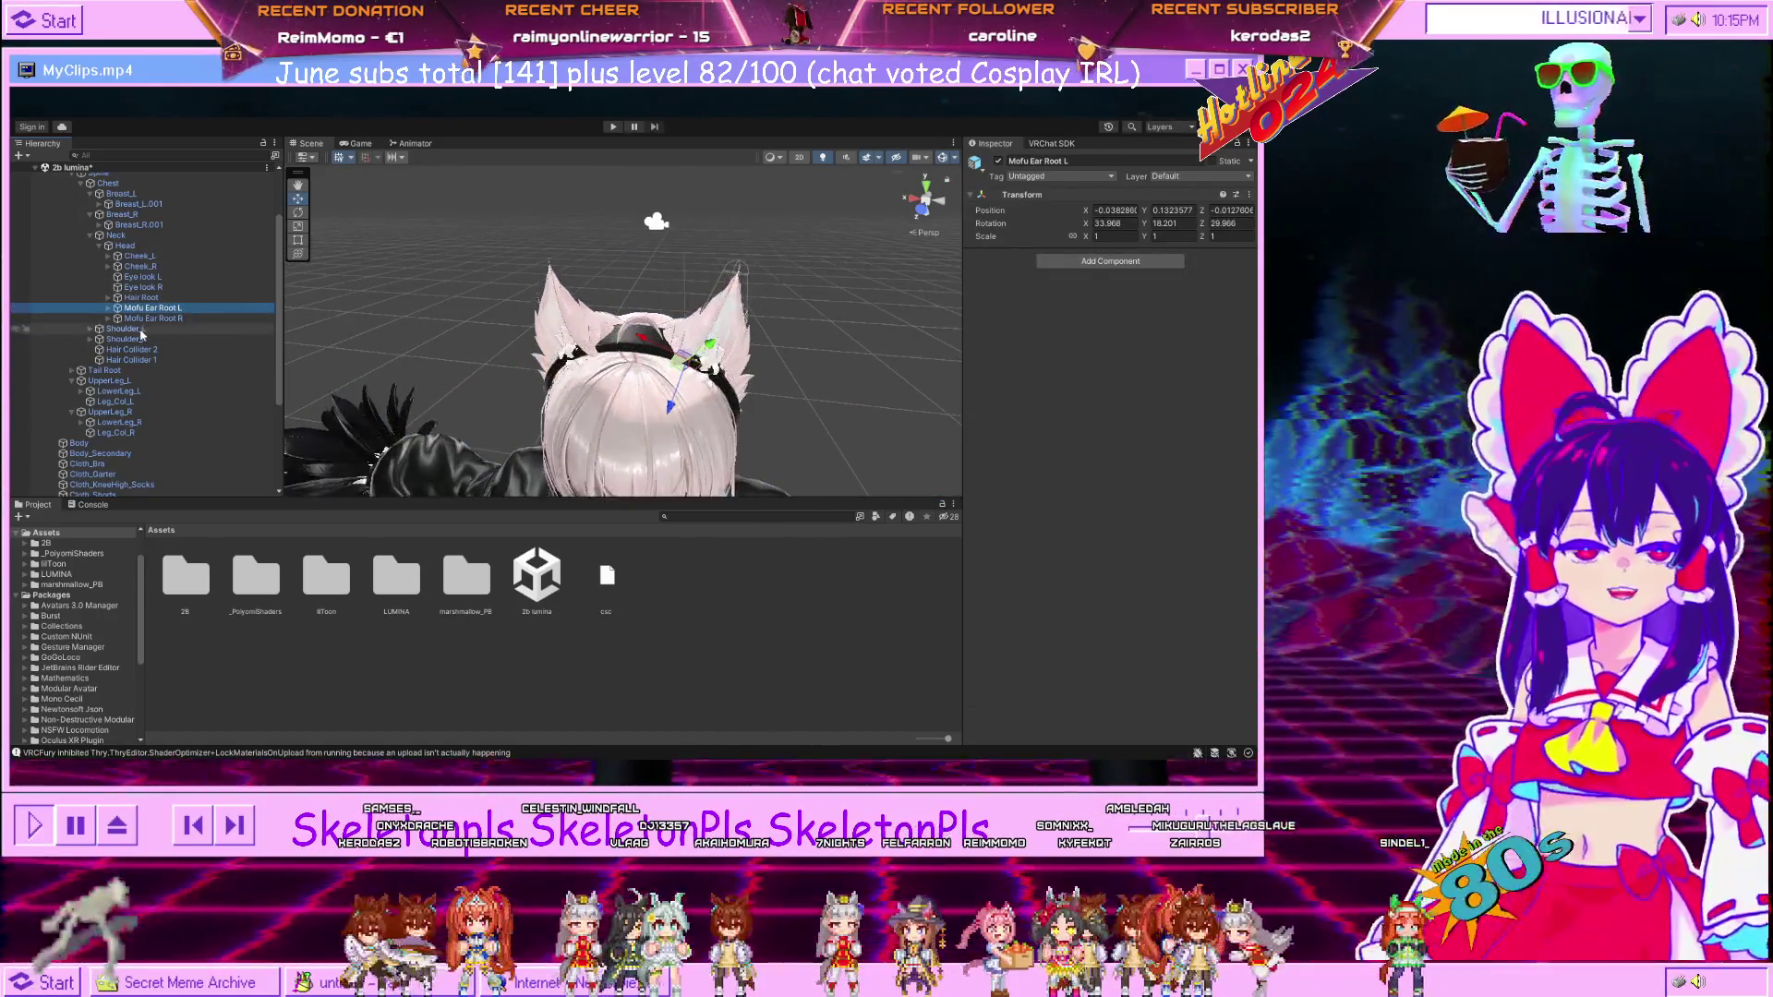
{"action": "left_click", "coordinate": [570, 307]}
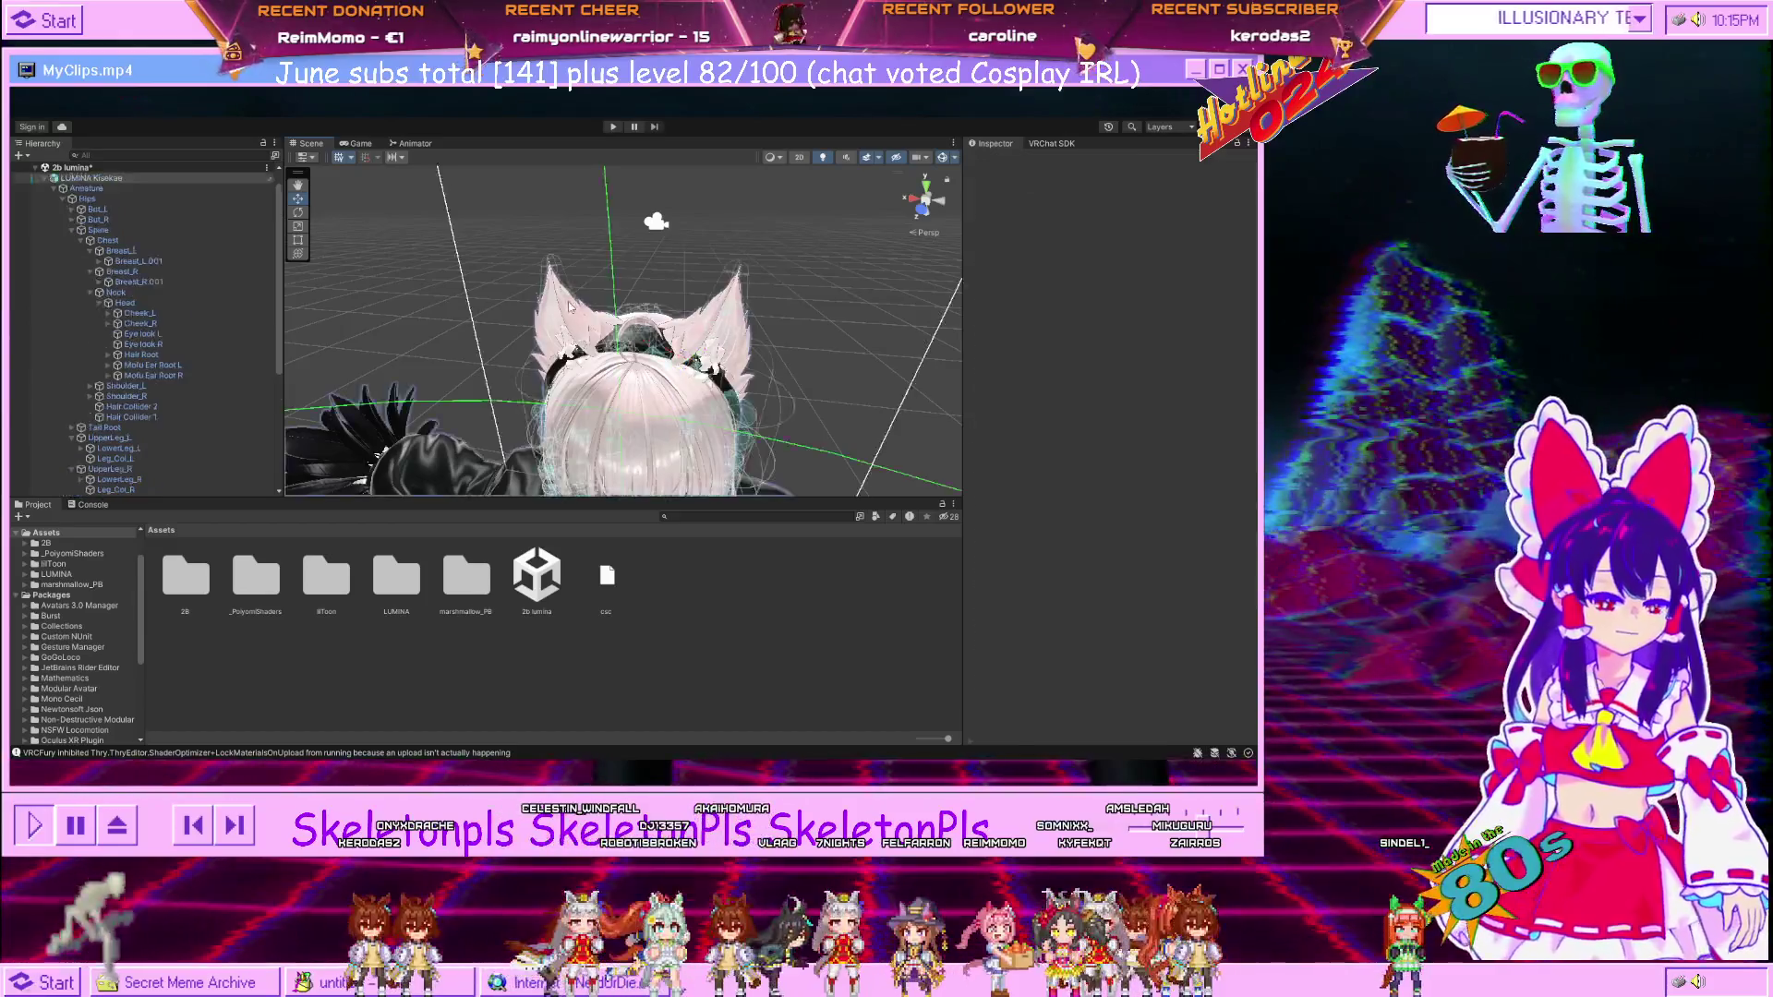
{"action": "scroll", "scroll_direction": "down", "scroll_amount": 3}
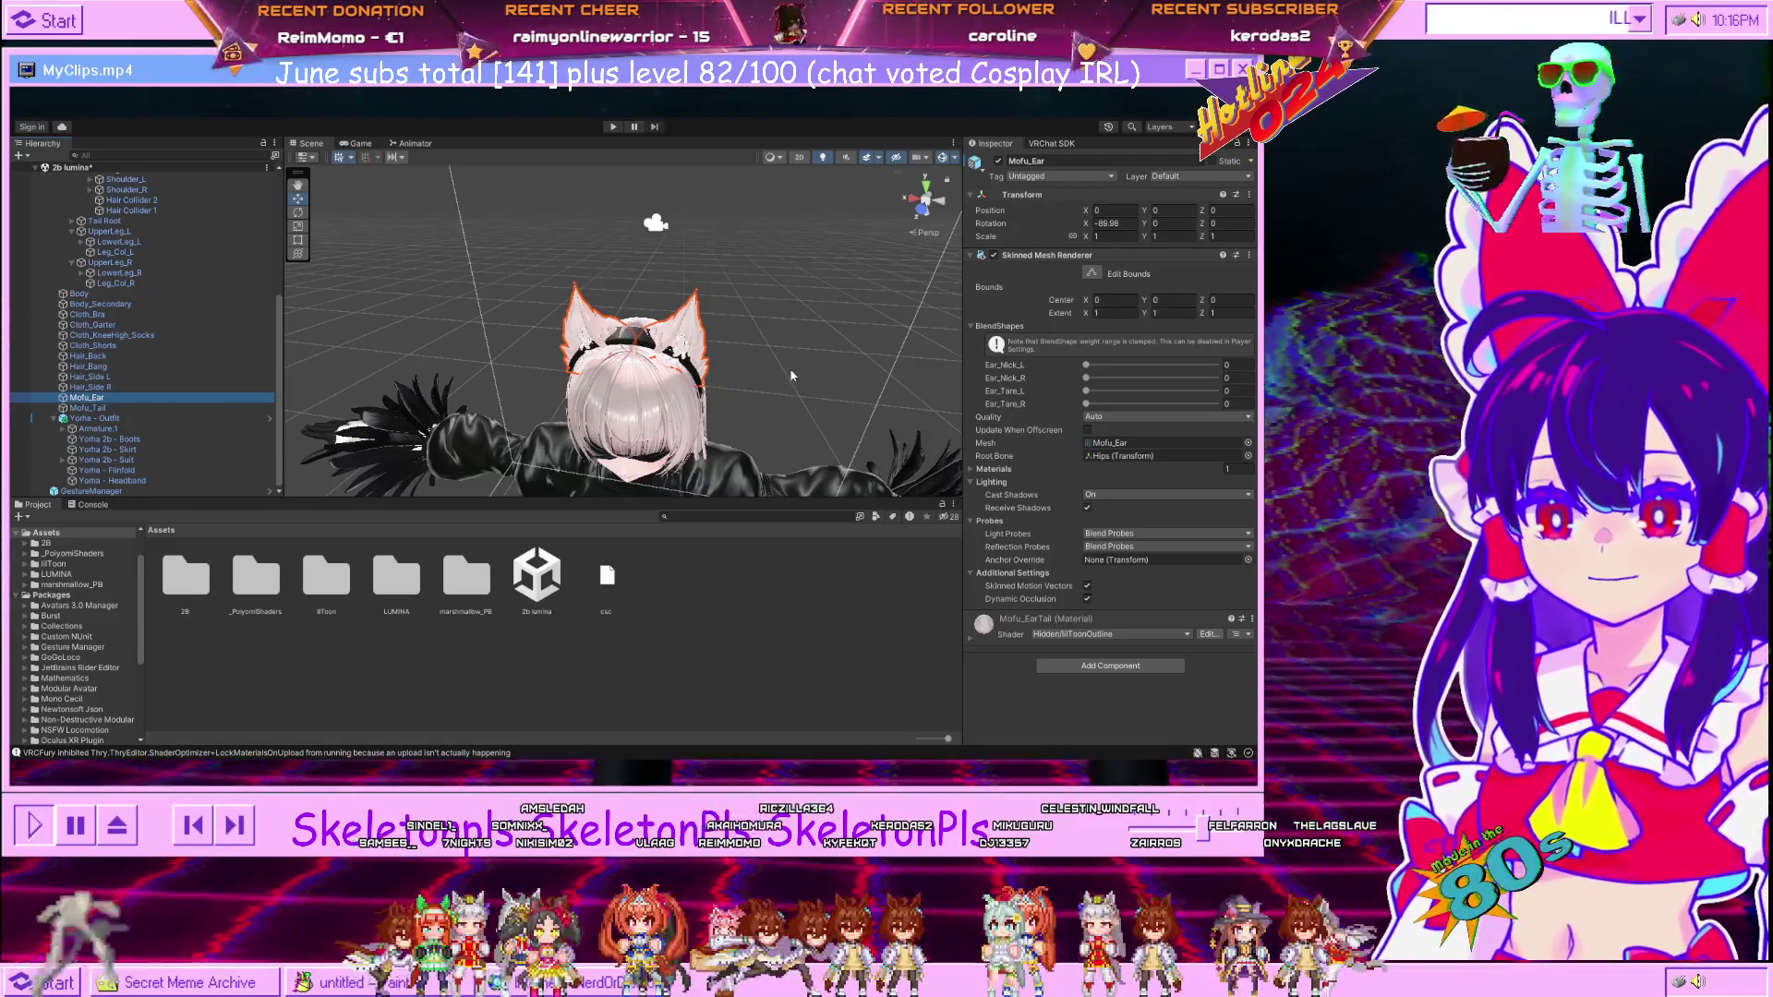
Re-expand the armature and open both Mofu Ear Root bones to select Mofu Ear L.
{"action": "scroll", "scroll_direction": "up", "scroll_amount": 3}
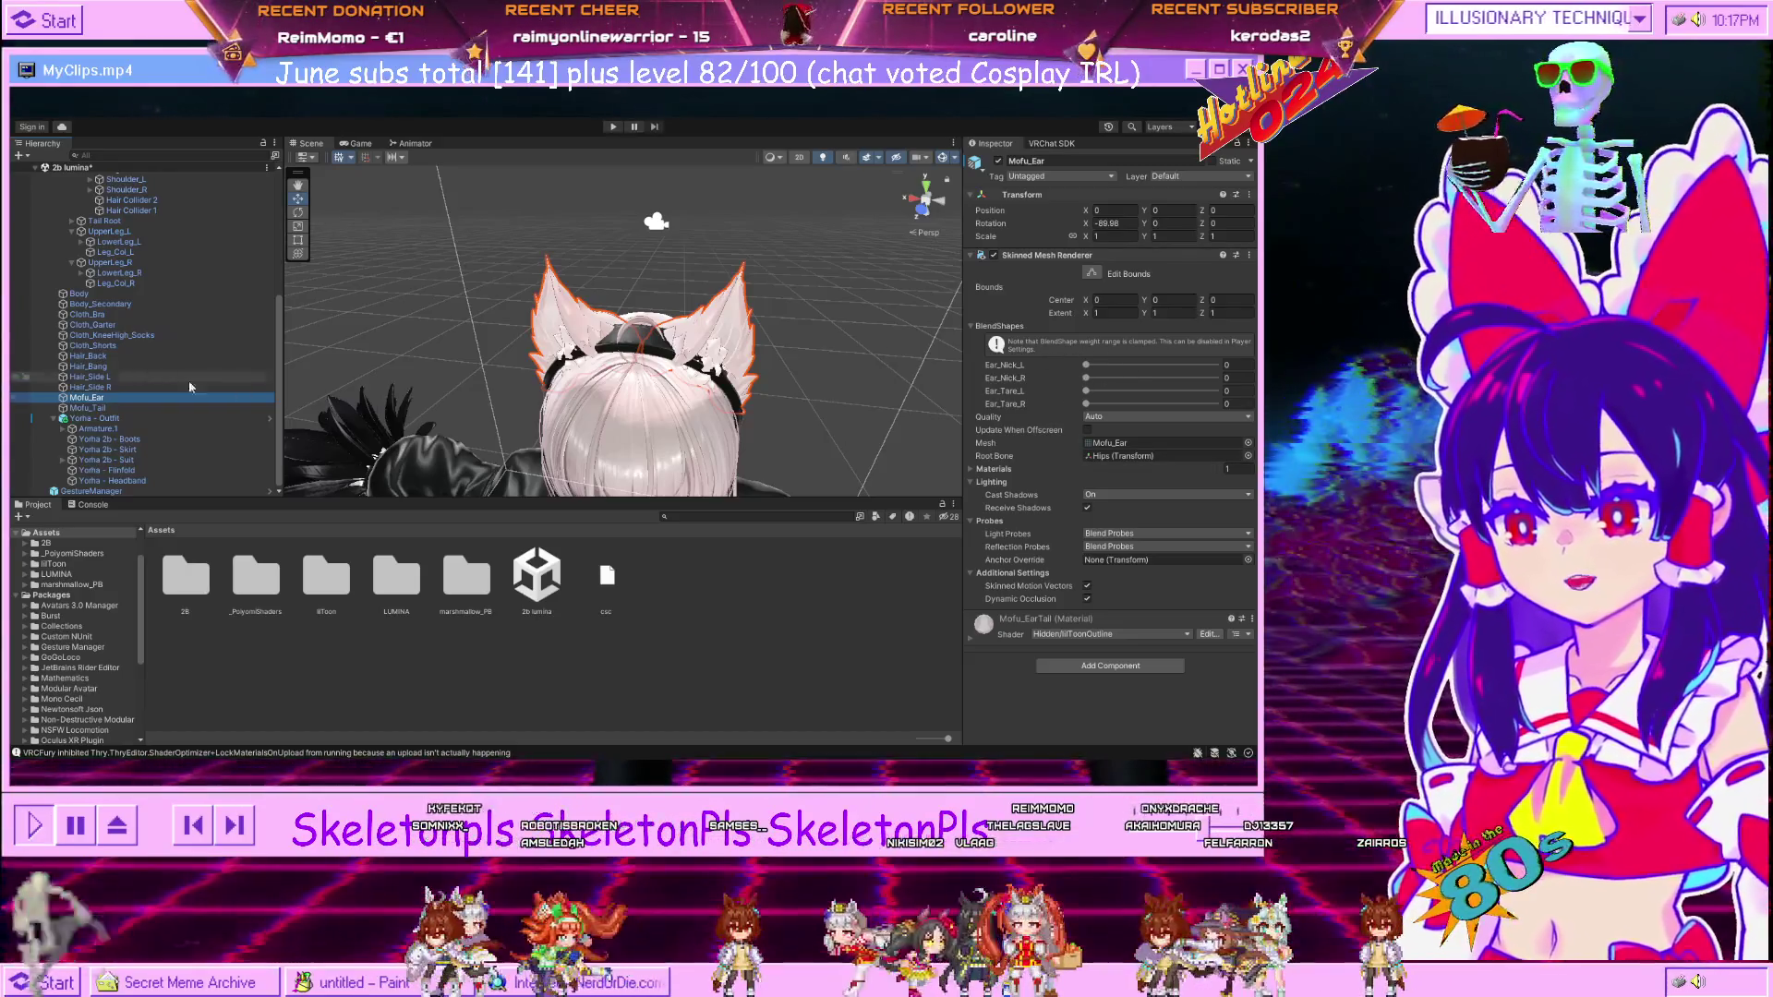
{"action": "scroll", "scroll_direction": "up", "scroll_amount": 3}
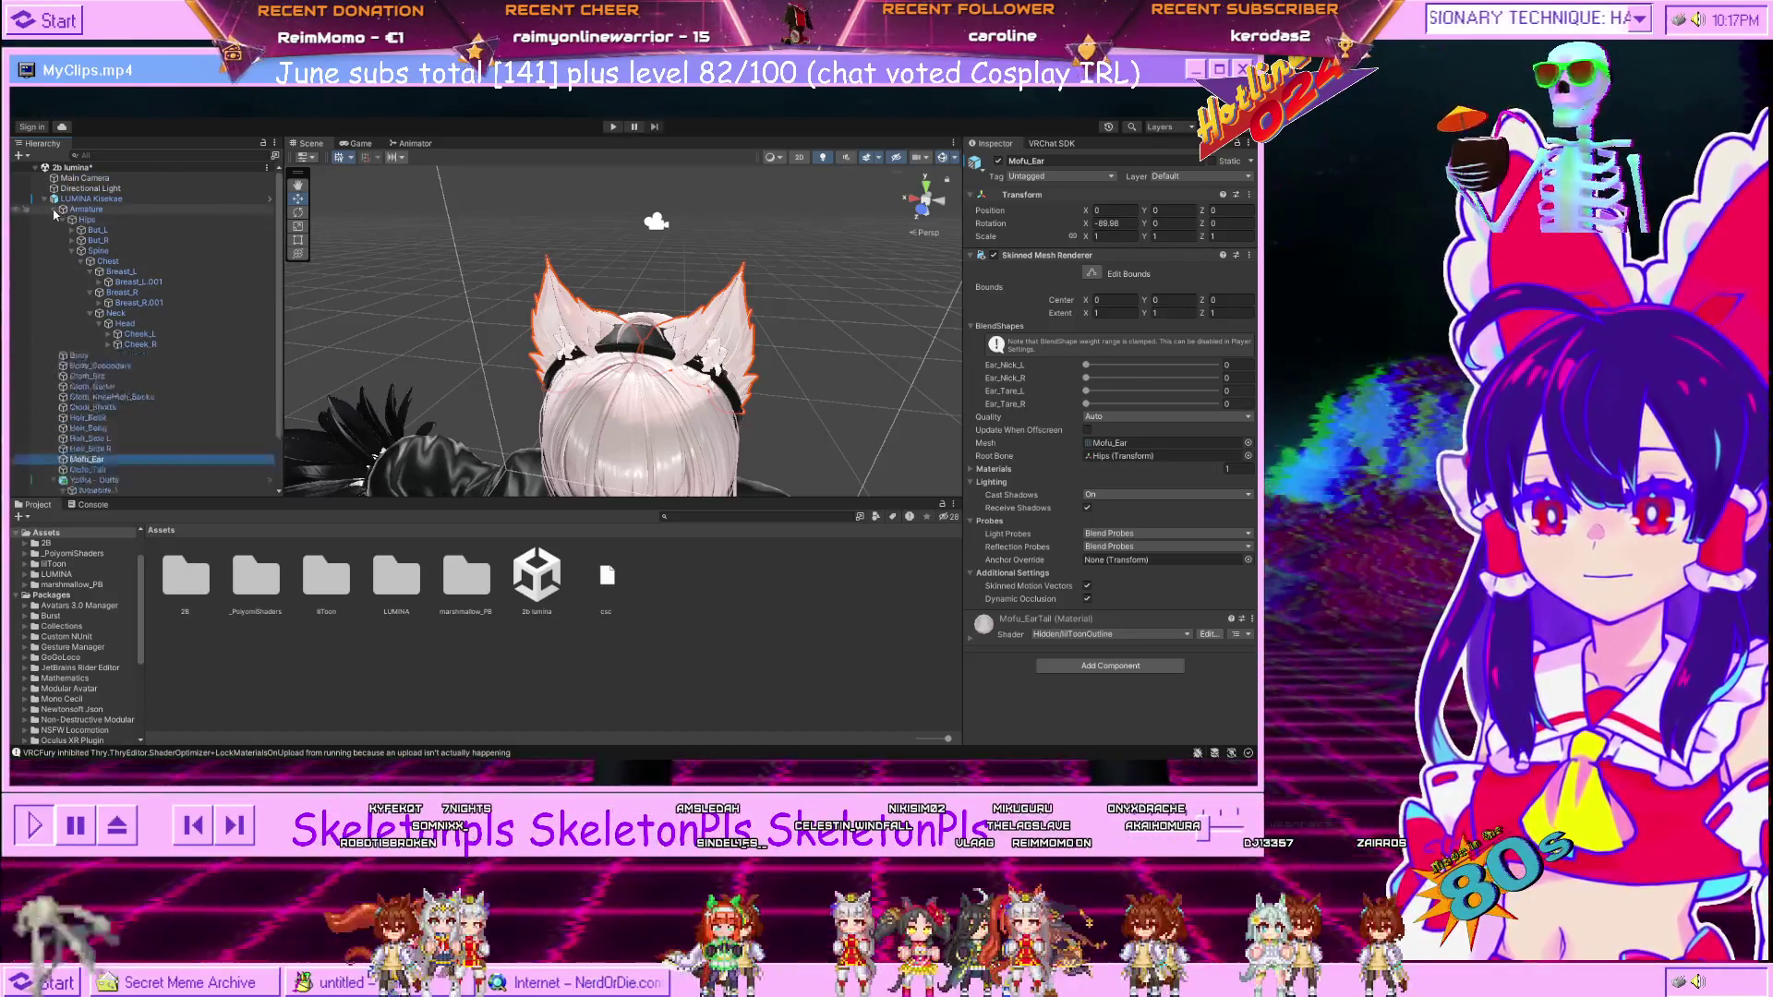
{"action": "left_click", "coordinate": [54, 211]}
{"action": "left_click", "coordinate": [54, 210]}
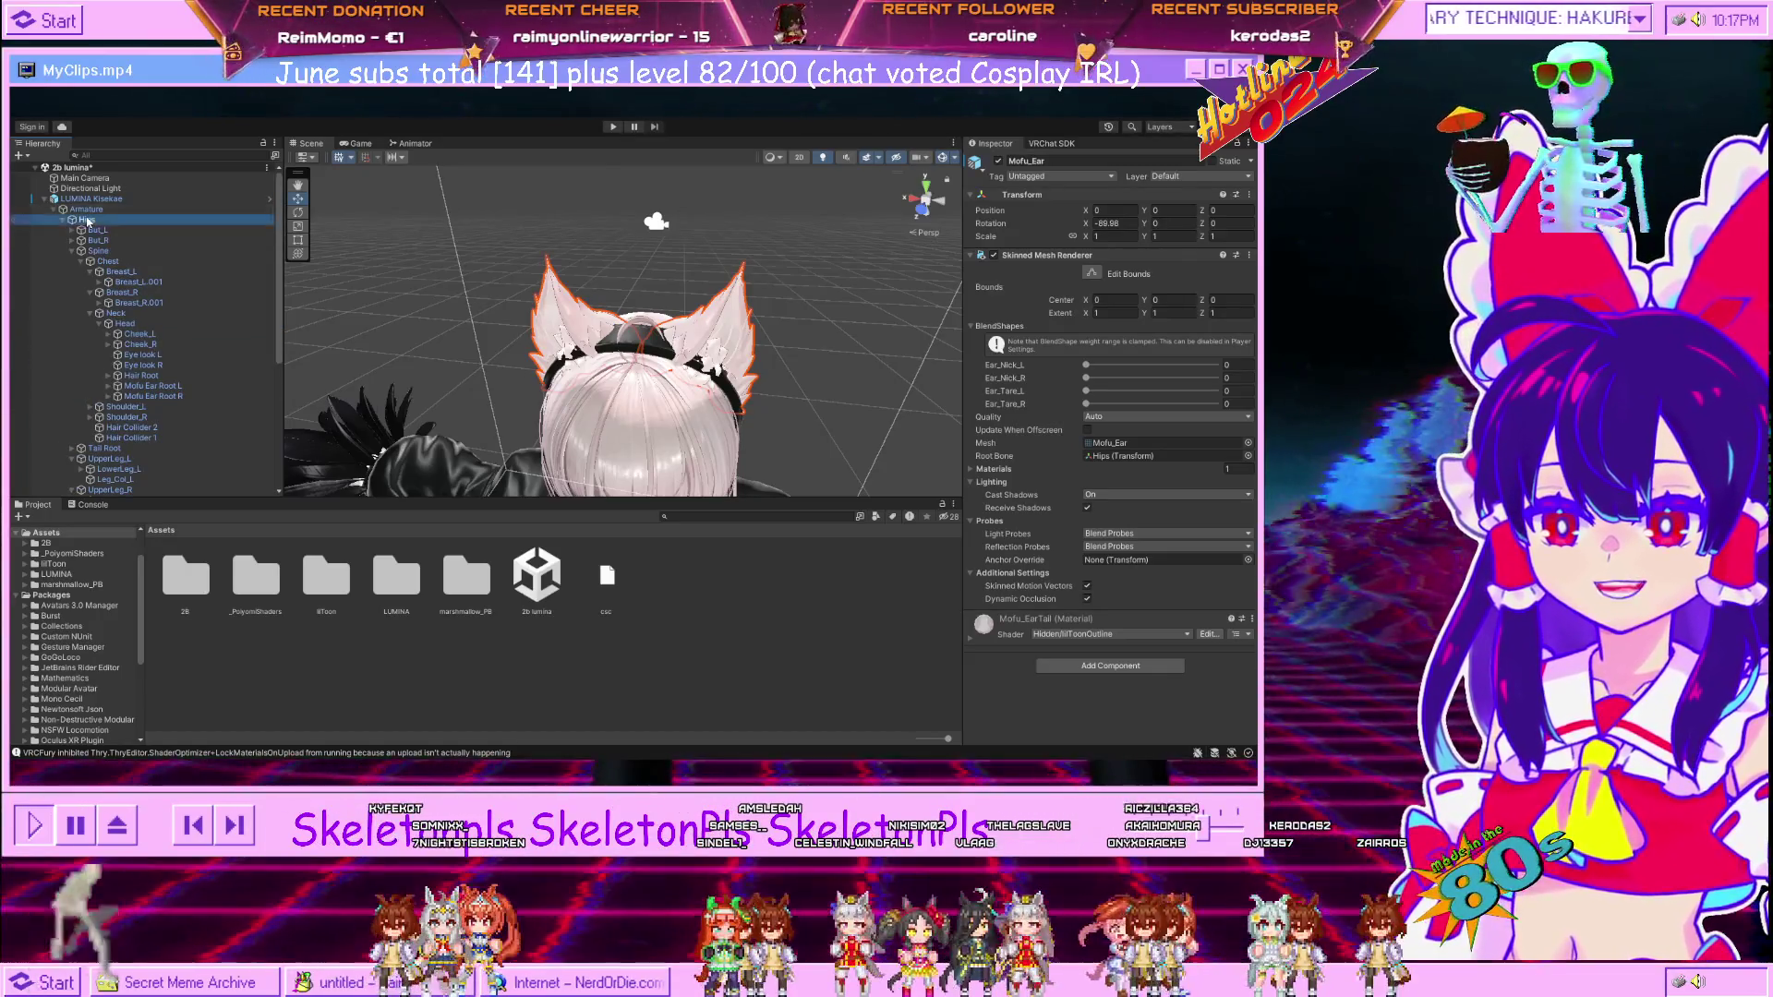
{"action": "left_click", "coordinate": [97, 231]}
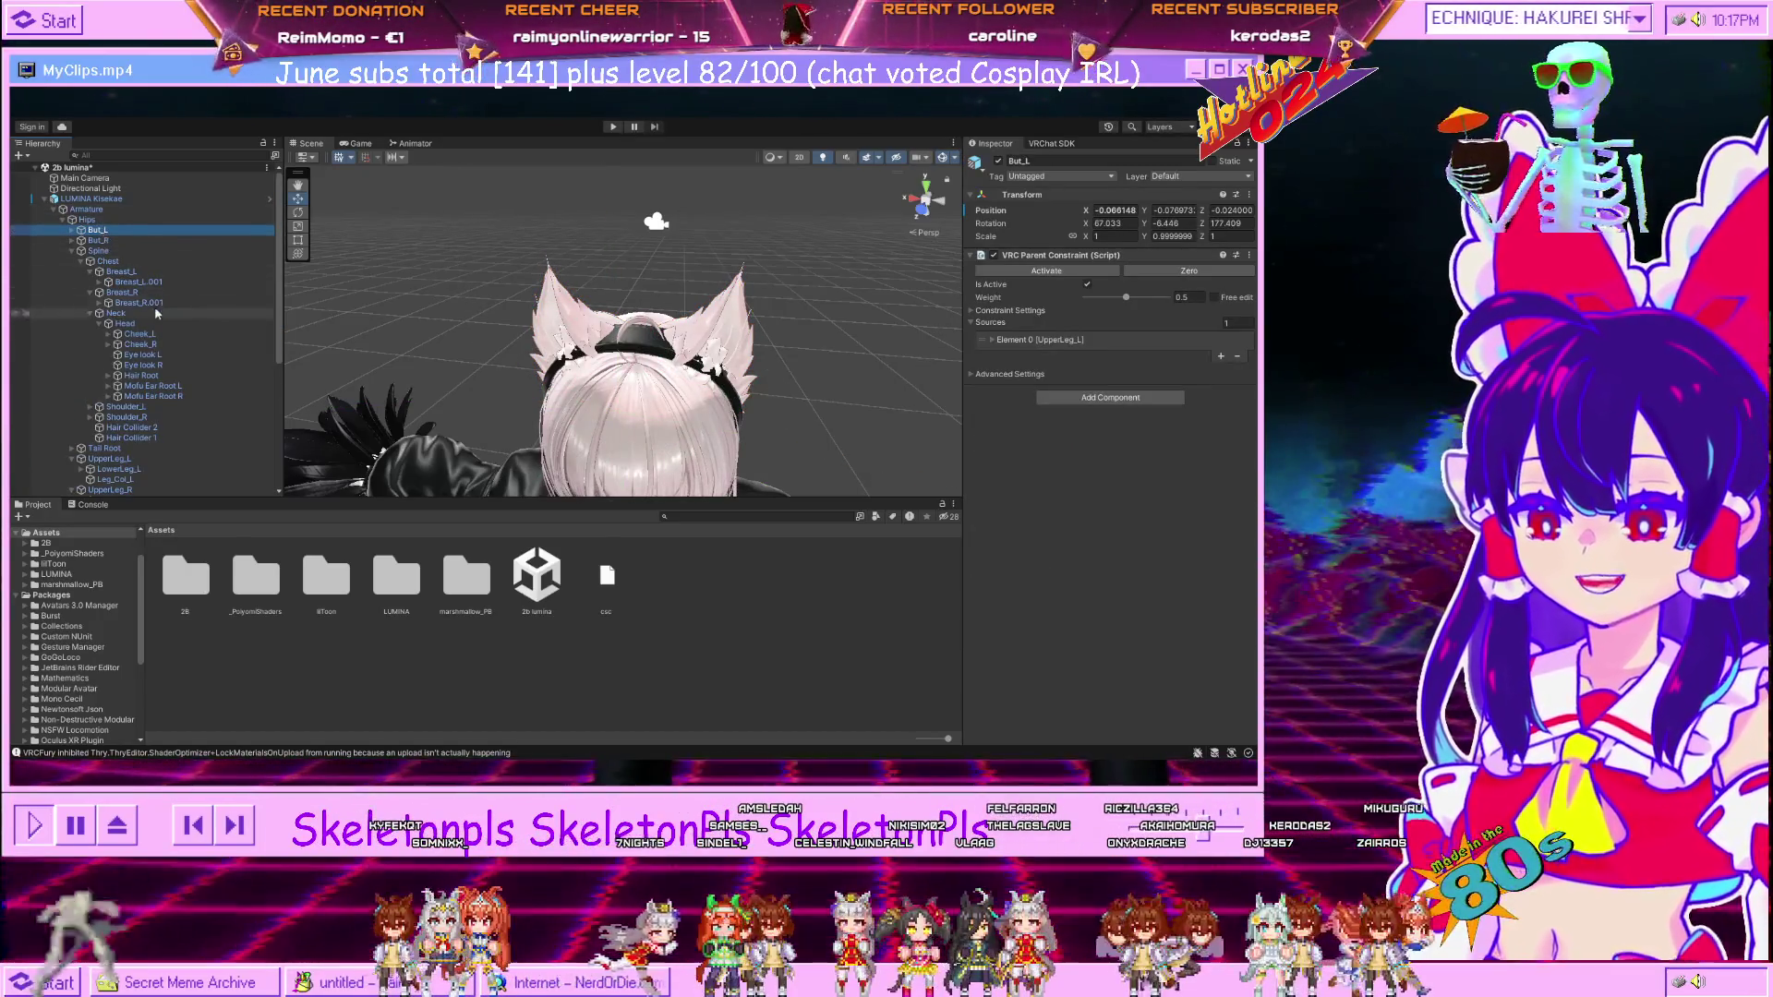
{"action": "left_click", "coordinate": [175, 396]}
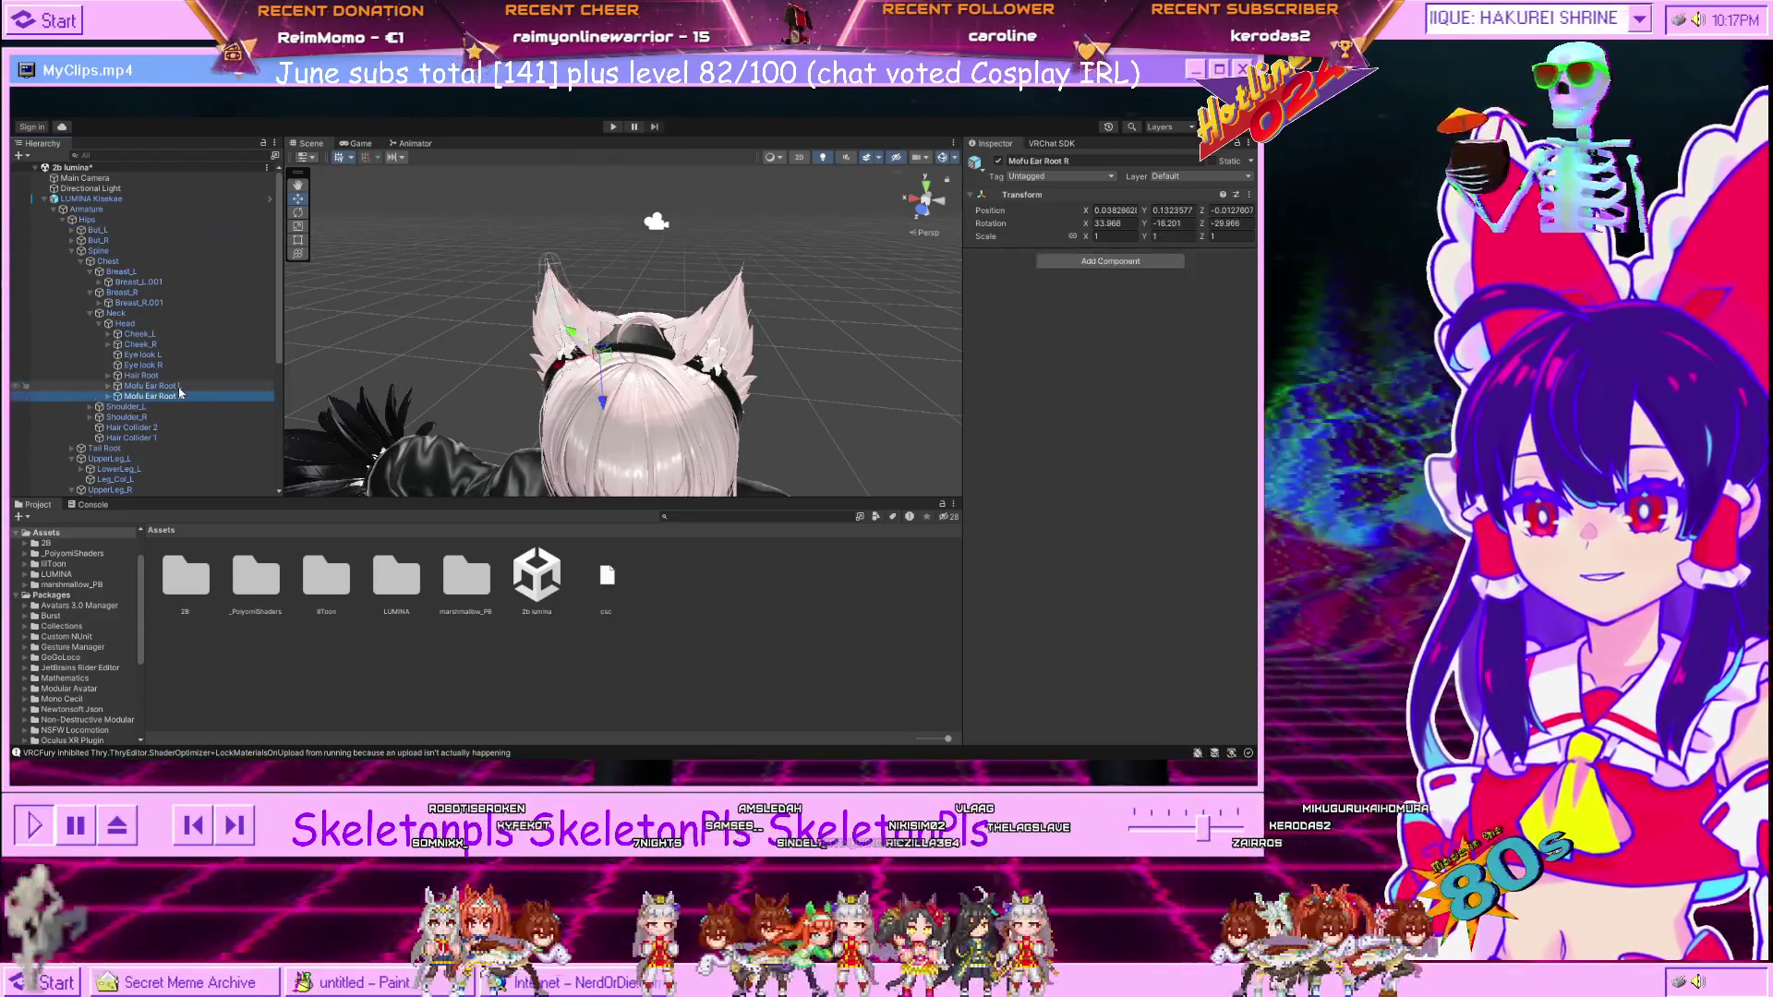
{"action": "left_click", "coordinate": [108, 386]}
{"action": "left_click", "coordinate": [108, 406]}
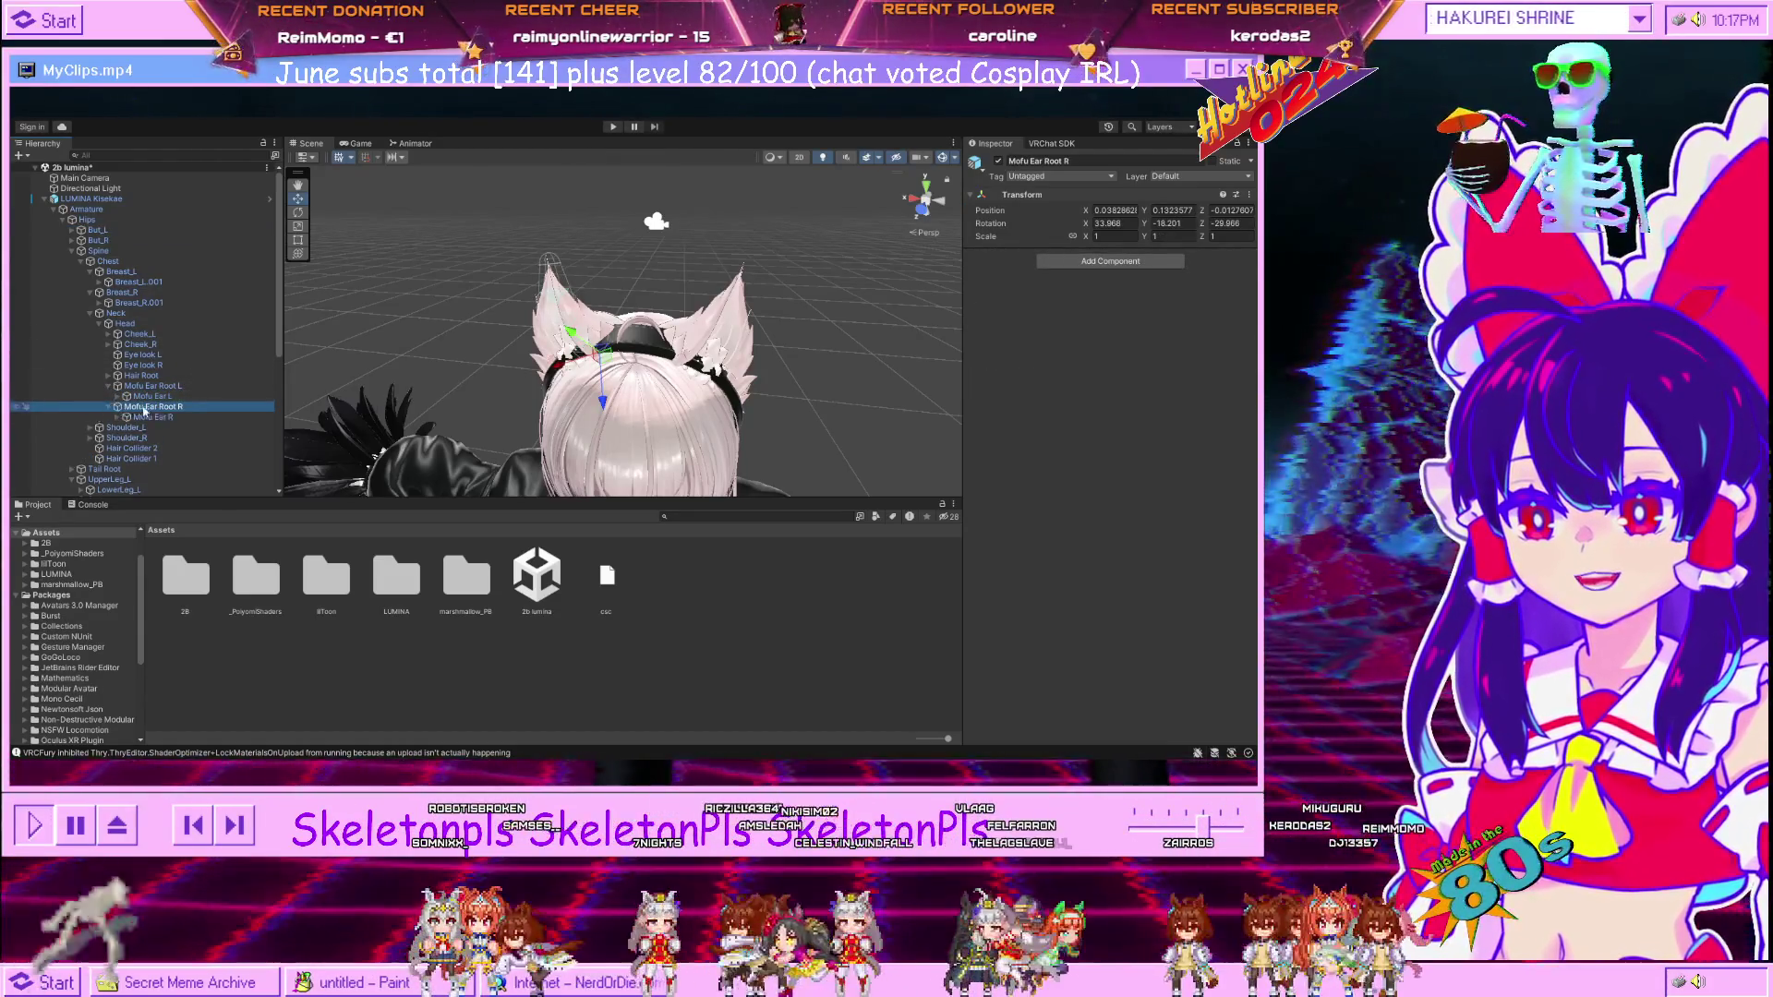
{"action": "left_click", "coordinate": [163, 398]}
Scale the Mofu Ear L bone up to 3.4.
{"action": "left_click_drag", "start_coordinate": [871, 325], "coordinate": [737, 330]}
{"action": "left_click_drag", "start_coordinate": [1080, 235], "coordinate": [1092, 239]}
{"action": "scroll", "scroll_direction": "down", "scroll_amount": 3}
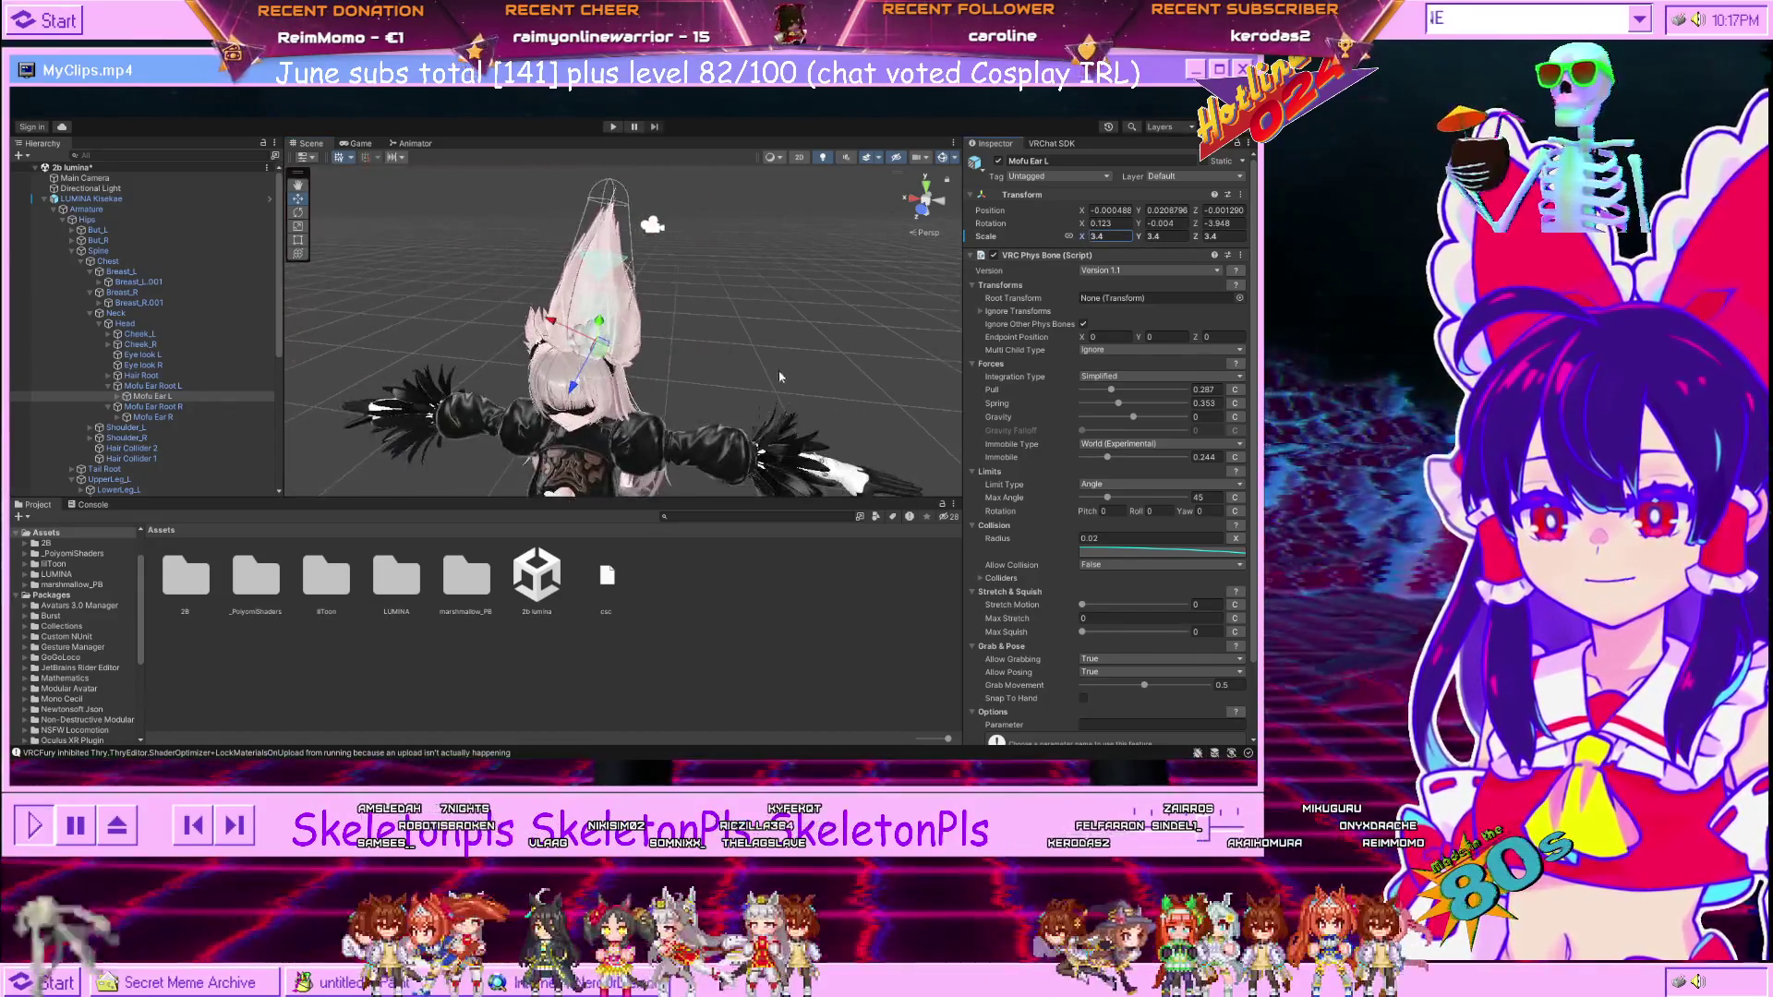
Scale the right ear bone Mofu Ear R up to about 2.87.
{"action": "left_click", "coordinate": [189, 426]}
{"action": "left_click", "coordinate": [188, 417]}
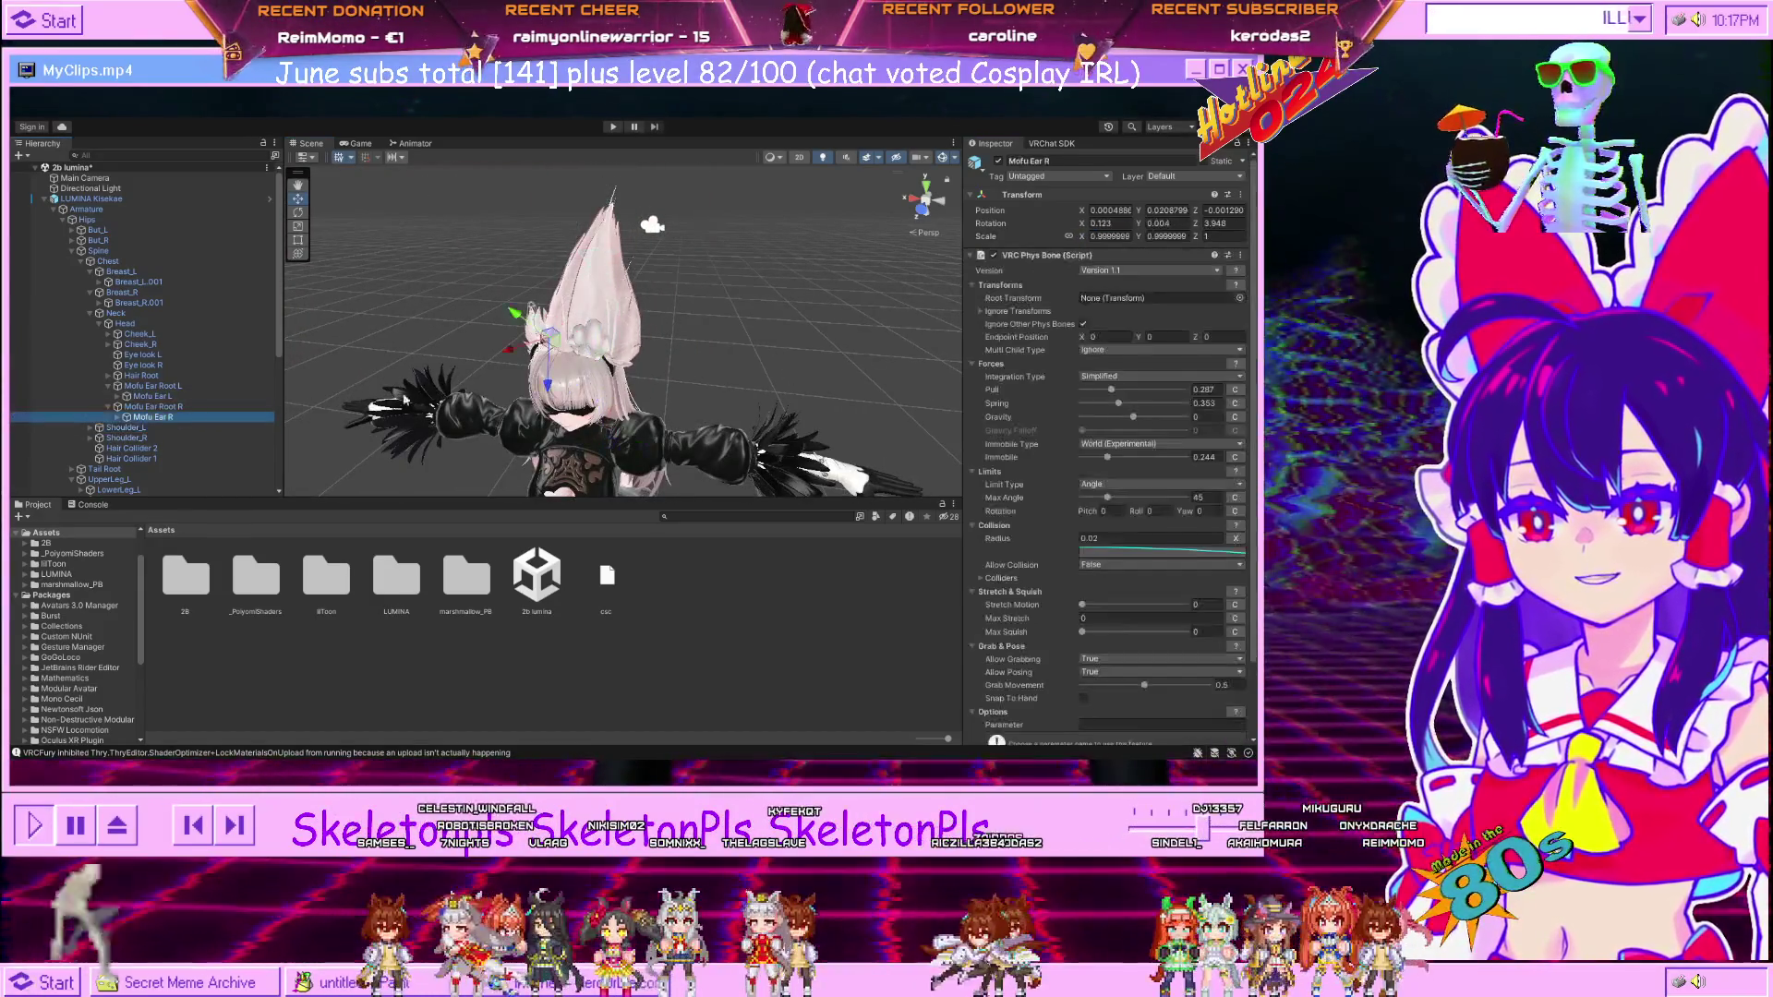
{"action": "left_click_drag", "start_coordinate": [1083, 243], "coordinate": [1113, 252]}
{"action": "left_click_drag", "start_coordinate": [702, 304], "coordinate": [741, 294]}
{"action": "left_click", "coordinate": [743, 295]}
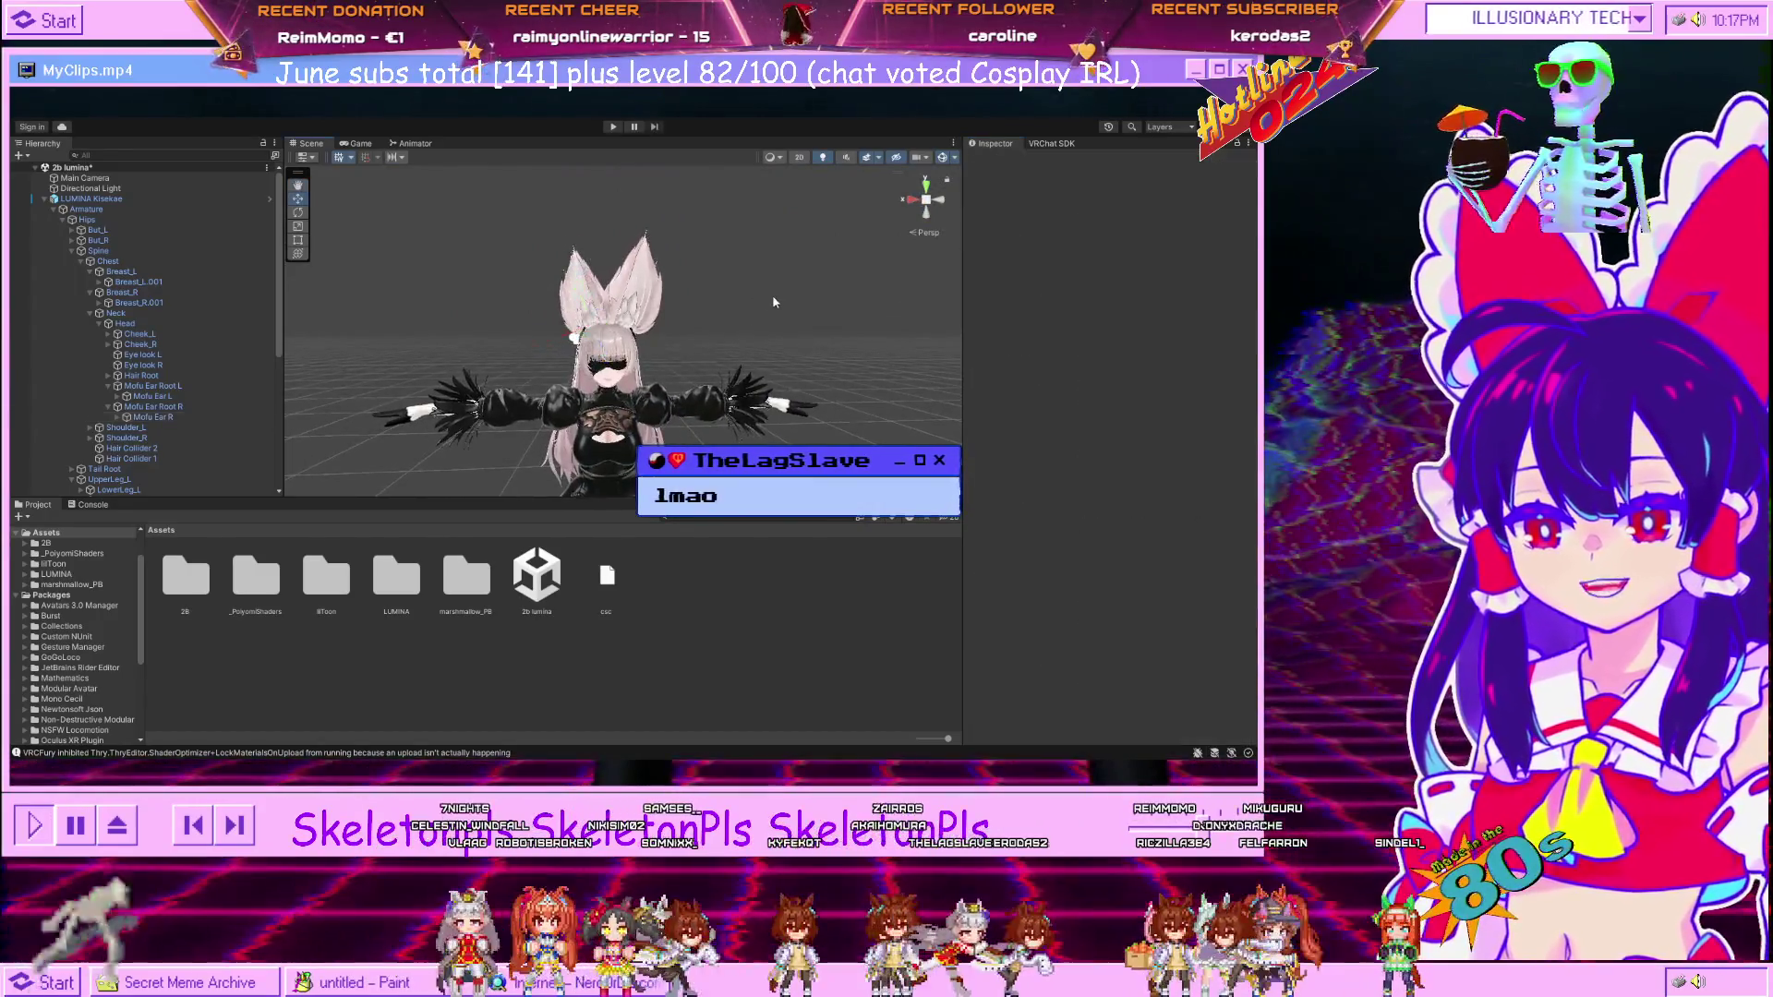
Zoom in on both enlarged ears and select the left ear bone Mofu Ear L.
{"action": "scroll", "scroll_direction": "up", "scroll_amount": 3}
{"action": "scroll", "scroll_direction": "up", "scroll_amount": 3}
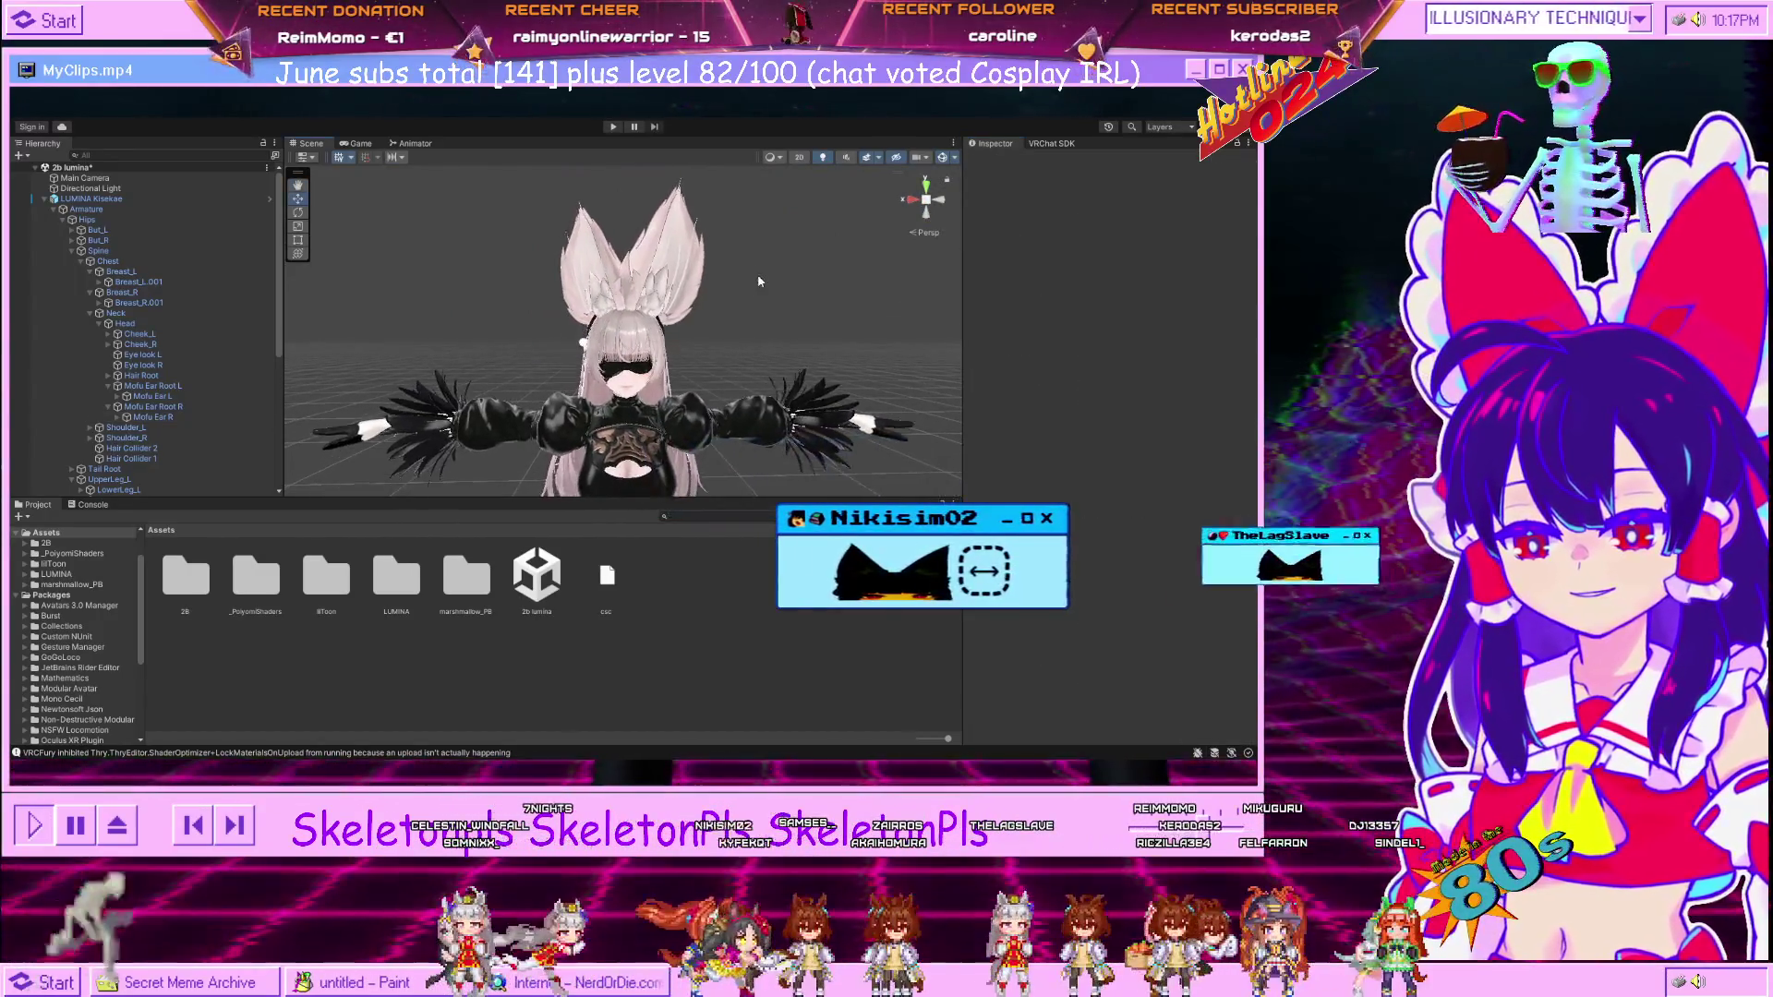
{"action": "left_click_drag", "start_coordinate": [770, 254], "coordinate": [722, 269]}
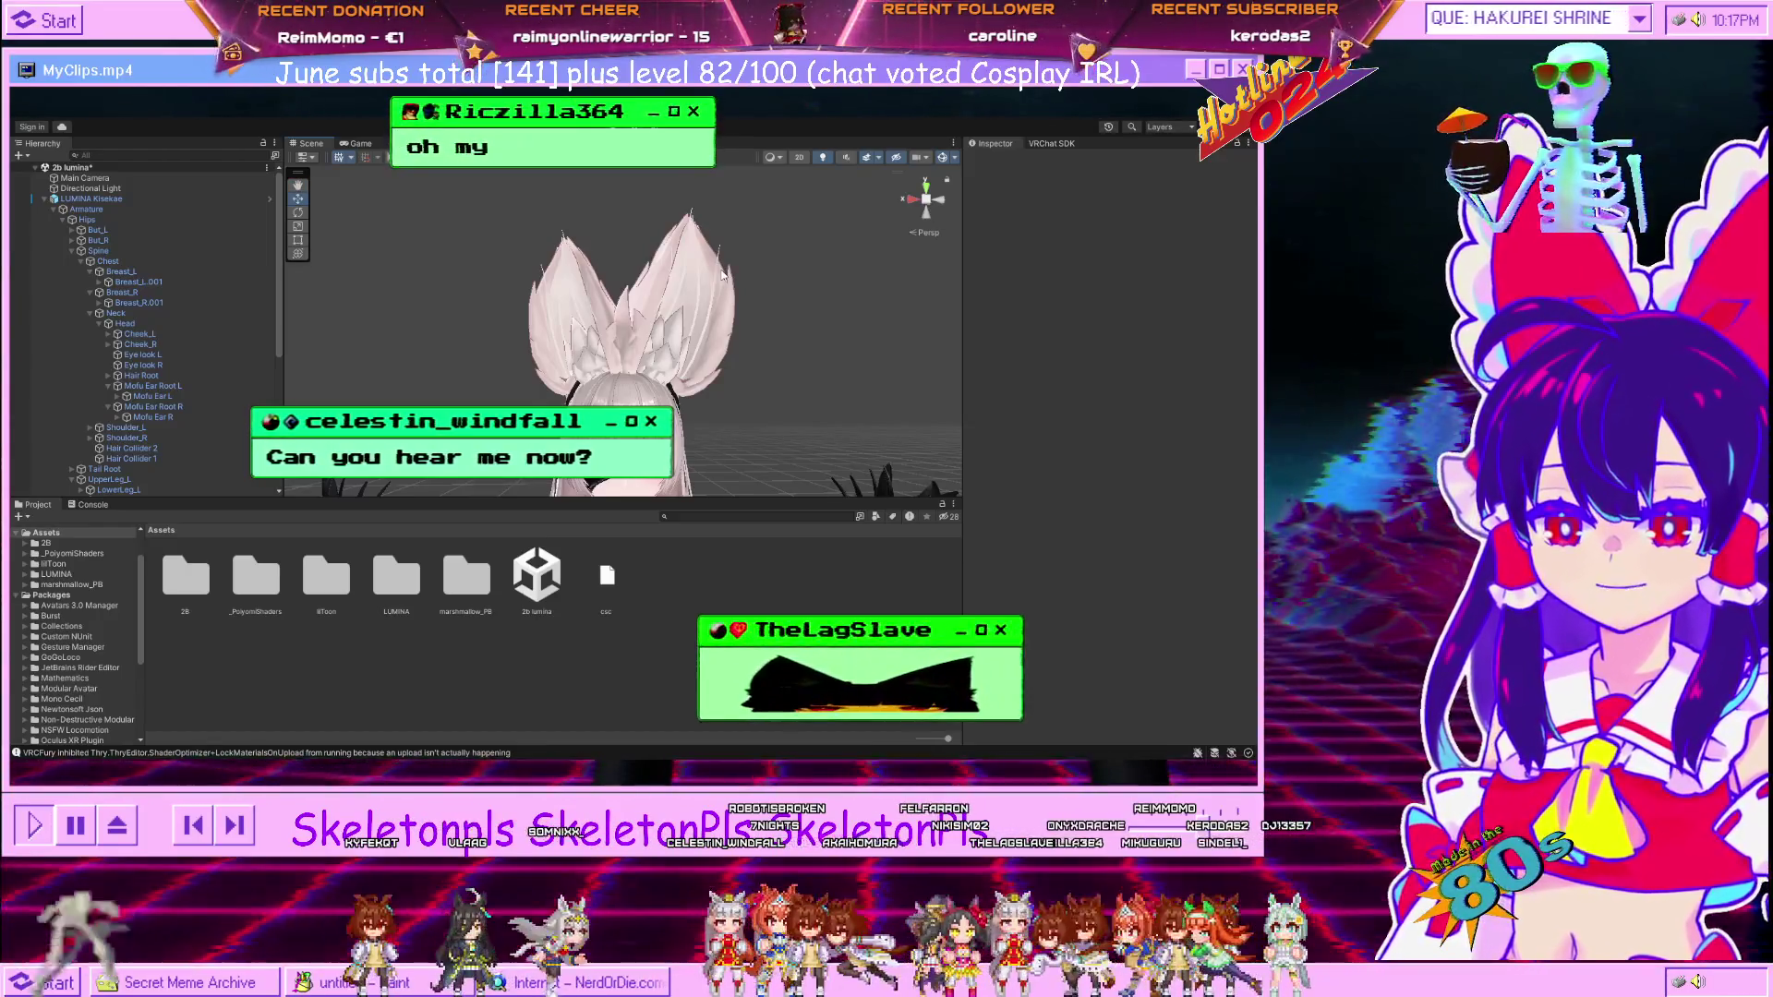
{"action": "left_click", "coordinate": [723, 274]}
{"action": "left_click_drag", "start_coordinate": [723, 274], "coordinate": [794, 277]}
{"action": "scroll", "scroll_direction": "up", "scroll_amount": 3}
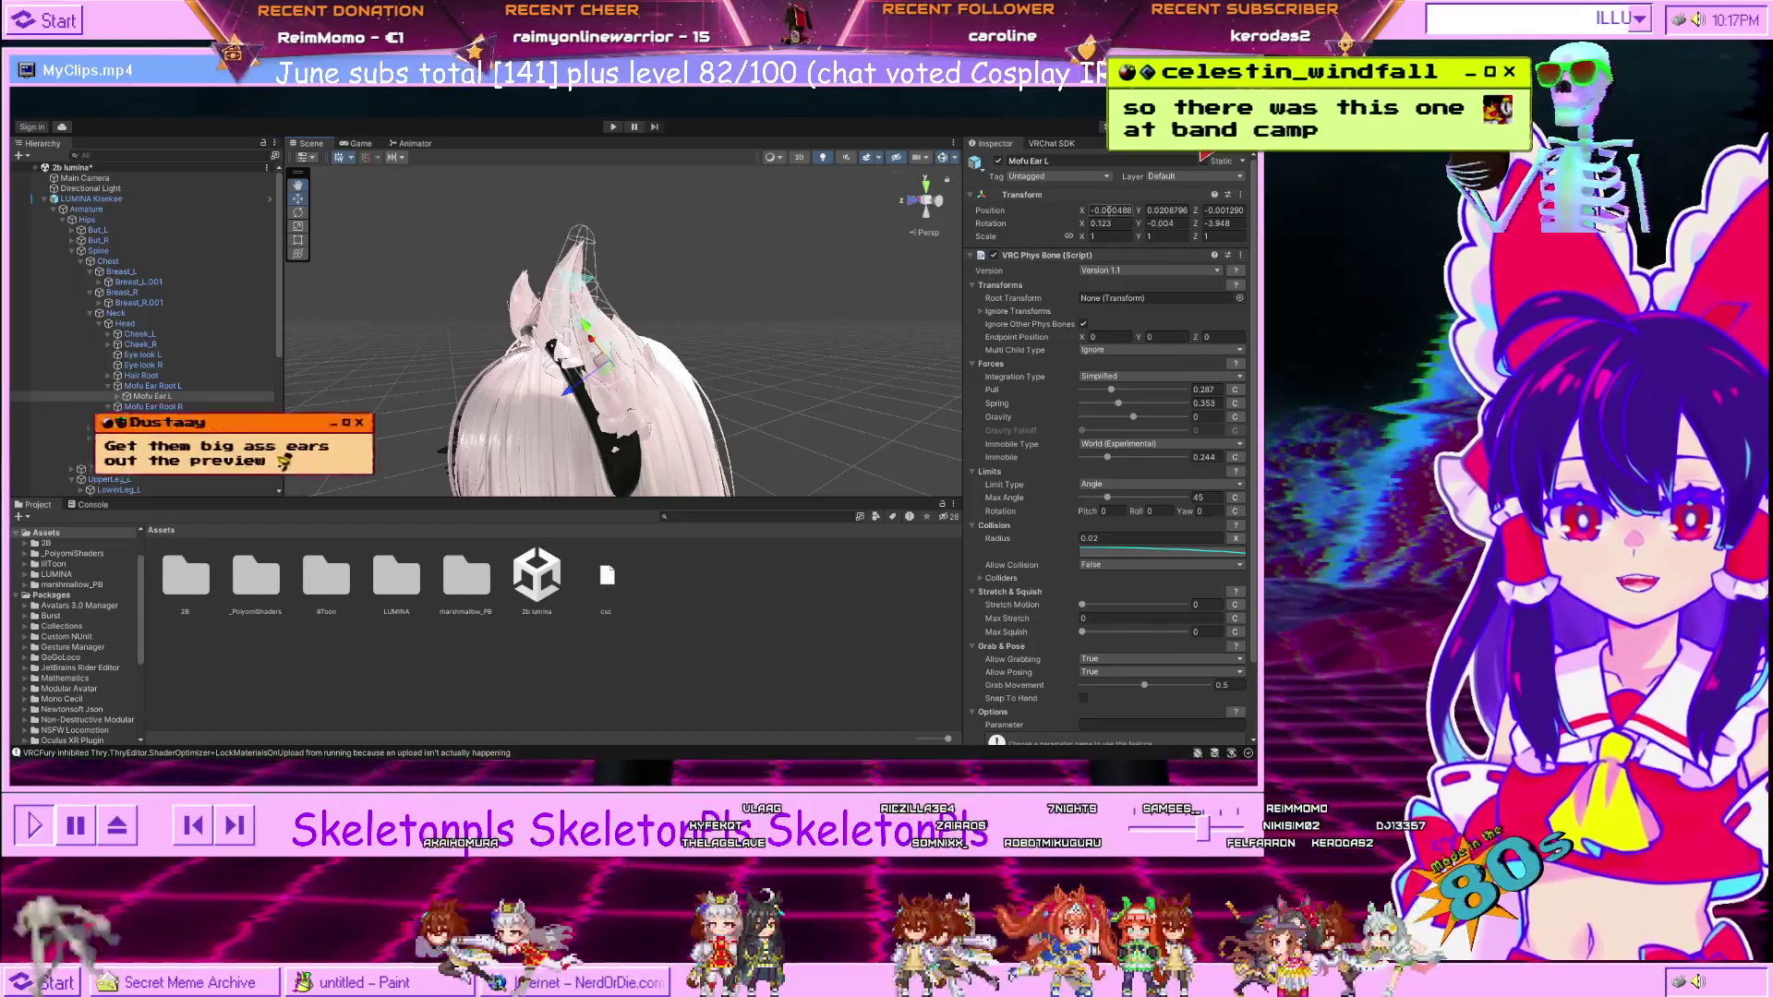
Try new Position X, Y and Z values on Mofu Ear L, reverting each one.
{"action": "type", "text": "1.18"}
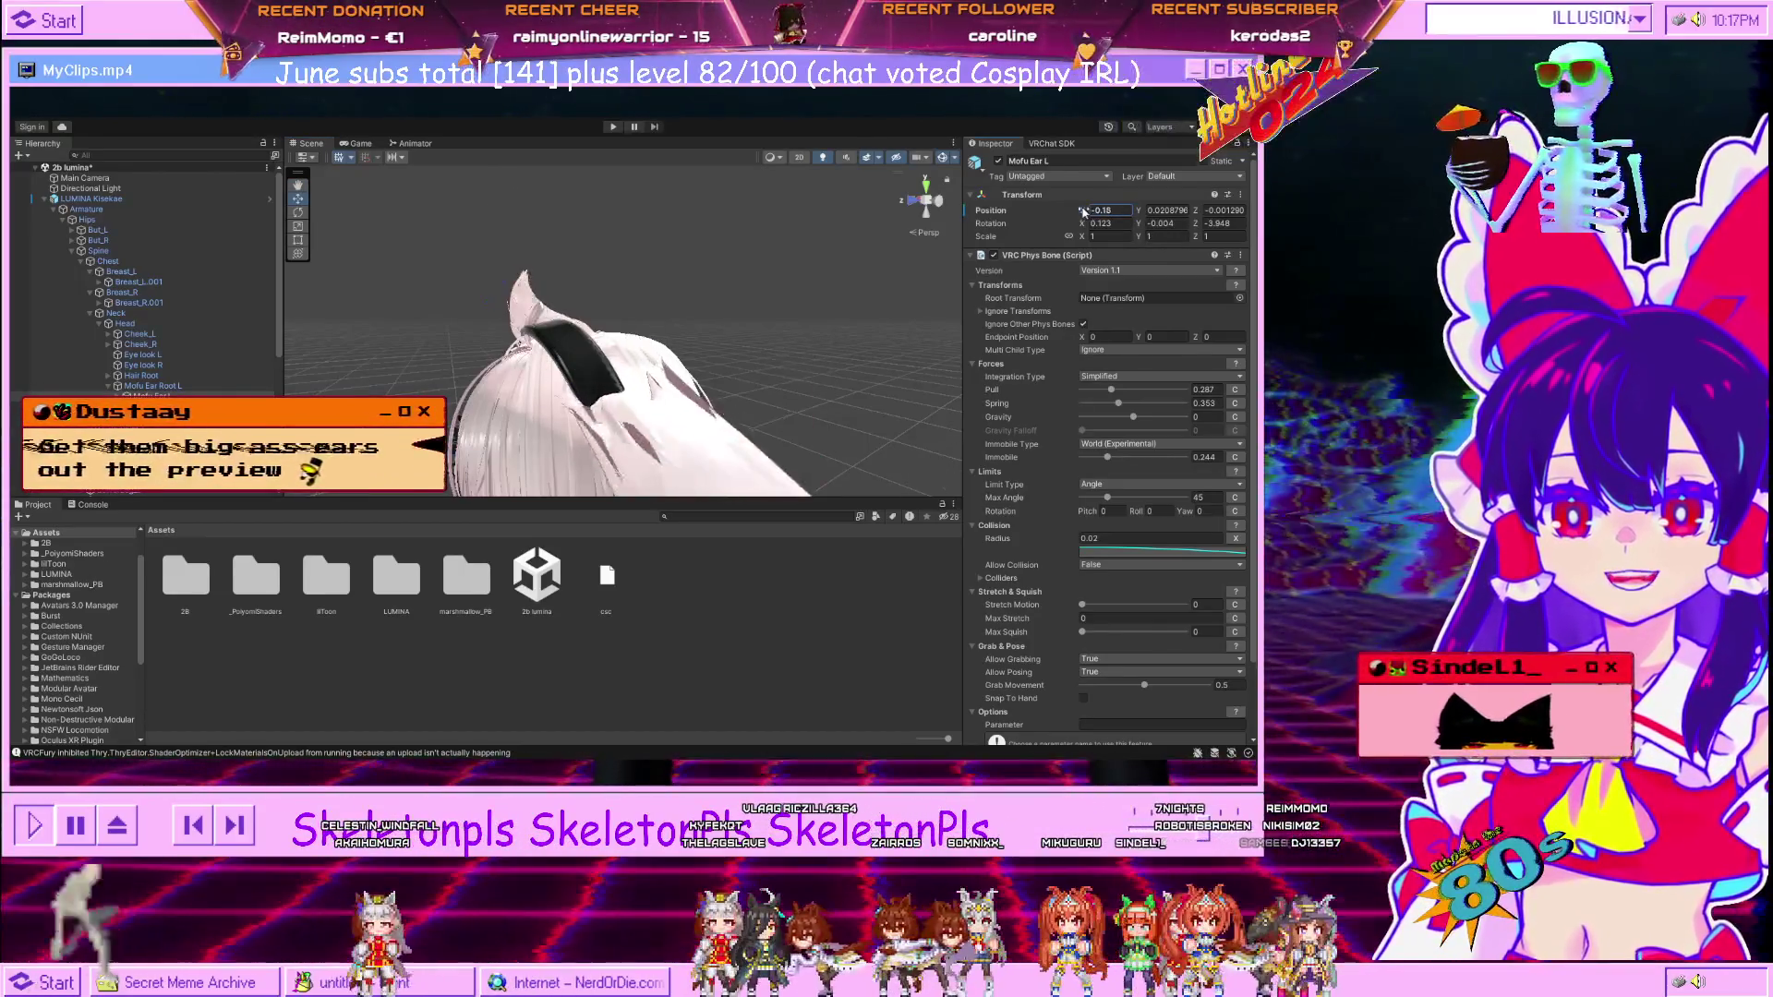
{"action": "type", "text": "0.29"}
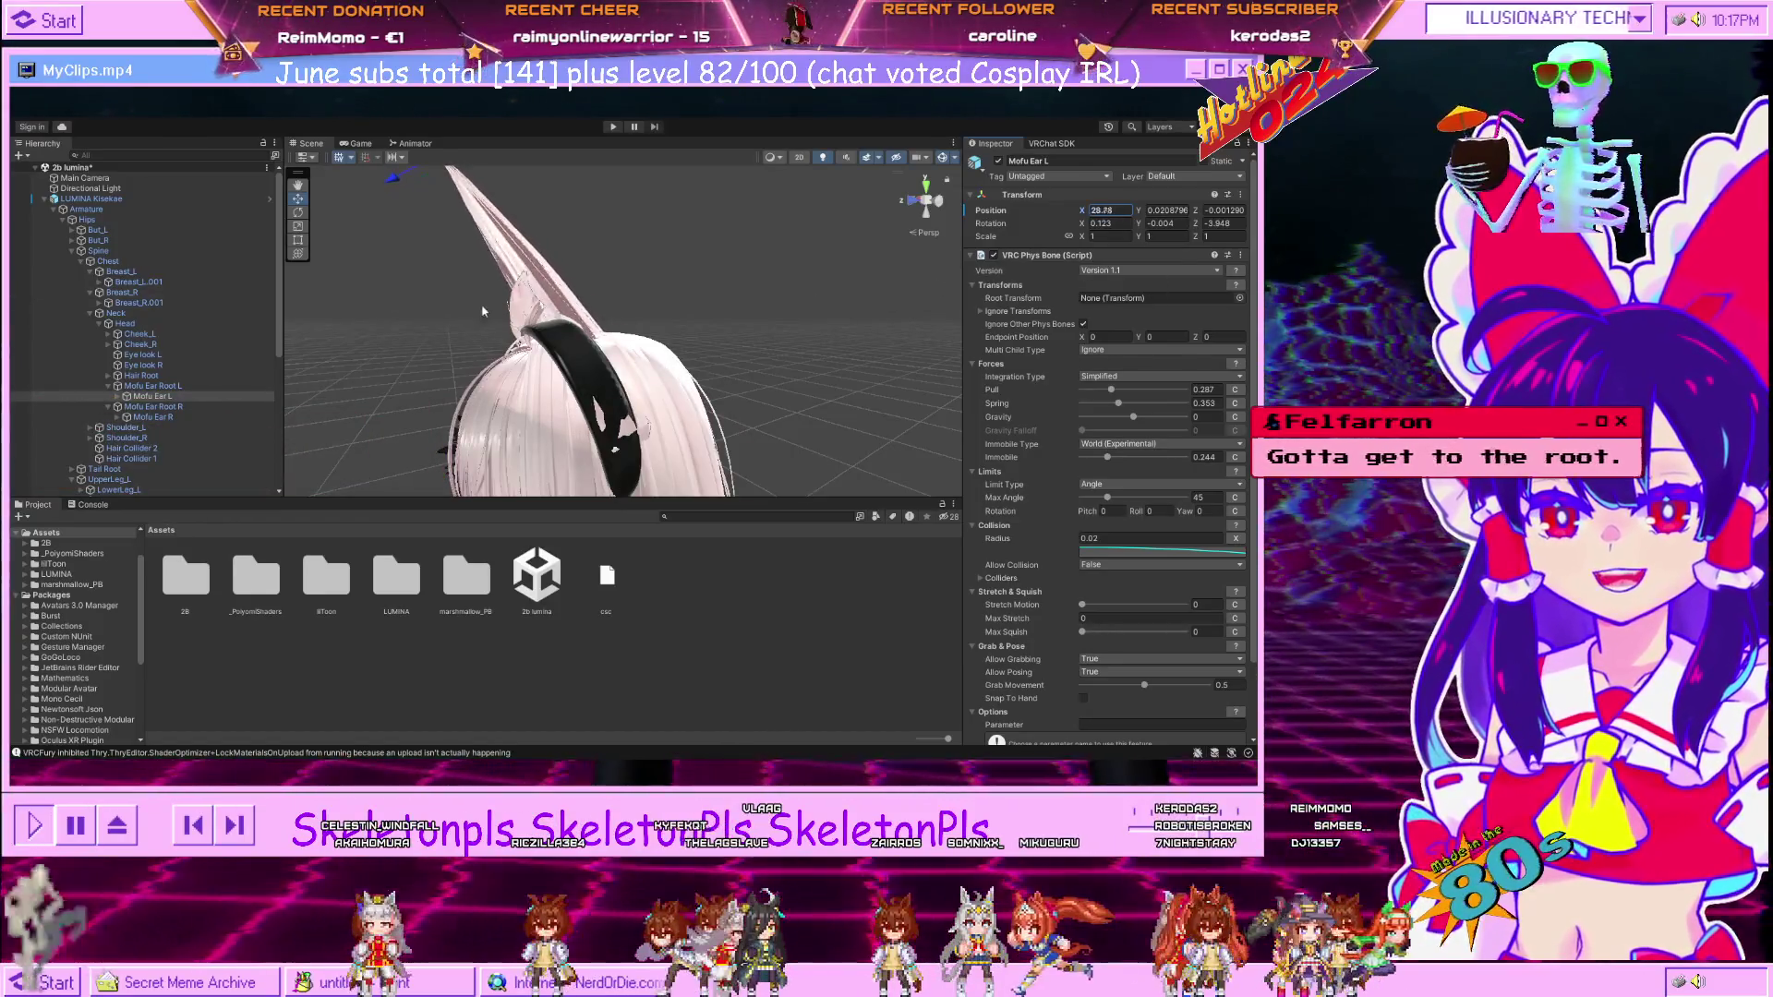
{"action": "key", "text": "Escape"}
{"action": "left_click", "coordinate": [1150, 211]}
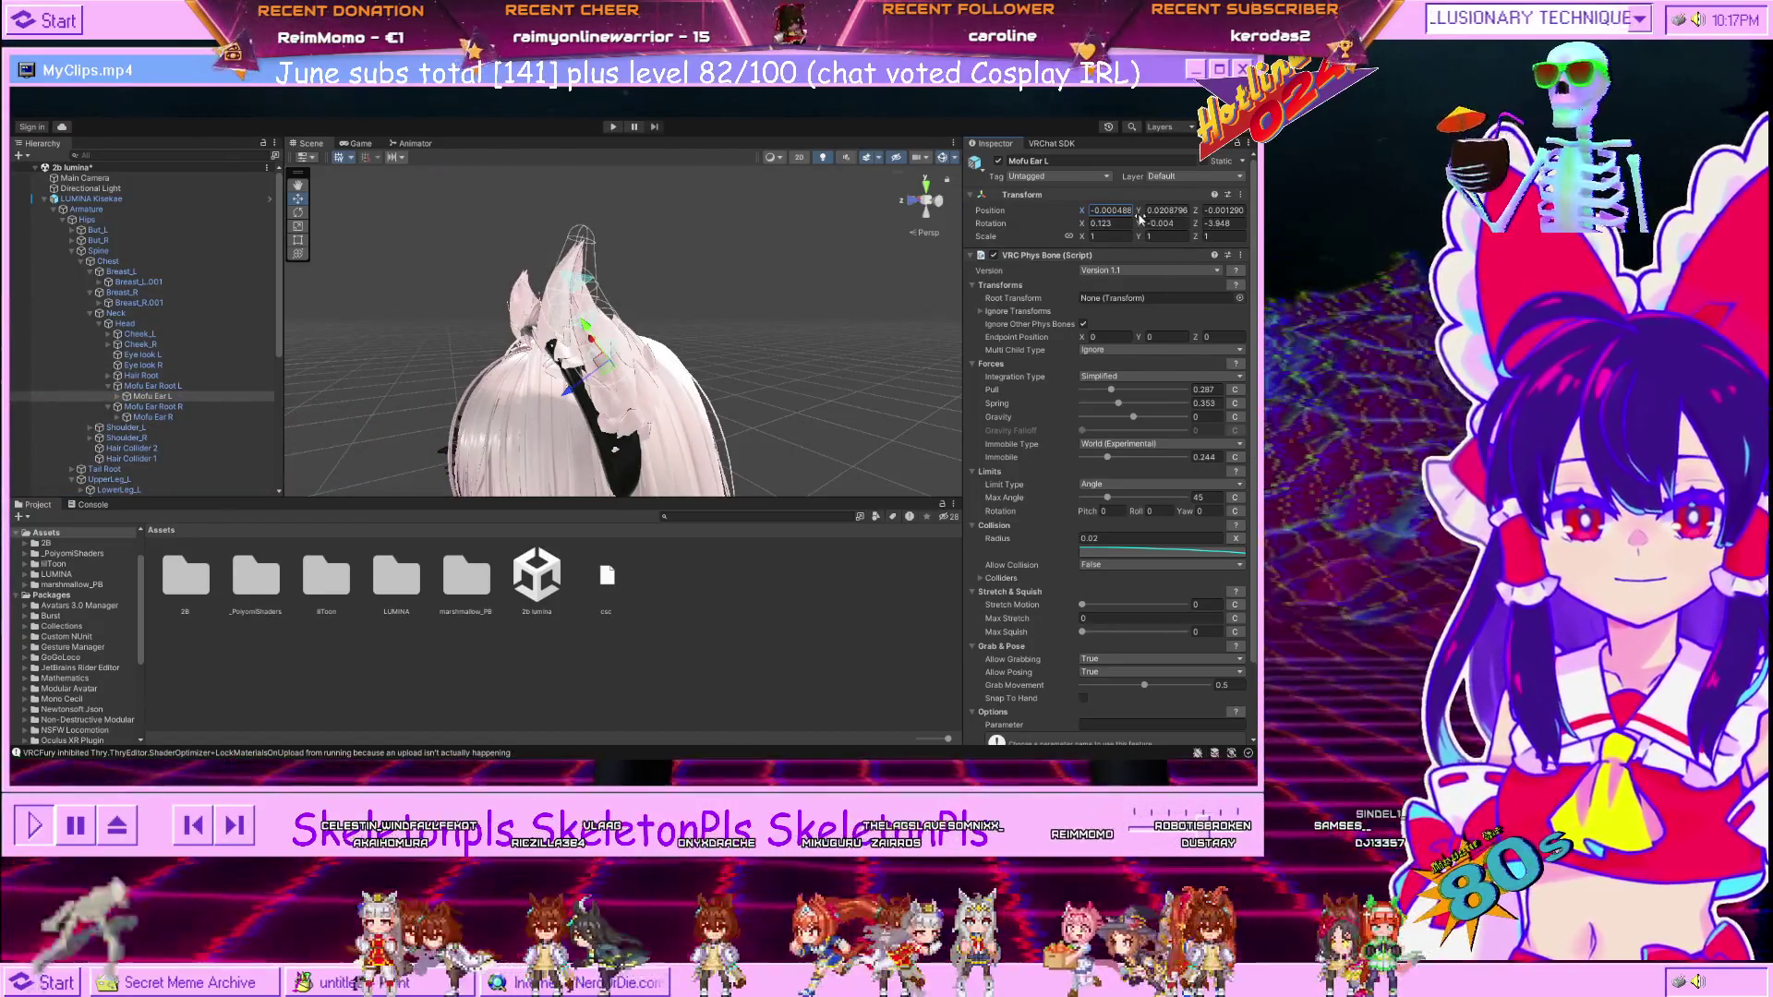
{"action": "type", "text": "0.05"}
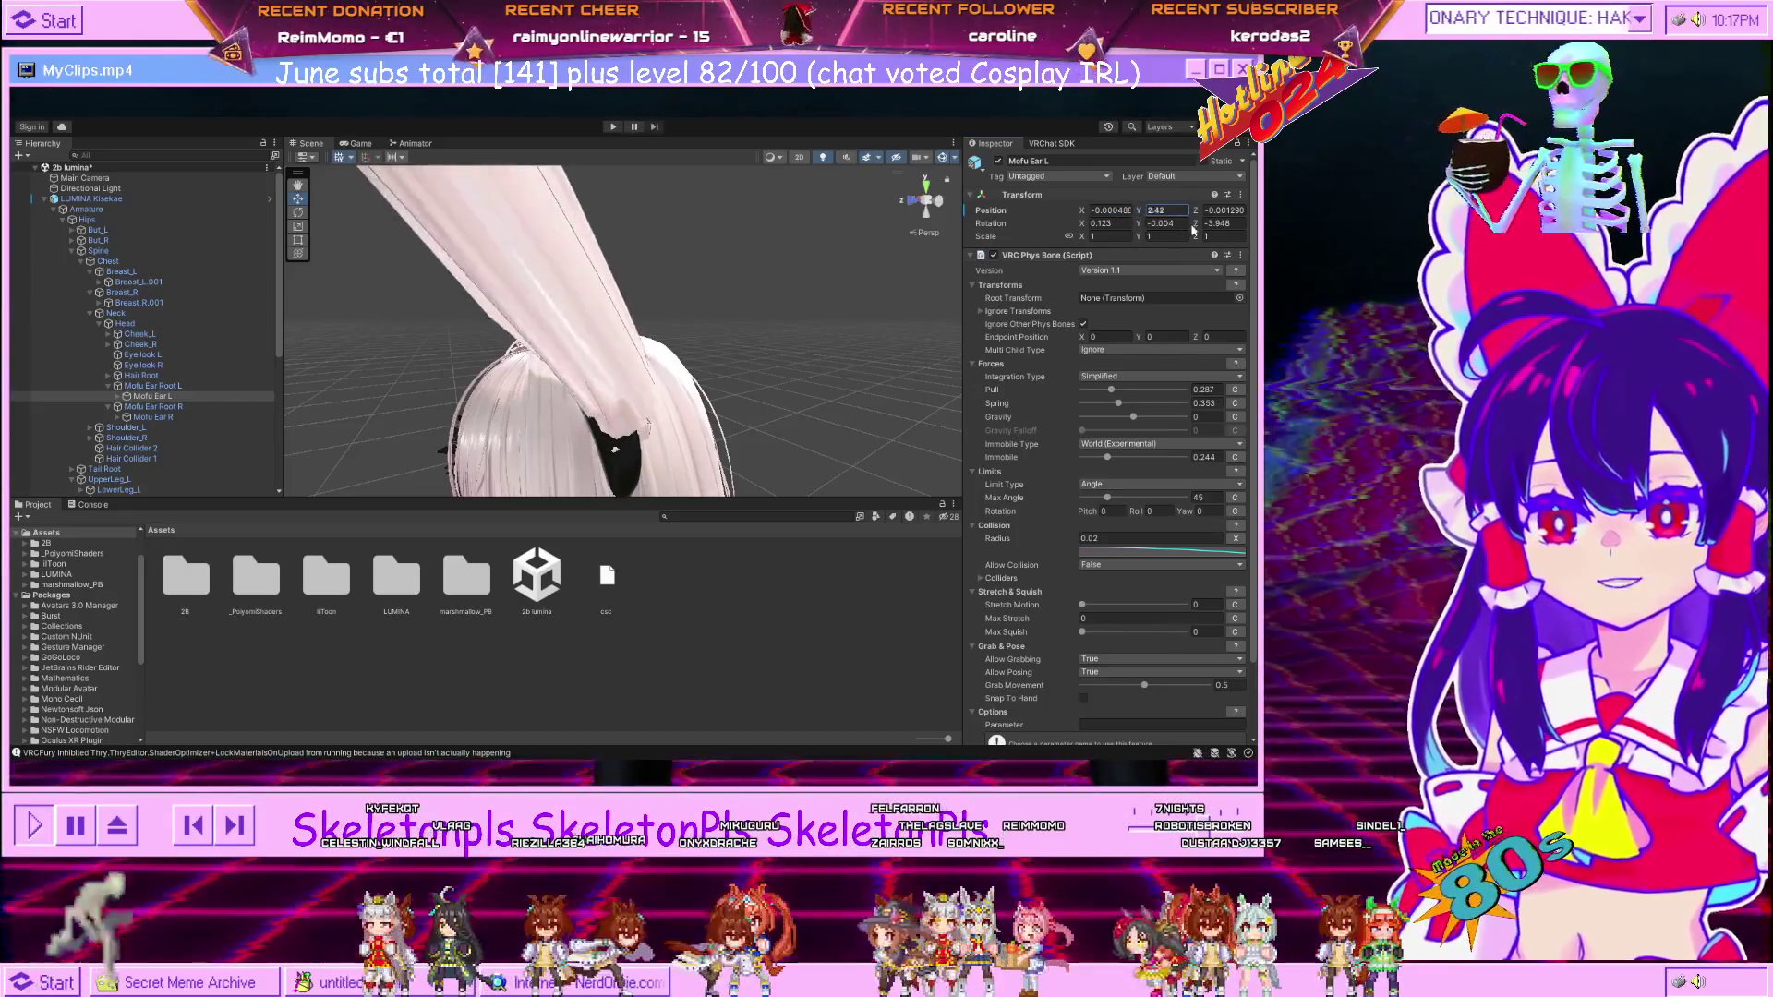
{"action": "key", "text": "Escape"}
{"action": "left_click", "coordinate": [1205, 211]}
{"action": "type", "text": "0.27"}
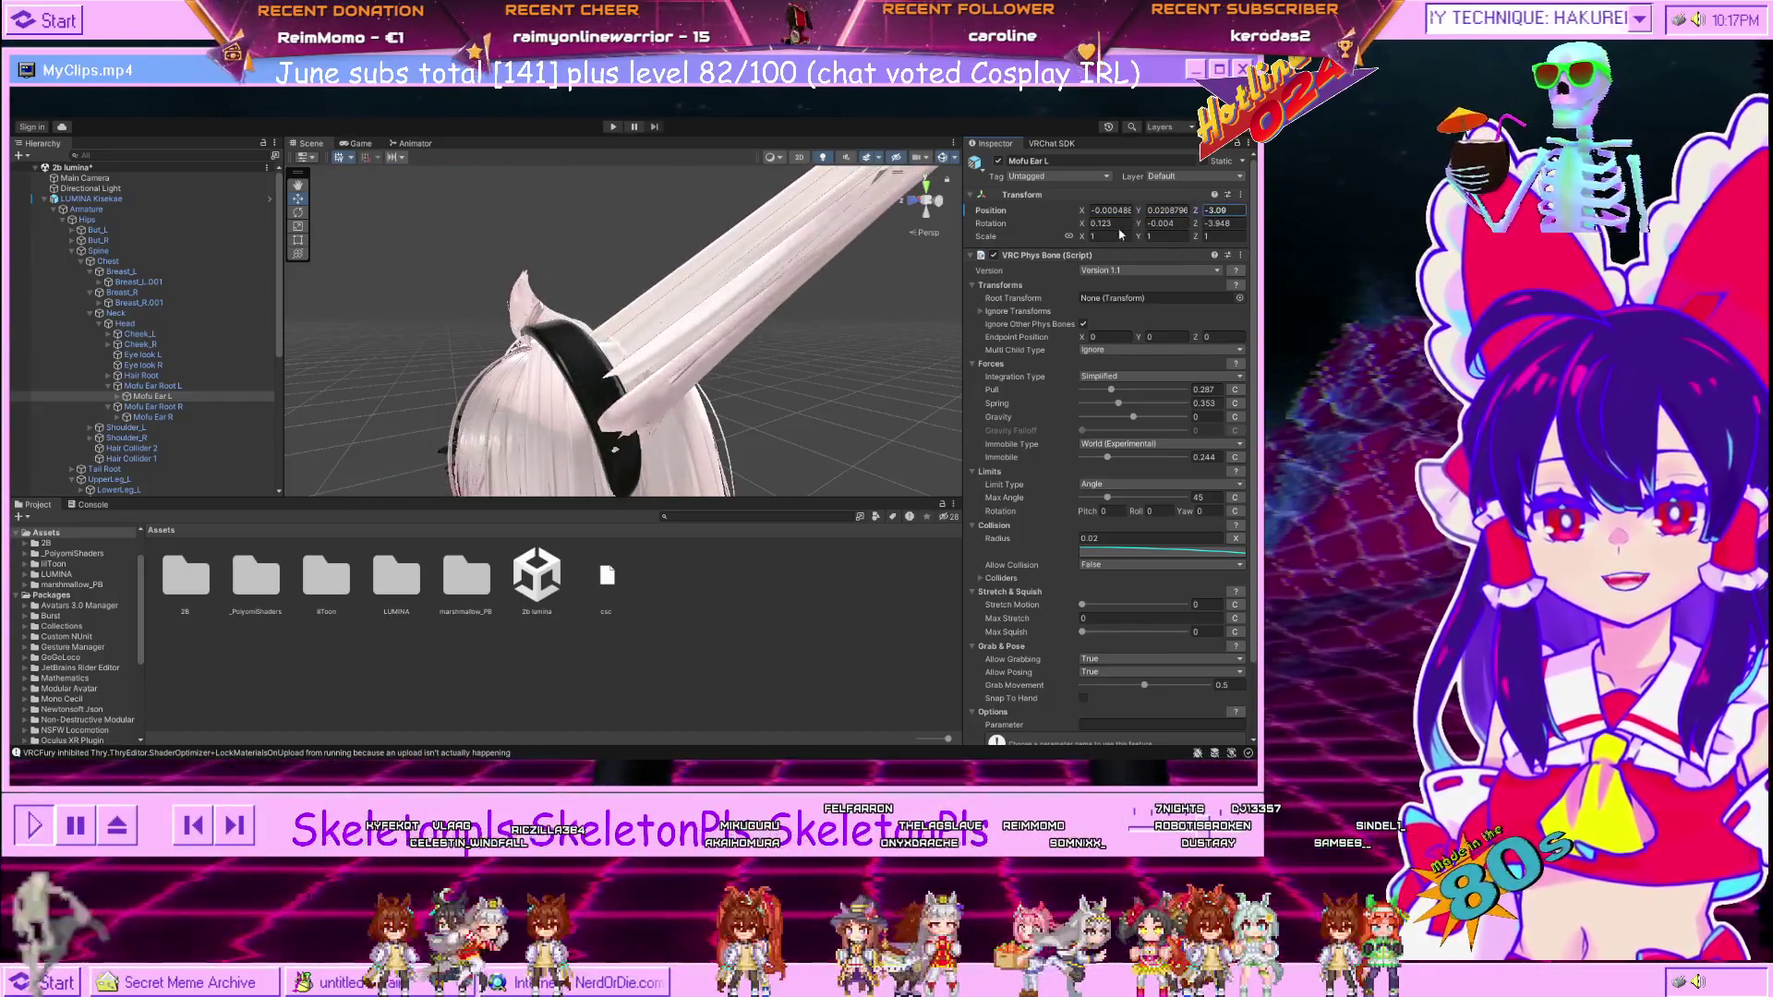
{"action": "key", "text": "Escape"}
Rotate Mofu Ear L on X to about -20.13 so the left ear bends.
{"action": "left_click_drag", "start_coordinate": [1082, 224], "coordinate": [598, 291]}
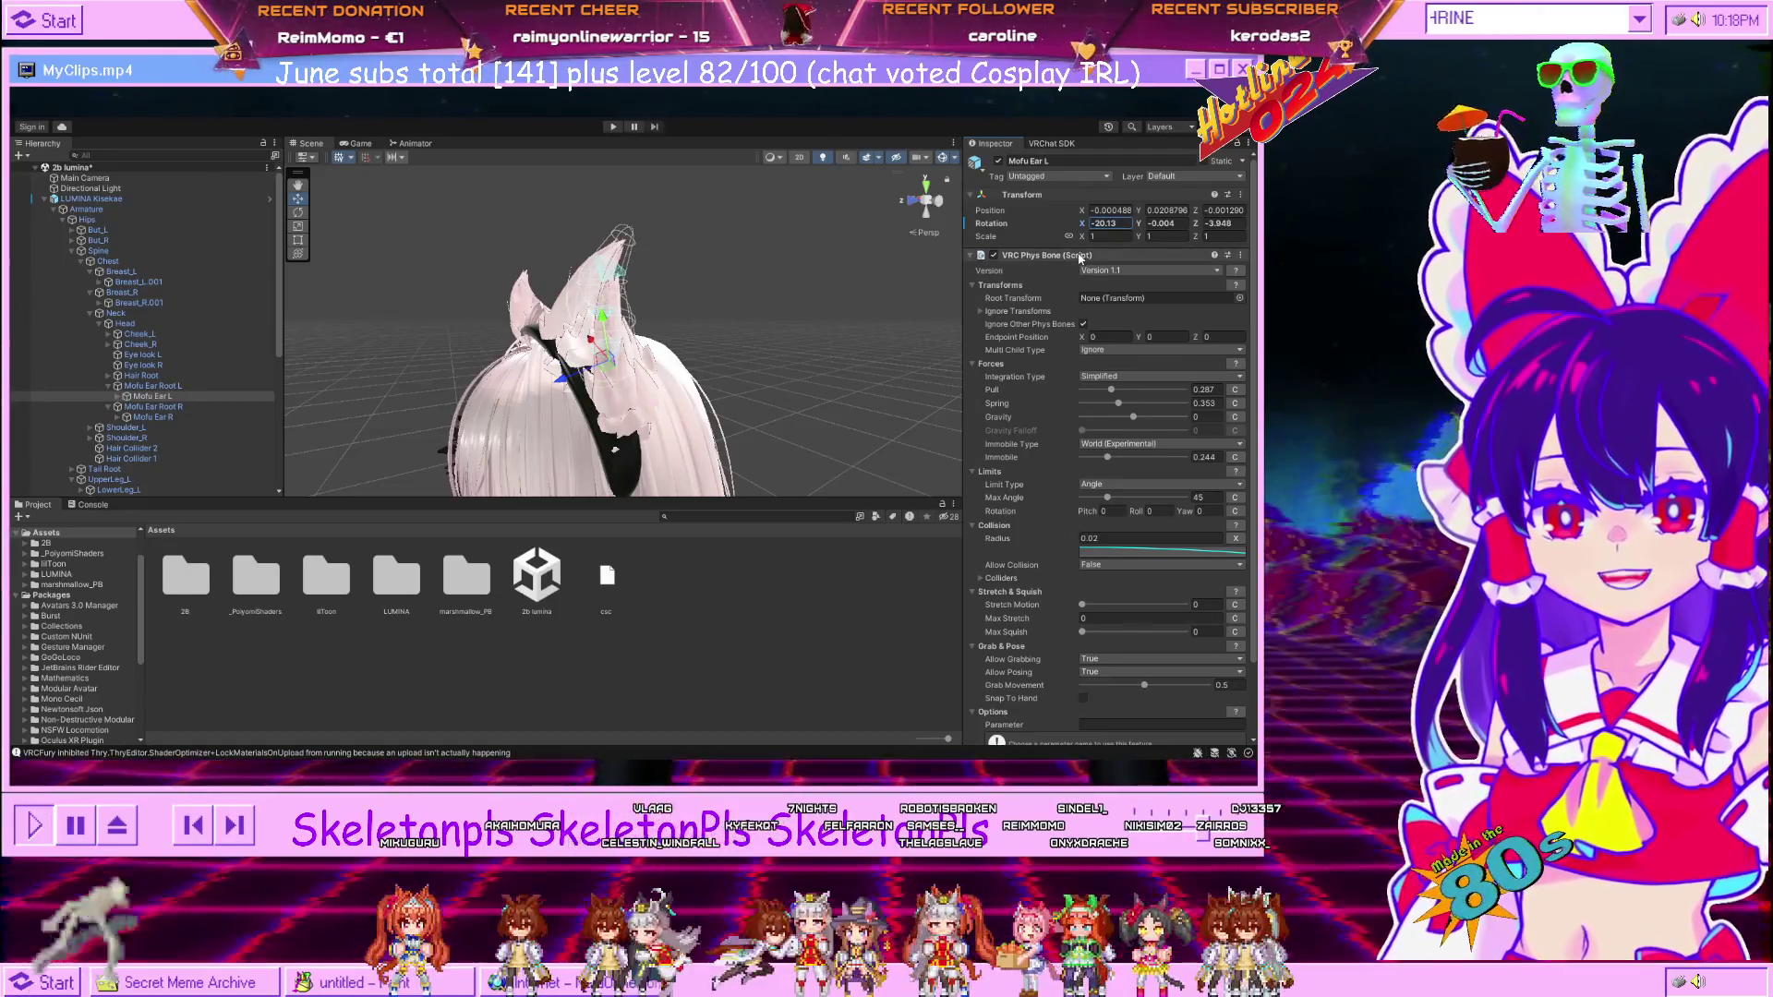
{"action": "left_click_drag", "start_coordinate": [820, 383], "coordinate": [682, 332]}
{"action": "left_click", "coordinate": [662, 370]}
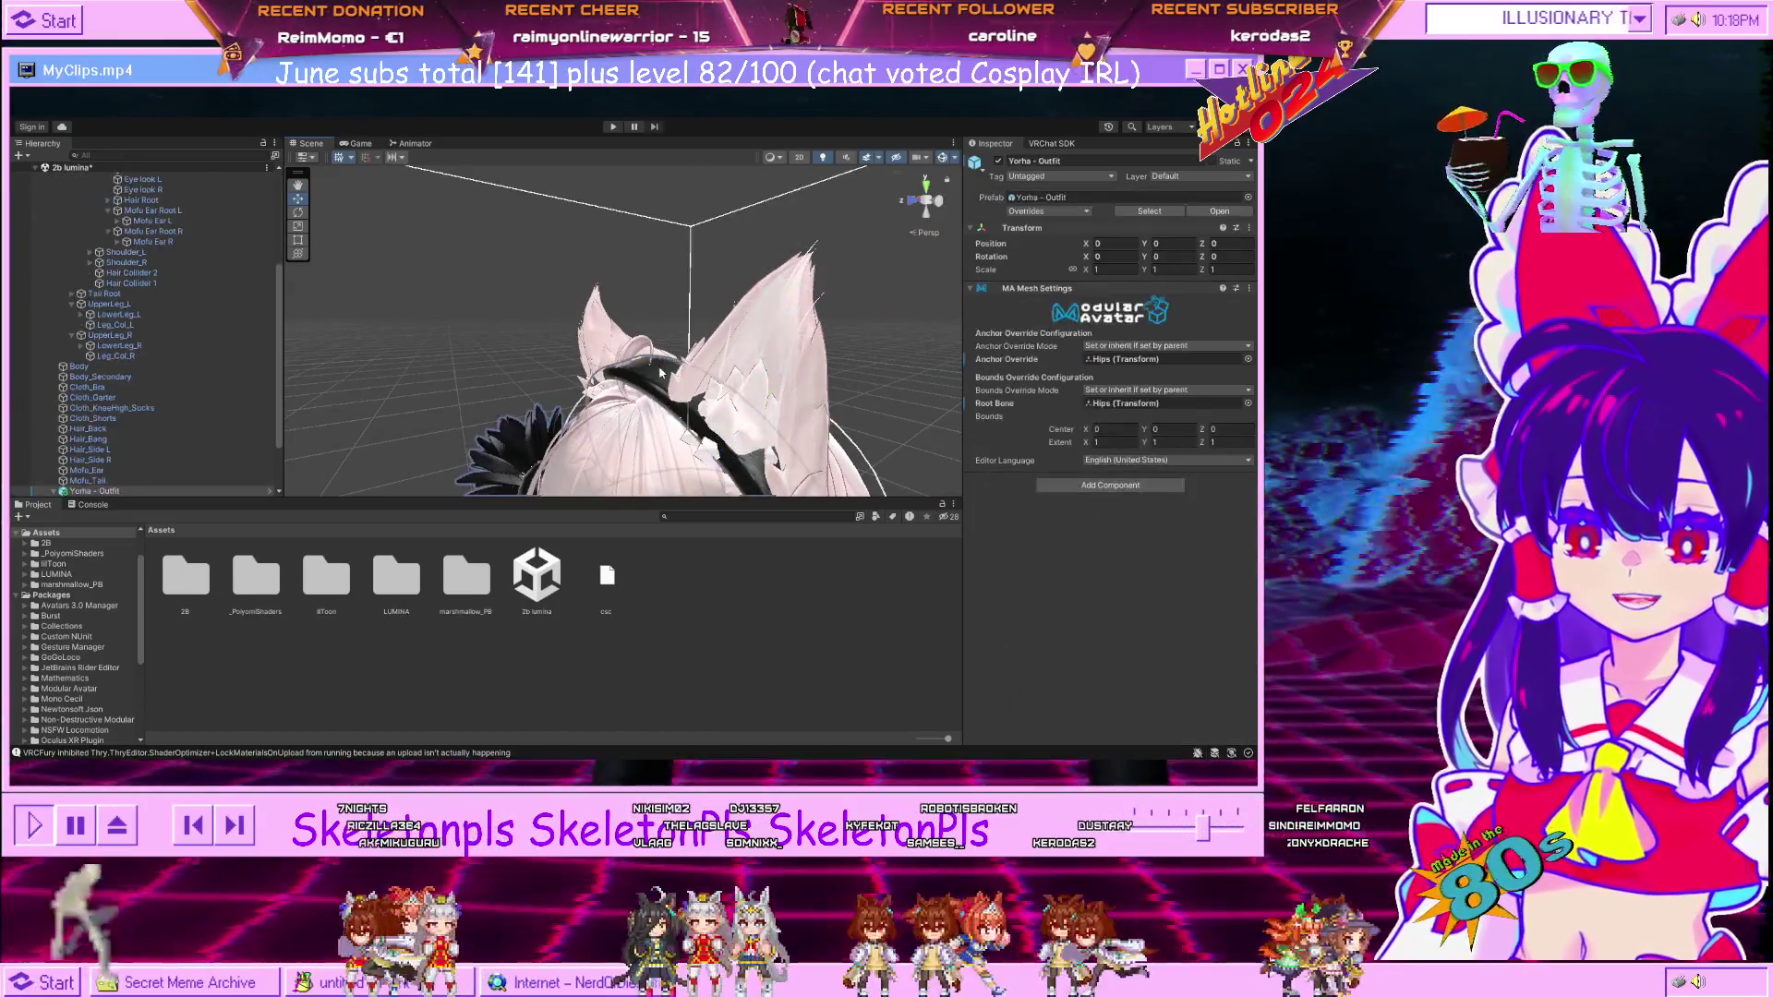
Inspect the headband, Mofu Ear Root R, Hair_Back and Cloth_Bra, ending on Yorha - Headband.
{"action": "left_click", "coordinate": [661, 367]}
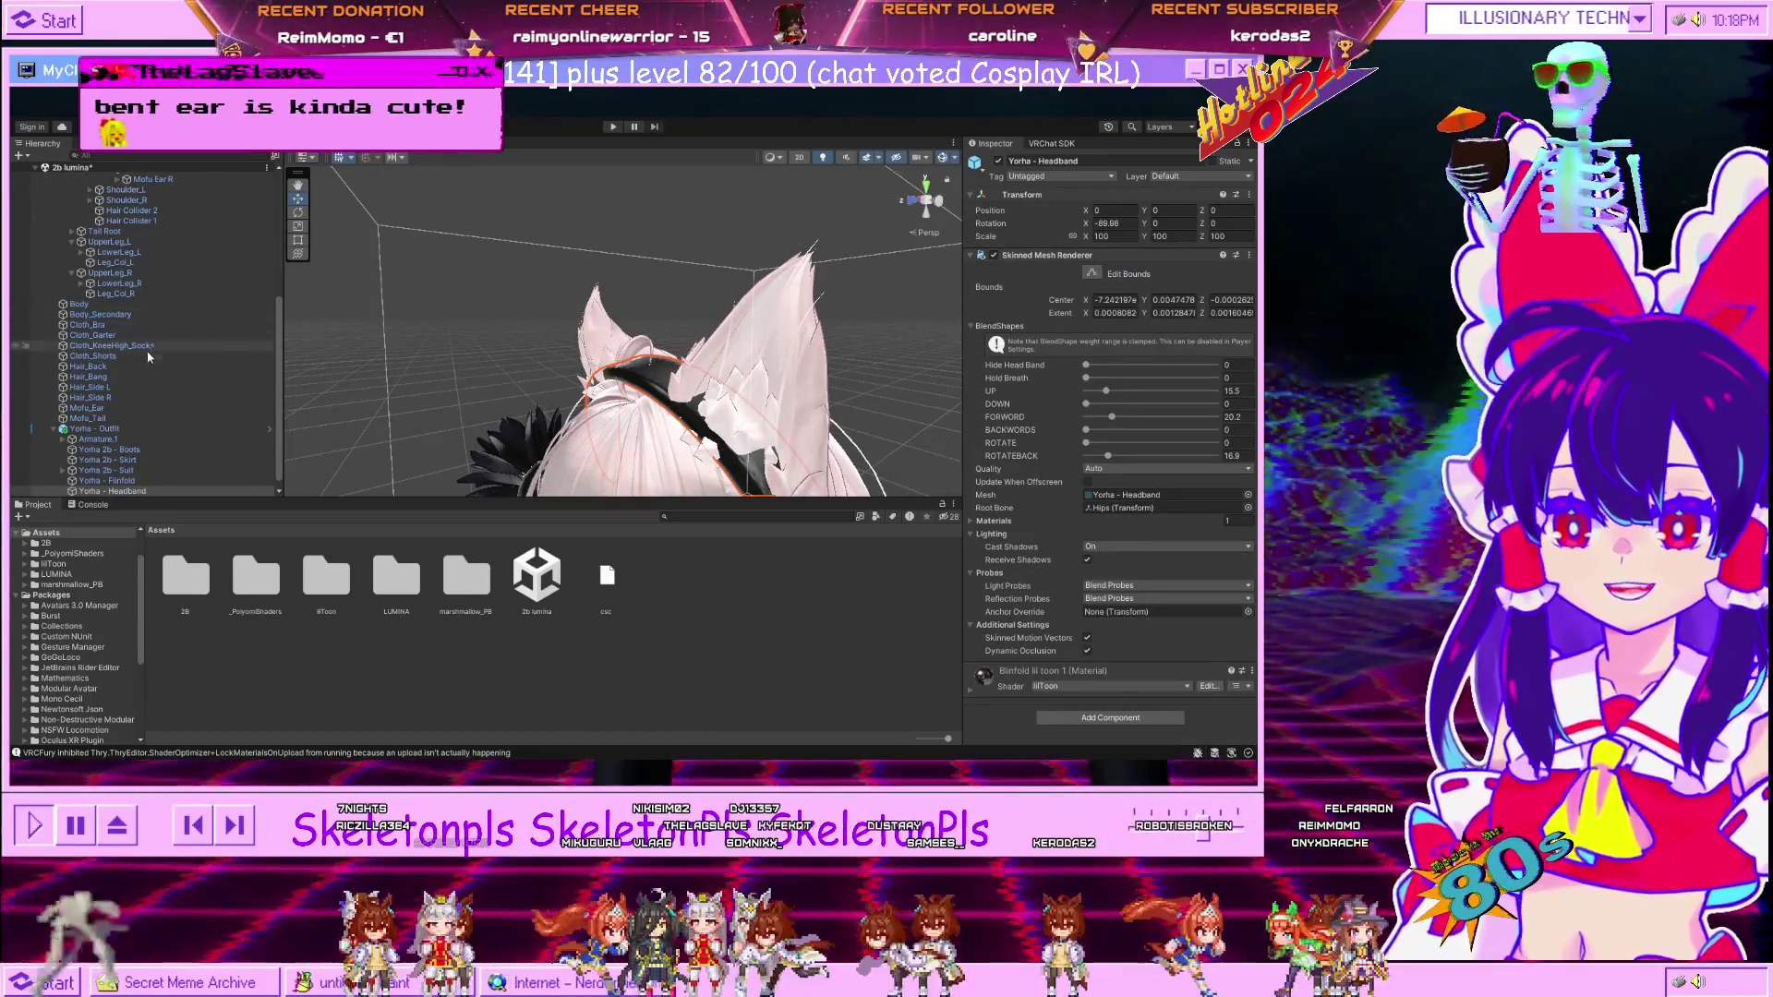
{"action": "left_click", "coordinate": [812, 342]}
{"action": "left_click", "coordinate": [705, 342]}
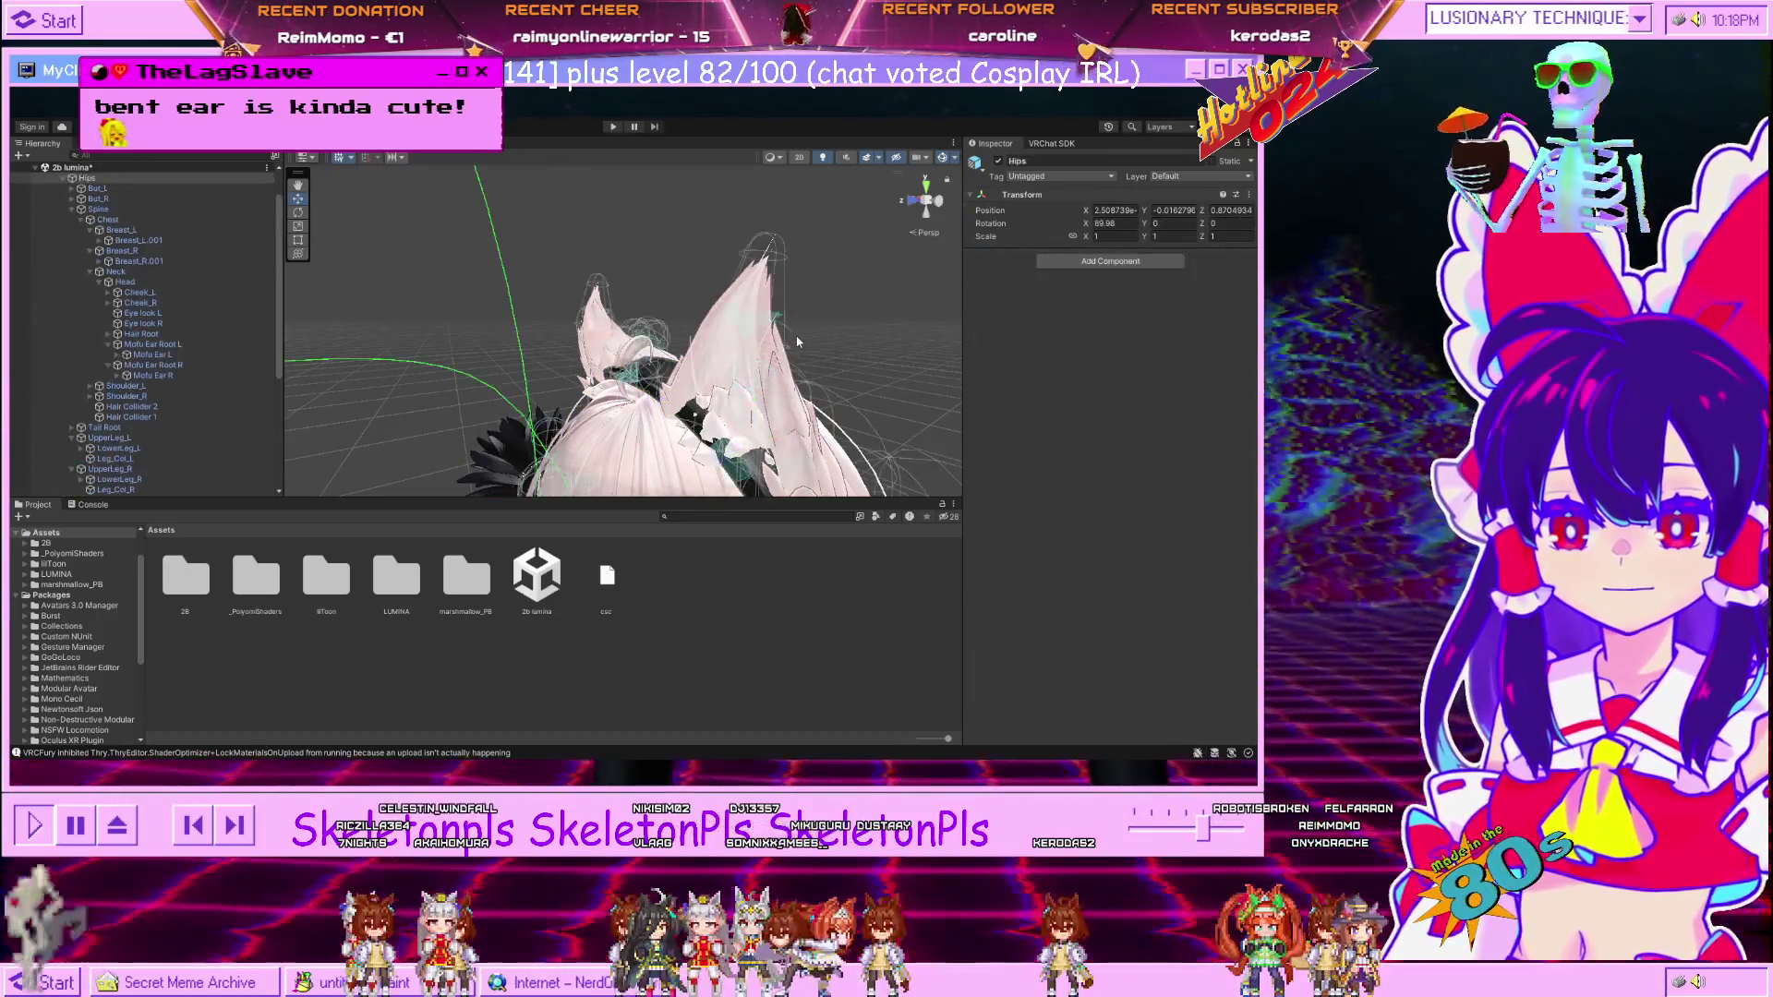
{"action": "left_click", "coordinate": [705, 338]}
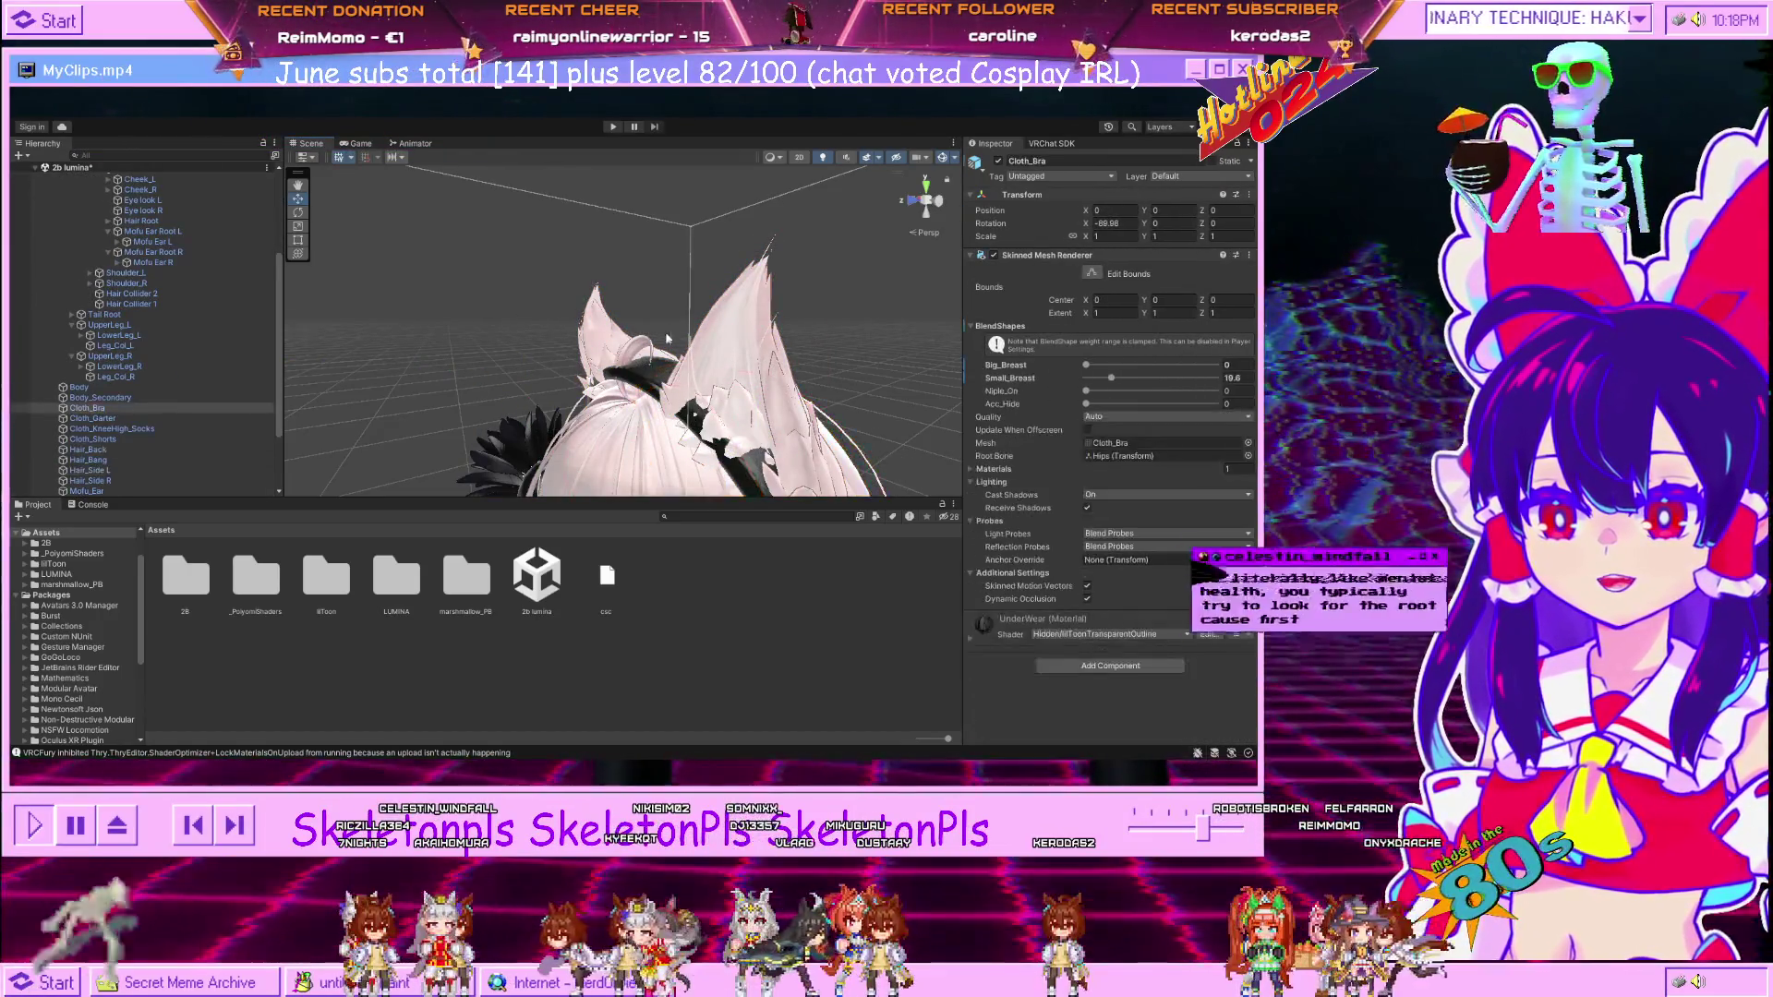
{"action": "left_click", "coordinate": [601, 464]}
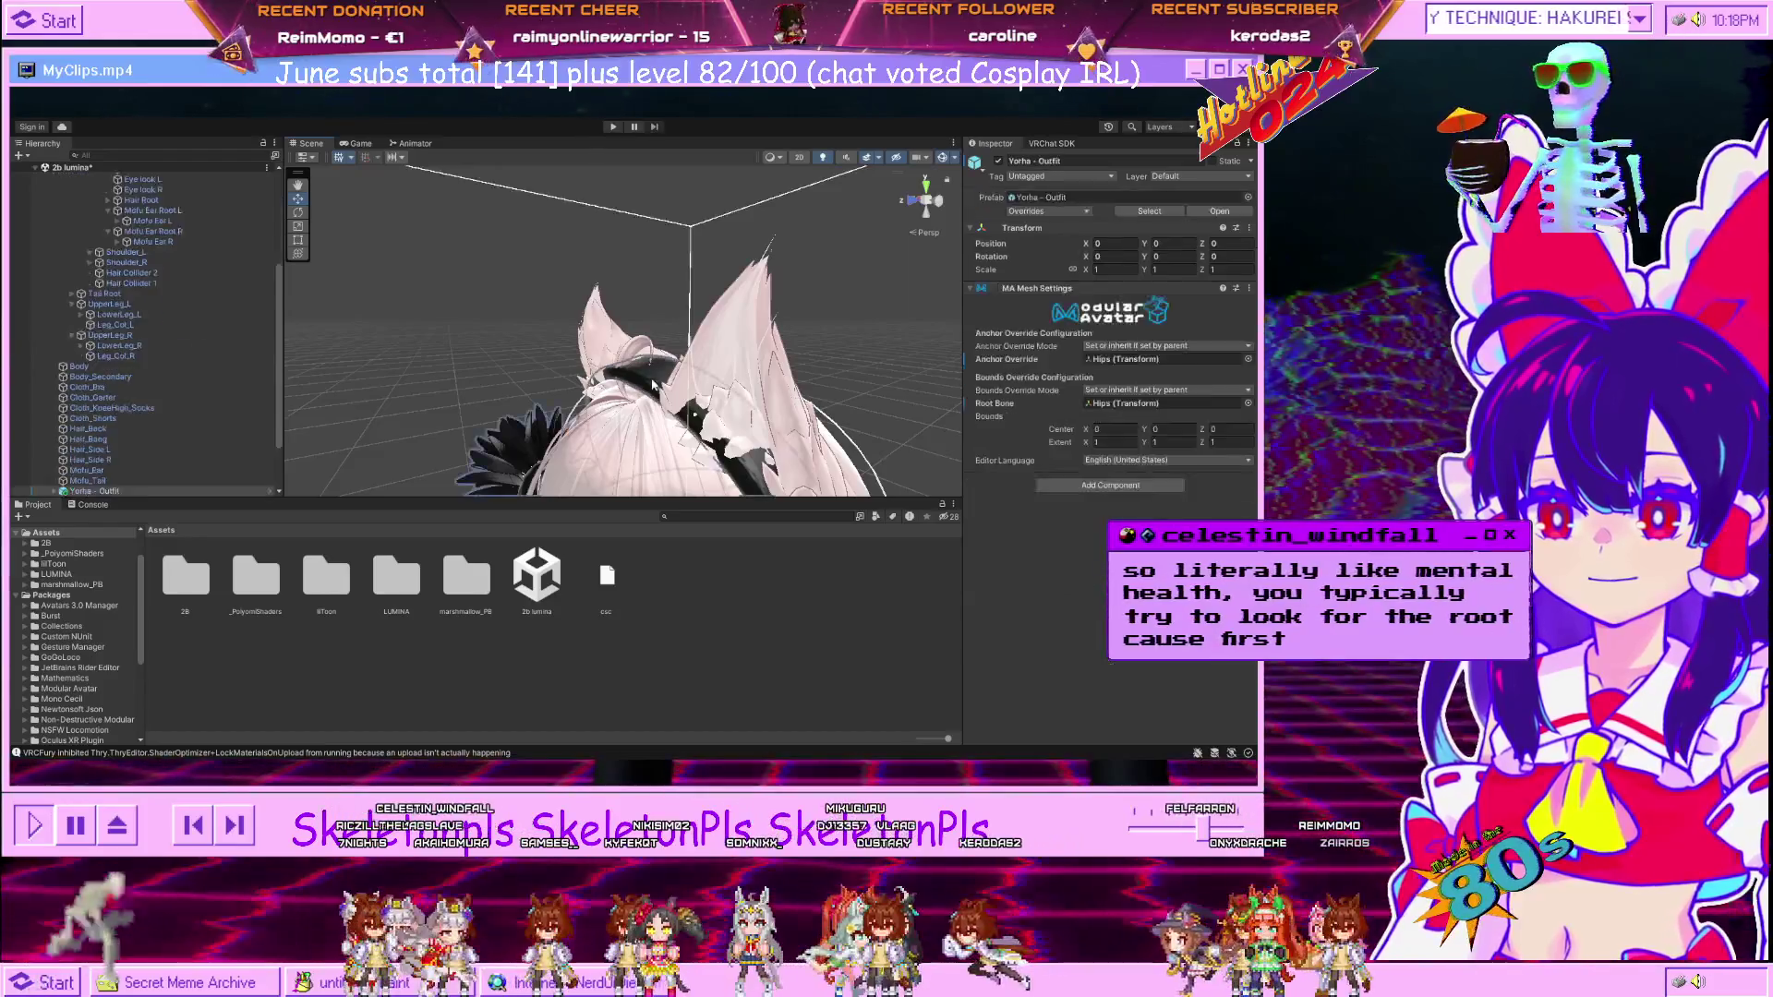
{"action": "scroll", "scroll_direction": "down", "scroll_amount": 3}
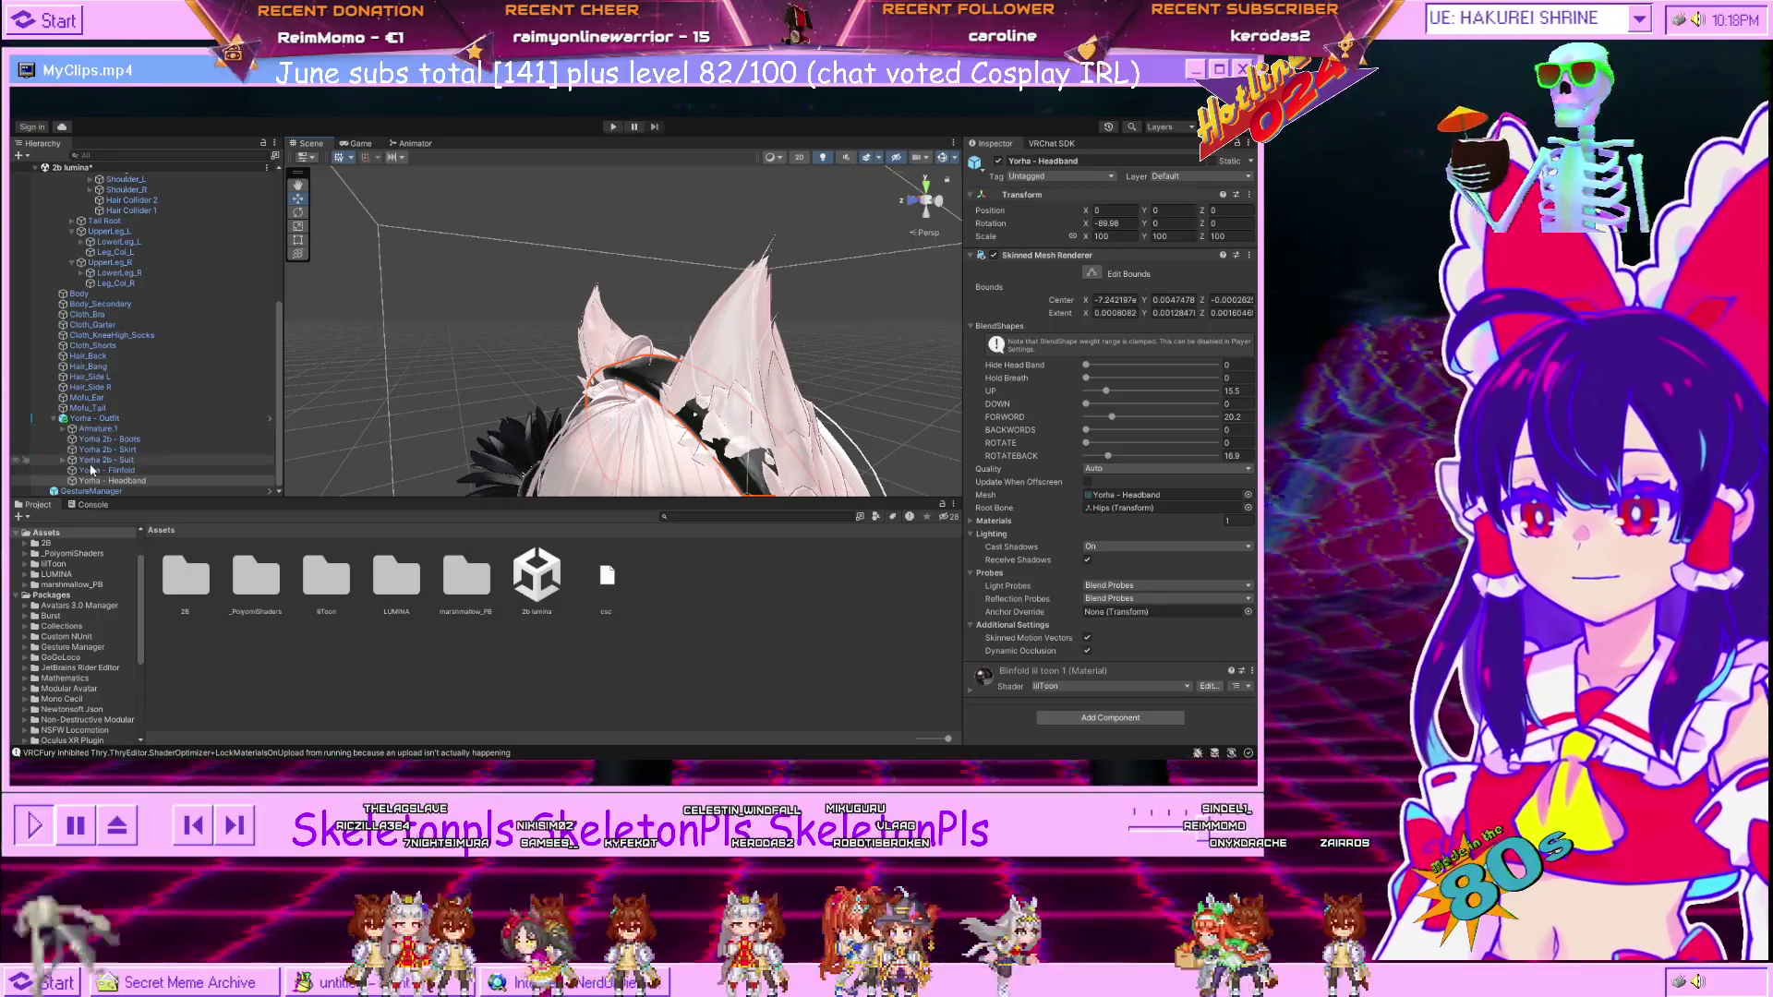
Expand the outfit's Armature.1 down through Hips, Spine and Chest.
{"action": "left_click", "coordinate": [63, 461]}
{"action": "left_click", "coordinate": [63, 461]}
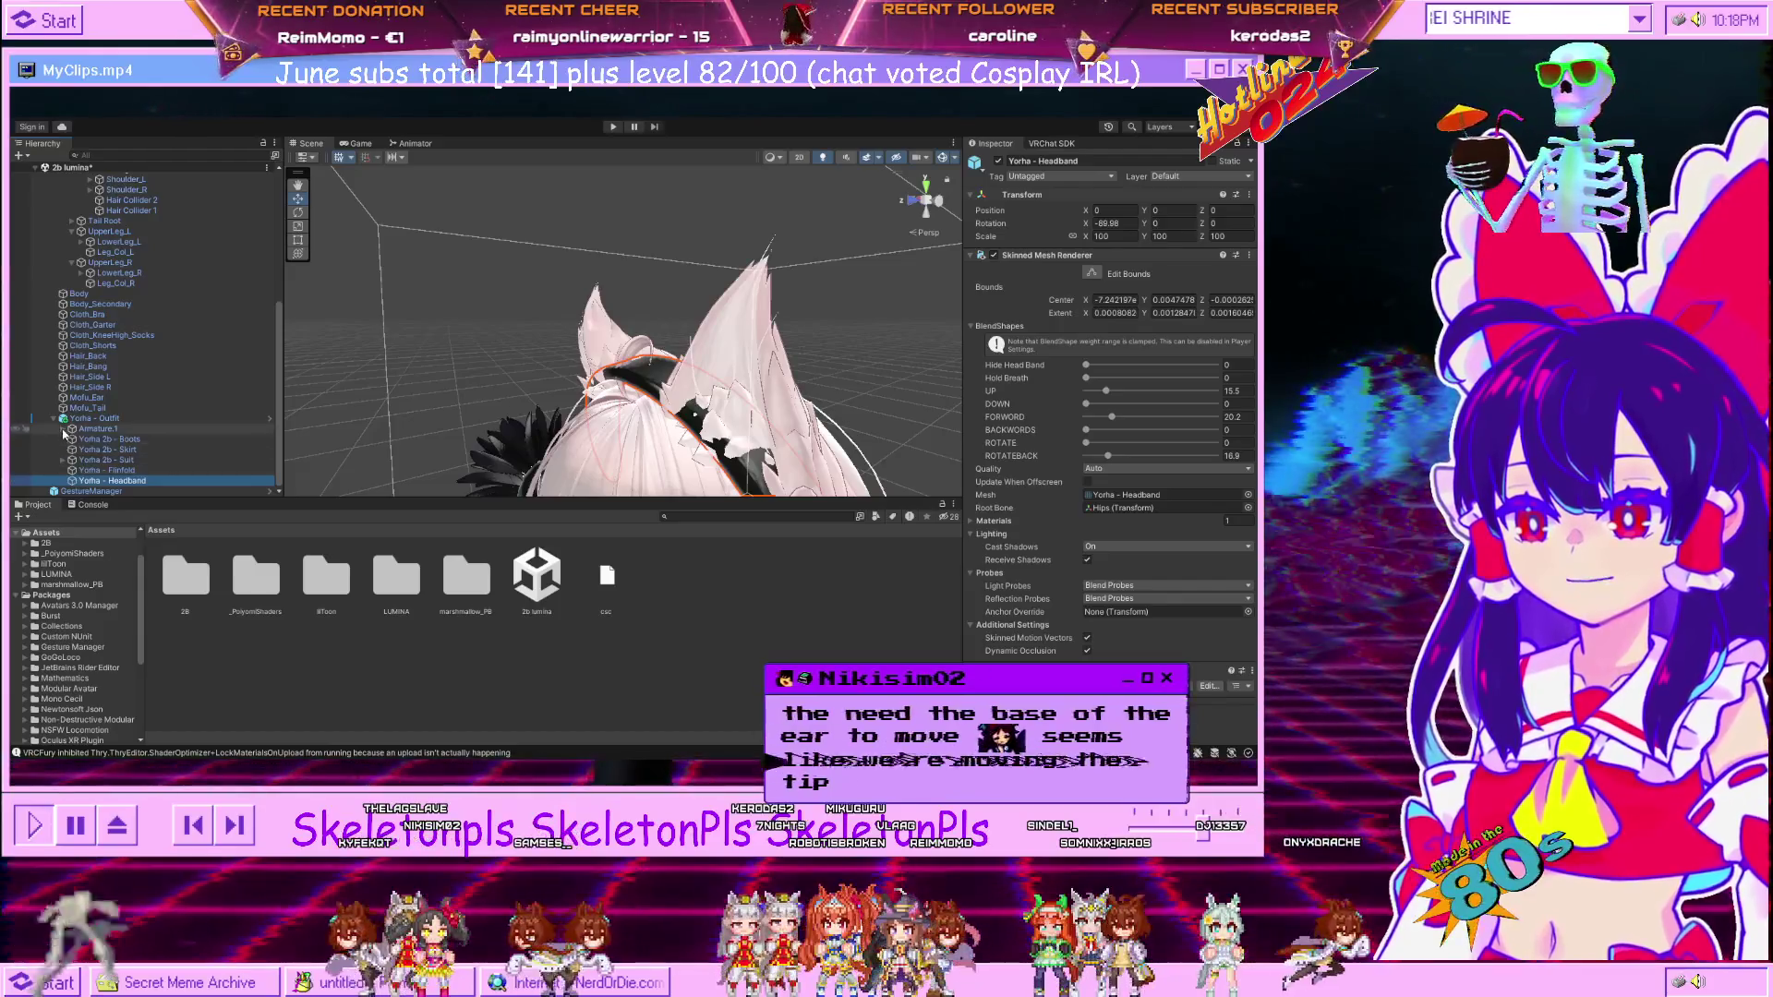
{"action": "left_click", "coordinate": [62, 428]}
{"action": "left_click", "coordinate": [73, 439]}
{"action": "scroll", "scroll_direction": "down", "scroll_amount": 3}
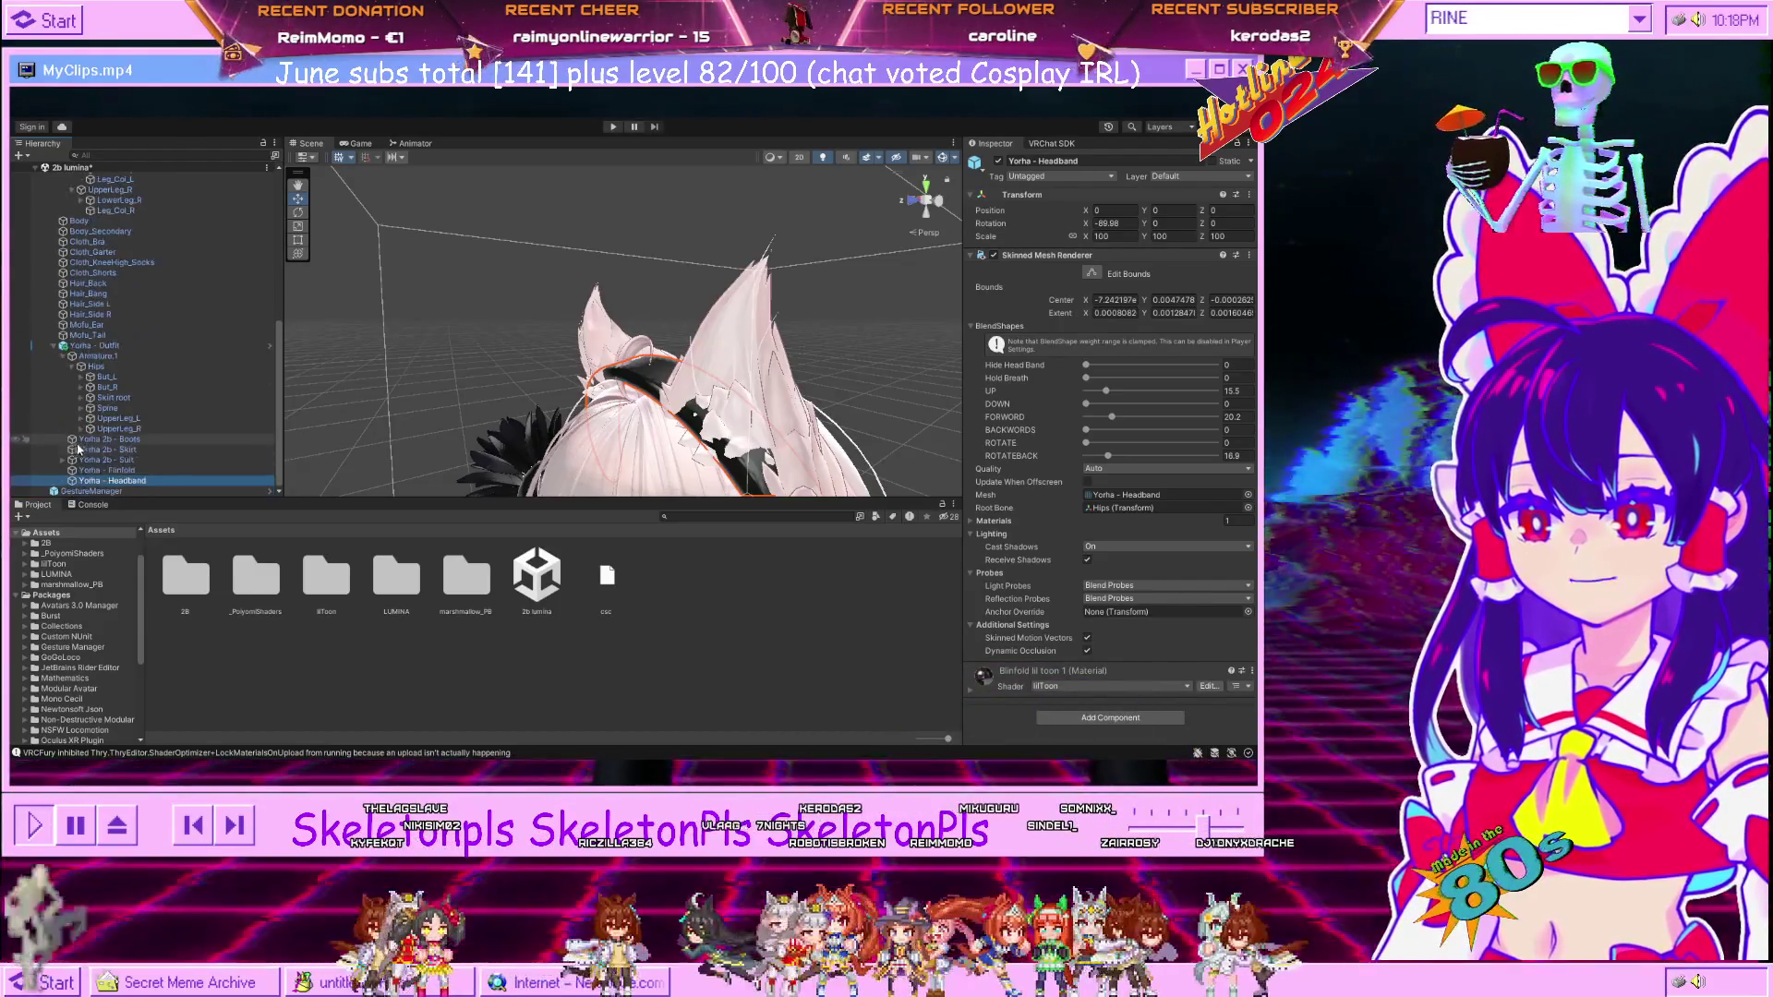
{"action": "left_click", "coordinate": [85, 411]}
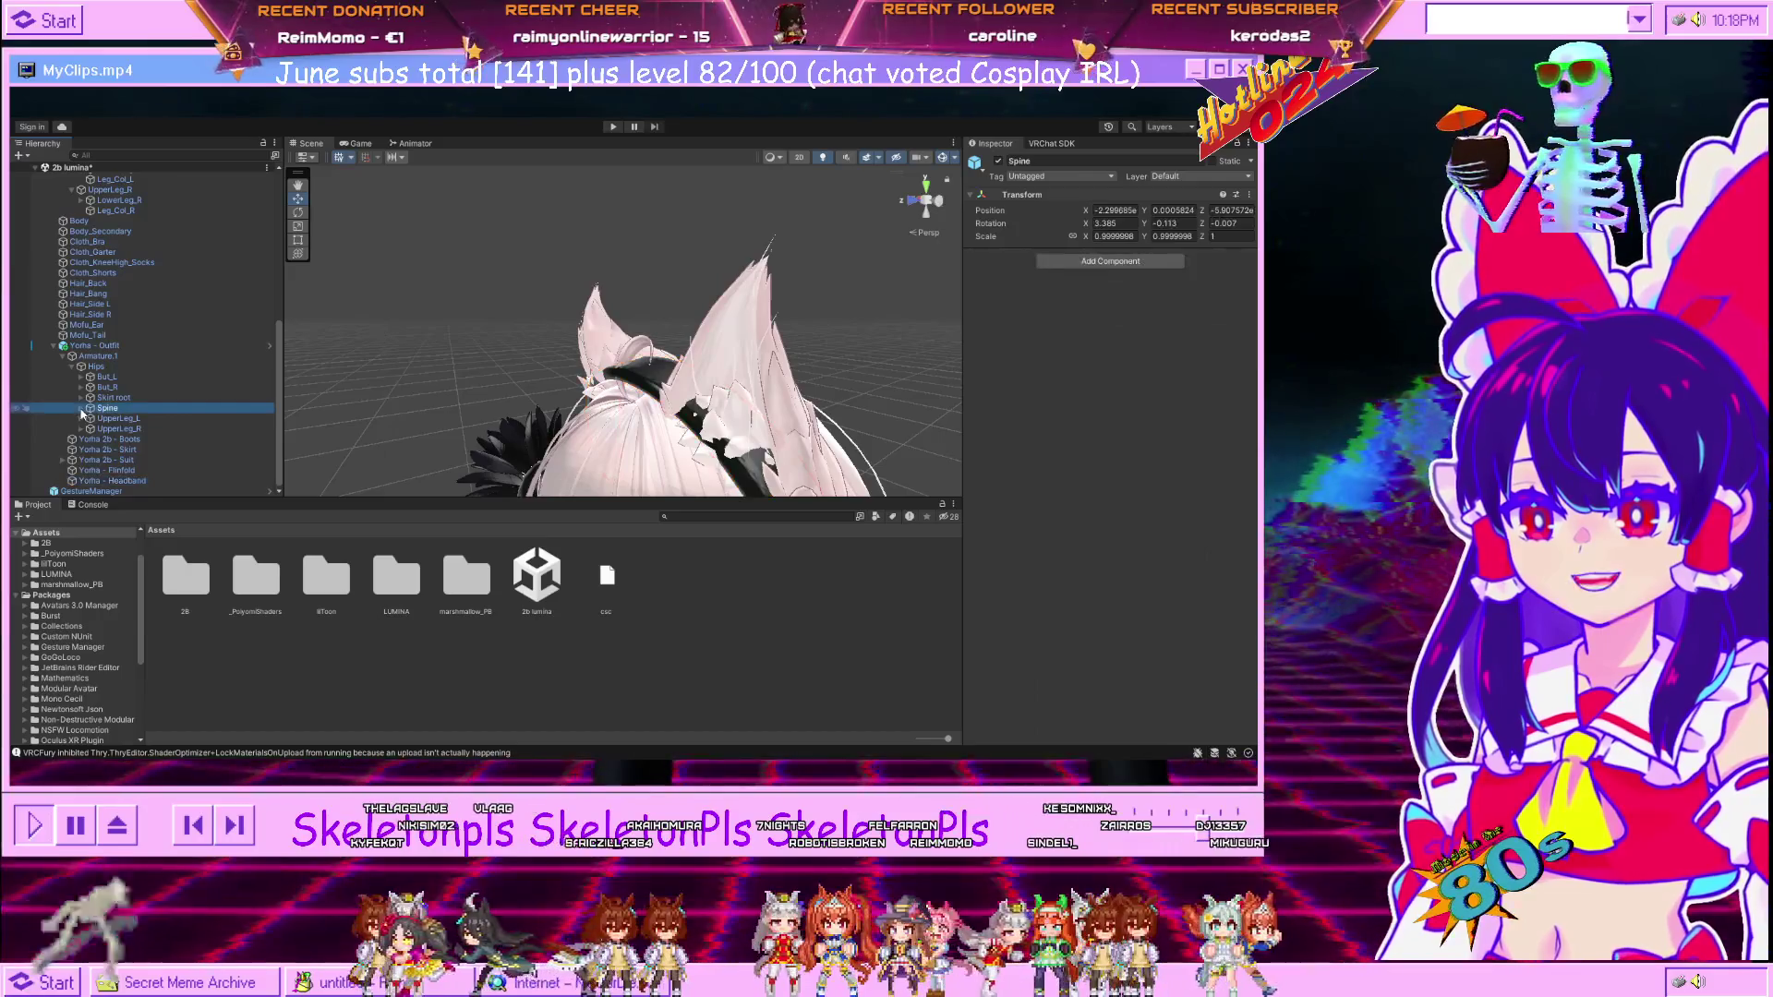
{"action": "left_click", "coordinate": [80, 408]}
{"action": "left_click", "coordinate": [89, 419]}
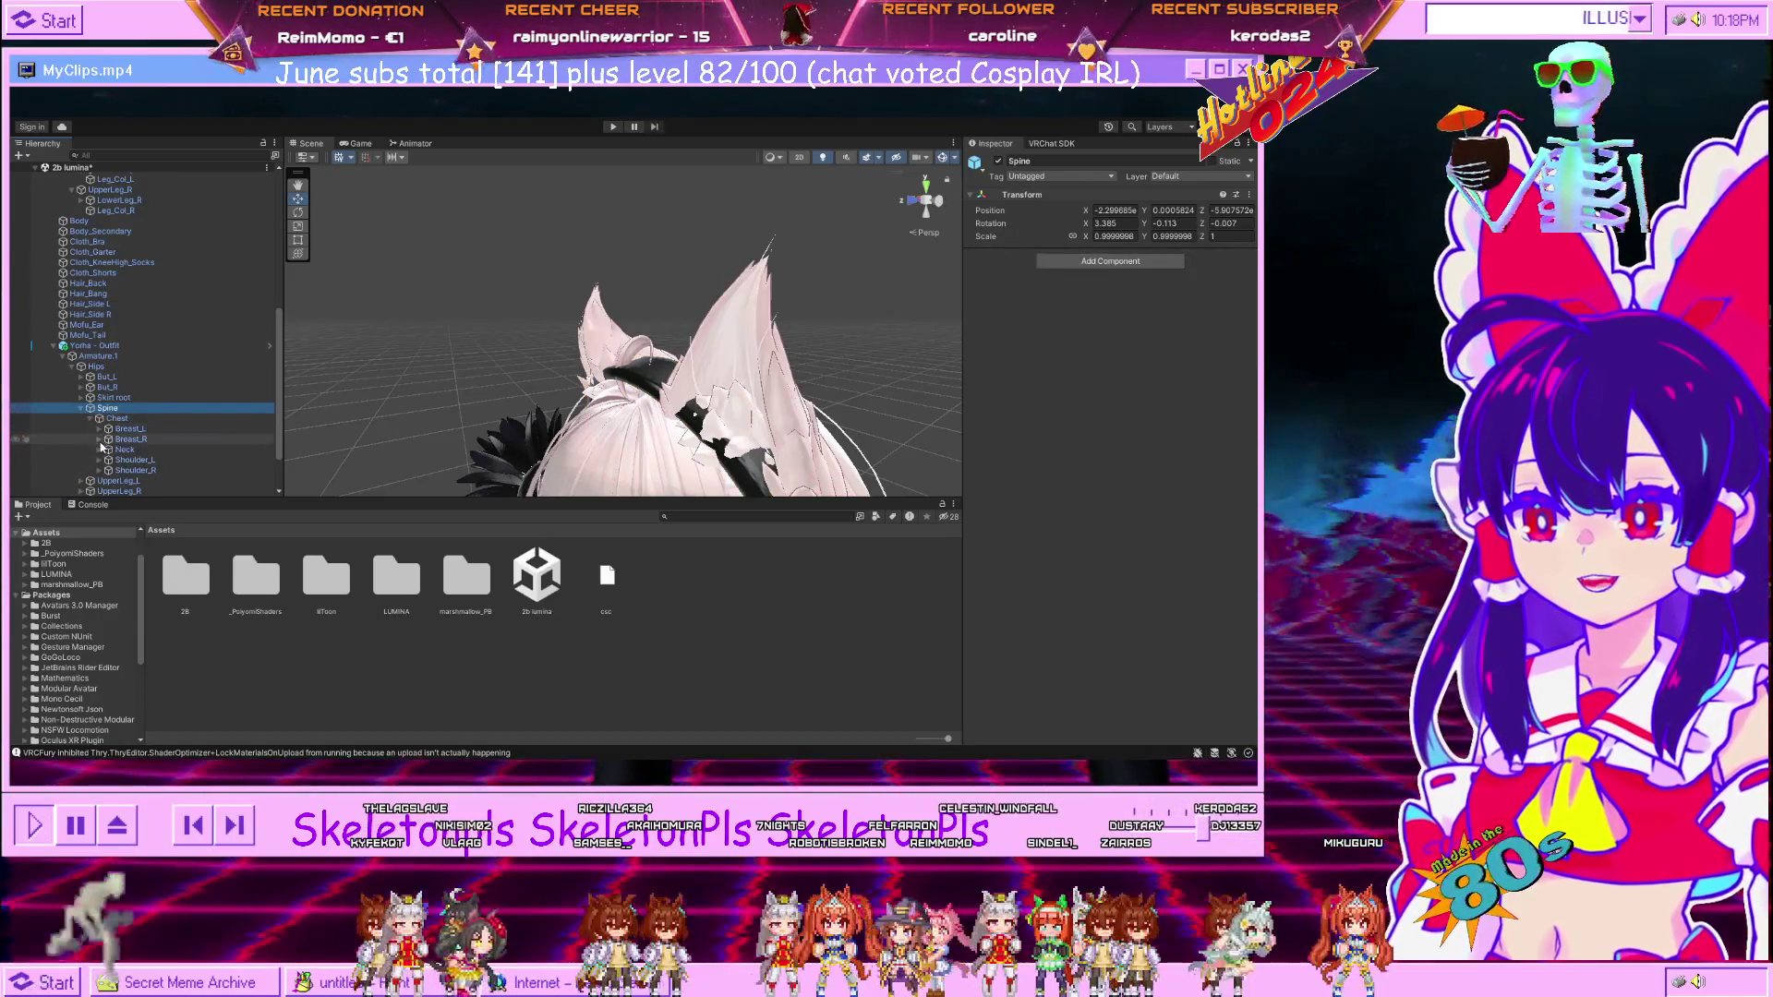
Expand Neck, Head, Cheek_L.001, Cheek_R.001 and Eye look L, then select Cheek_R.001_end.
{"action": "left_click", "coordinate": [98, 450]}
{"action": "left_click", "coordinate": [108, 460]}
{"action": "scroll", "scroll_direction": "down", "scroll_amount": 3}
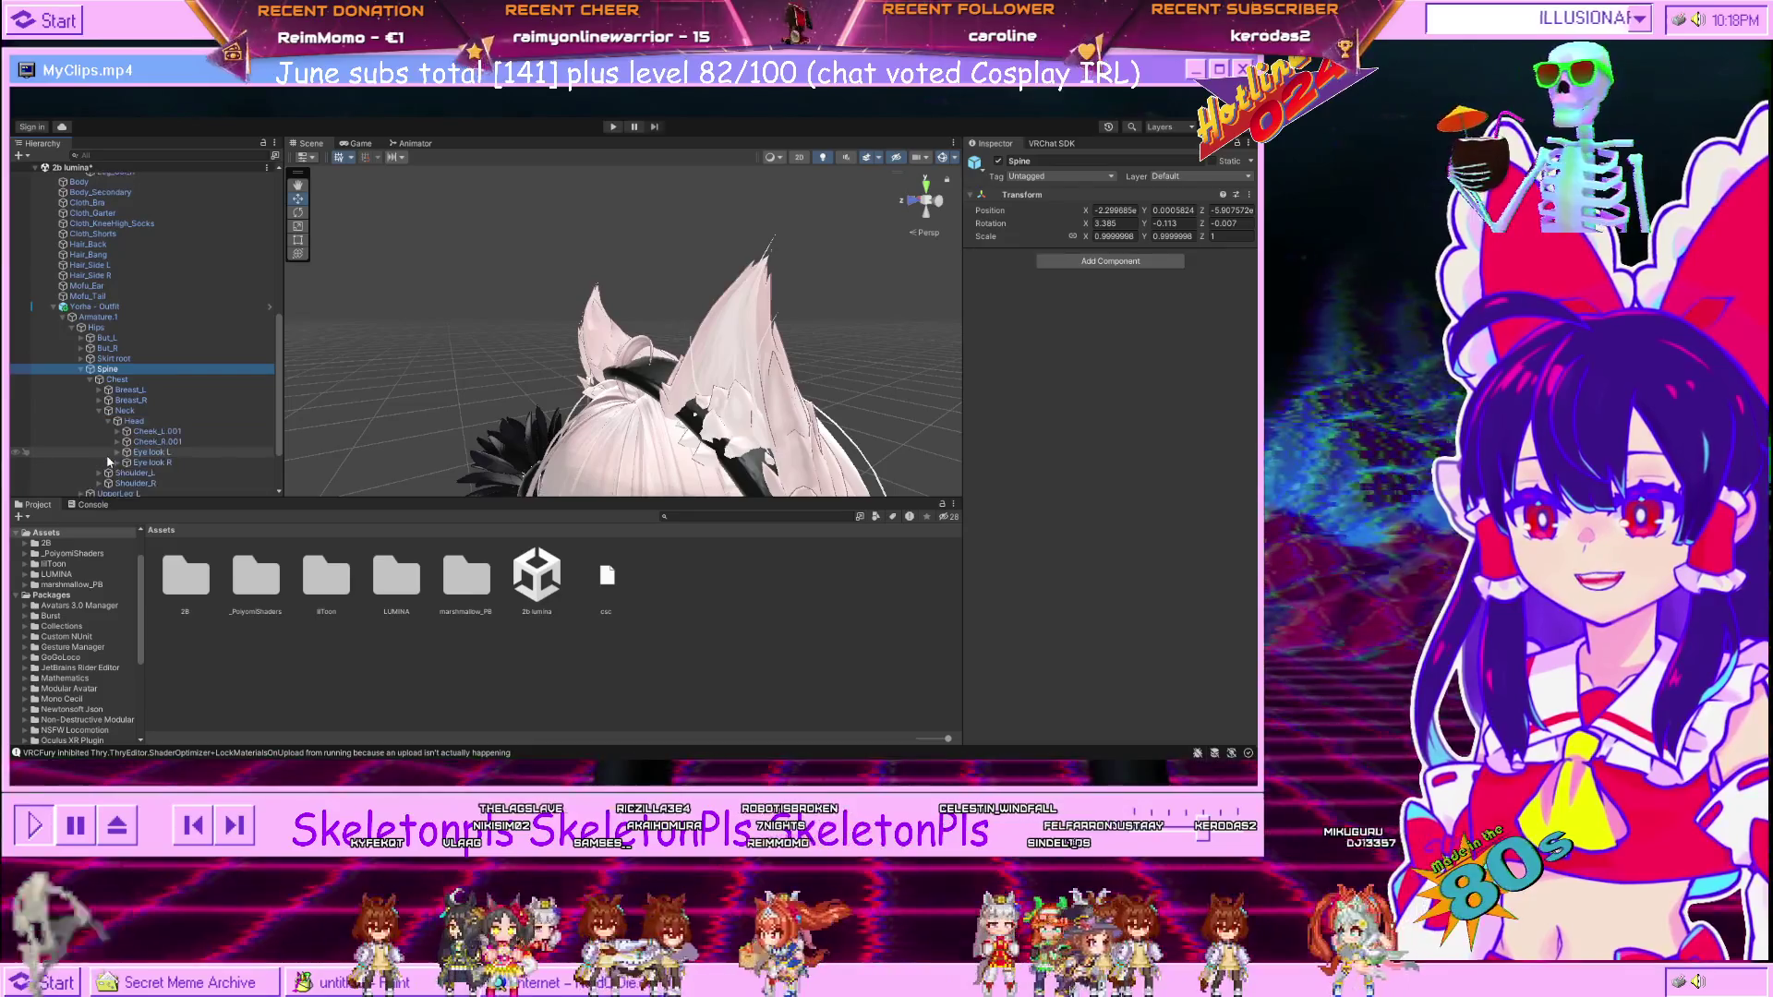
{"action": "left_click", "coordinate": [118, 431]}
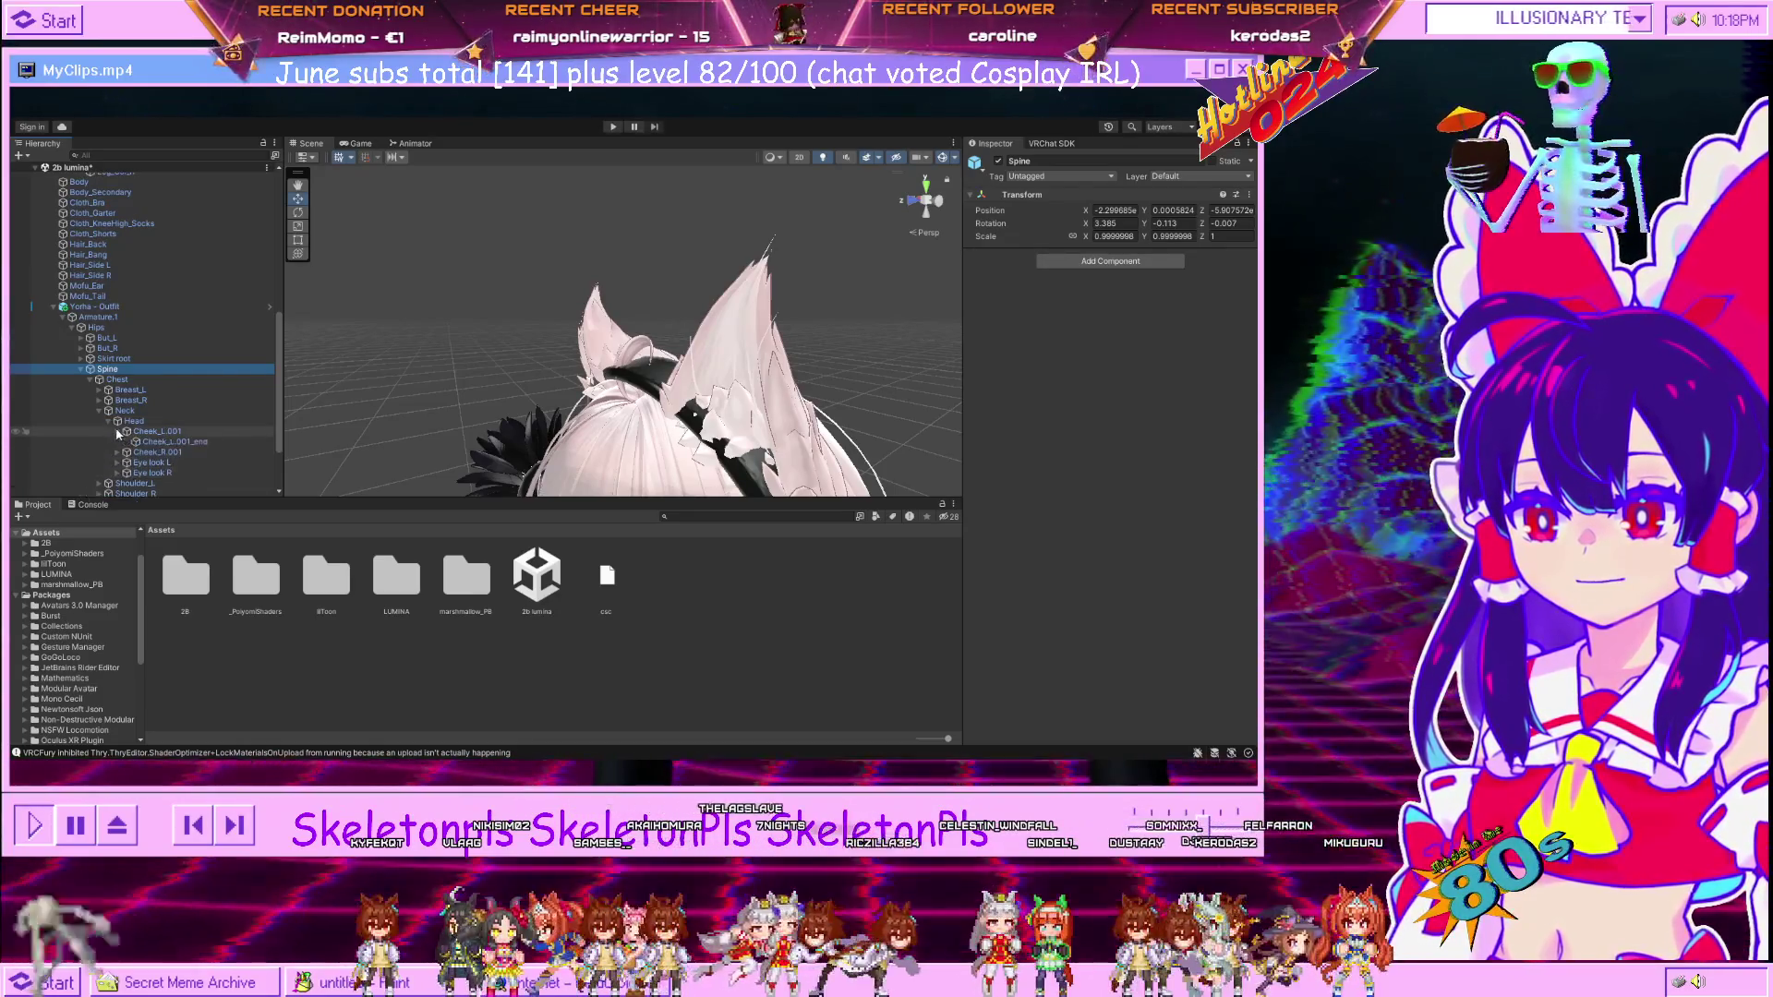
{"action": "left_click", "coordinate": [118, 452]}
{"action": "left_click", "coordinate": [118, 473]}
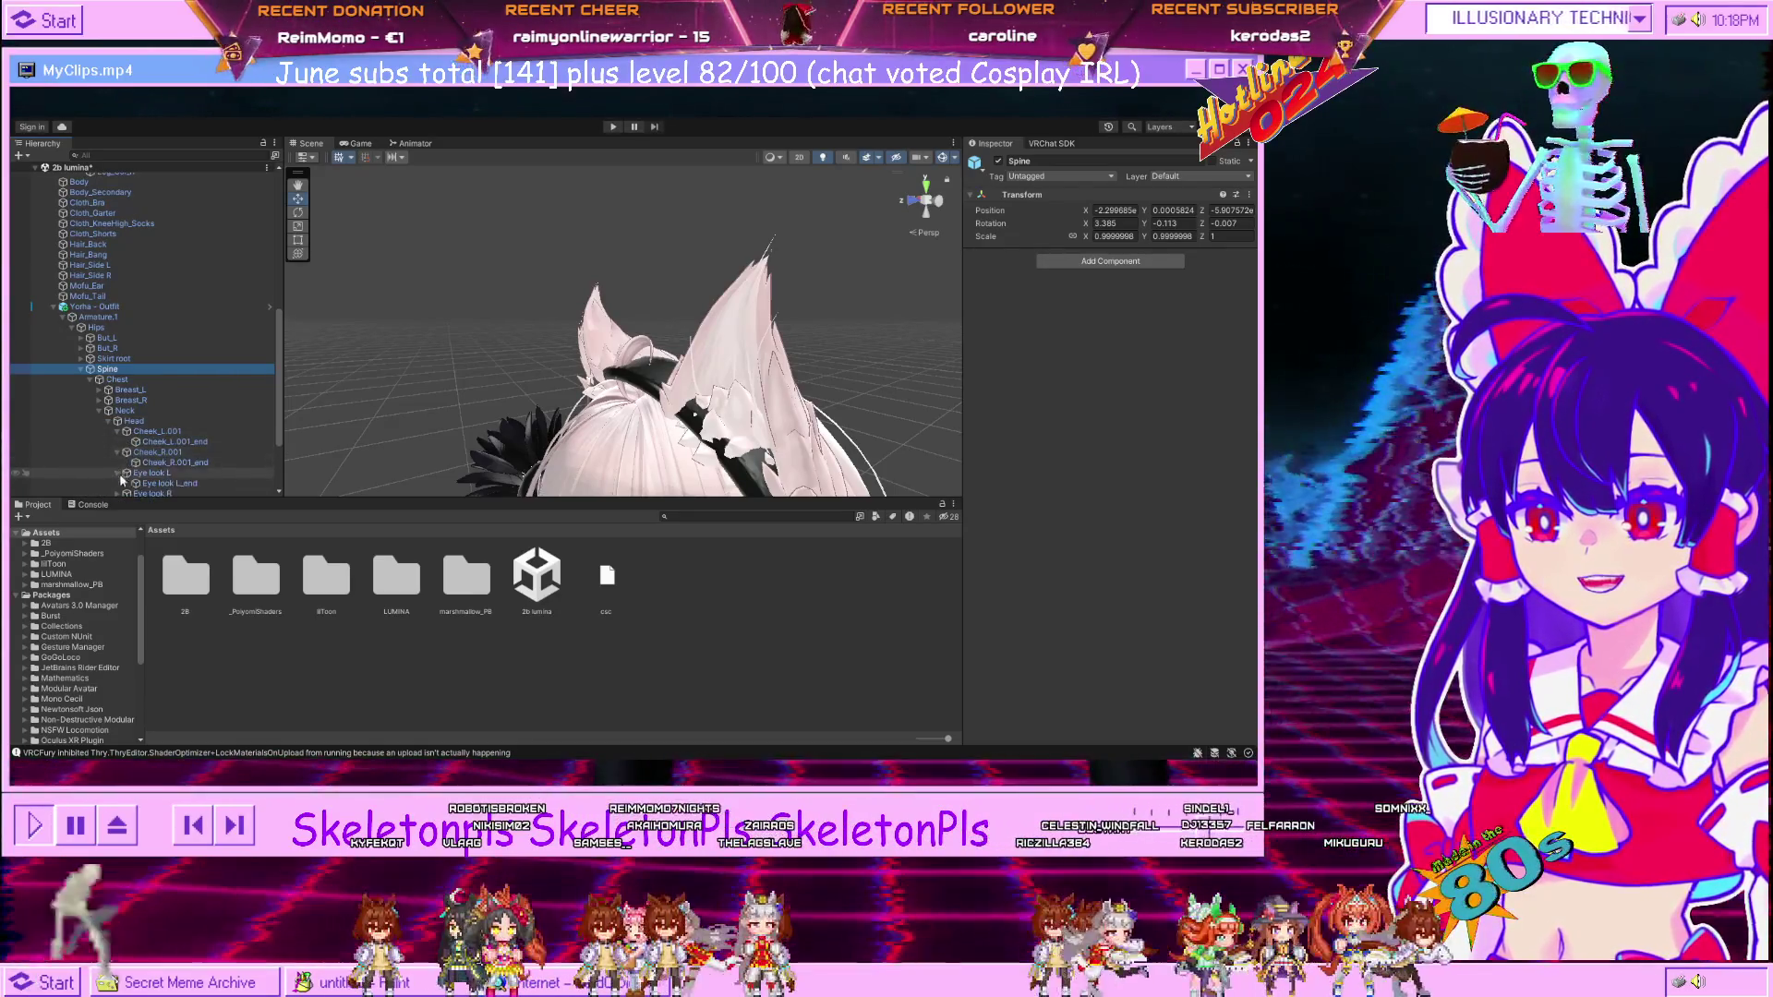
{"action": "scroll", "scroll_direction": "down", "scroll_amount": 3}
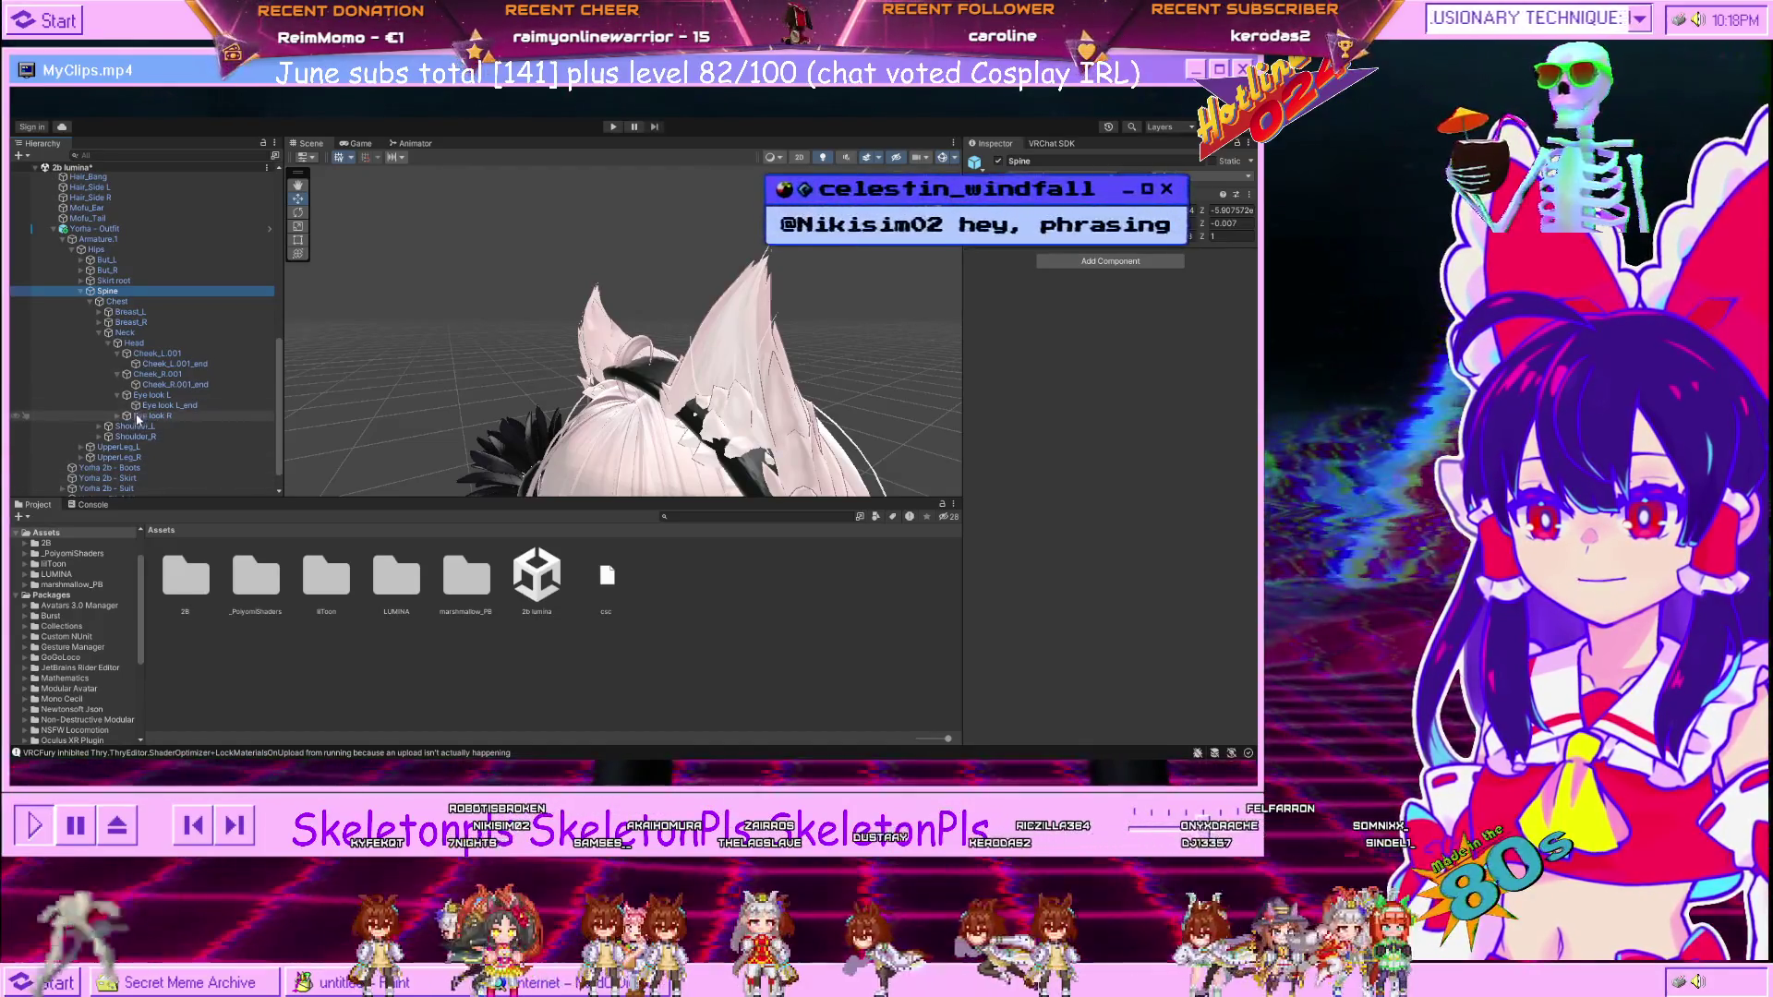
{"action": "left_click", "coordinate": [137, 438]}
{"action": "scroll", "scroll_direction": "down", "scroll_amount": 3}
{"action": "left_click", "coordinate": [129, 449]}
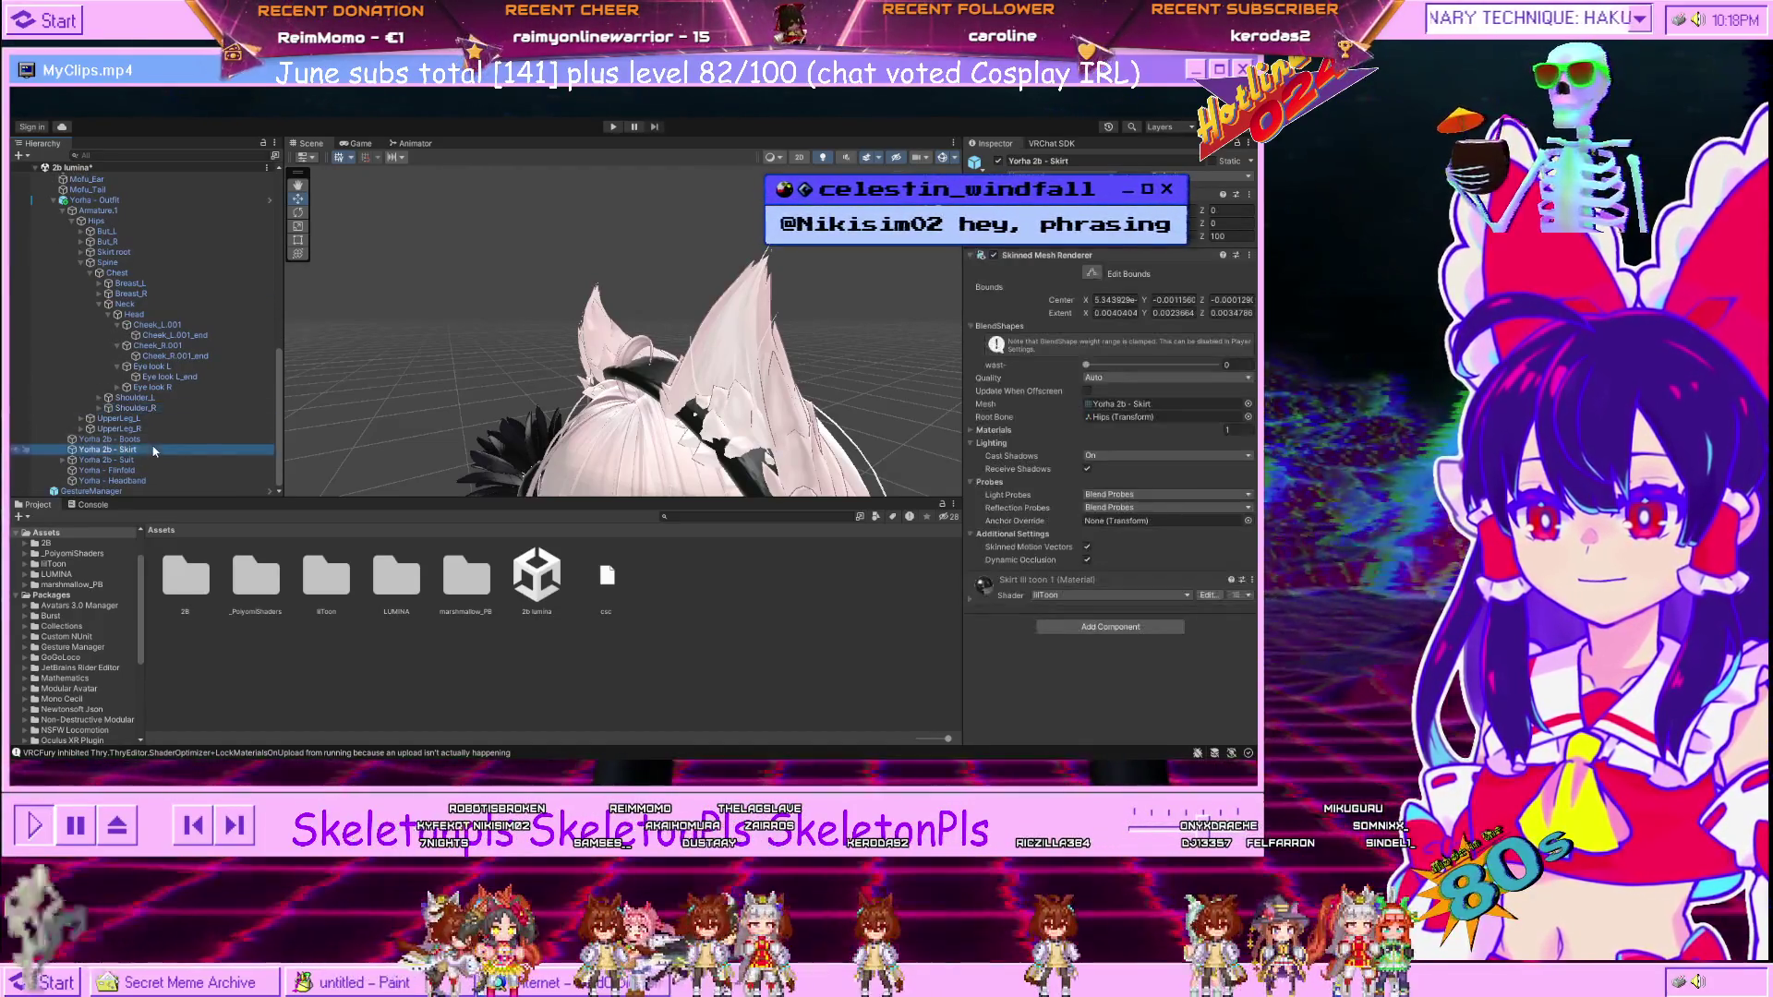
{"action": "left_click", "coordinate": [259, 356]}
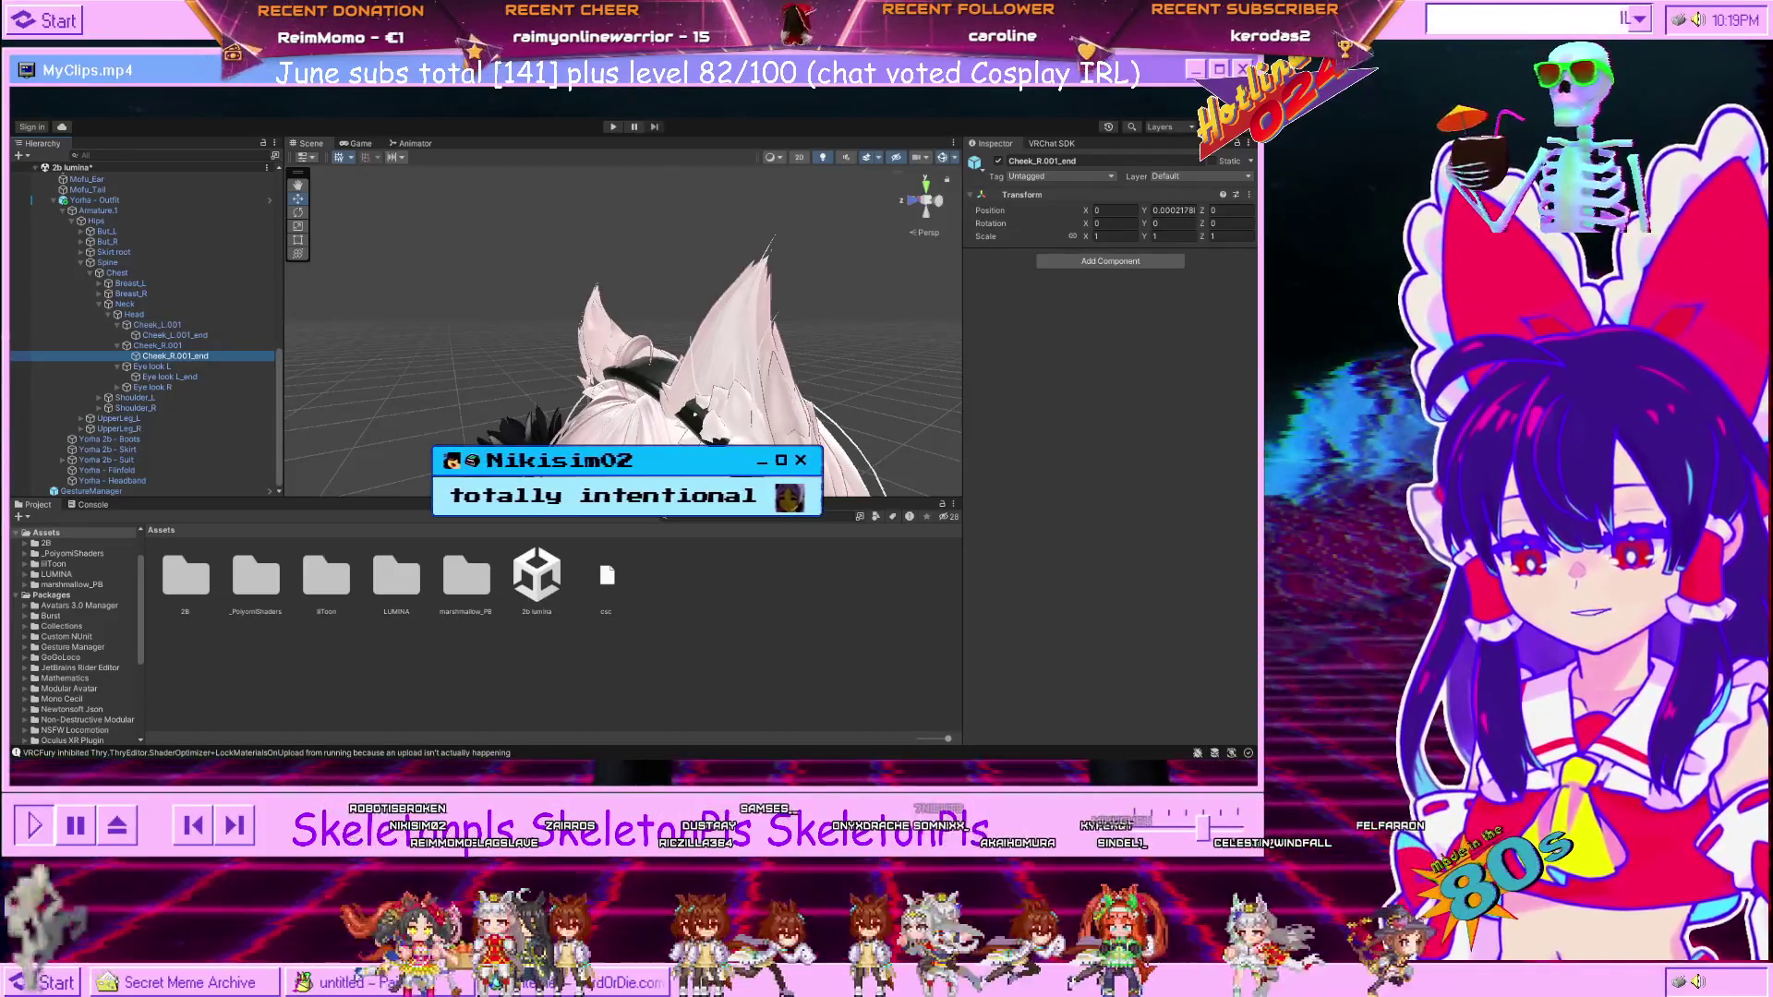
{"action": "left_click_drag", "start_coordinate": [365, 442], "coordinate": [547, 451]}
Select Yorha - Headband and reset its scale to 100.
{"action": "left_click", "coordinate": [766, 415]}
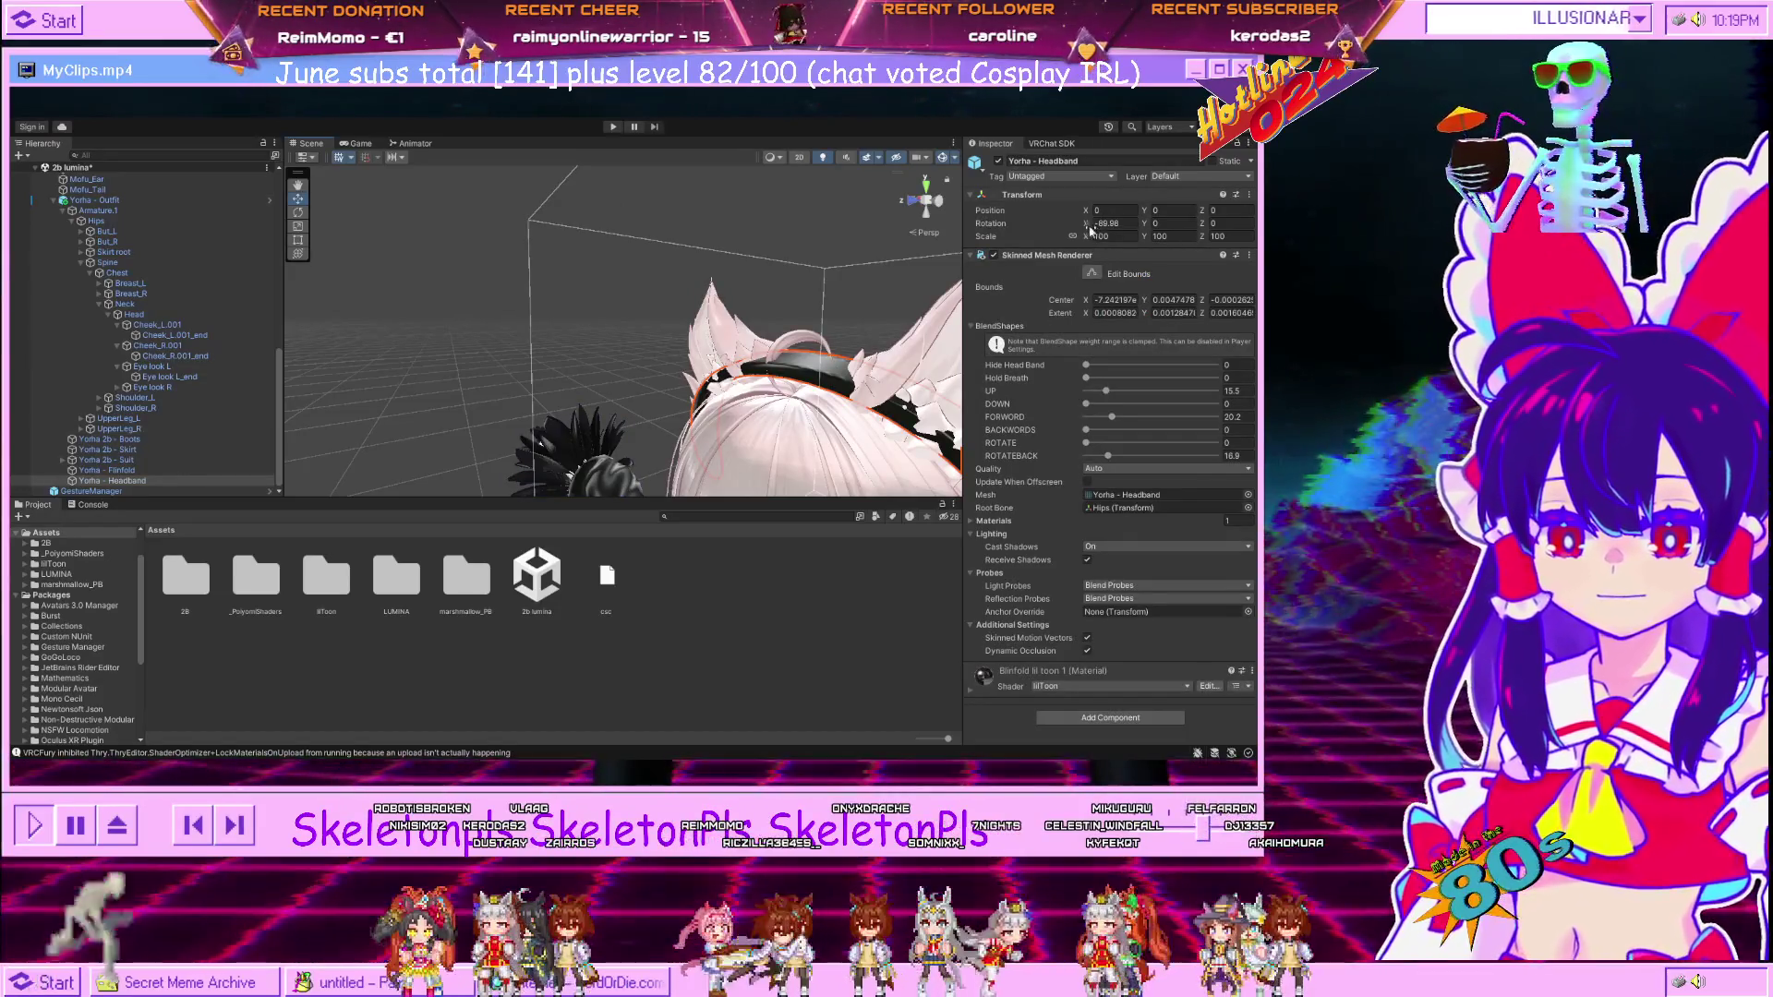
{"action": "left_click_drag", "start_coordinate": [1087, 238], "coordinate": [1095, 239]}
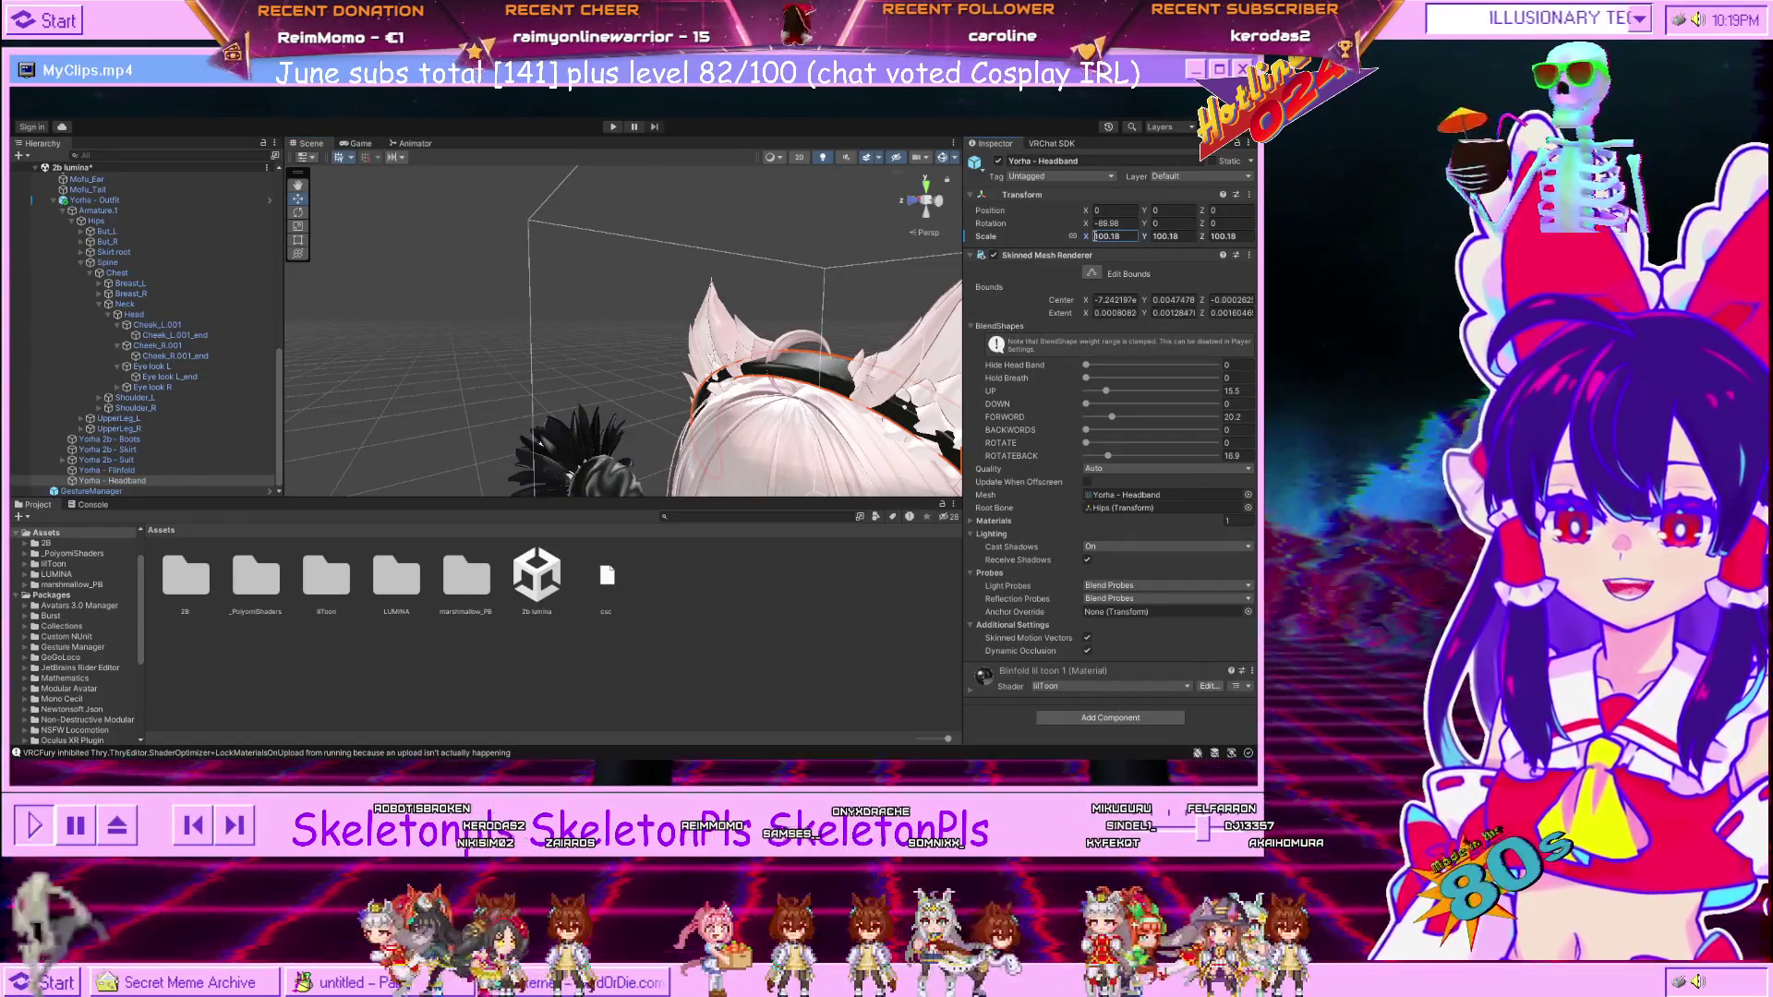
{"action": "type", "text": "100"}
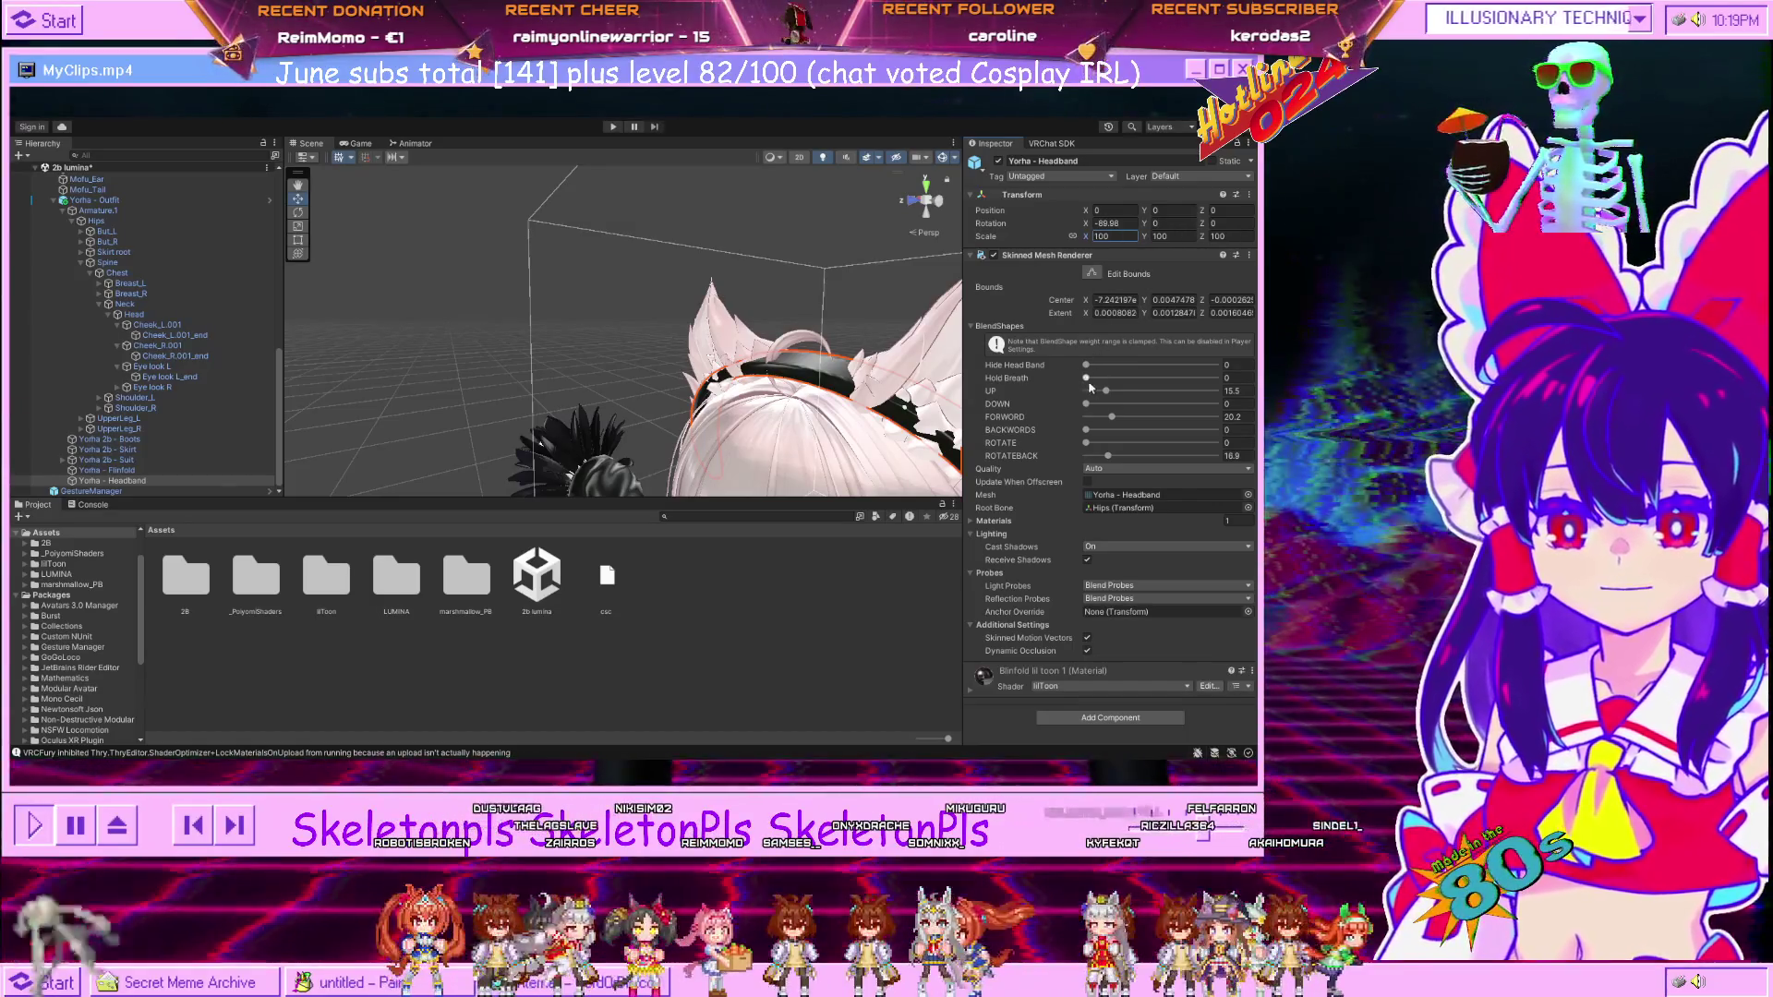
{"action": "left_click_drag", "start_coordinate": [831, 388], "coordinate": [821, 342]}
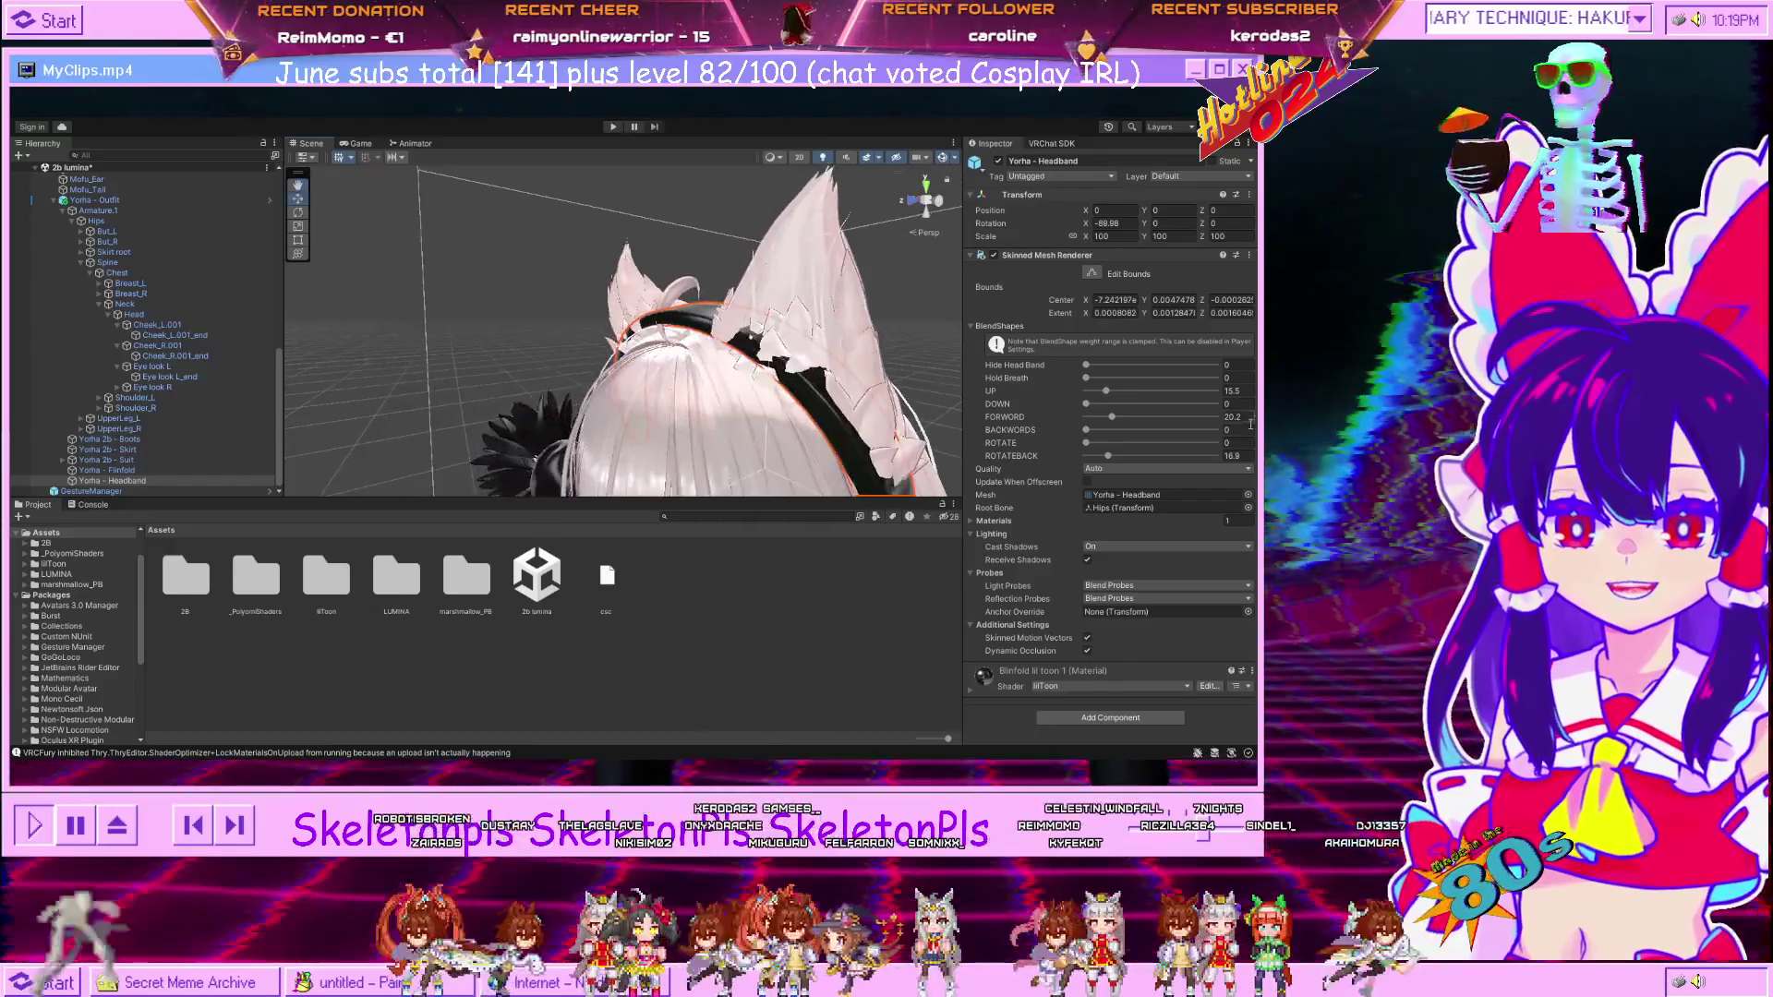
Raise the headband's FORWORD and ROTATE blend shapes to push it forward and tilt it.
{"action": "left_click_drag", "start_coordinate": [1112, 418], "coordinate": [1105, 406]}
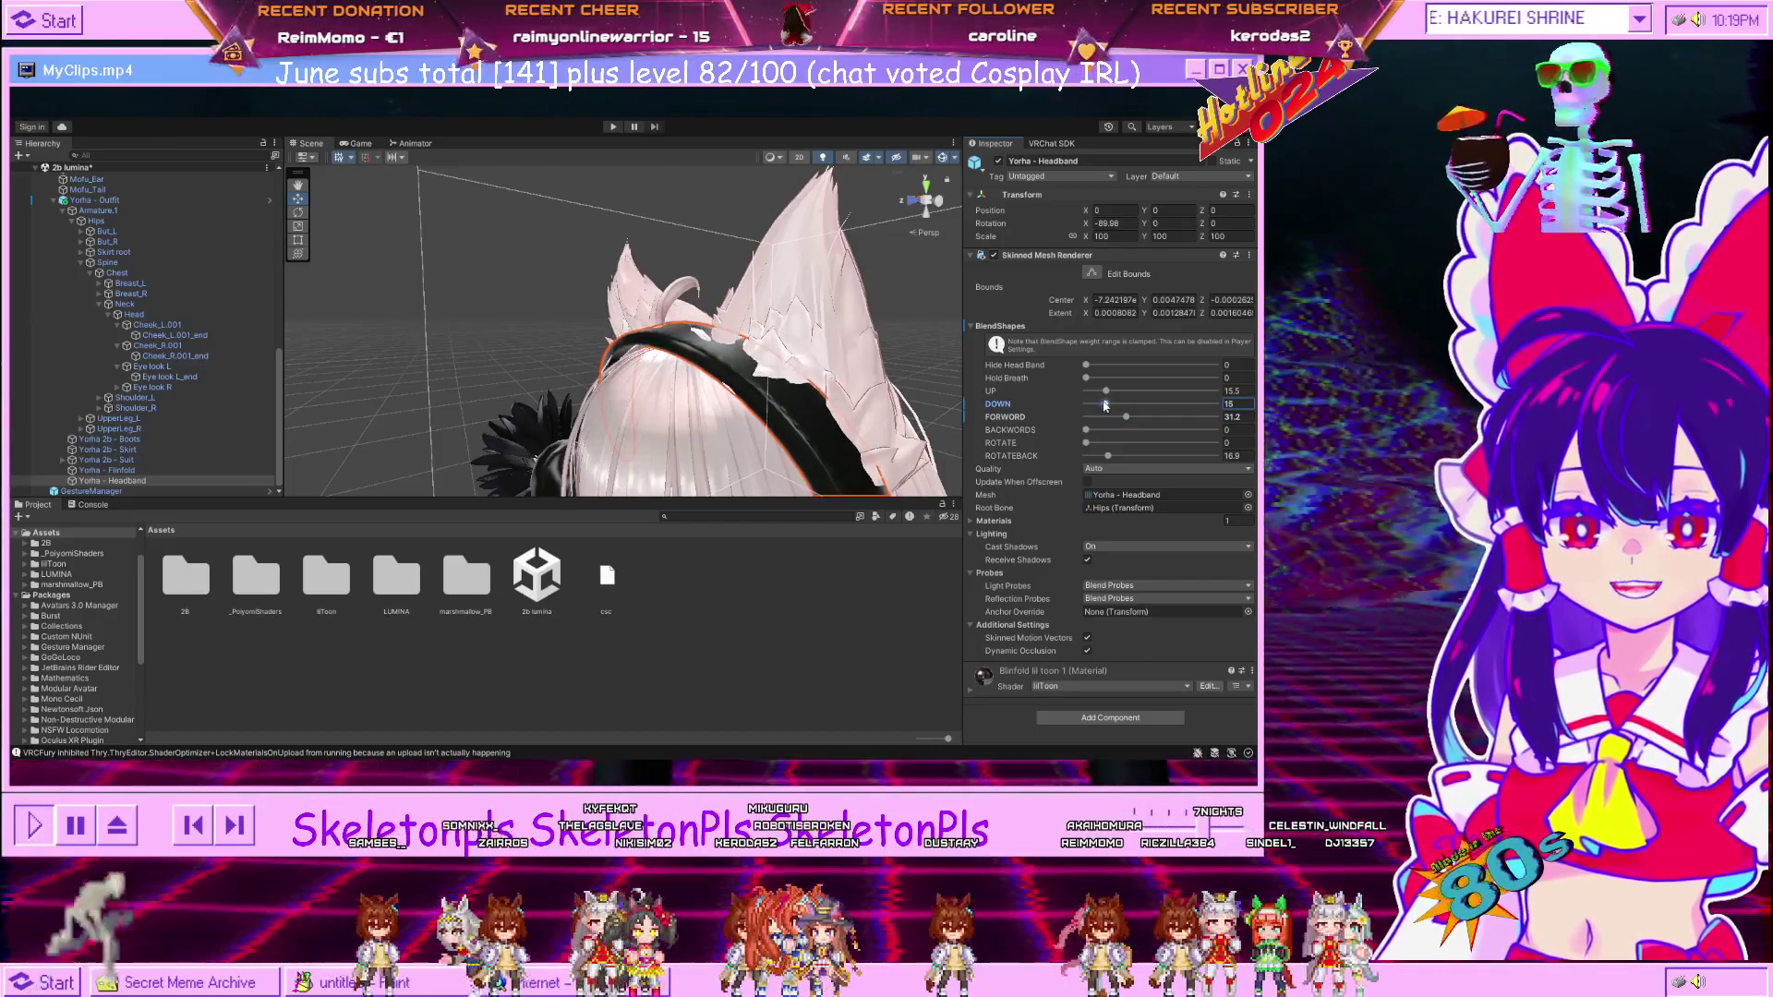
{"action": "left_click", "coordinate": [1085, 432]}
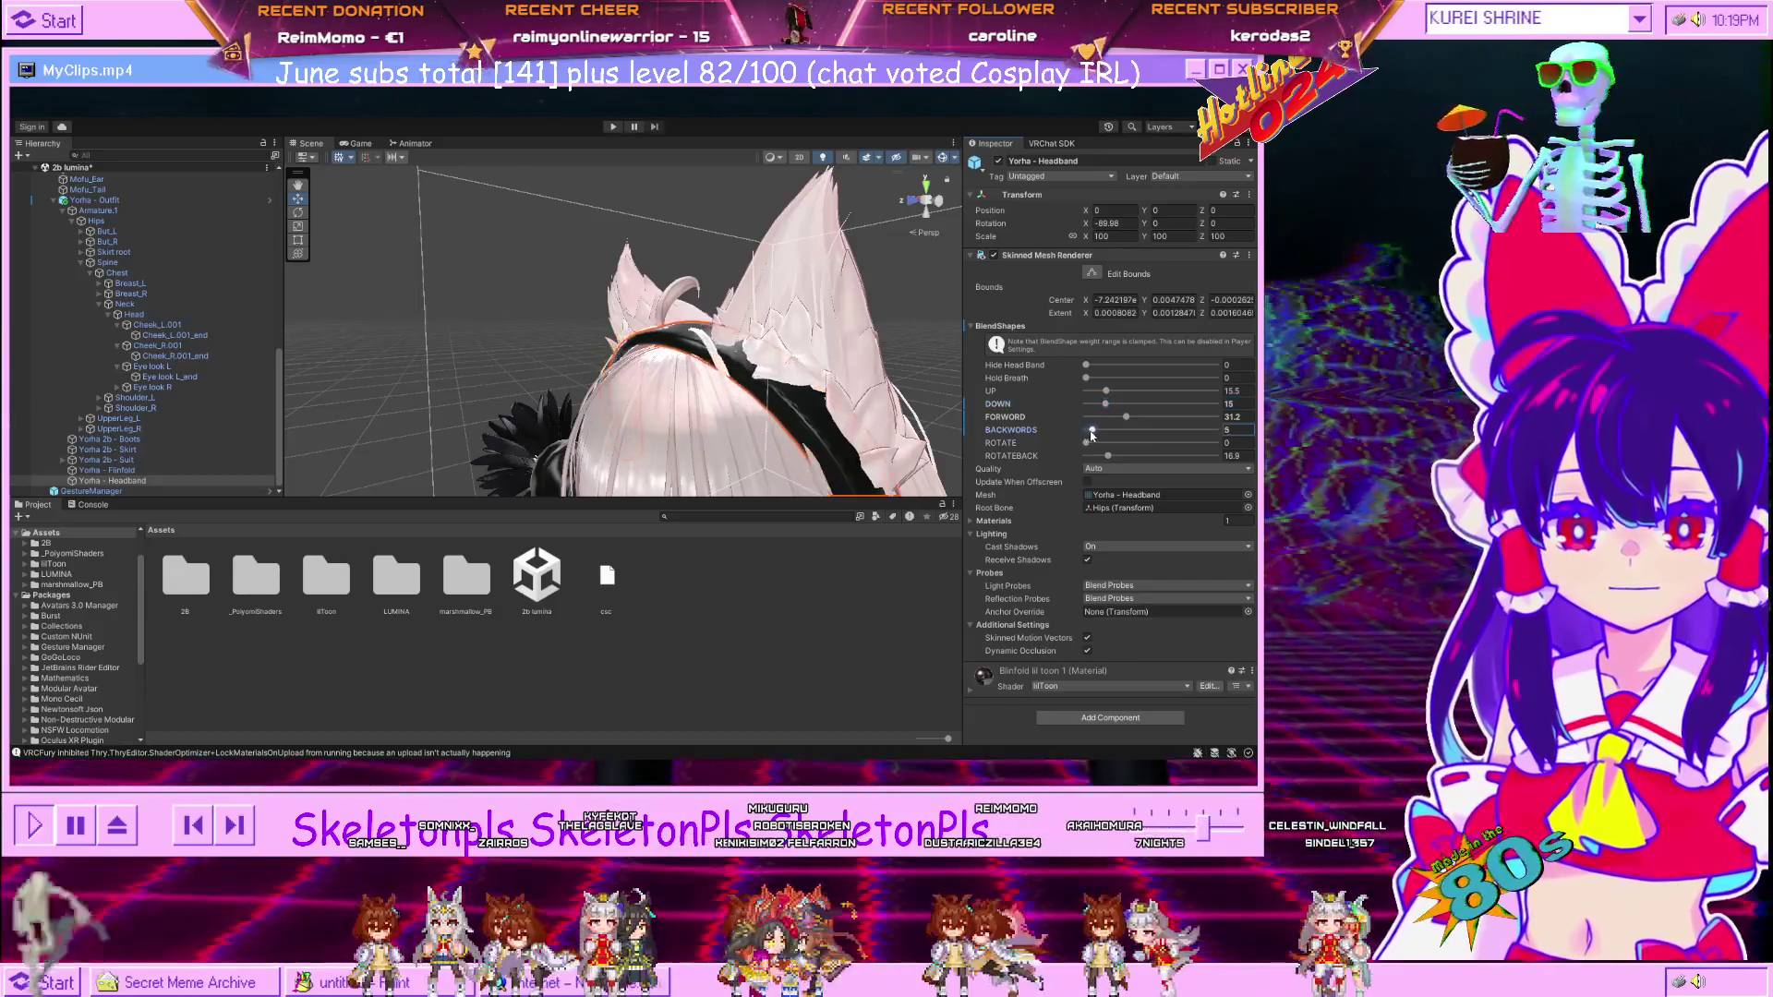
{"action": "left_click_drag", "start_coordinate": [1087, 446], "coordinate": [1110, 394]}
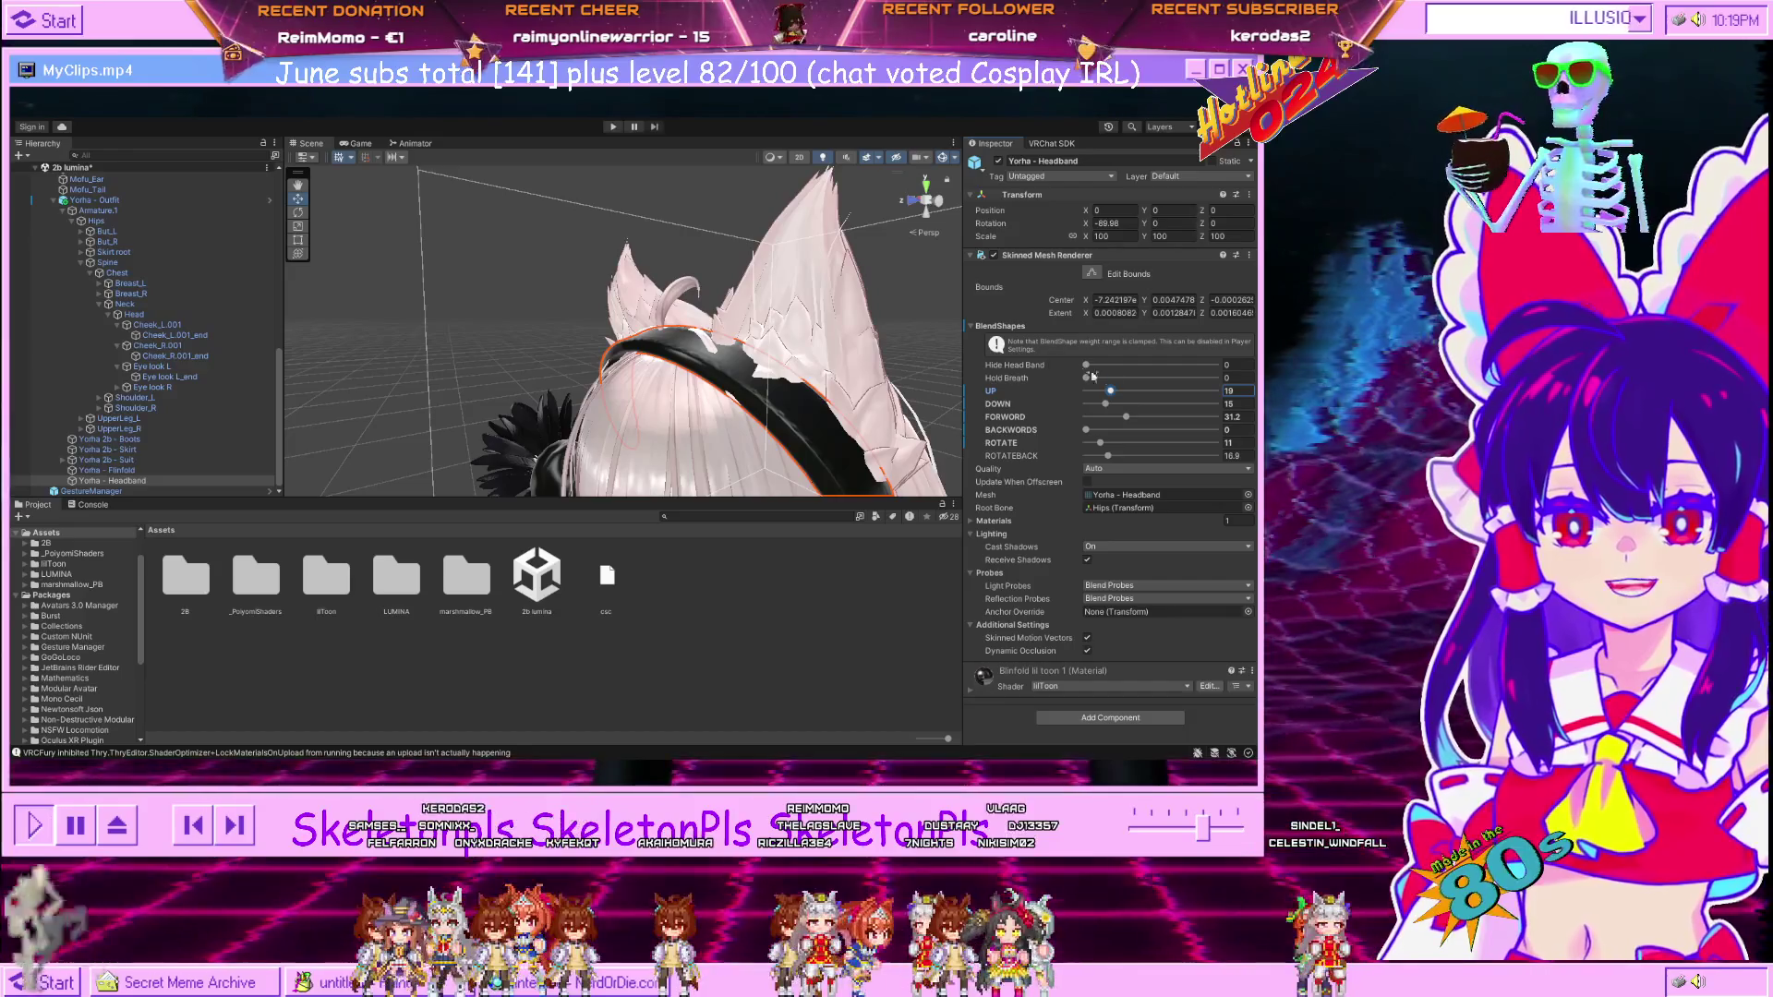
{"action": "left_click_drag", "start_coordinate": [1125, 420], "coordinate": [1103, 391]}
Zoom out and orbit to a front view to check the headband fit.
{"action": "left_click_drag", "start_coordinate": [702, 277], "coordinate": [702, 312]}
{"action": "scroll", "scroll_direction": "down", "scroll_amount": 3}
{"action": "left_click", "coordinate": [784, 259]}
{"action": "scroll", "scroll_direction": "down", "scroll_amount": 3}
{"action": "scroll", "scroll_direction": "up", "scroll_amount": 3}
{"action": "scroll", "scroll_direction": "up", "scroll_amount": 3}
{"action": "scroll", "scroll_direction": "down", "scroll_amount": 3}
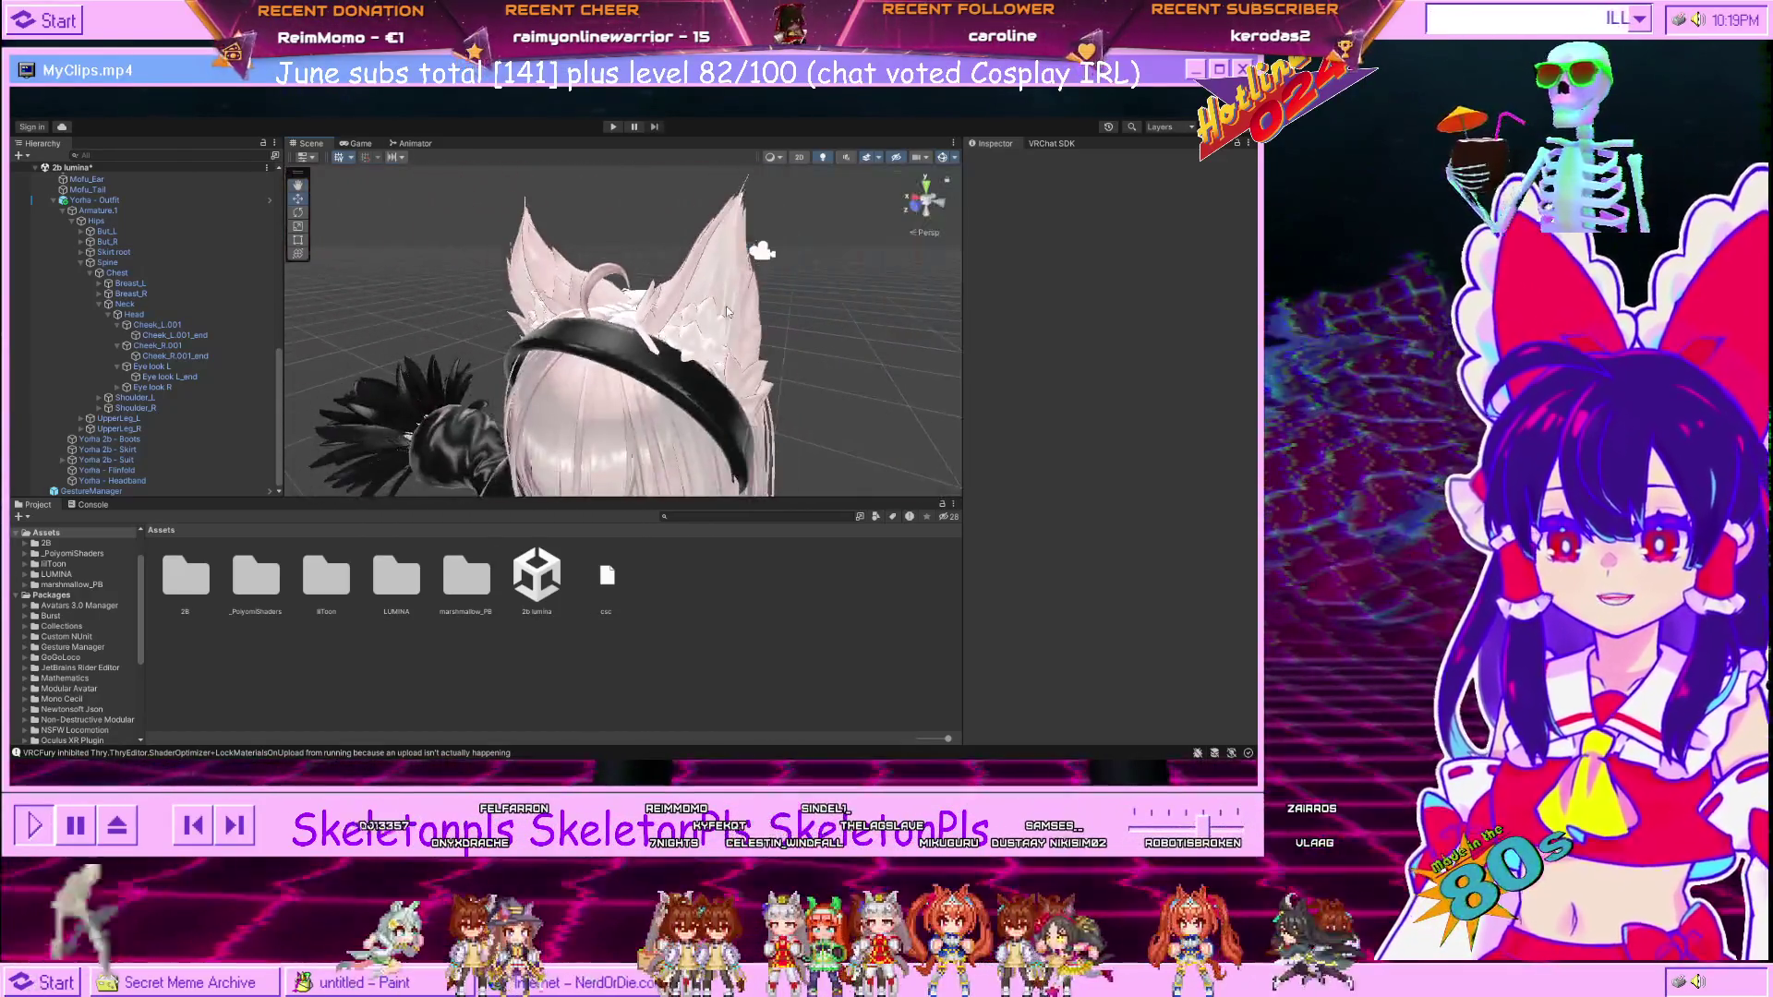
{"action": "left_click_drag", "start_coordinate": [762, 251], "coordinate": [856, 195]}
Set the left ear bone Mofu Ear L's scale to 1.3.
{"action": "scroll", "scroll_direction": "down", "scroll_amount": 3}
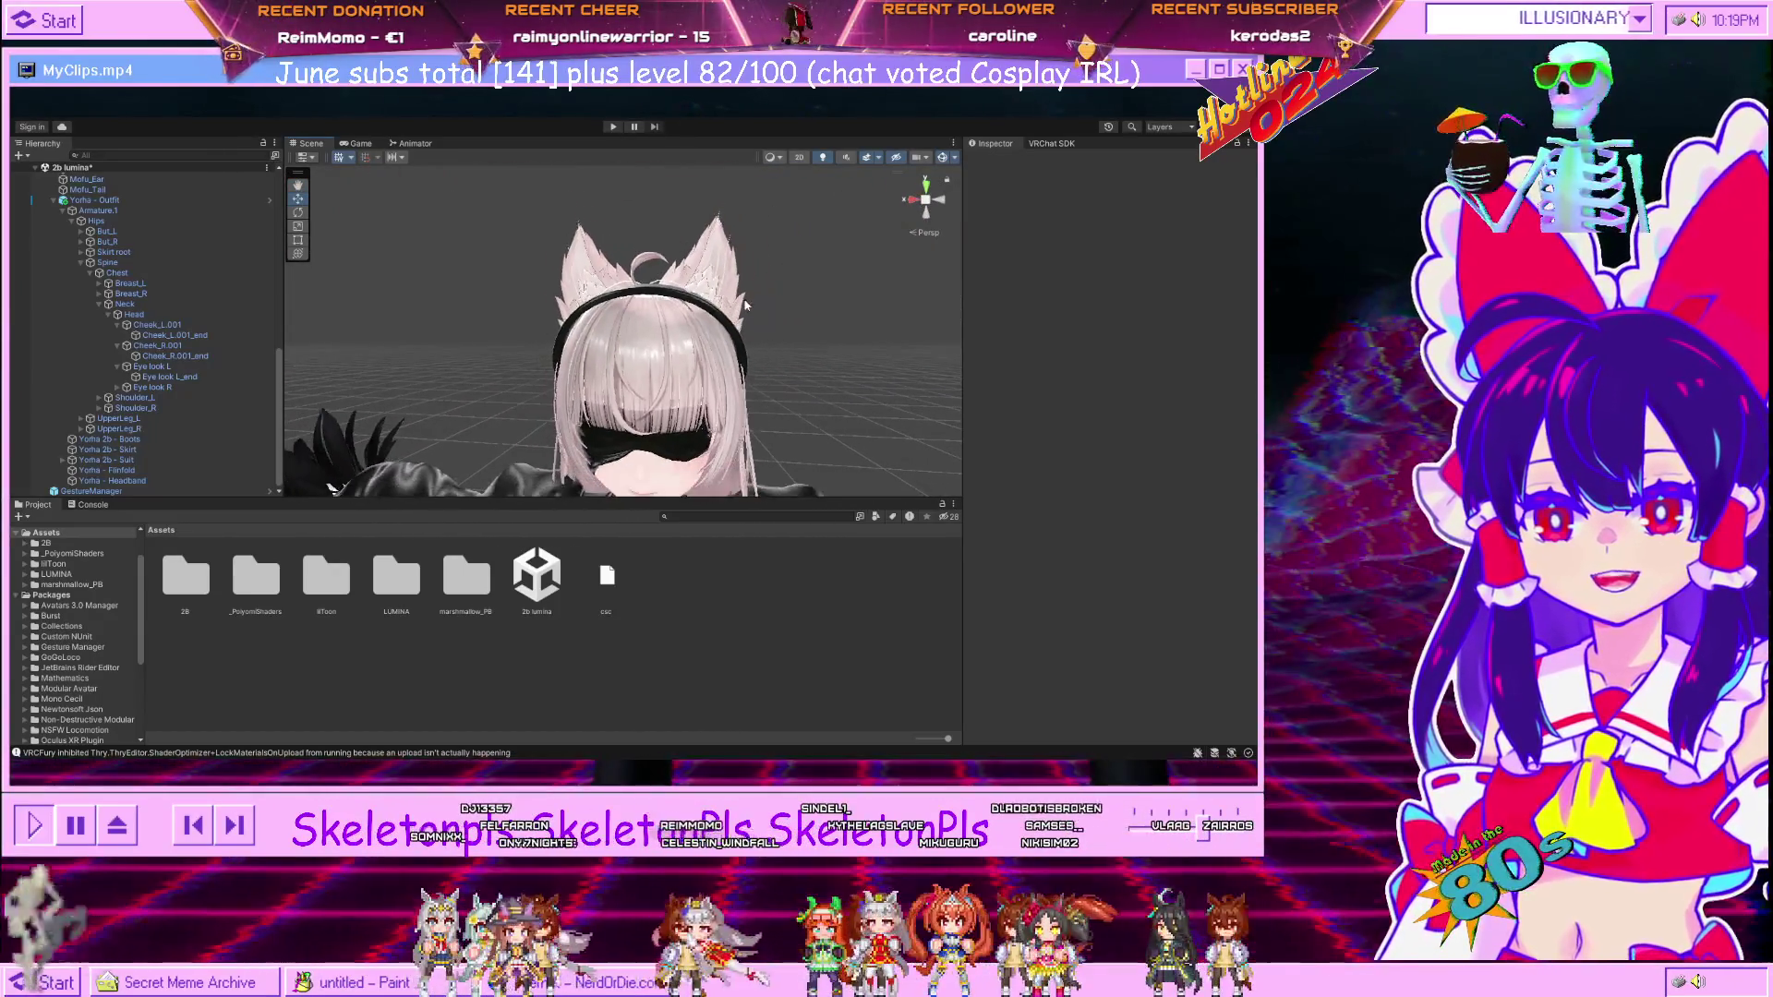
{"action": "left_click", "coordinate": [716, 264]}
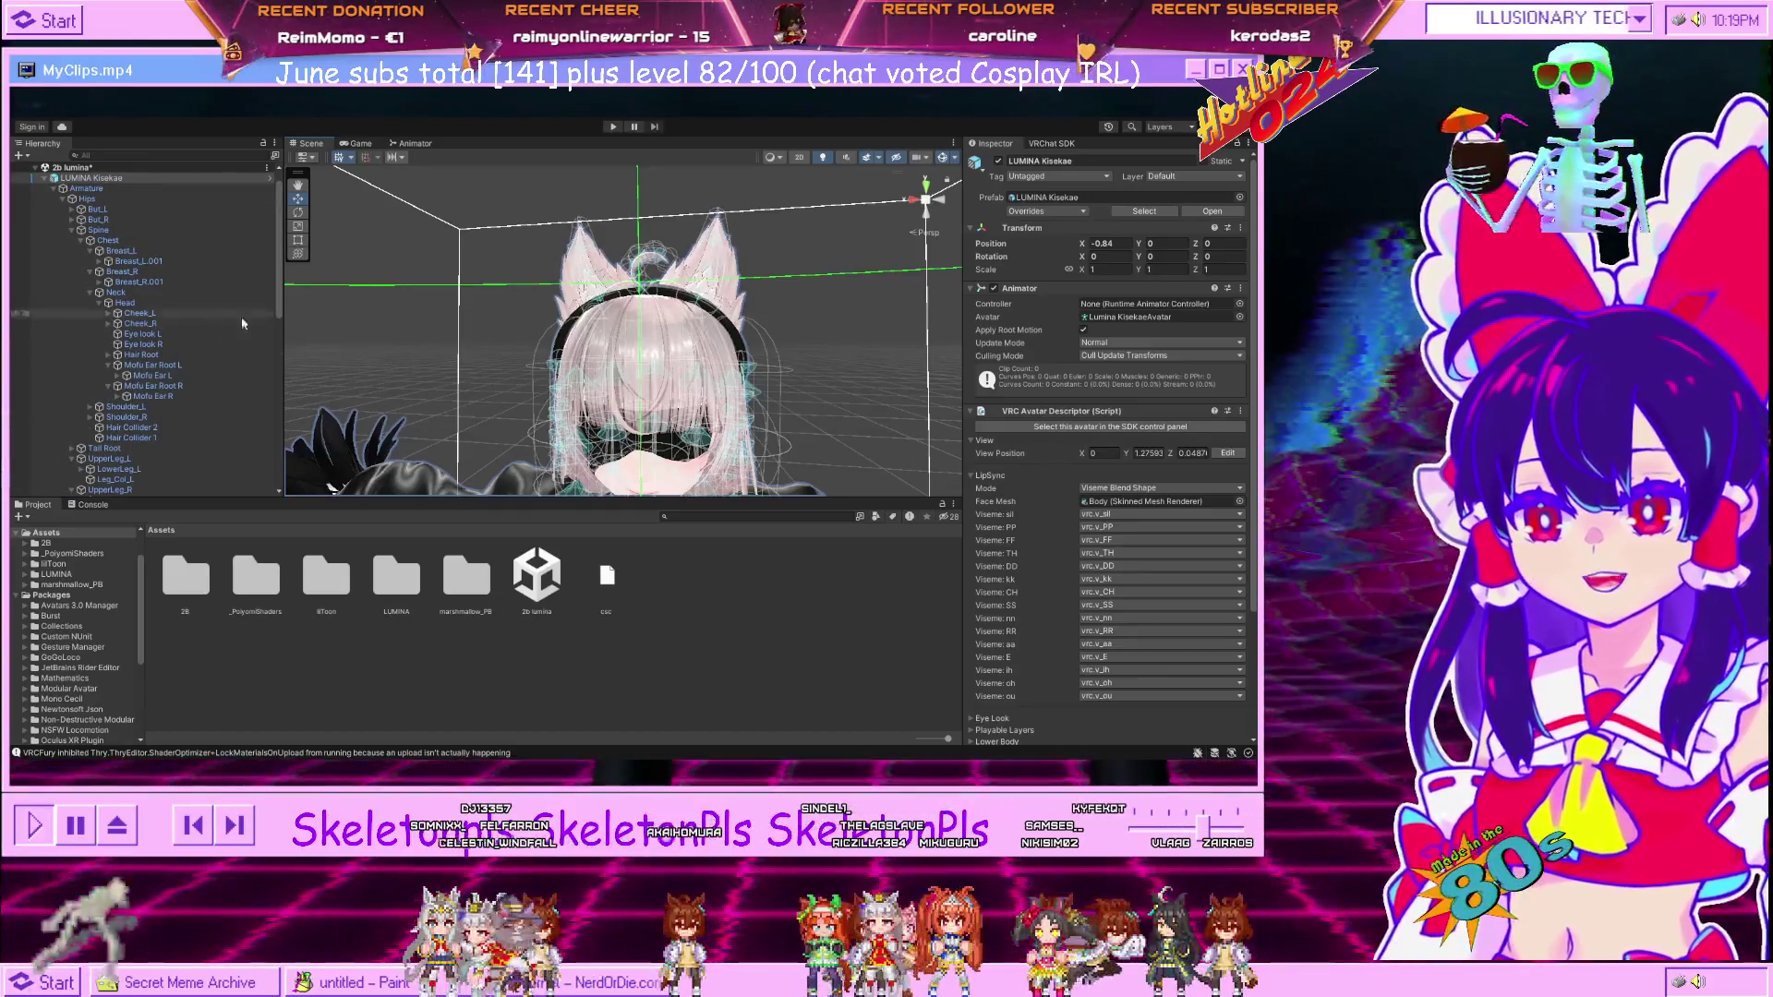
{"action": "left_click", "coordinate": [150, 374]}
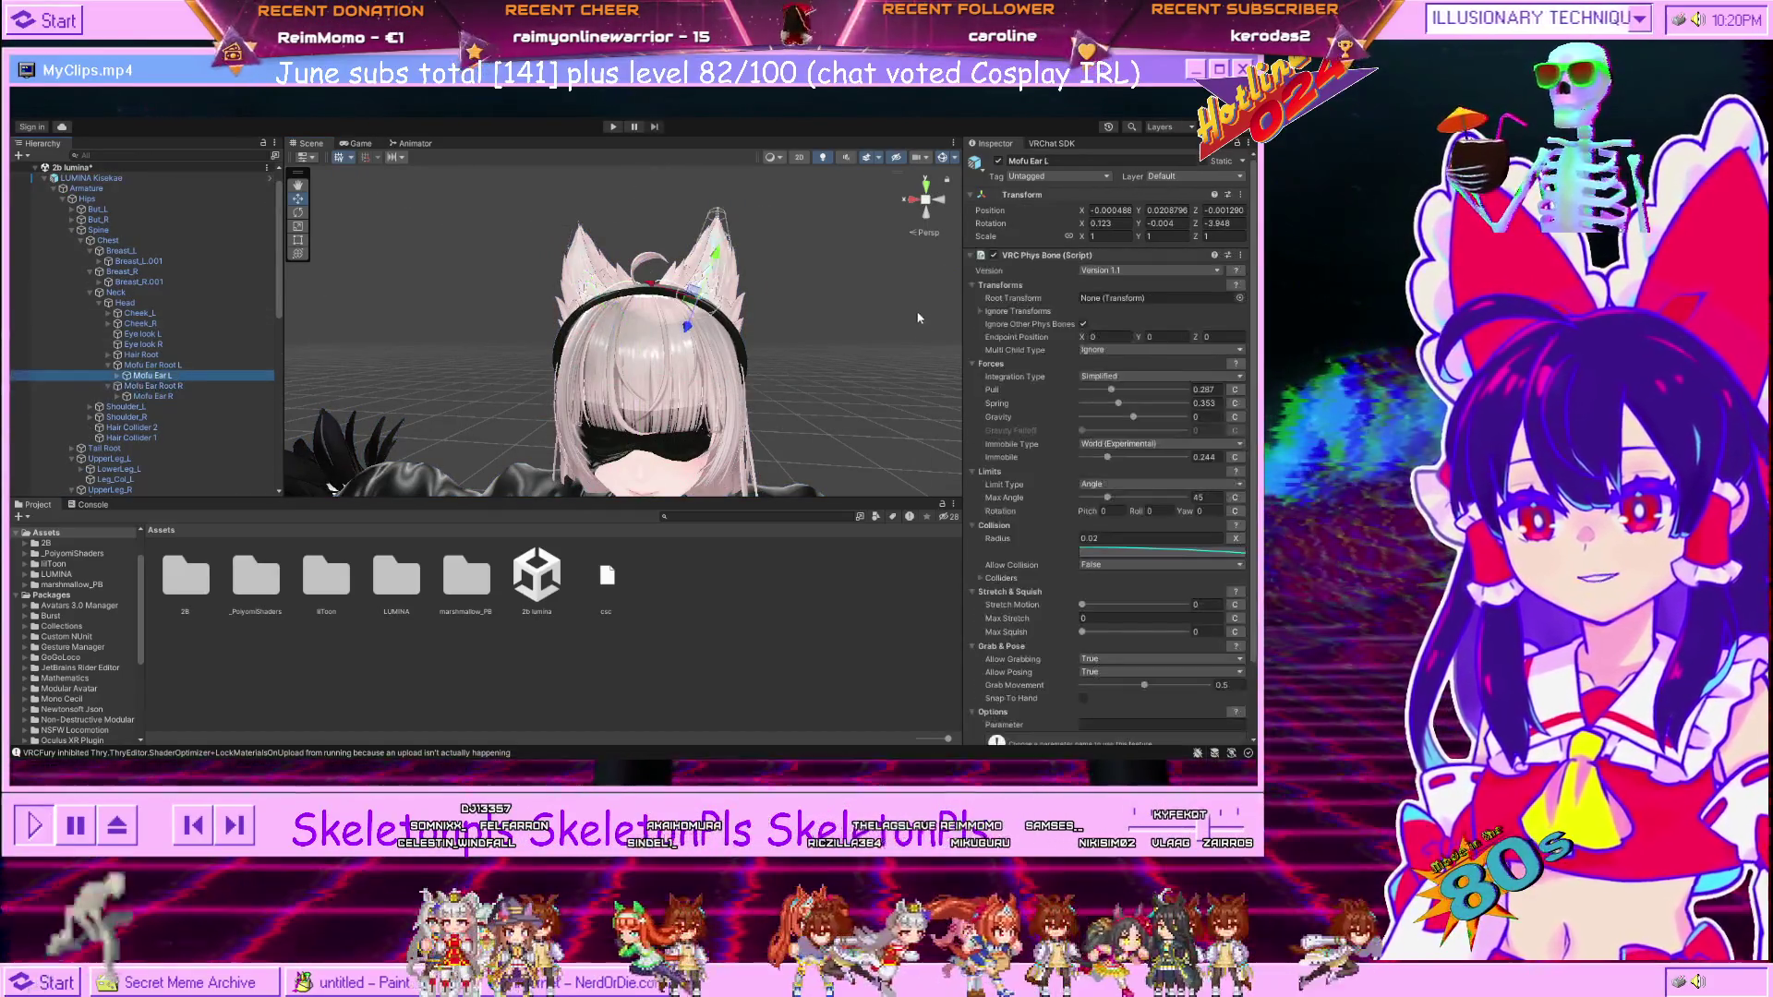
{"action": "left_click", "coordinate": [1085, 237]}
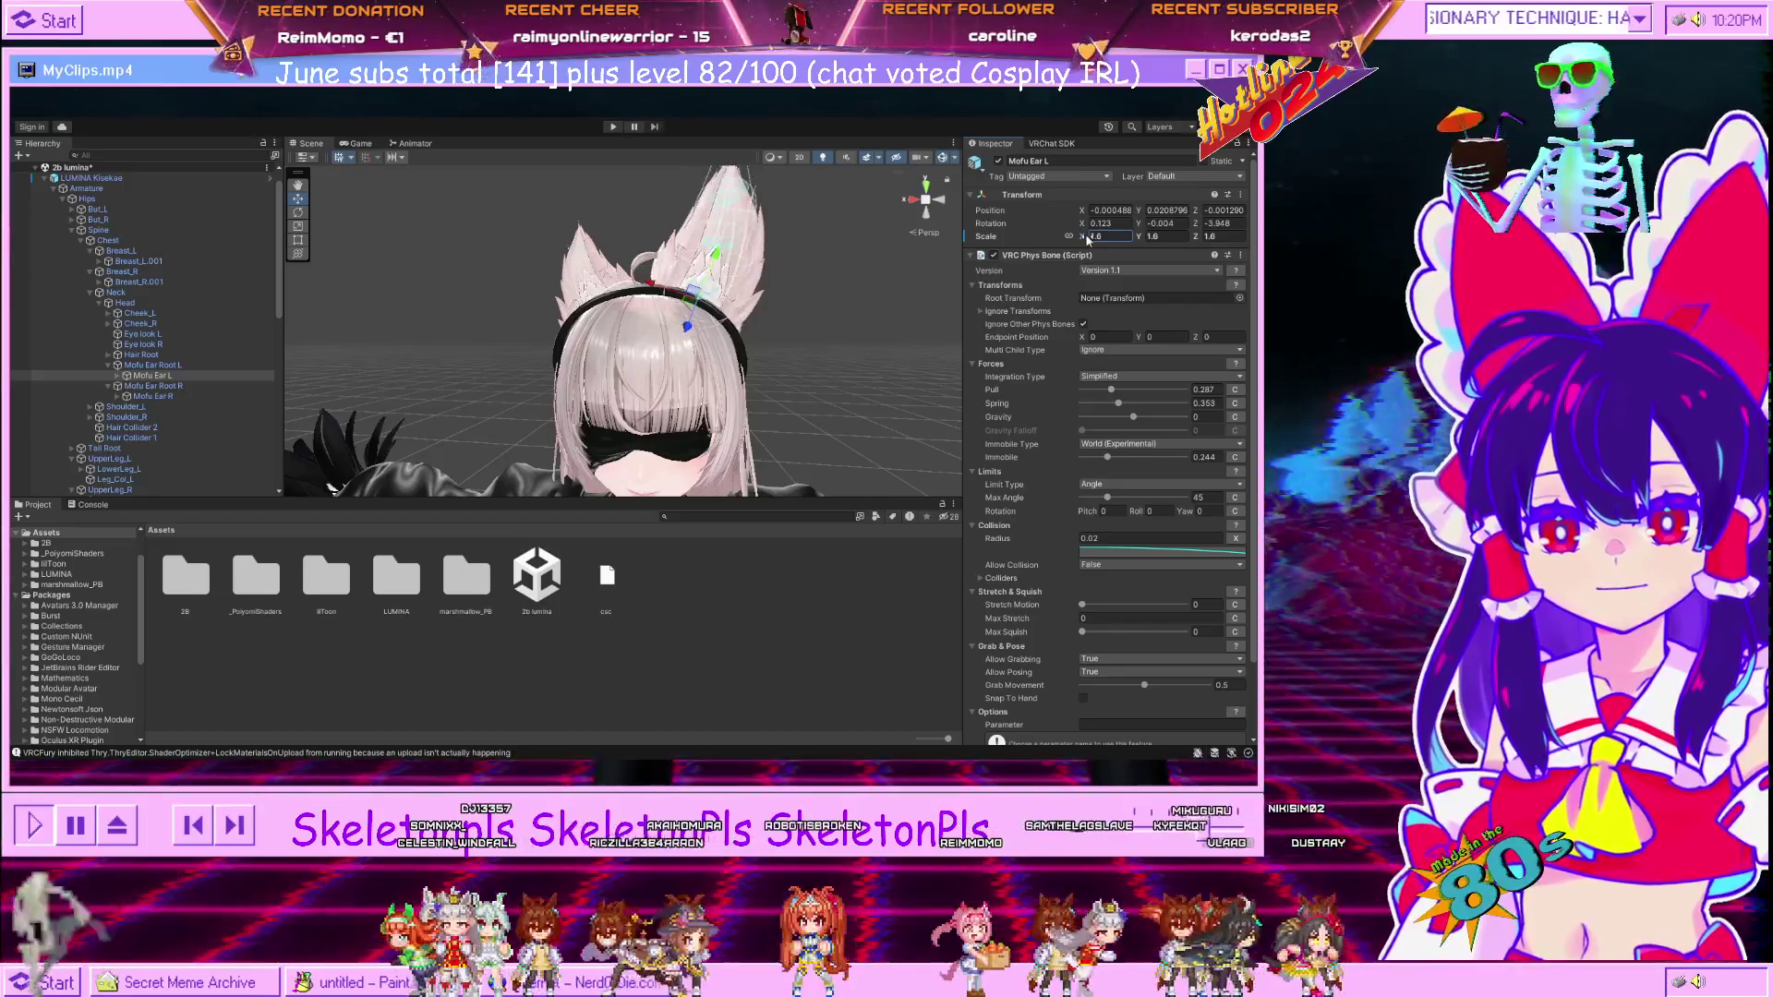
{"action": "type", "text": "1.3"}
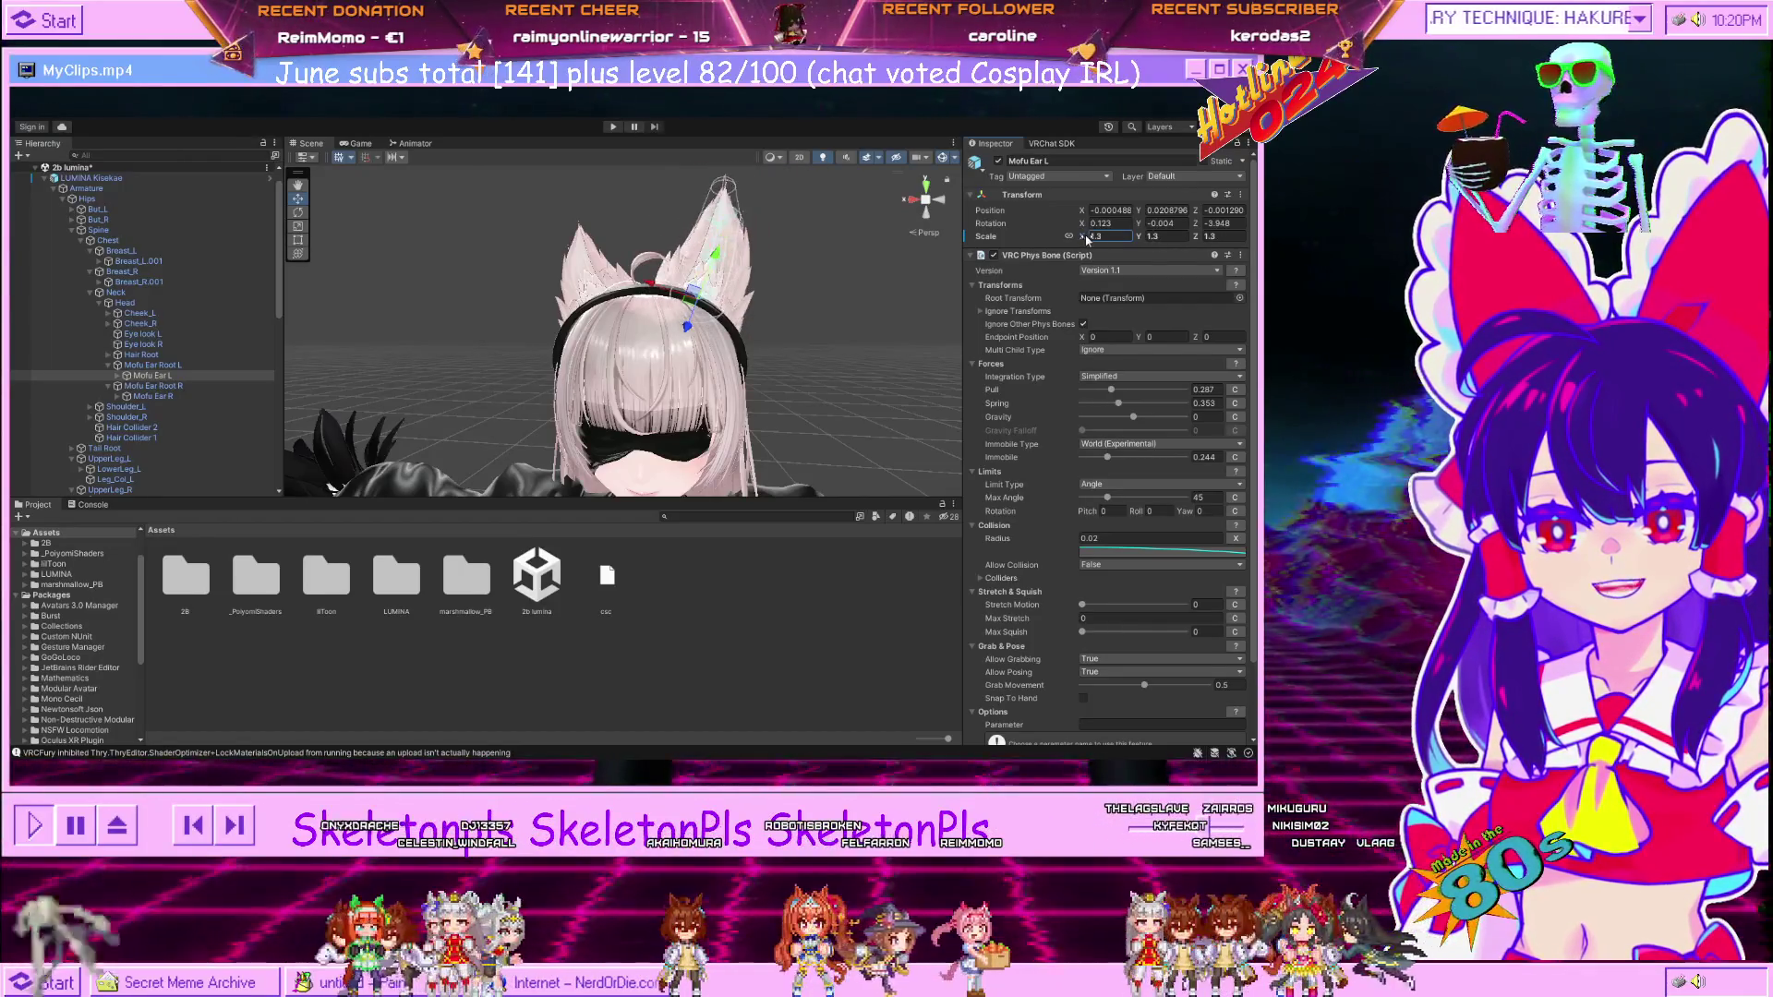
Try new scale and rotation values on Mofu Ear R, then undo them back to scale 1.
{"action": "left_click", "coordinate": [150, 396]}
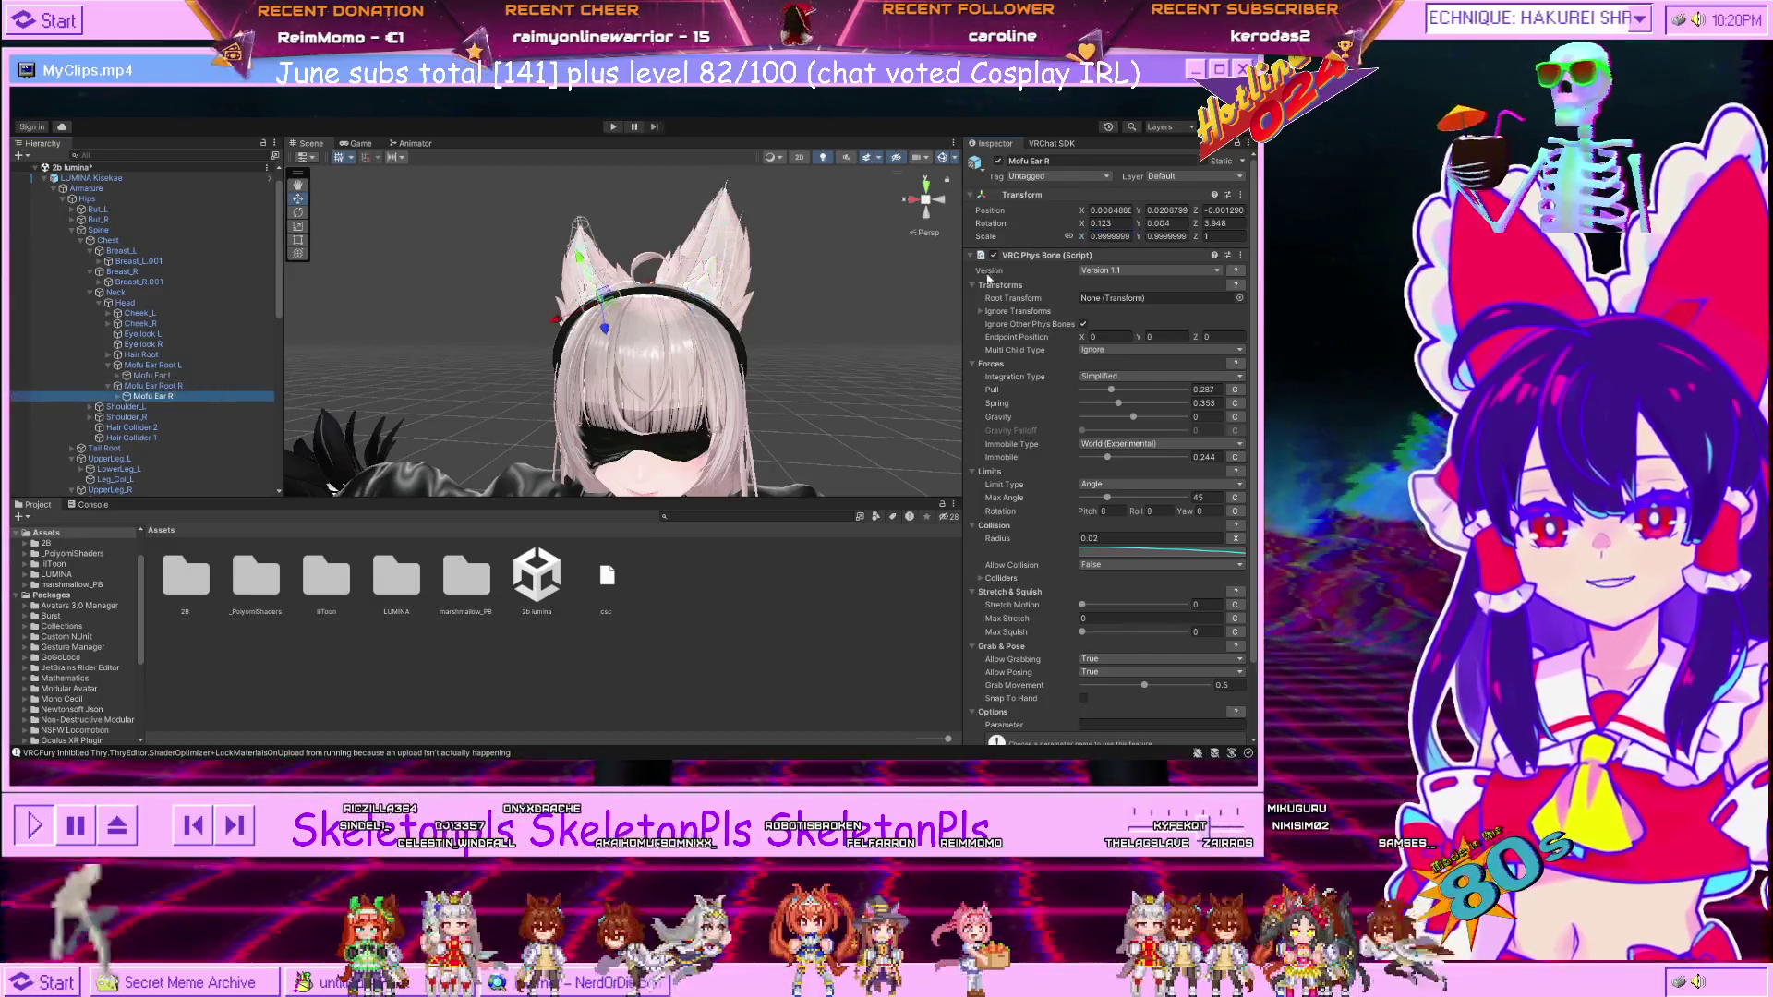
{"action": "left_click", "coordinate": [1104, 236]}
{"action": "type", "text": "0.58"}
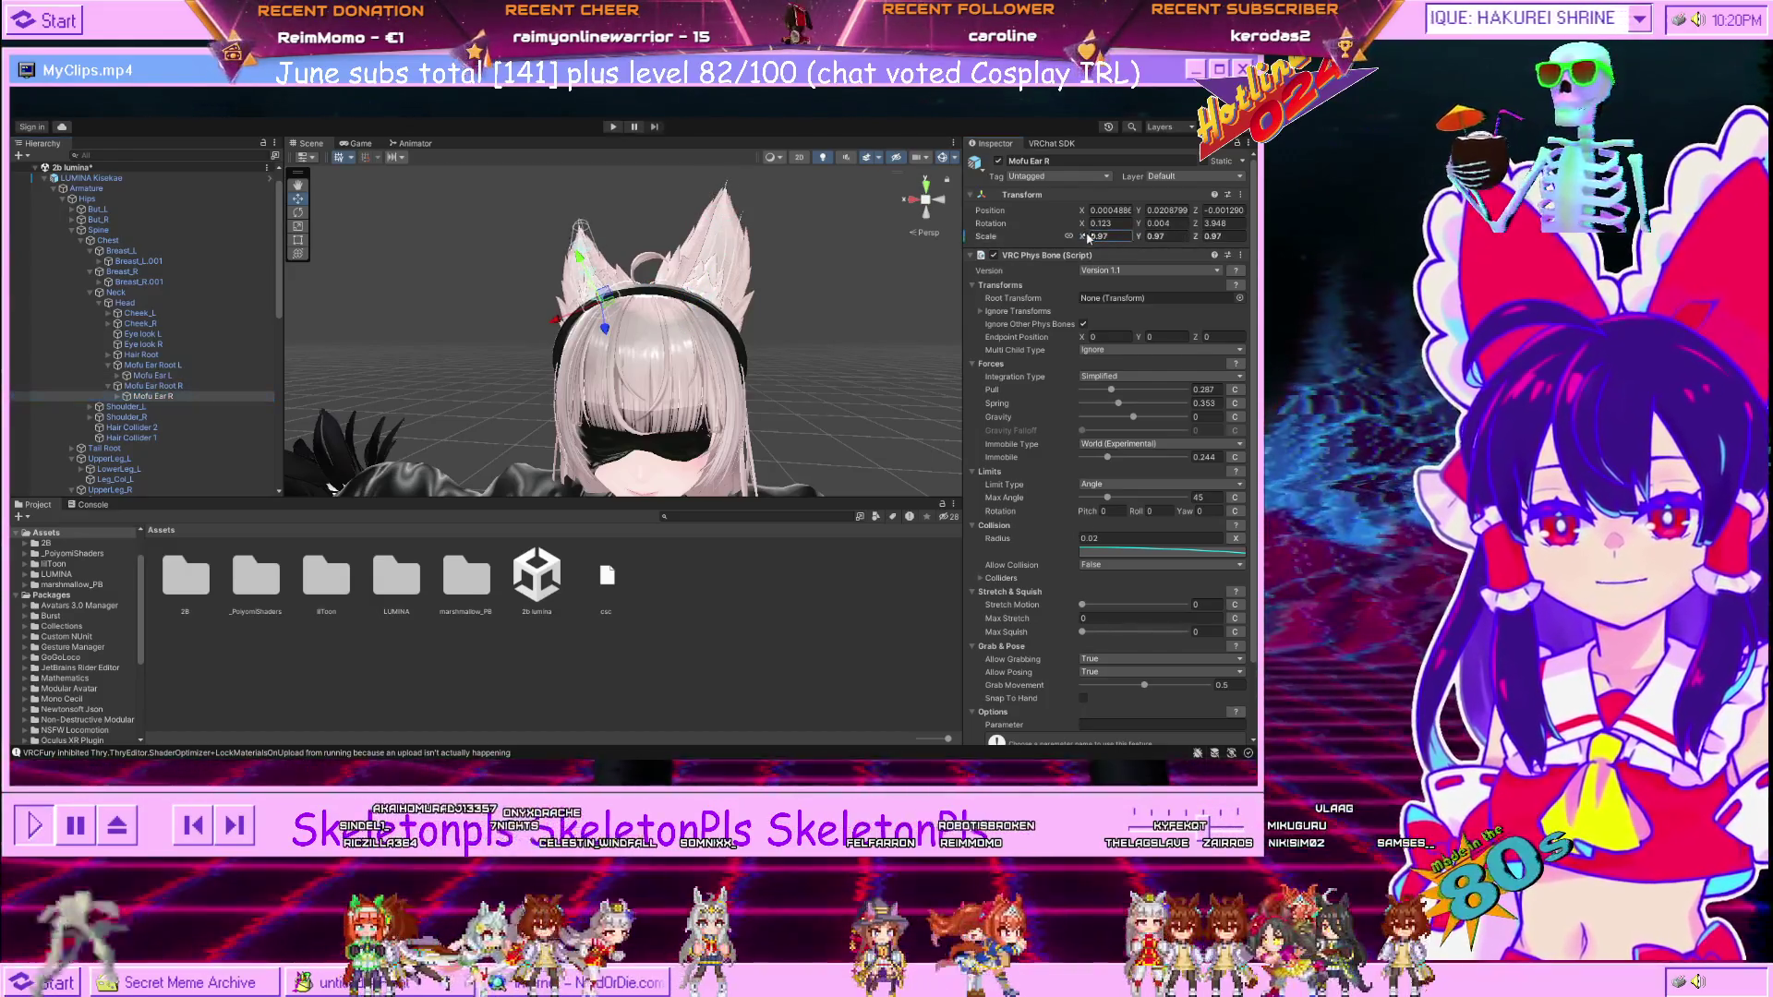
{"action": "left_click", "coordinate": [1096, 237]}
{"action": "type", "text": "1.3"}
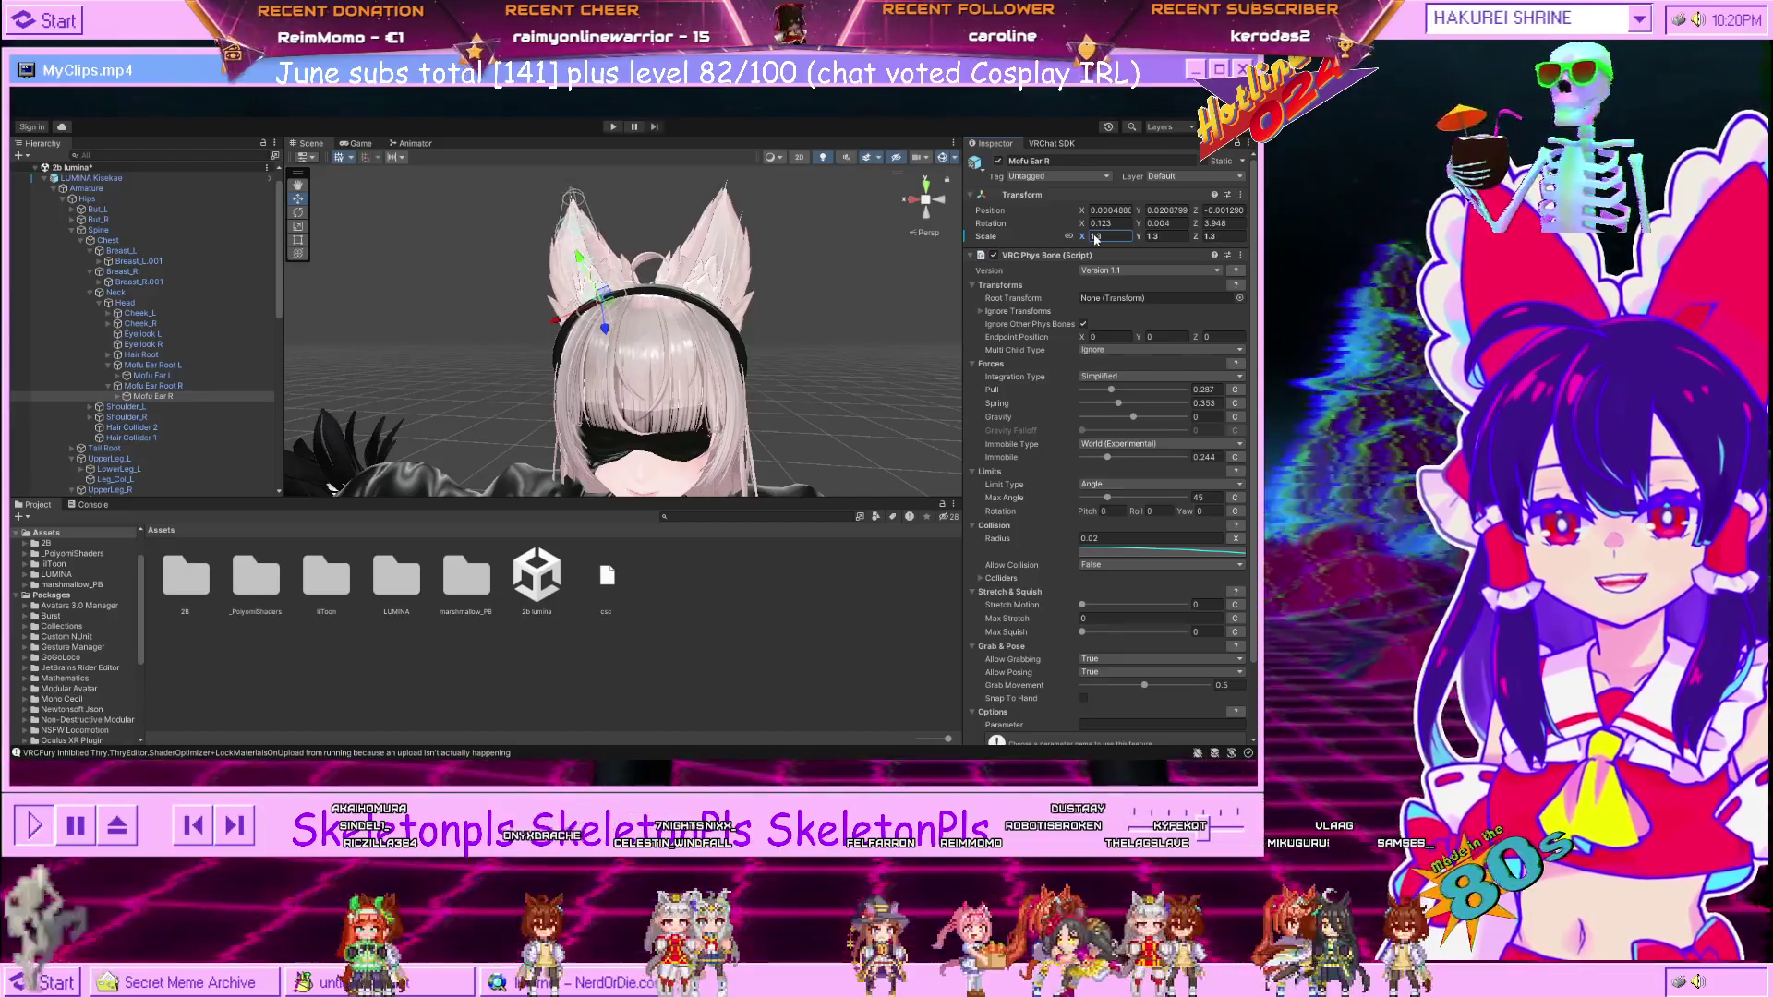
{"action": "type", "text": "1.57"}
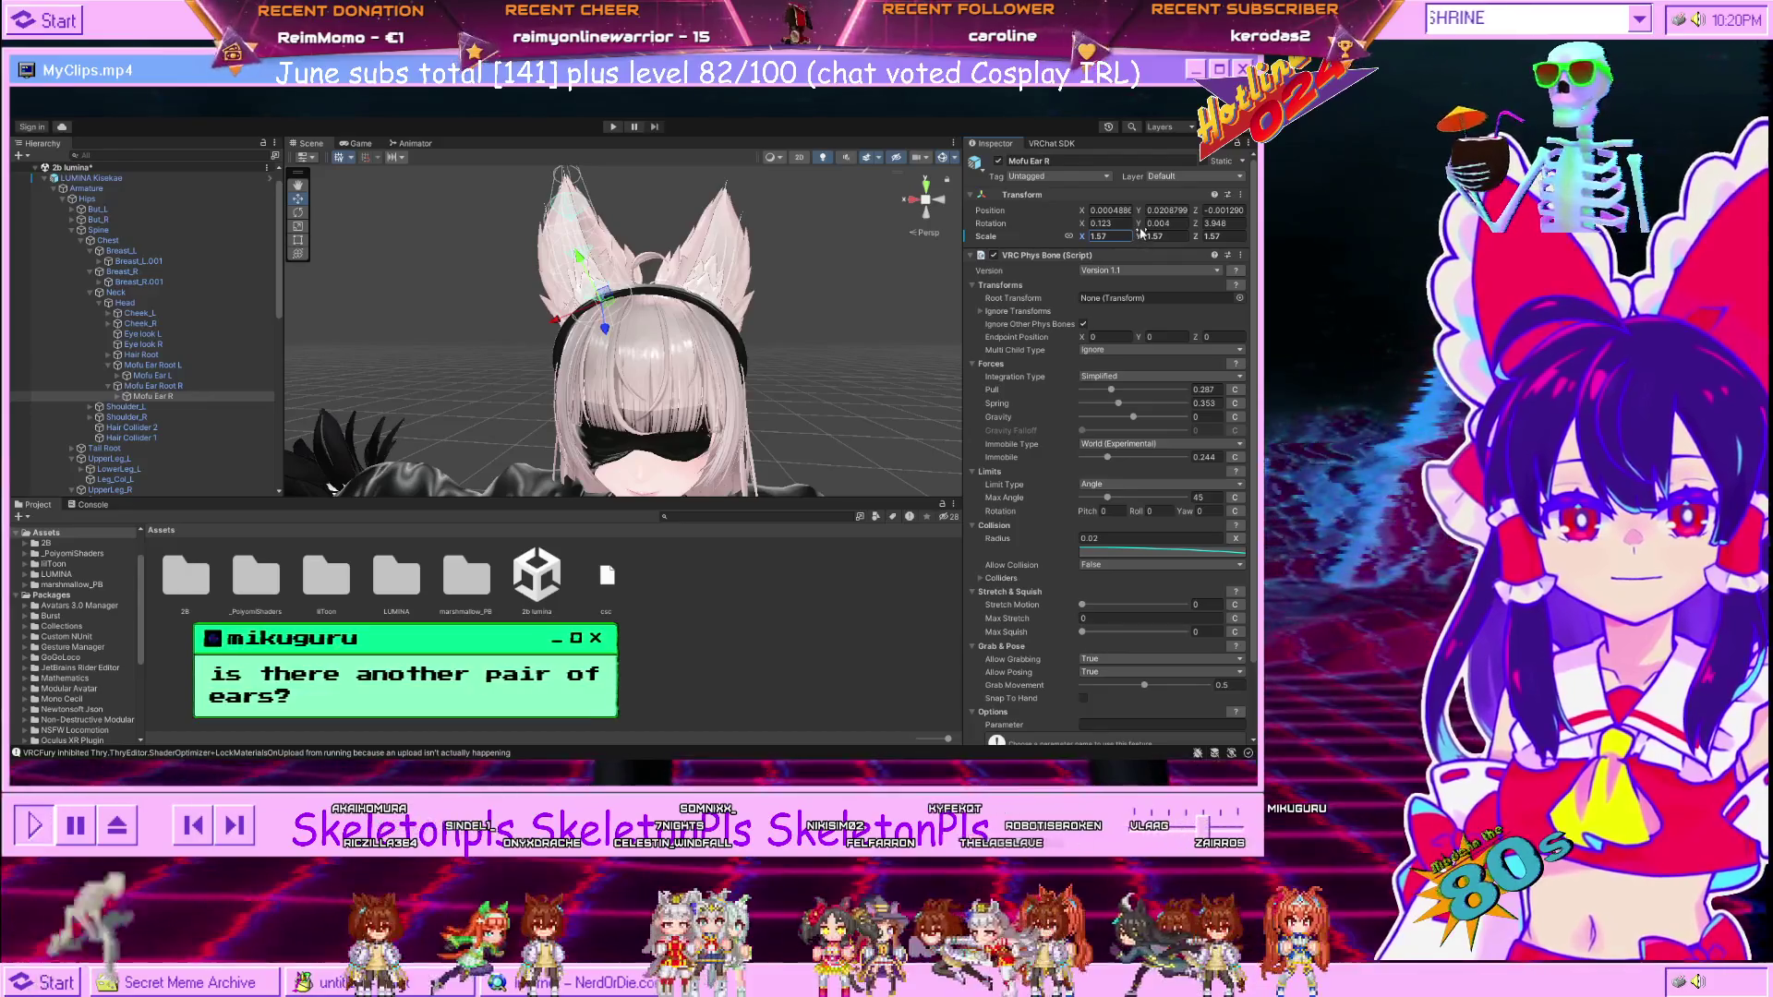
{"action": "left_click", "coordinate": [1142, 227]}
{"action": "type", "text": "2.11"}
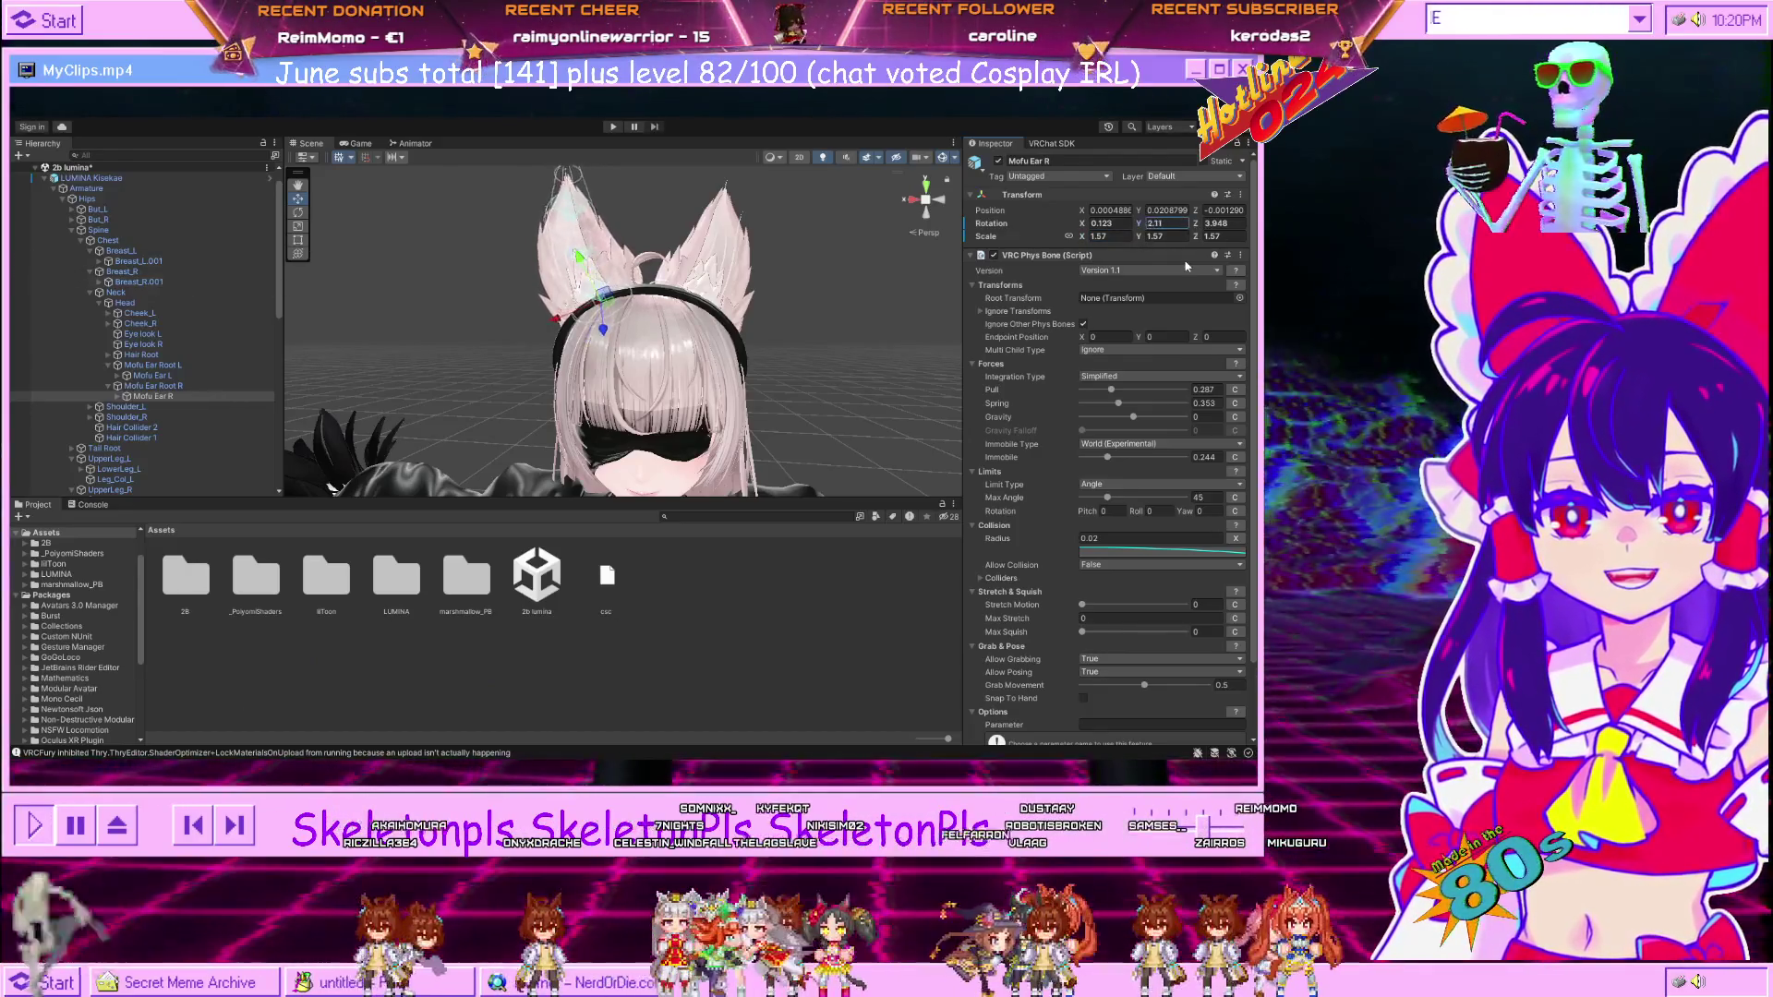
{"action": "key", "text": "Escape"}
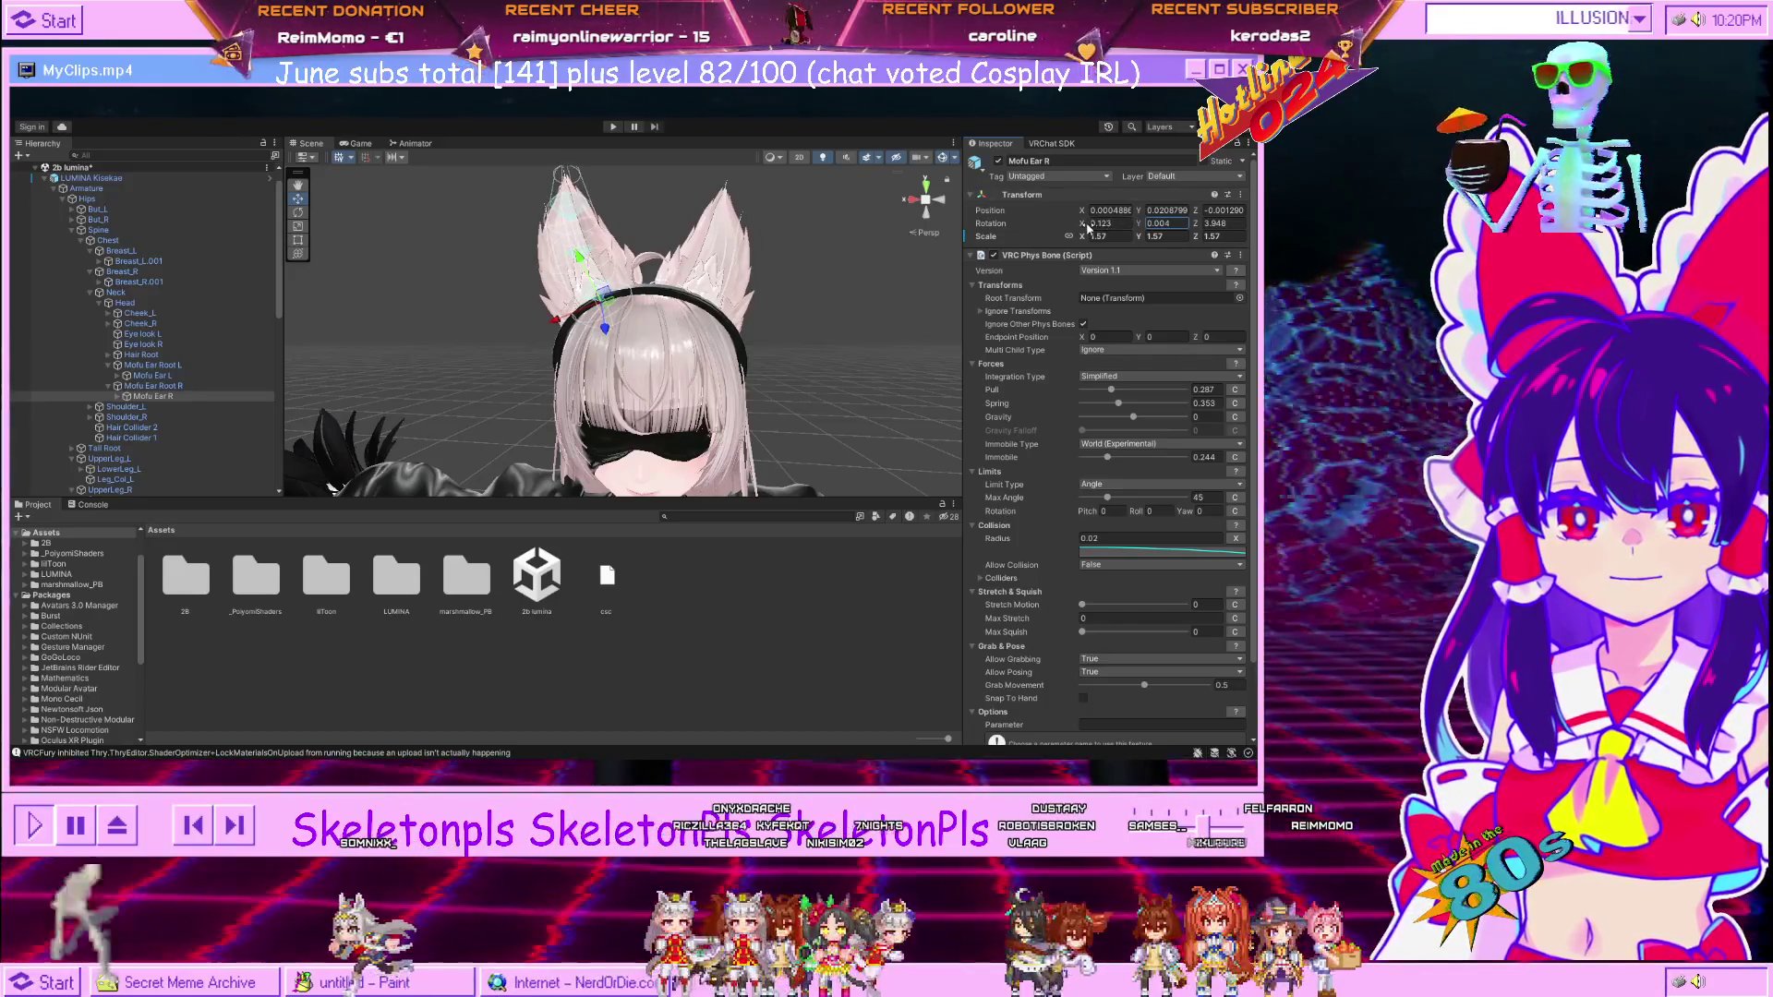
{"action": "key", "text": "ctrl+z"}
{"action": "left_click", "coordinate": [1084, 227]}
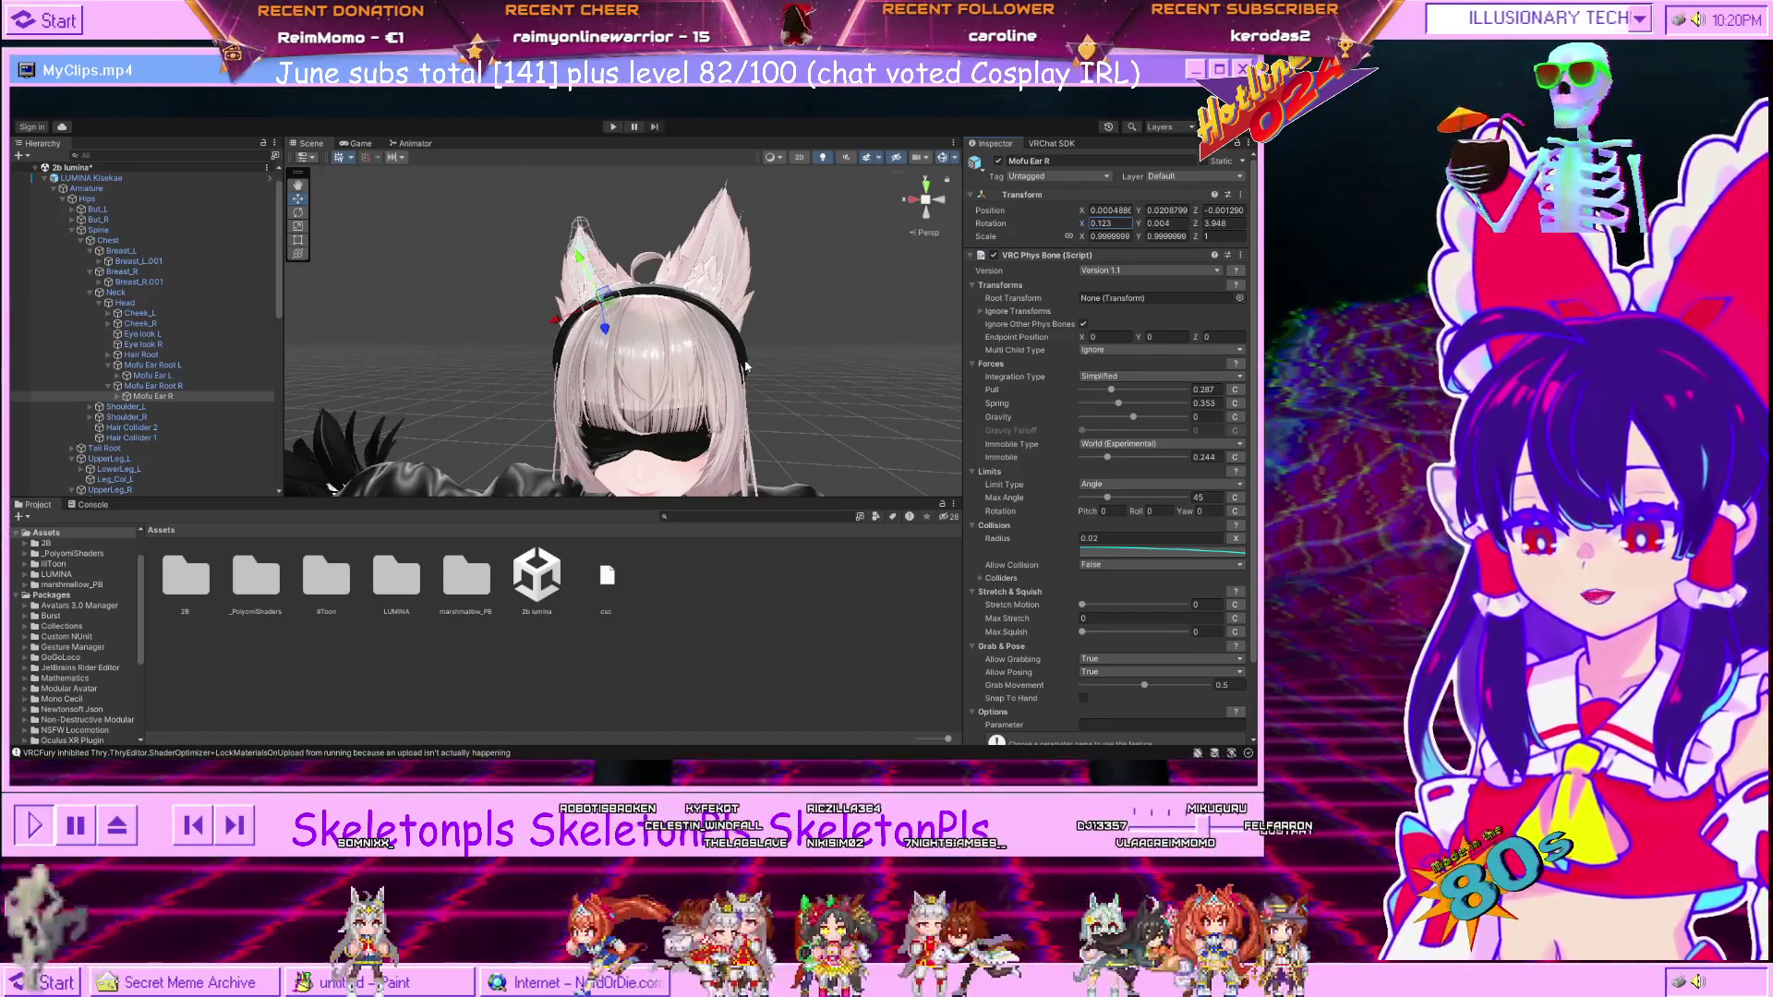
{"action": "key", "text": "Up"}
{"action": "left_click_drag", "start_coordinate": [746, 367], "coordinate": [912, 422]}
Pull the view out of the hair to an ear close-up and select Yorha - Headband.
{"action": "scroll", "scroll_direction": "up", "scroll_amount": 3}
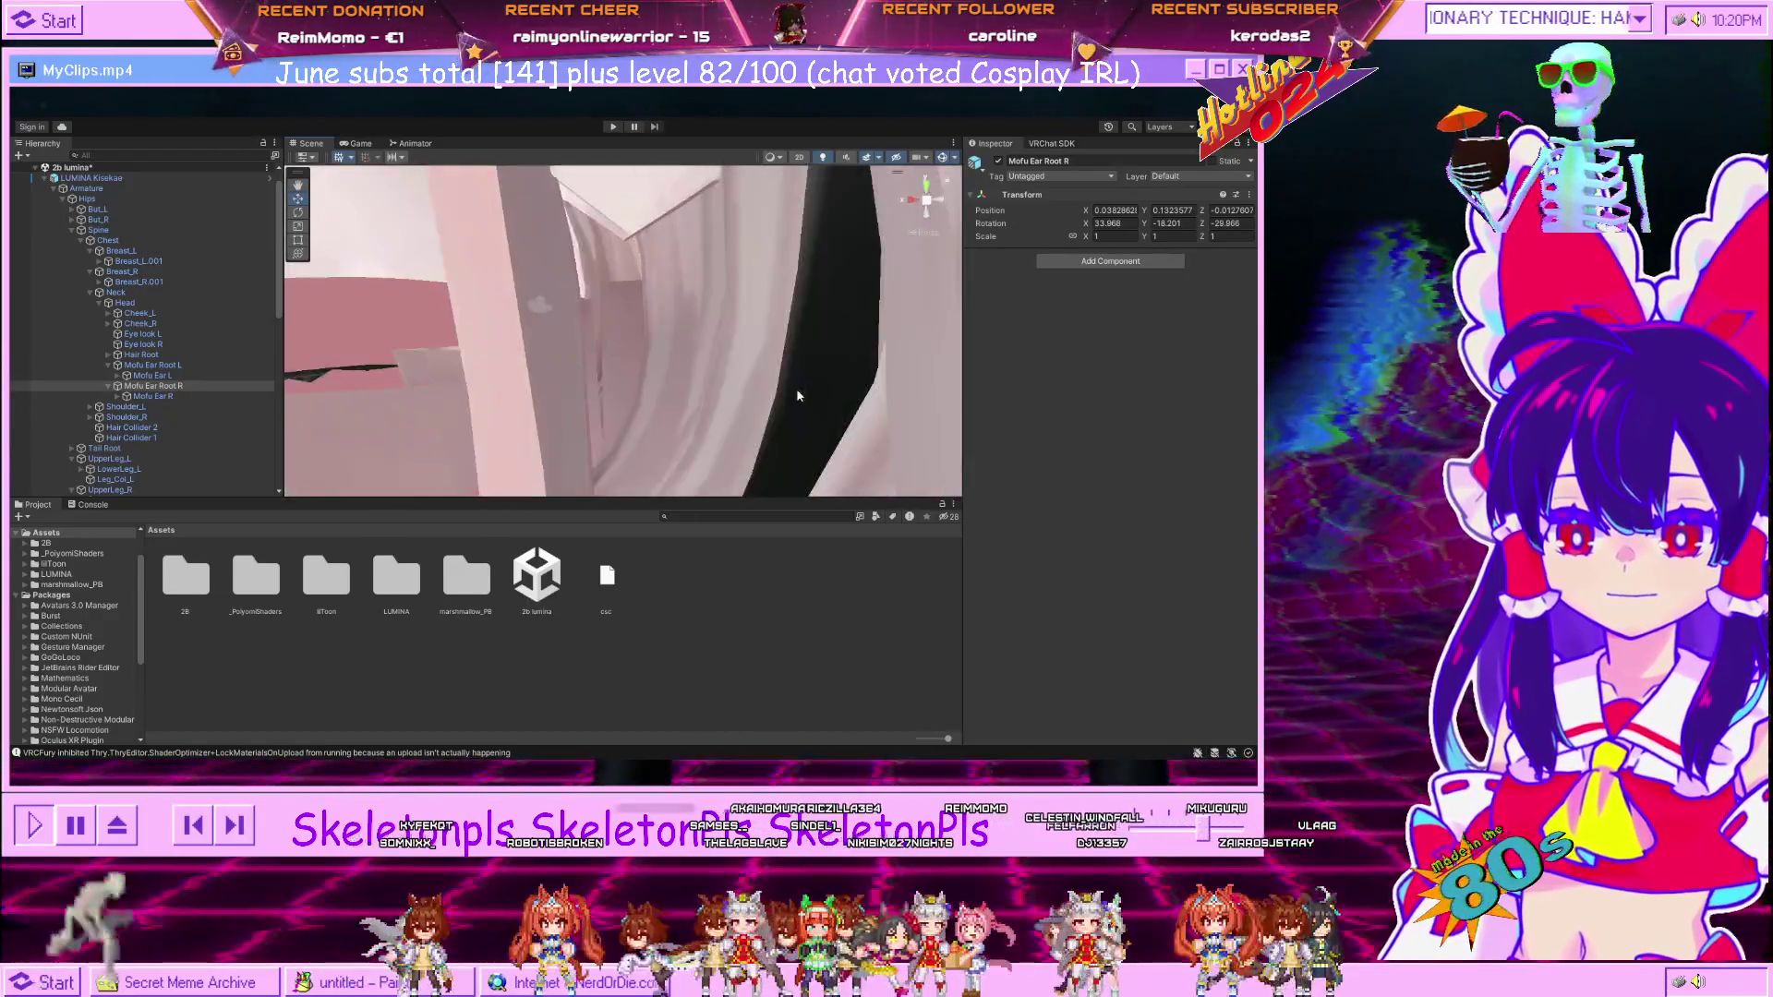
{"action": "scroll", "scroll_direction": "down", "scroll_amount": 3}
{"action": "left_click_drag", "start_coordinate": [758, 355], "coordinate": [679, 289]}
{"action": "scroll", "scroll_direction": "up", "scroll_amount": 3}
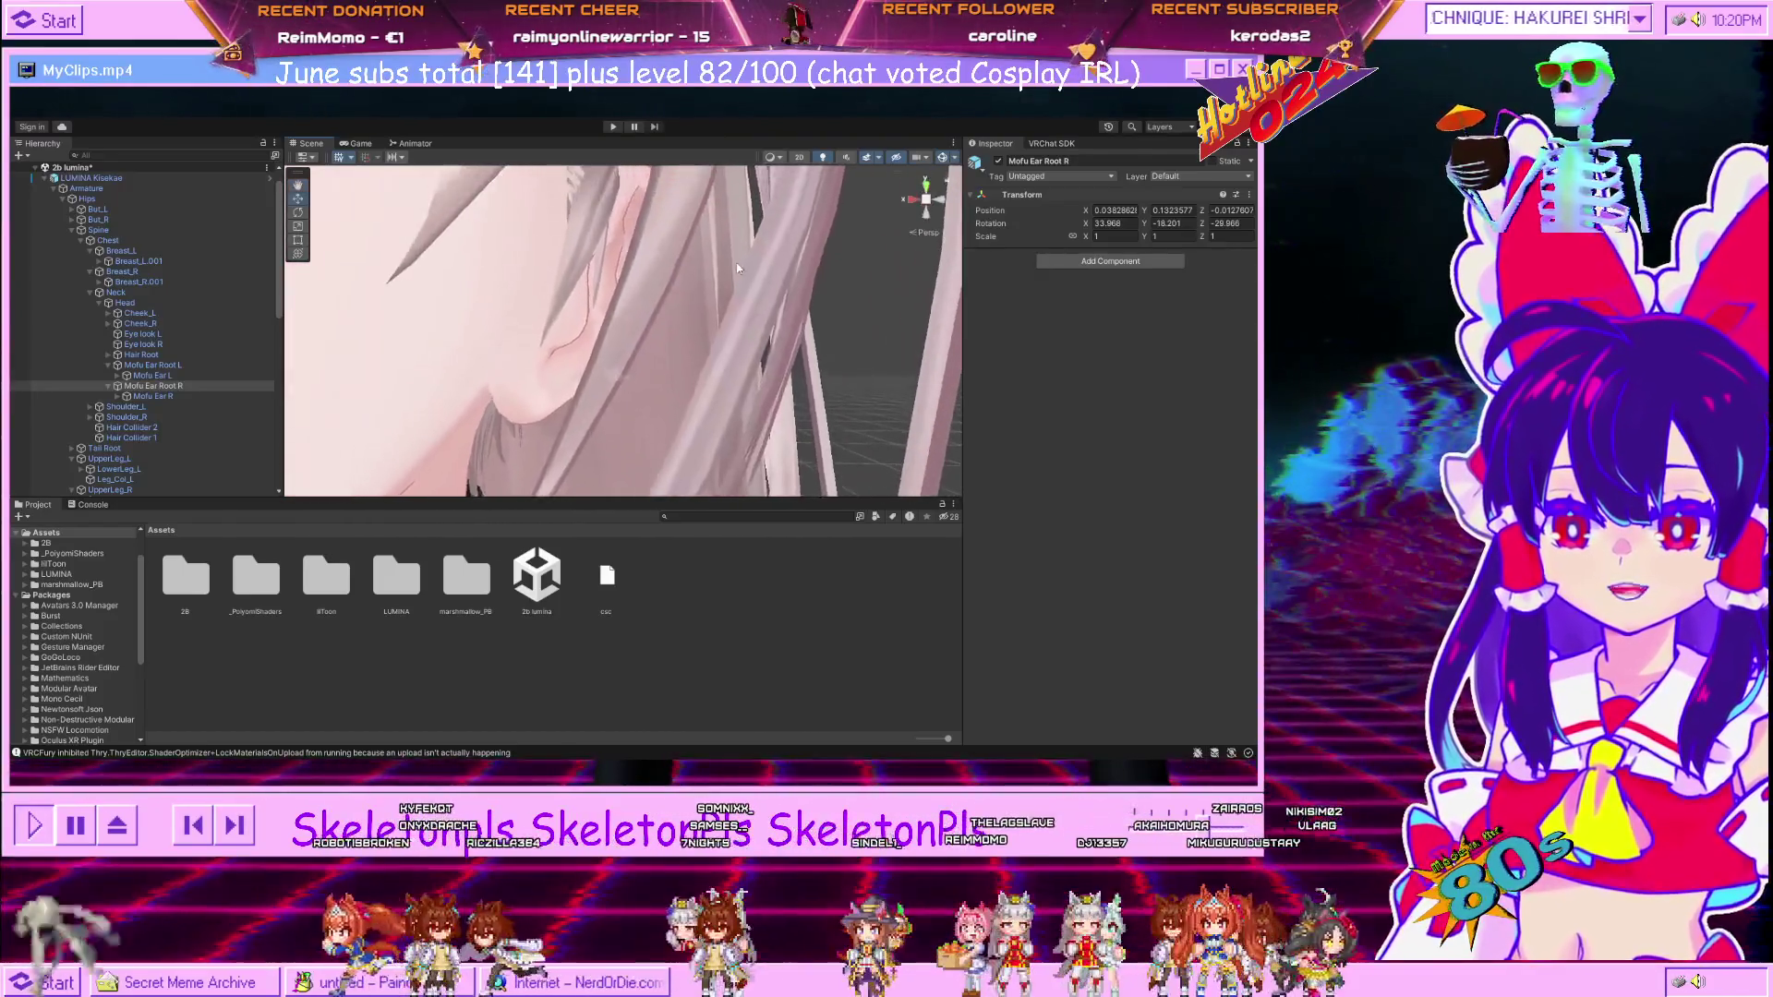
{"action": "scroll", "scroll_direction": "down", "scroll_amount": 3}
{"action": "scroll", "scroll_direction": "up", "scroll_amount": 3}
{"action": "left_click_drag", "start_coordinate": [684, 268], "coordinate": [510, 240]}
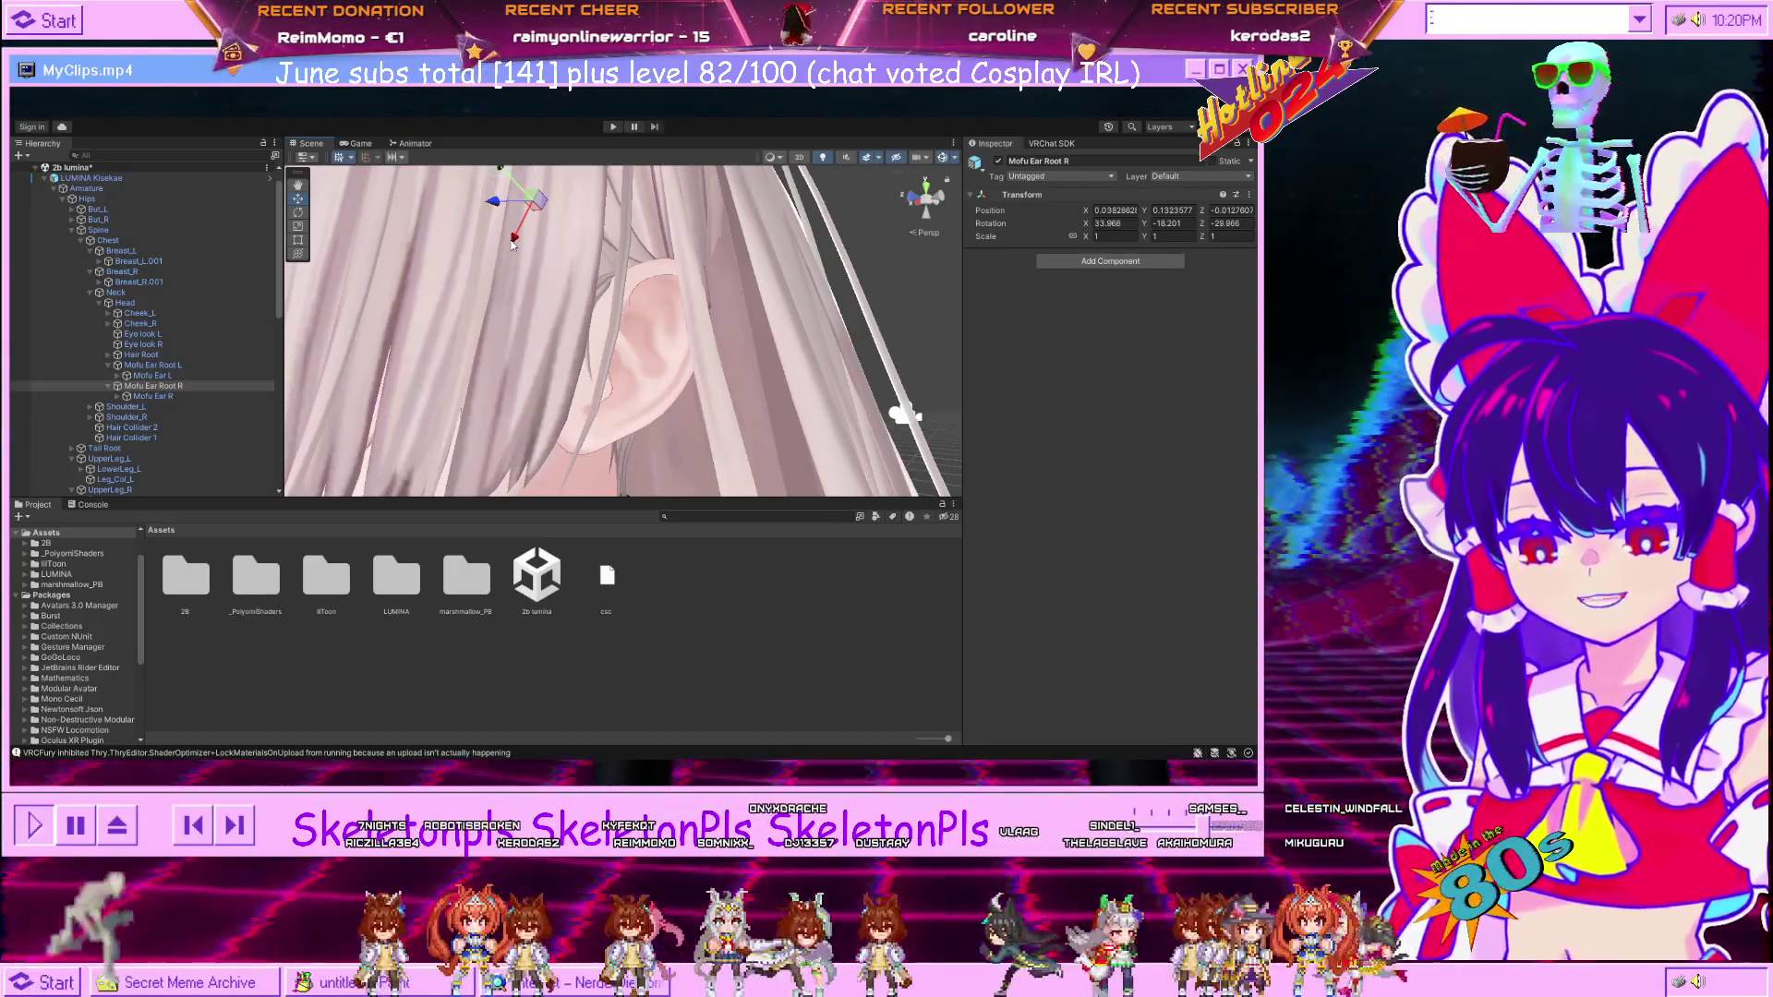
{"action": "left_click", "coordinate": [713, 286]}
Frame the headband, orbit to the torso, and open the marshmallow_PB folder in Assets.
{"action": "key", "text": "f"}
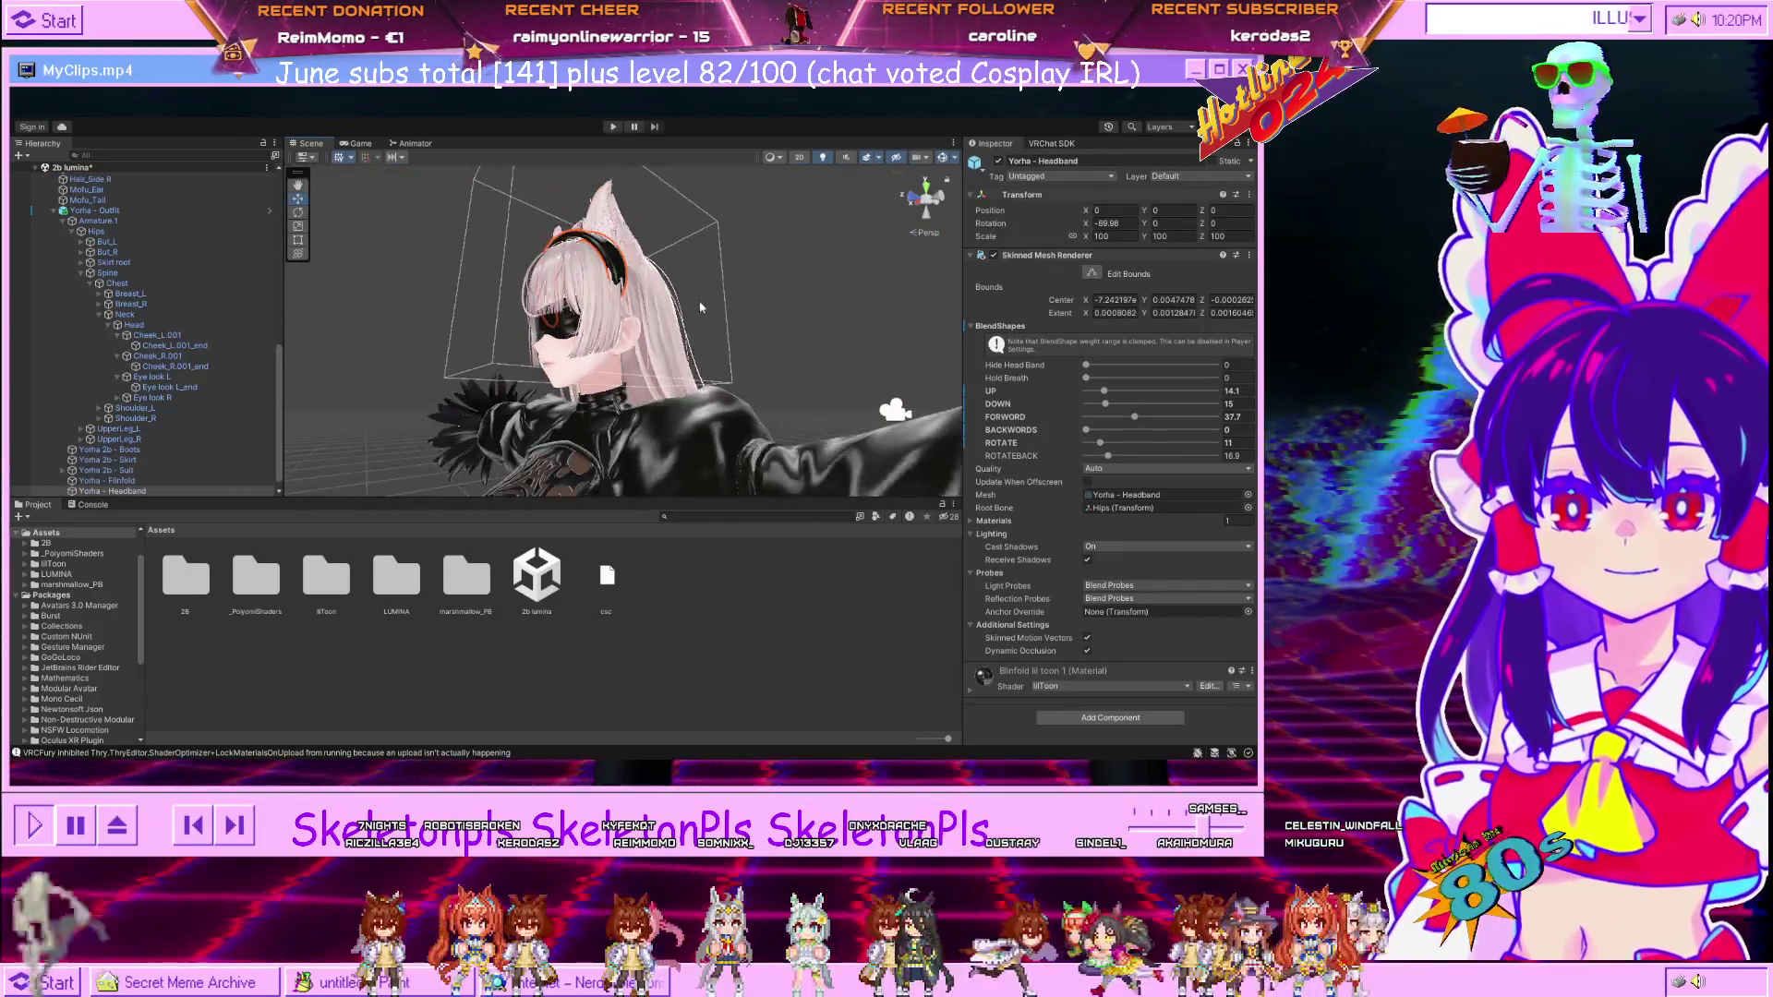
{"action": "left_click_drag", "start_coordinate": [484, 321], "coordinate": [595, 397]}
{"action": "scroll", "scroll_direction": "down", "scroll_amount": 3}
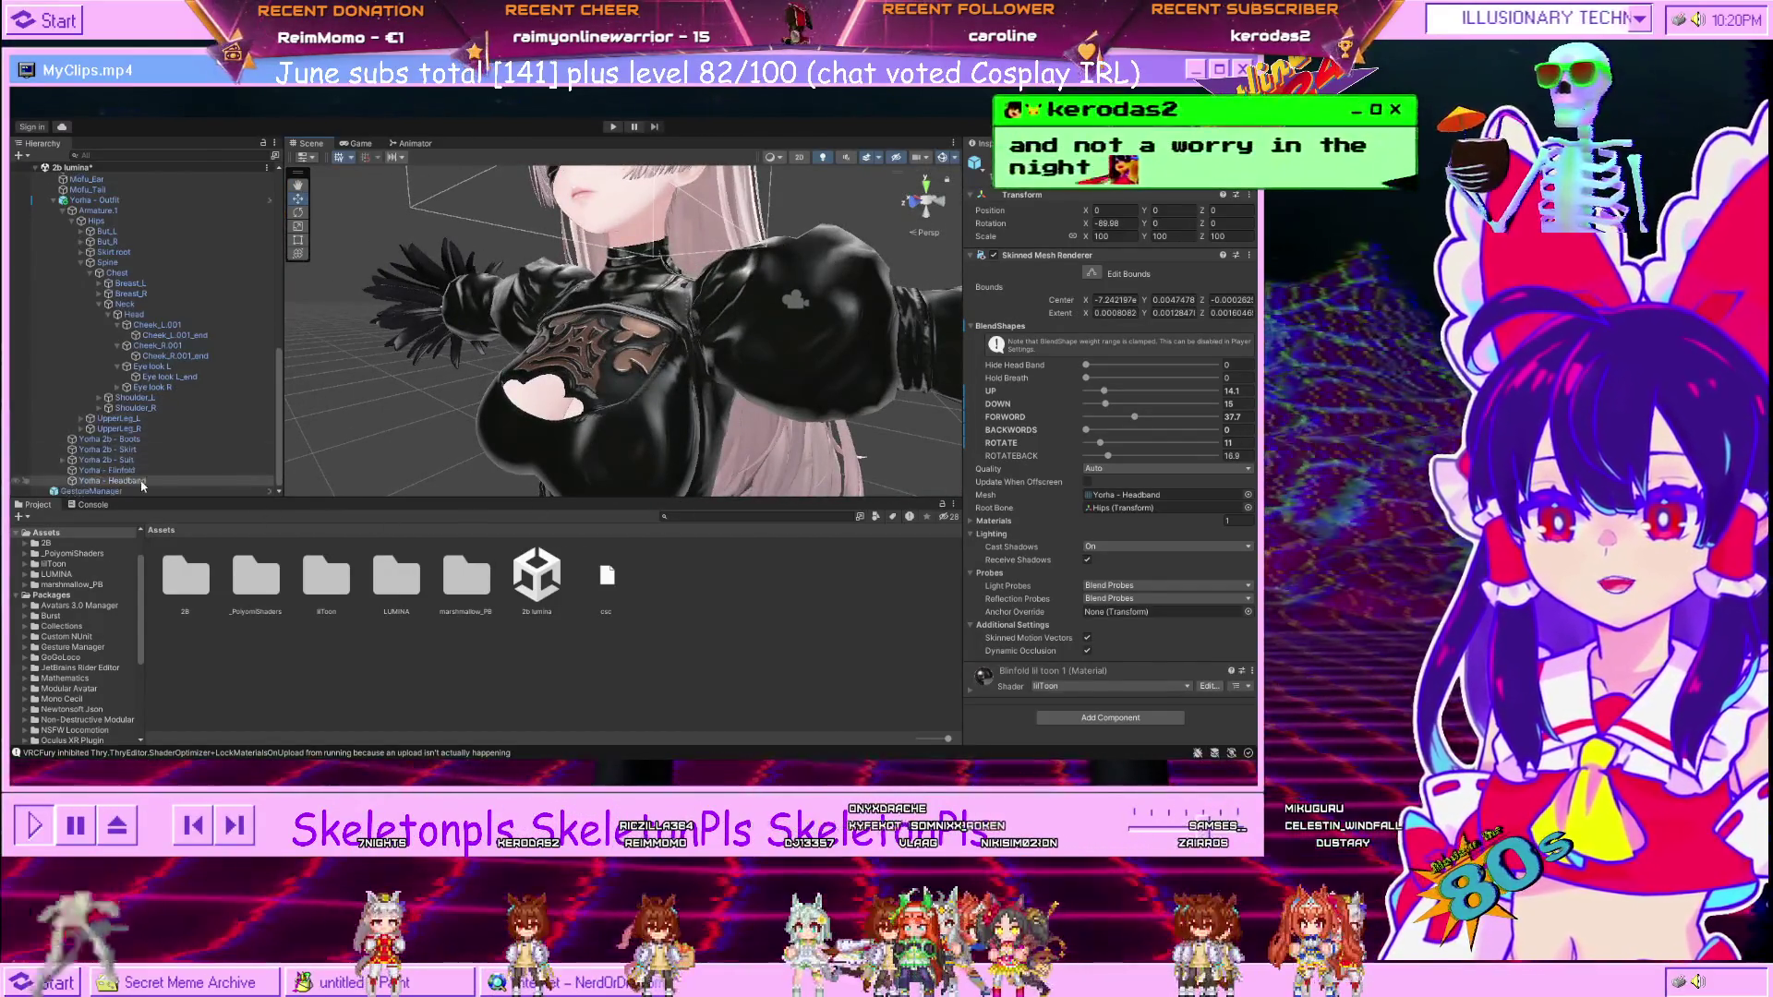
{"action": "scroll", "scroll_direction": "up", "scroll_amount": 3}
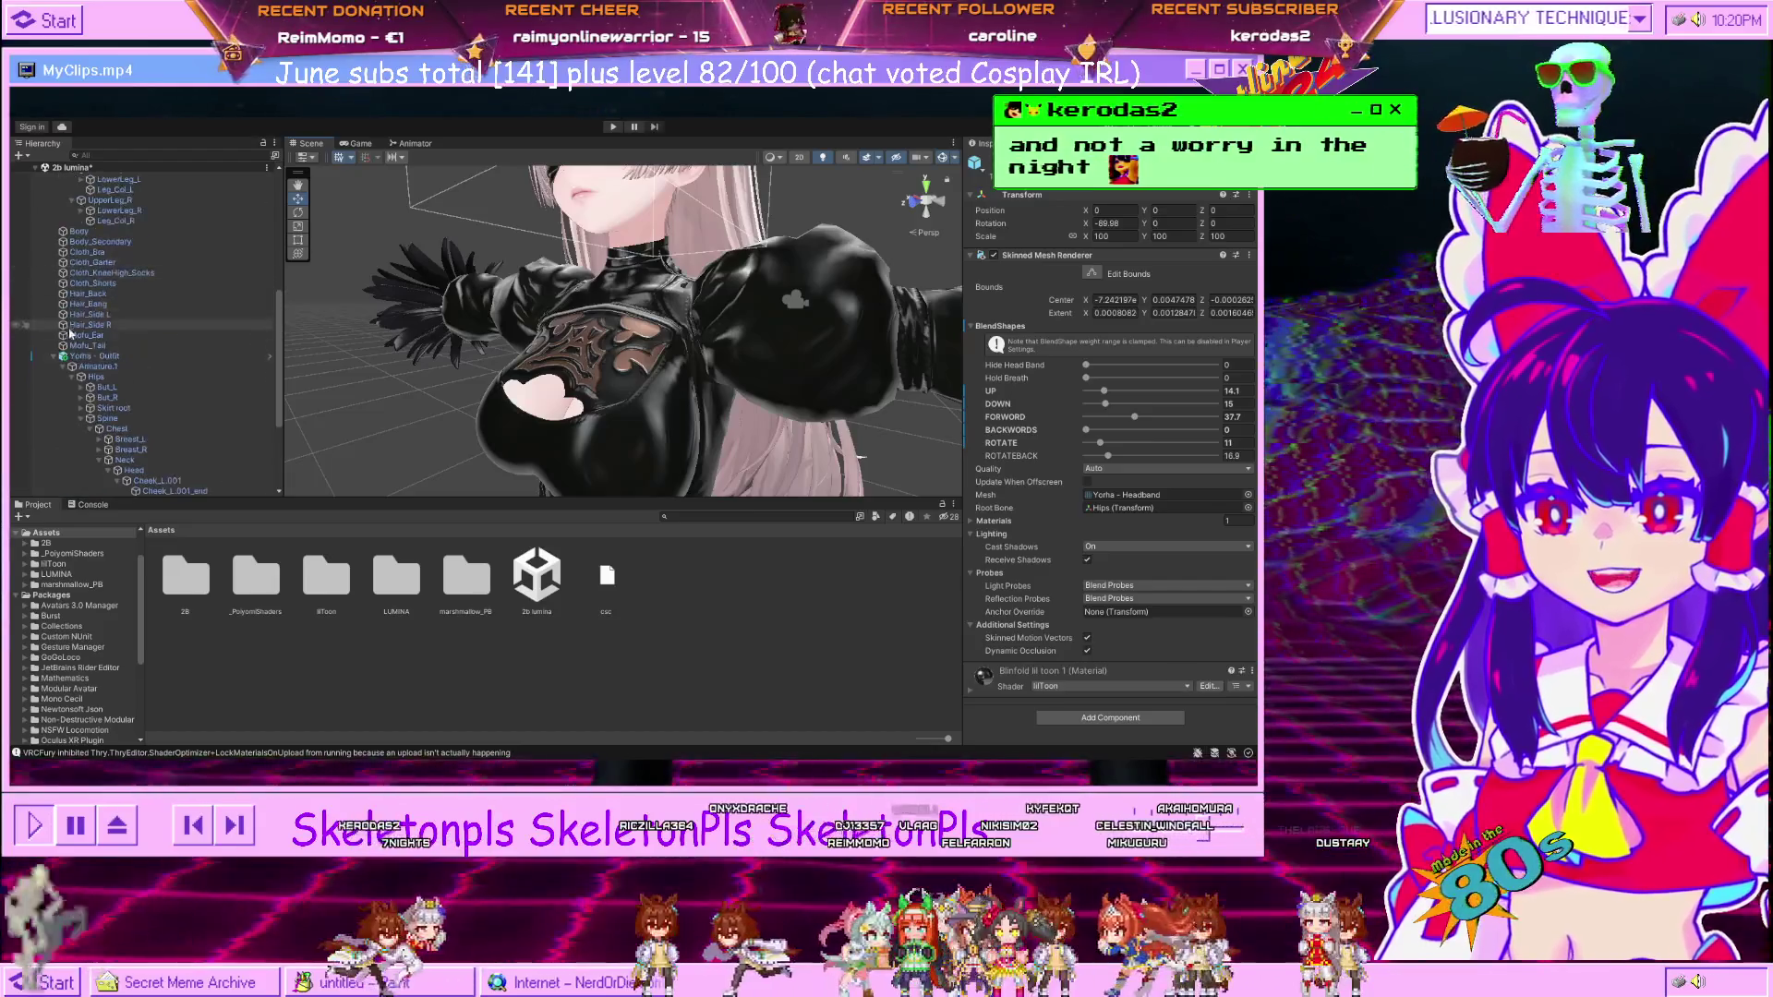
{"action": "scroll", "scroll_direction": "up", "scroll_amount": 3}
{"action": "scroll", "scroll_direction": "up", "scroll_amount": 3}
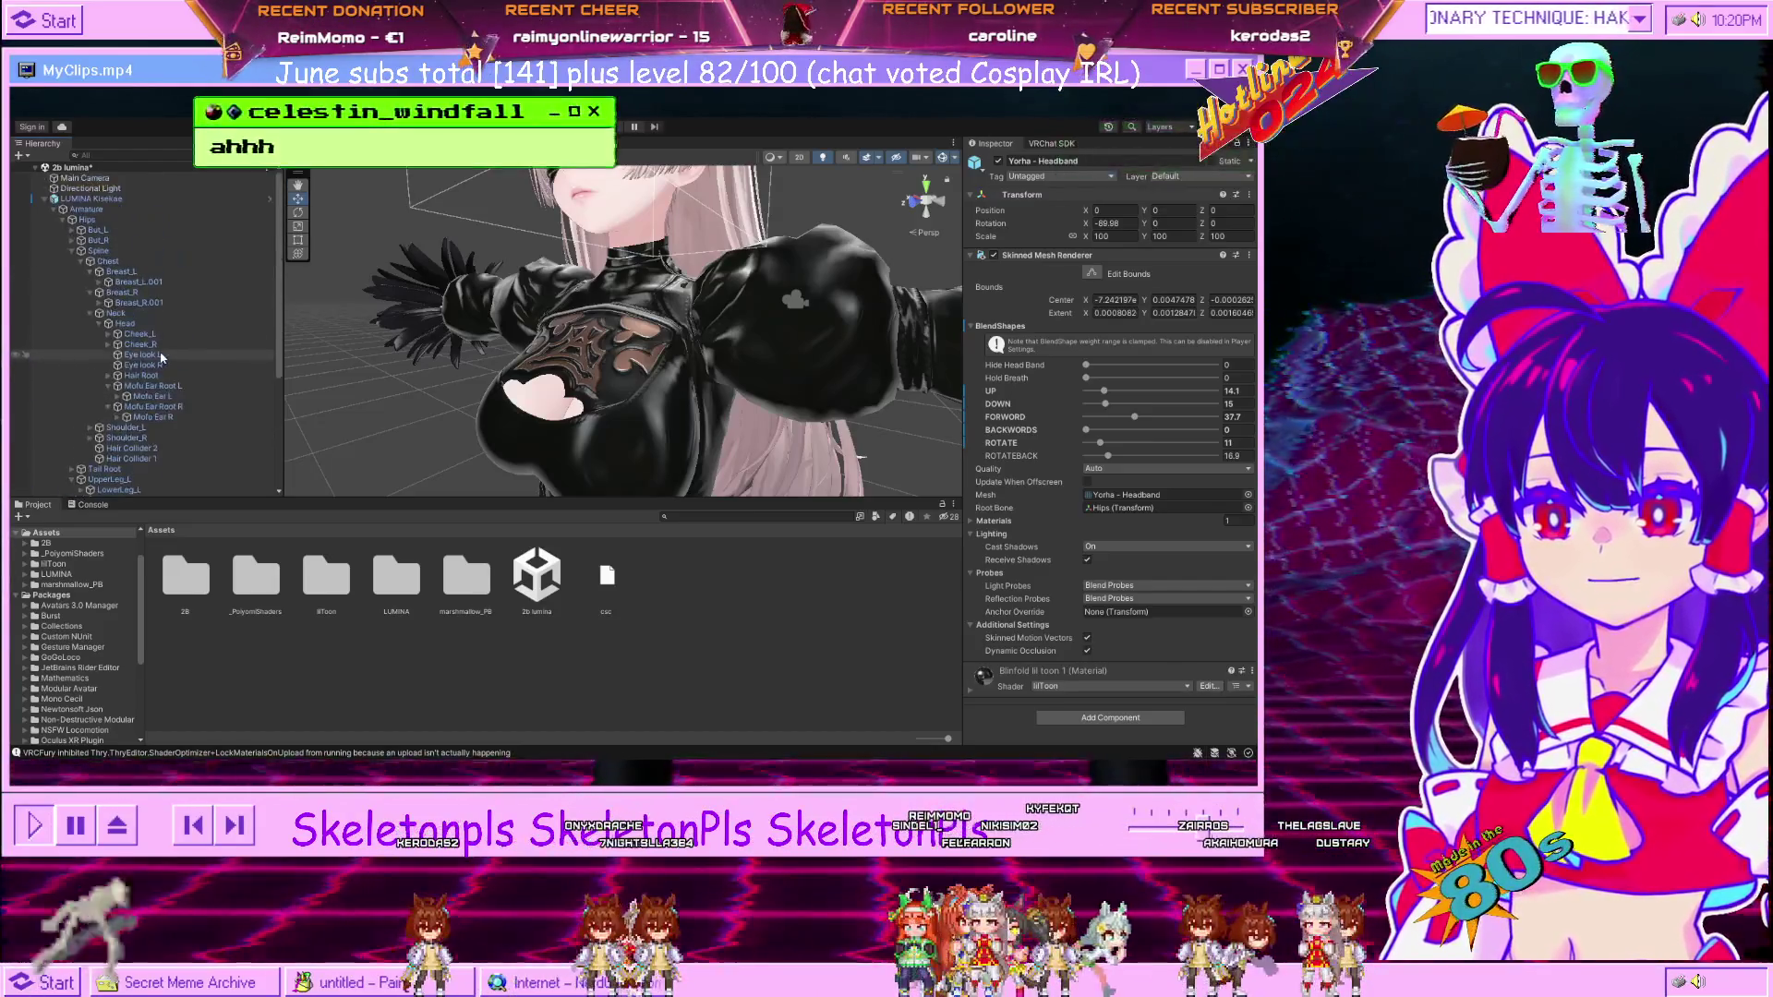
{"action": "double_click", "coordinate": [472, 598]}
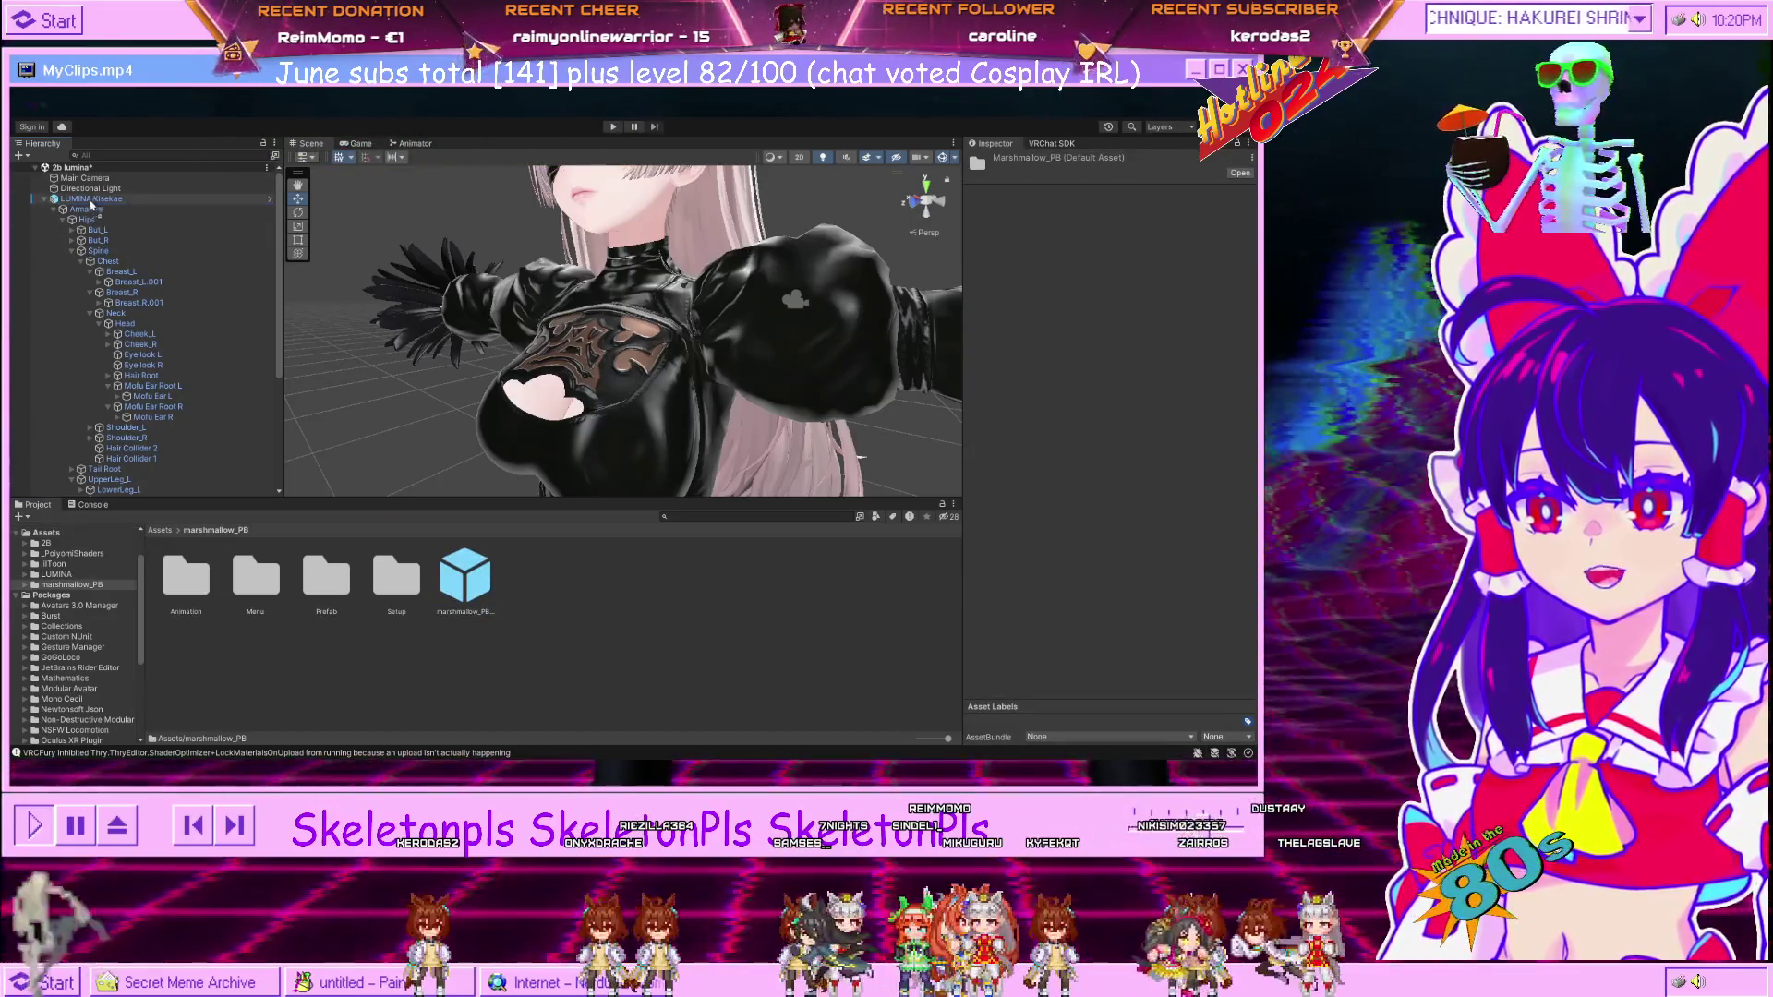
Add the marshmallow_PB prefab to the avatar with breast bones Breast_L.001 and Breast_R.001.
{"action": "left_click_drag", "start_coordinate": [93, 205], "coordinate": [94, 205]}
{"action": "scroll", "scroll_direction": "down", "scroll_amount": 3}
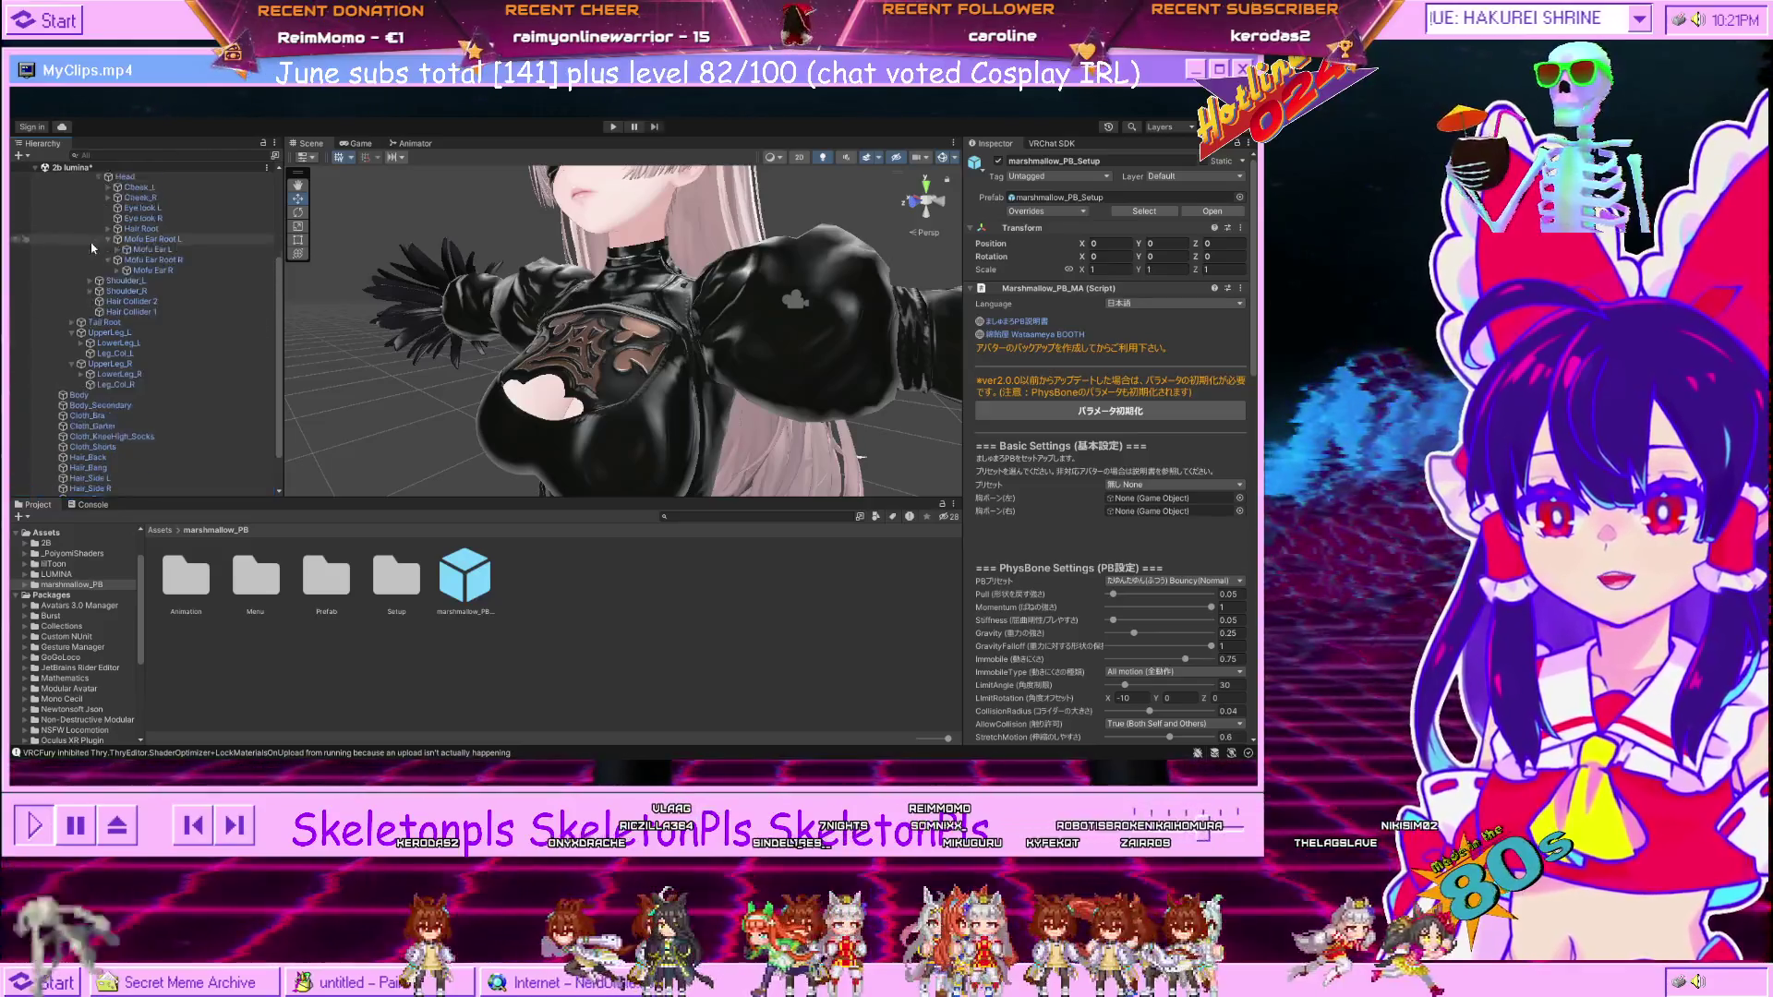
{"action": "scroll", "scroll_direction": "down", "scroll_amount": 3}
{"action": "scroll", "scroll_direction": "up", "scroll_amount": 3}
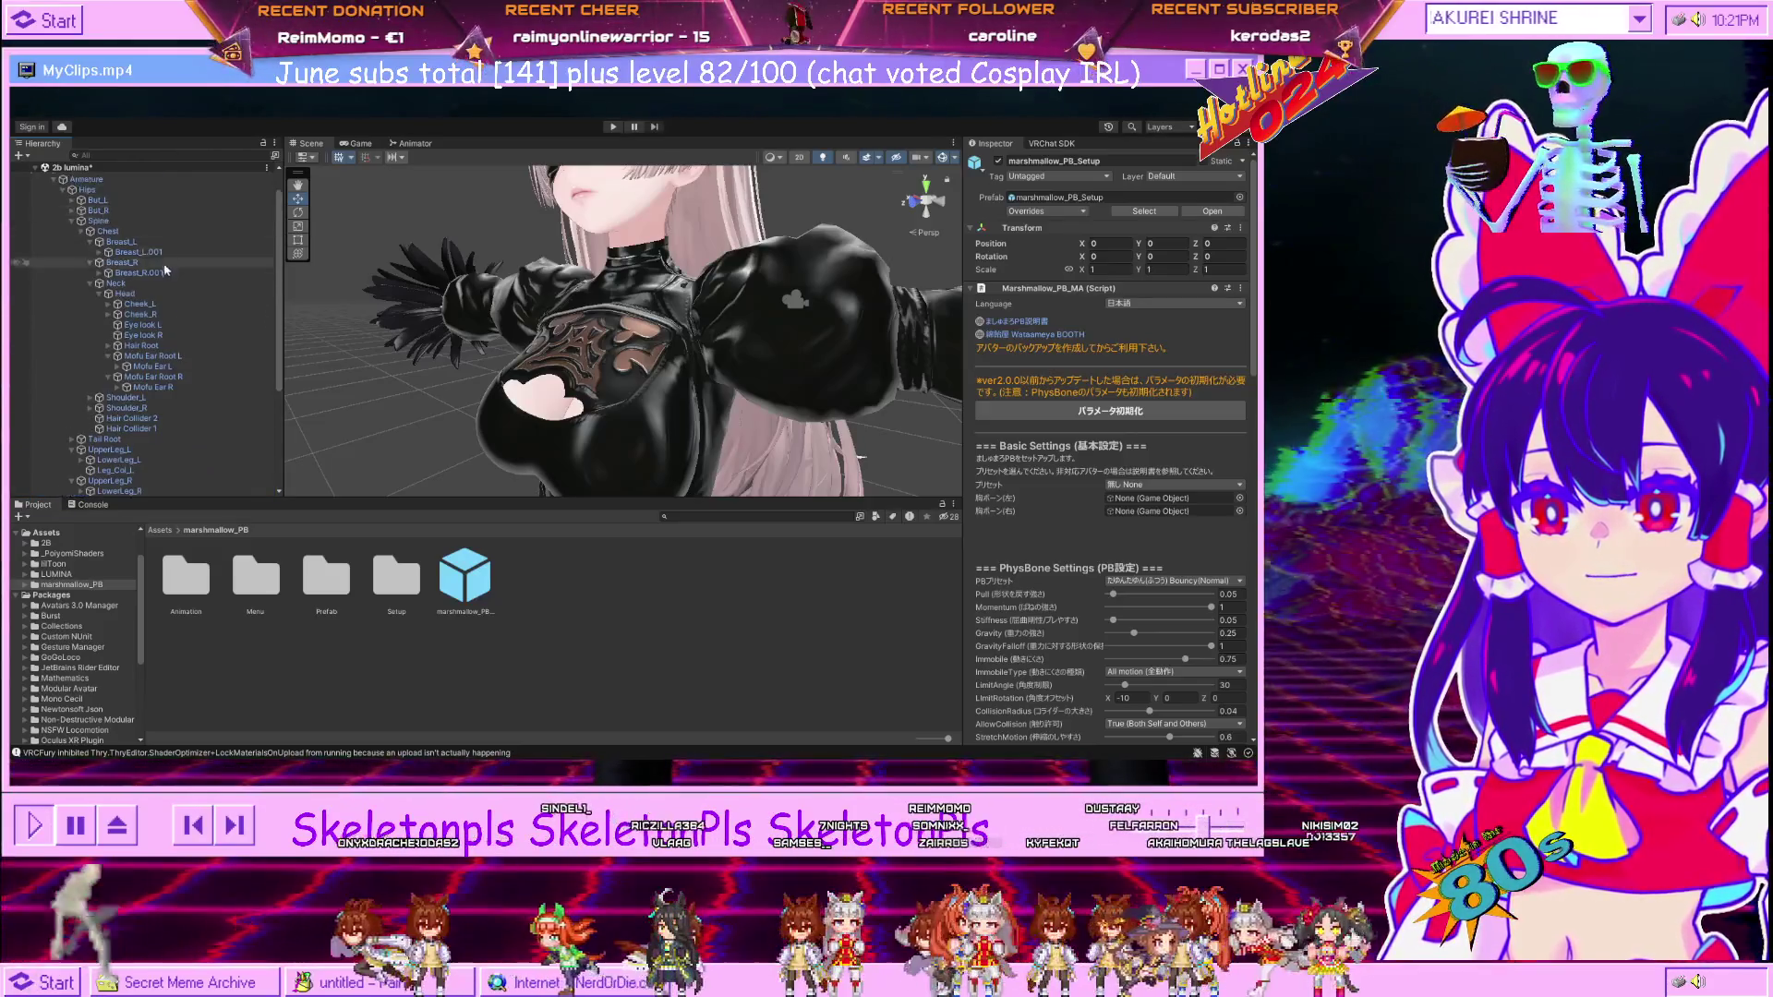
{"action": "left_click_drag", "start_coordinate": [137, 254], "coordinate": [1168, 498]}
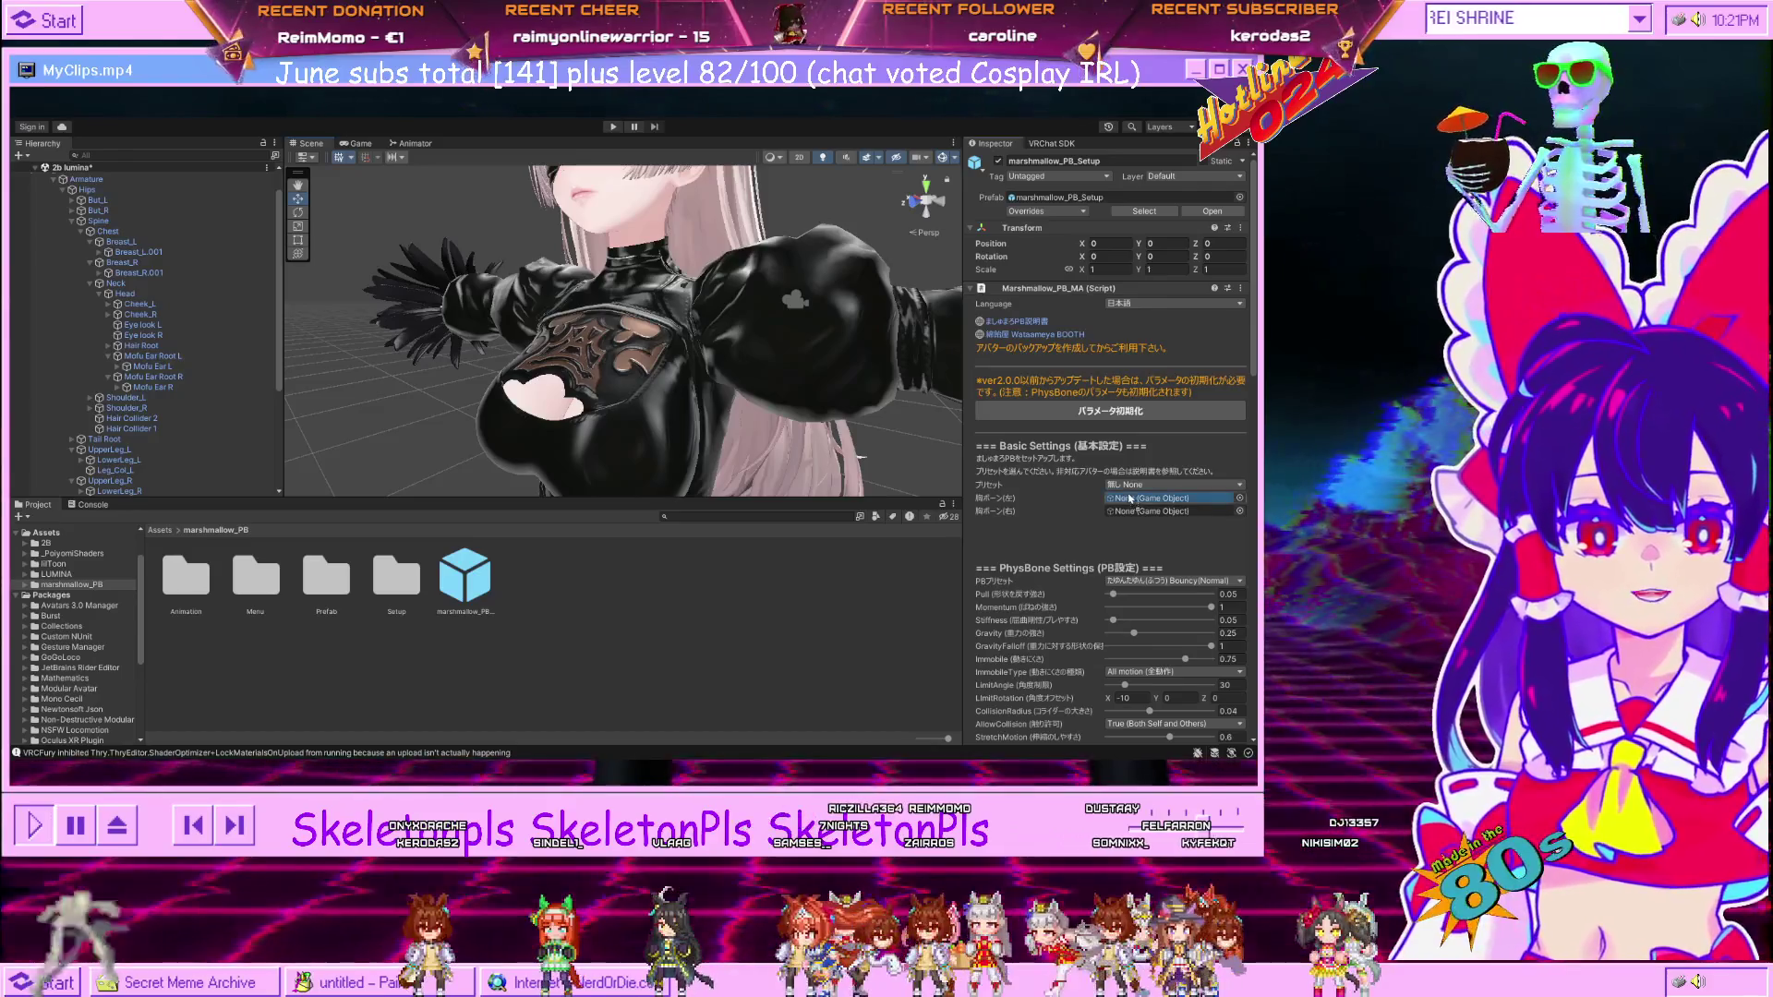
{"action": "left_click_drag", "start_coordinate": [139, 272], "coordinate": [1165, 511]}
Expand marshmallow_PB_Setup and For Unsupported Avatar, then select marshmallow_PB_L.
{"action": "scroll", "scroll_direction": "down", "scroll_amount": 3}
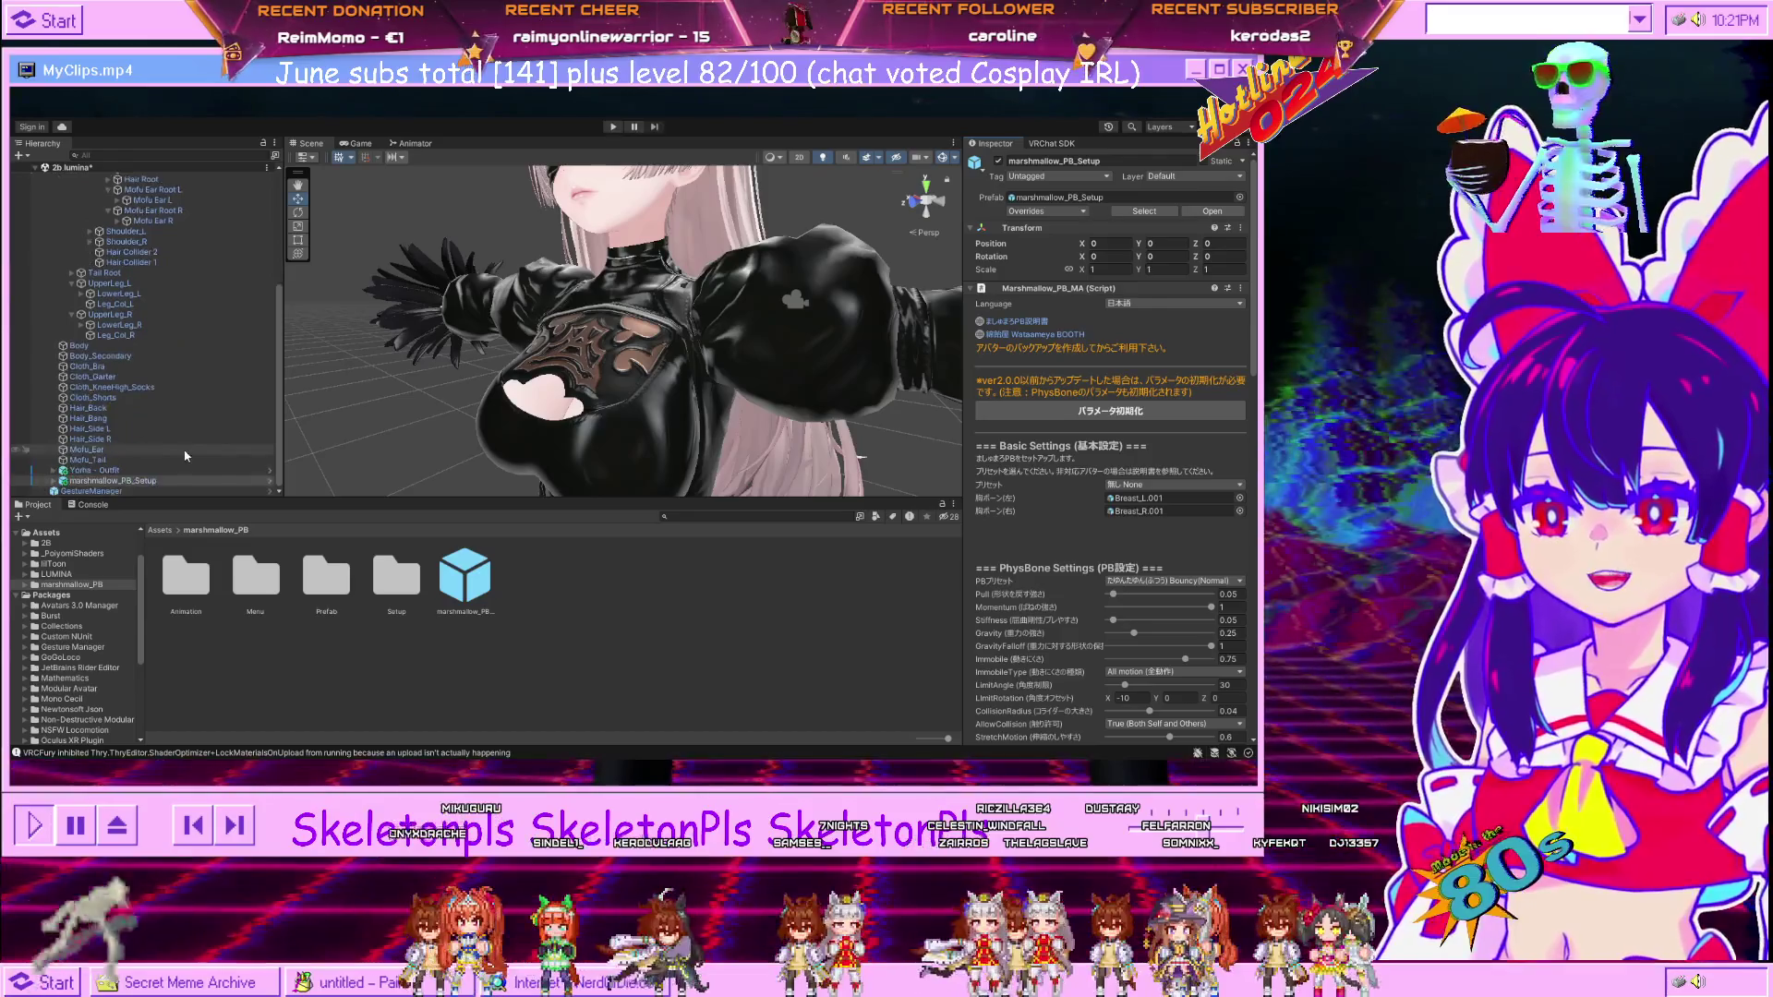
{"action": "left_click", "coordinate": [53, 480]}
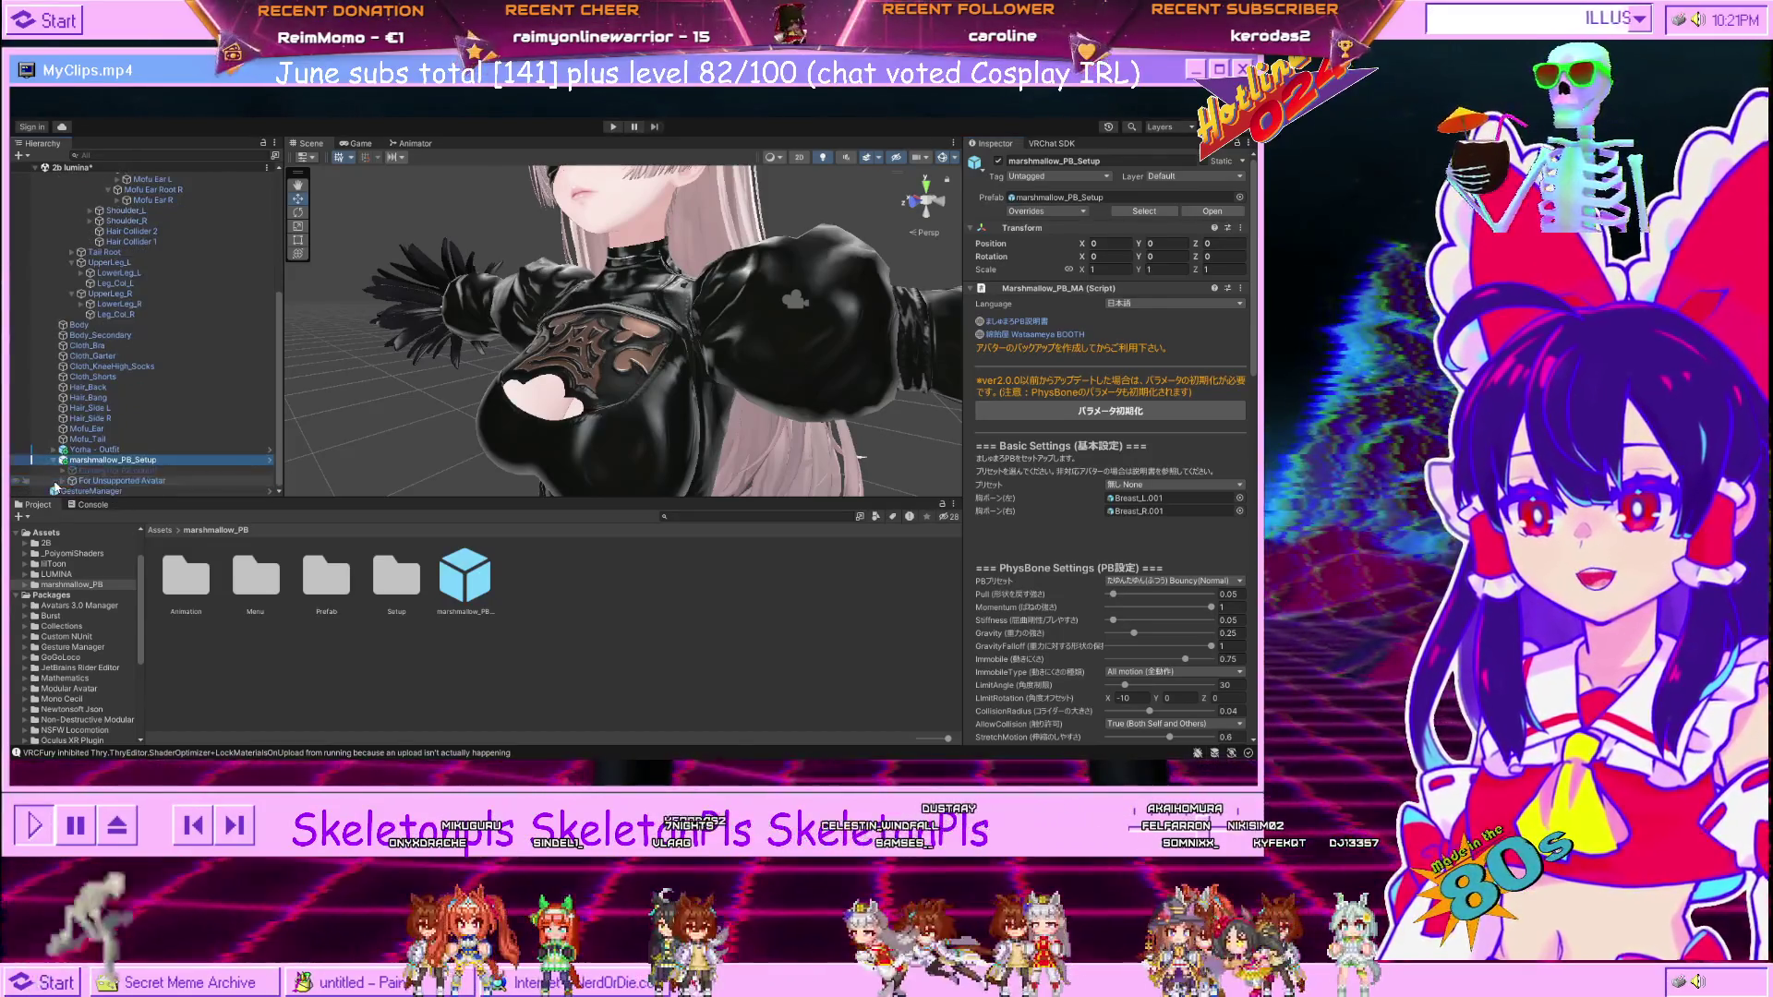
{"action": "left_click", "coordinate": [62, 480]}
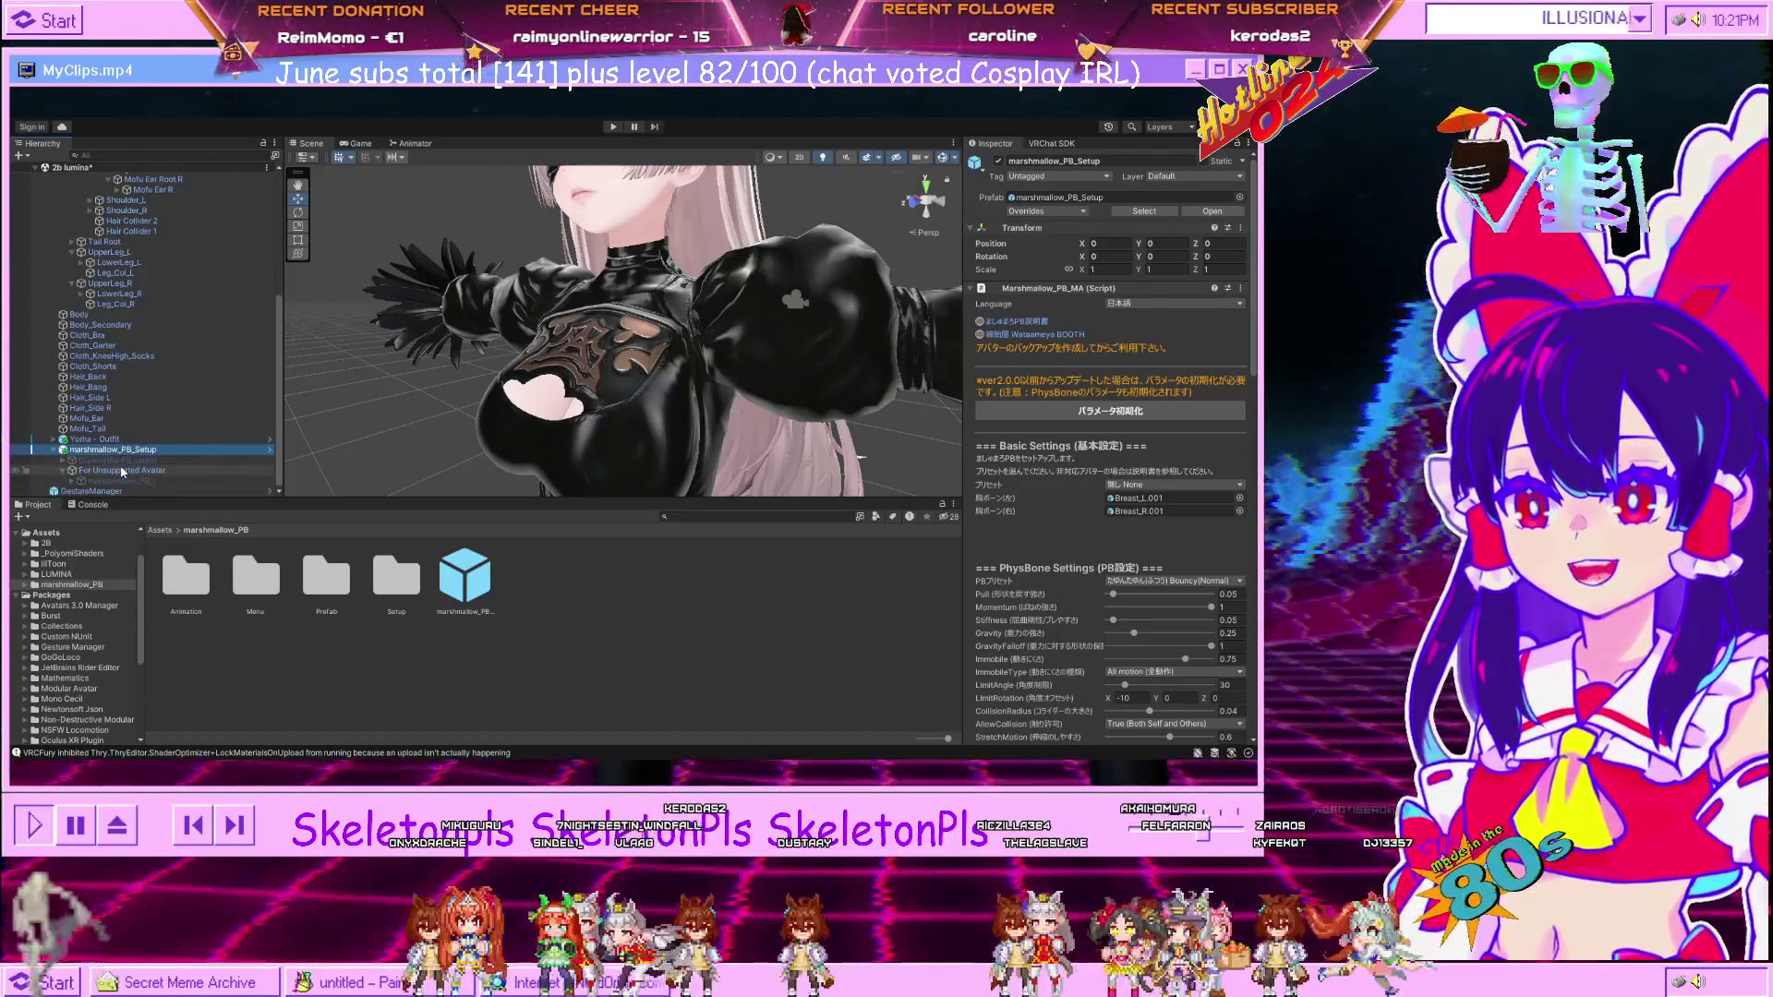
{"action": "left_click", "coordinate": [120, 480]}
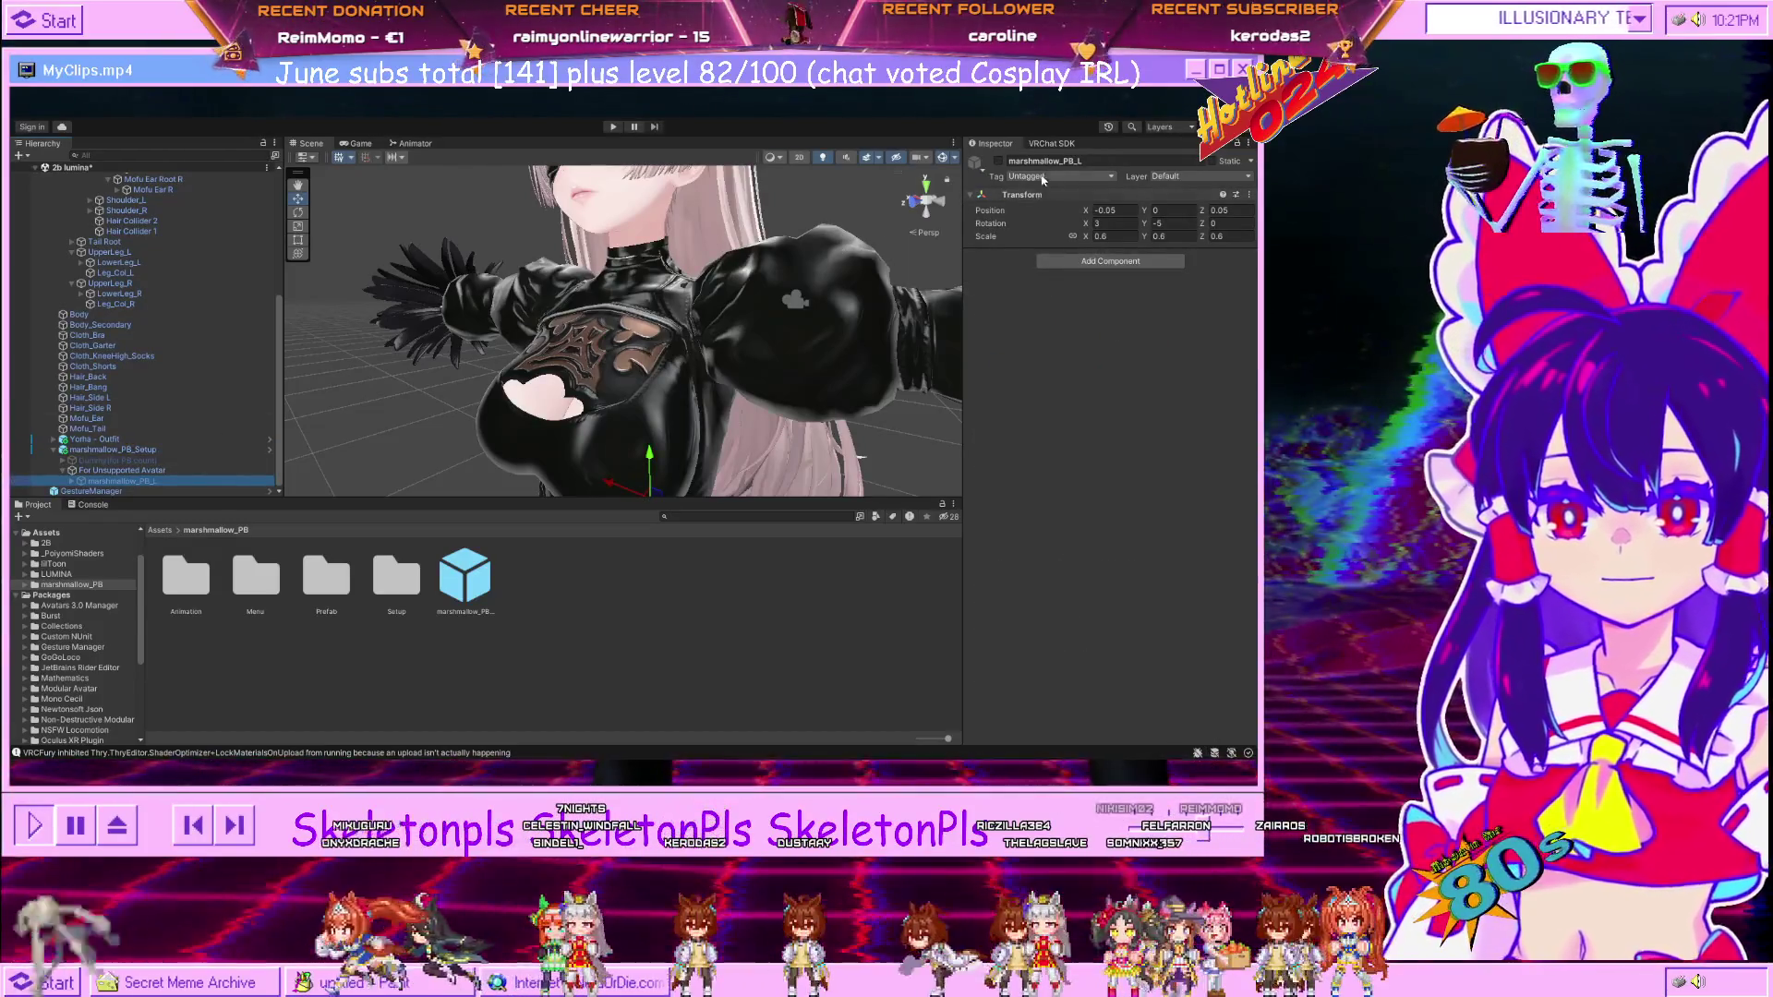
Move the marshmallow_PB_L capsule up onto the left chest and tilt it to 37.33 on X.
{"action": "key", "text": "f"}
{"action": "left_click_drag", "start_coordinate": [634, 399], "coordinate": [709, 352]}
{"action": "scroll", "scroll_direction": "up", "scroll_amount": 3}
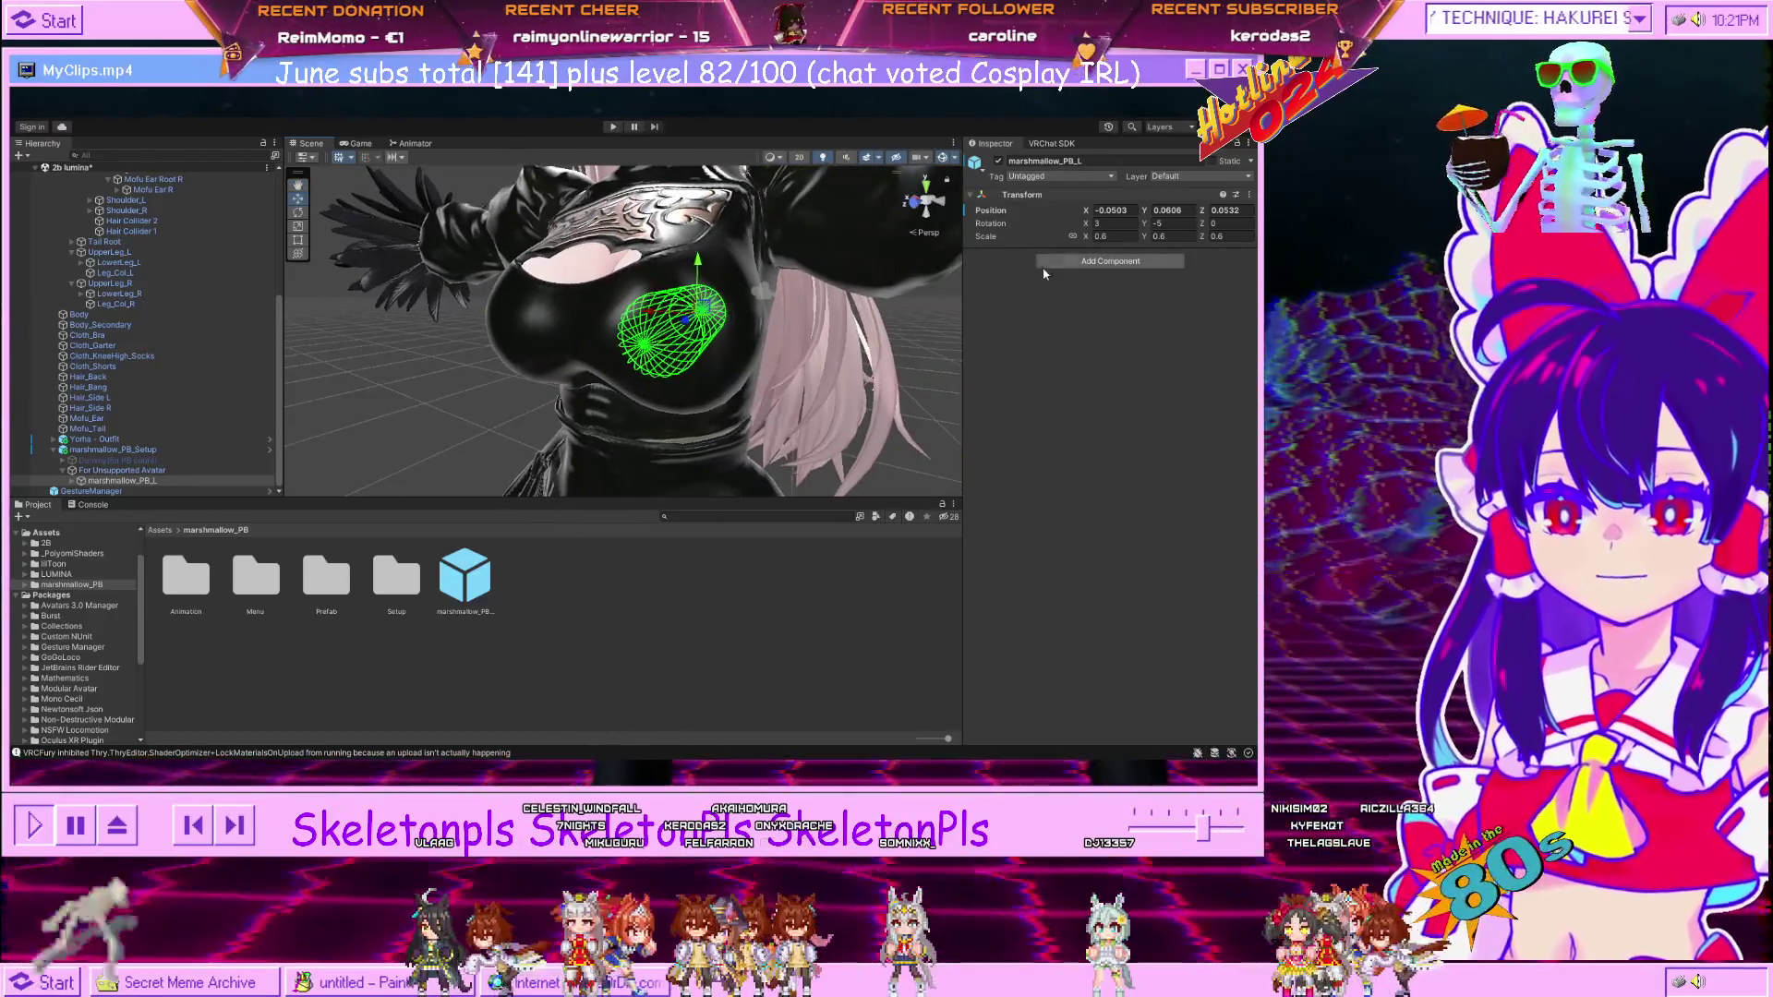
{"action": "left_click_drag", "start_coordinate": [1084, 230], "coordinate": [596, 313]}
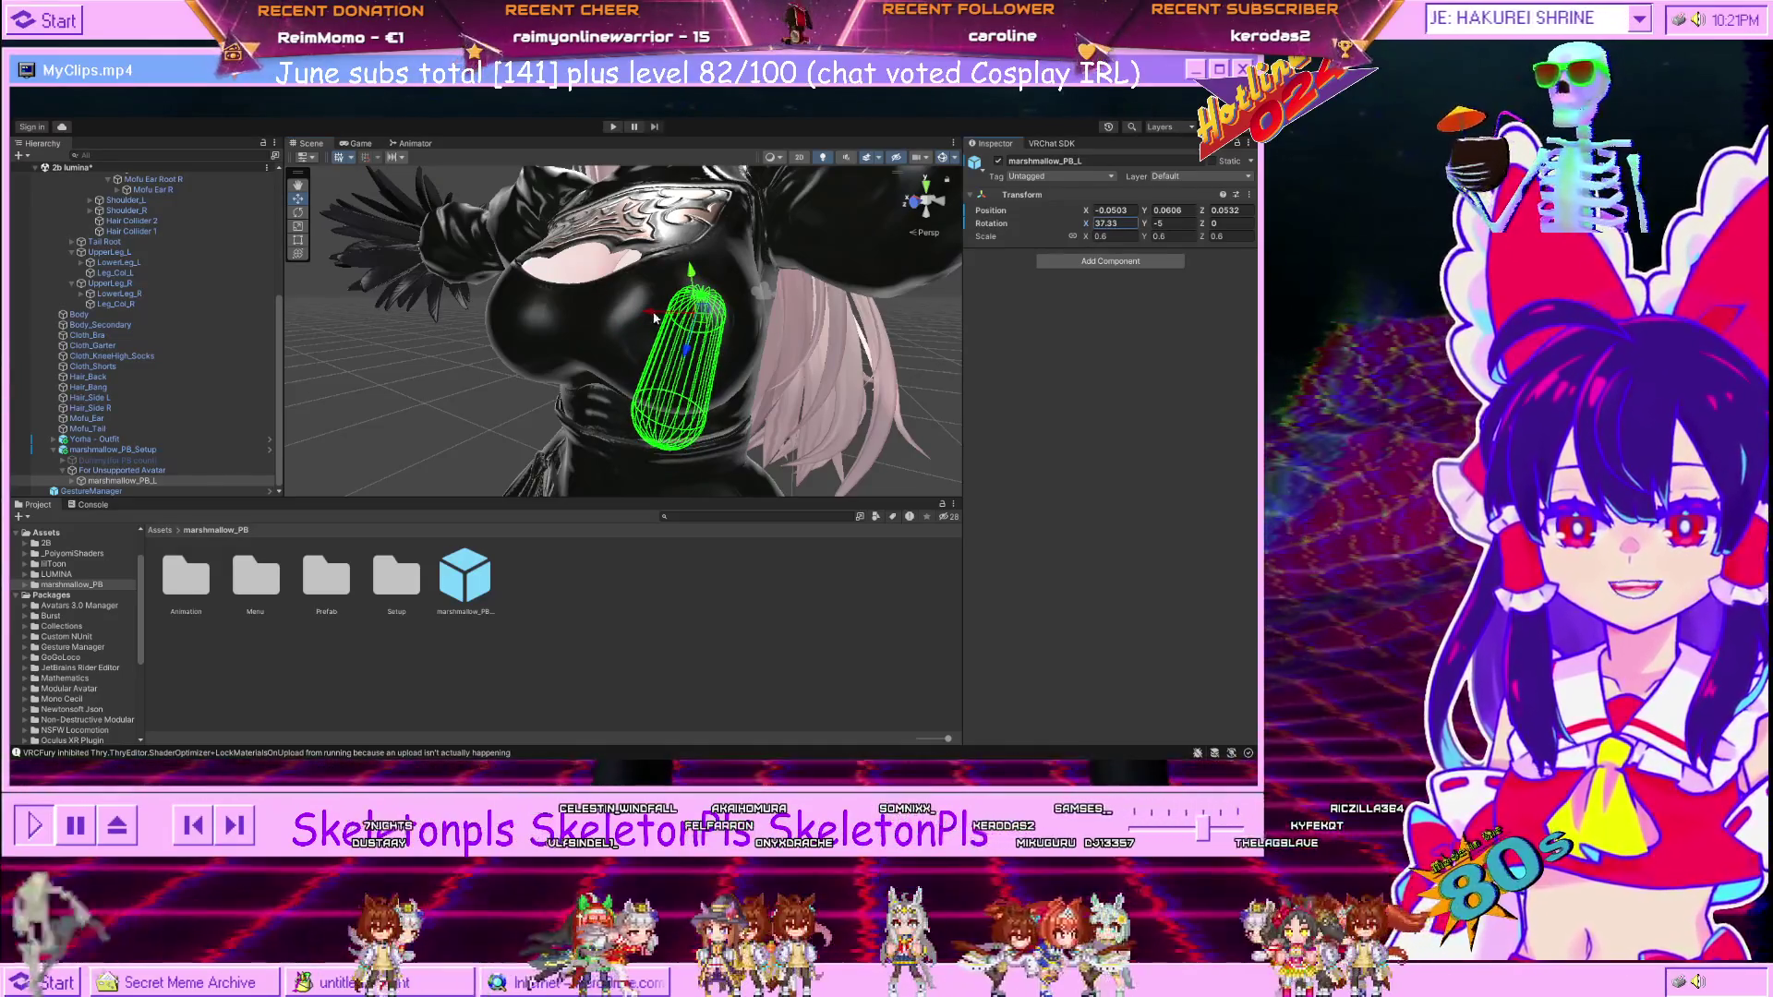
{"action": "left_click_drag", "start_coordinate": [690, 275], "coordinate": [688, 235]}
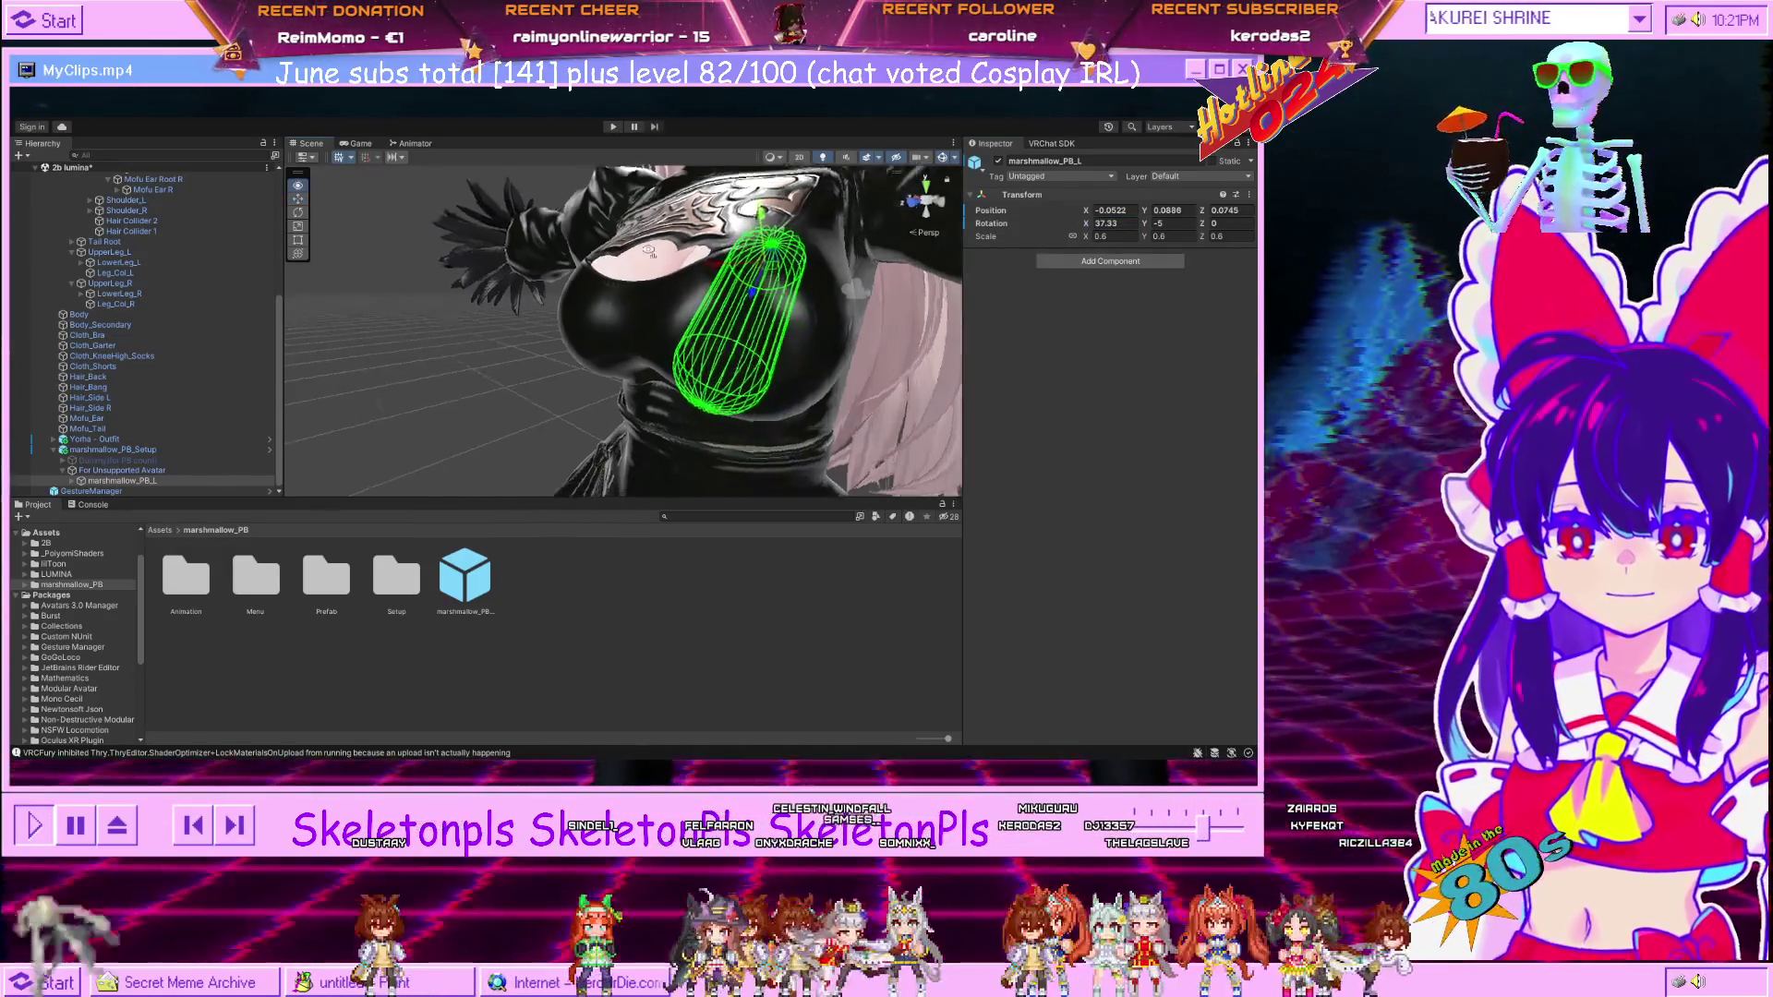
{"action": "scroll", "scroll_direction": "up", "scroll_amount": 3}
{"action": "left_click_drag", "start_coordinate": [541, 241], "coordinate": [664, 317]}
{"action": "scroll", "scroll_direction": "down", "scroll_amount": 3}
{"action": "left_click", "coordinate": [722, 281]}
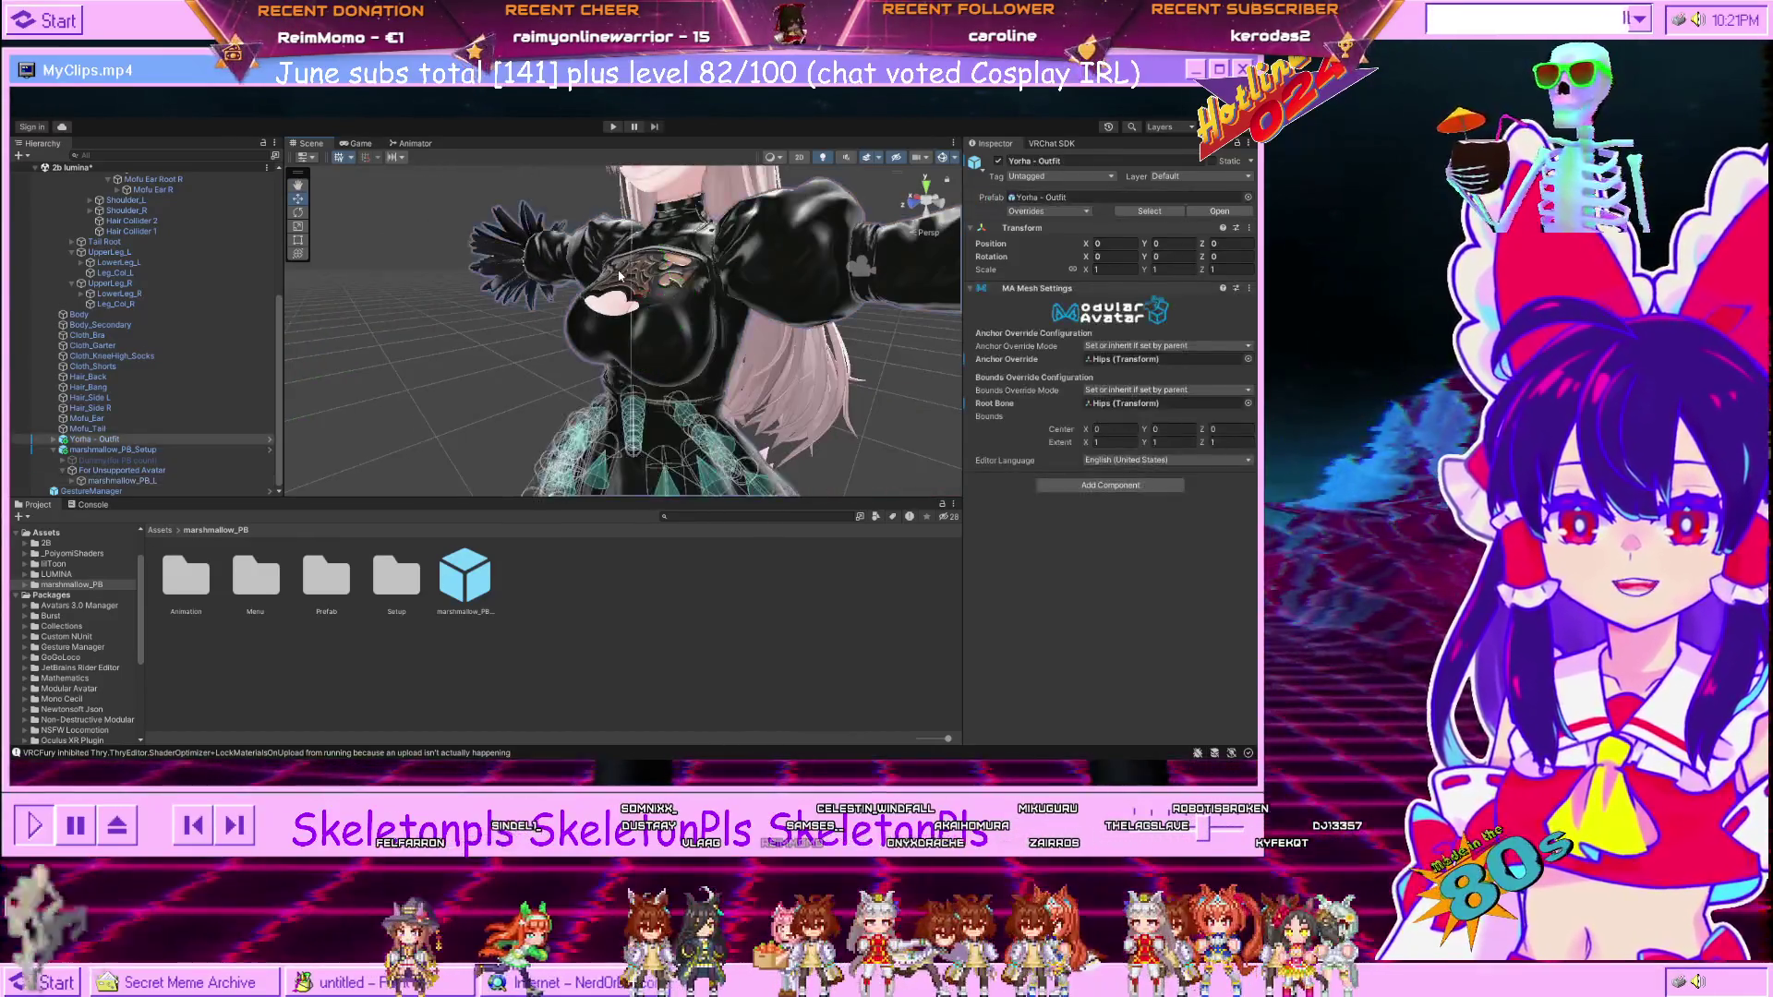
Hide the Yorha 2b - Suit by unticking its active checkbox.
{"action": "left_click", "coordinate": [999, 162]}
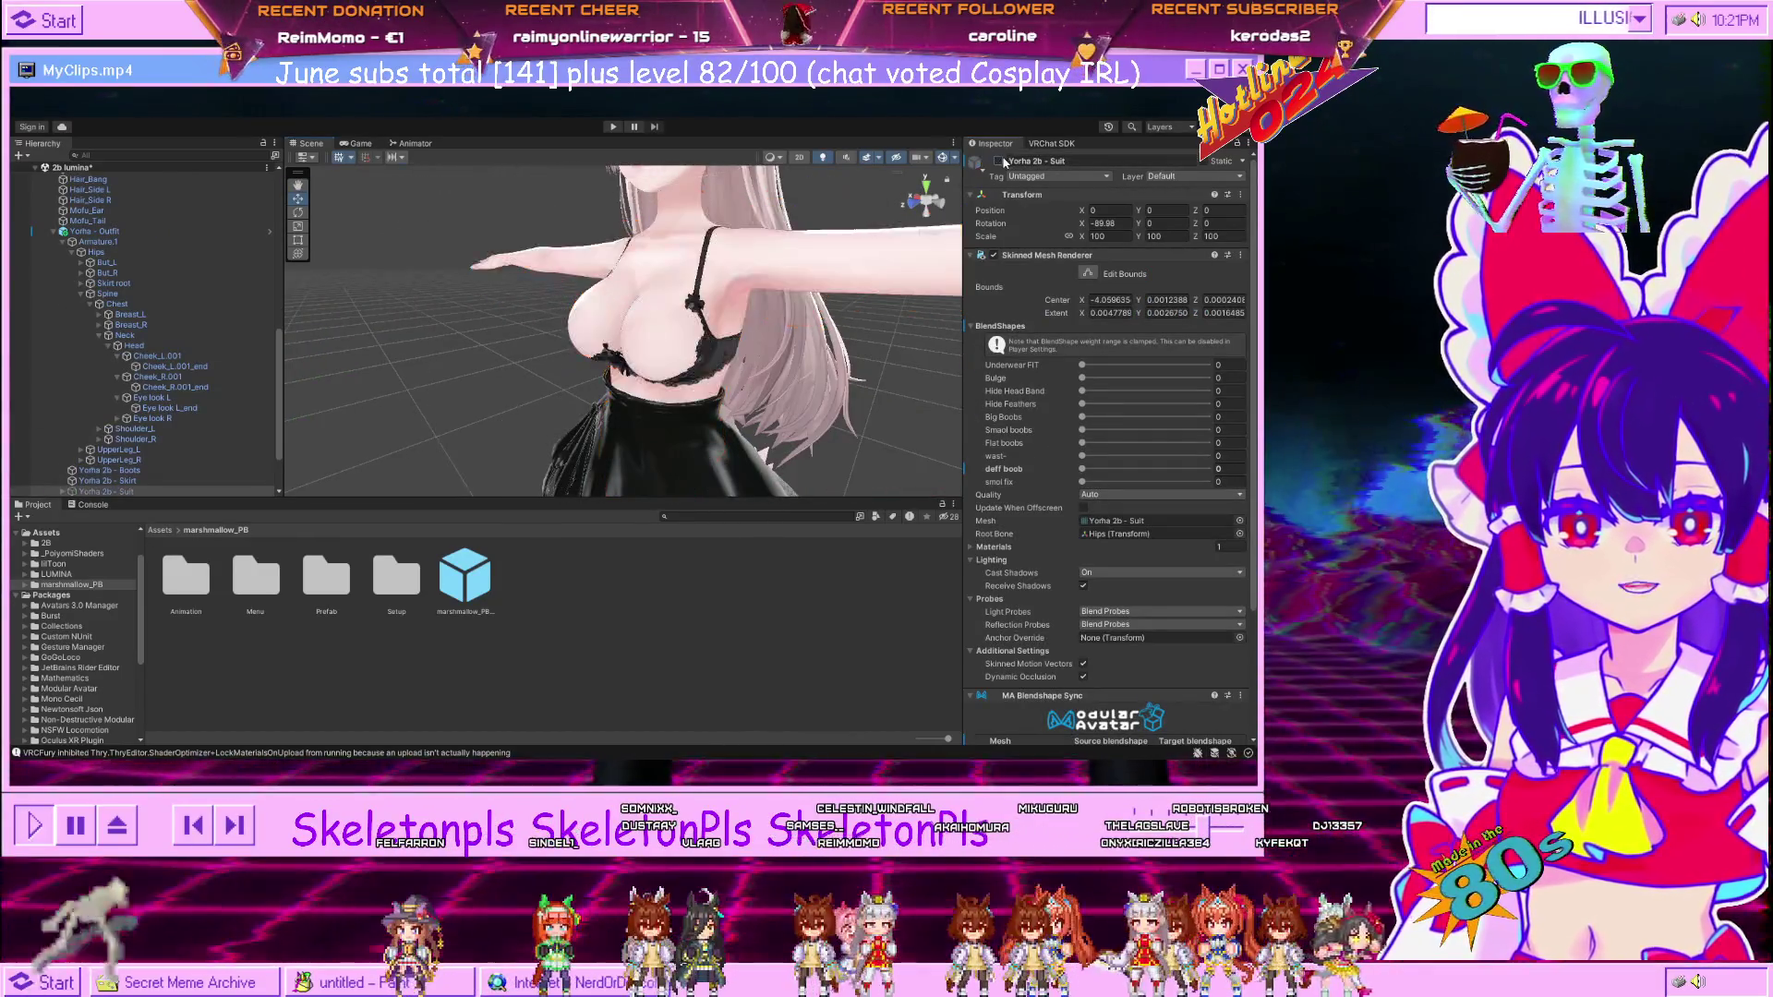
{"action": "left_click", "coordinate": [999, 162]}
{"action": "left_click", "coordinate": [999, 161]}
Orbit and zoom around the model to inspect the chest from front and side.
{"action": "scroll", "scroll_direction": "up", "scroll_amount": 3}
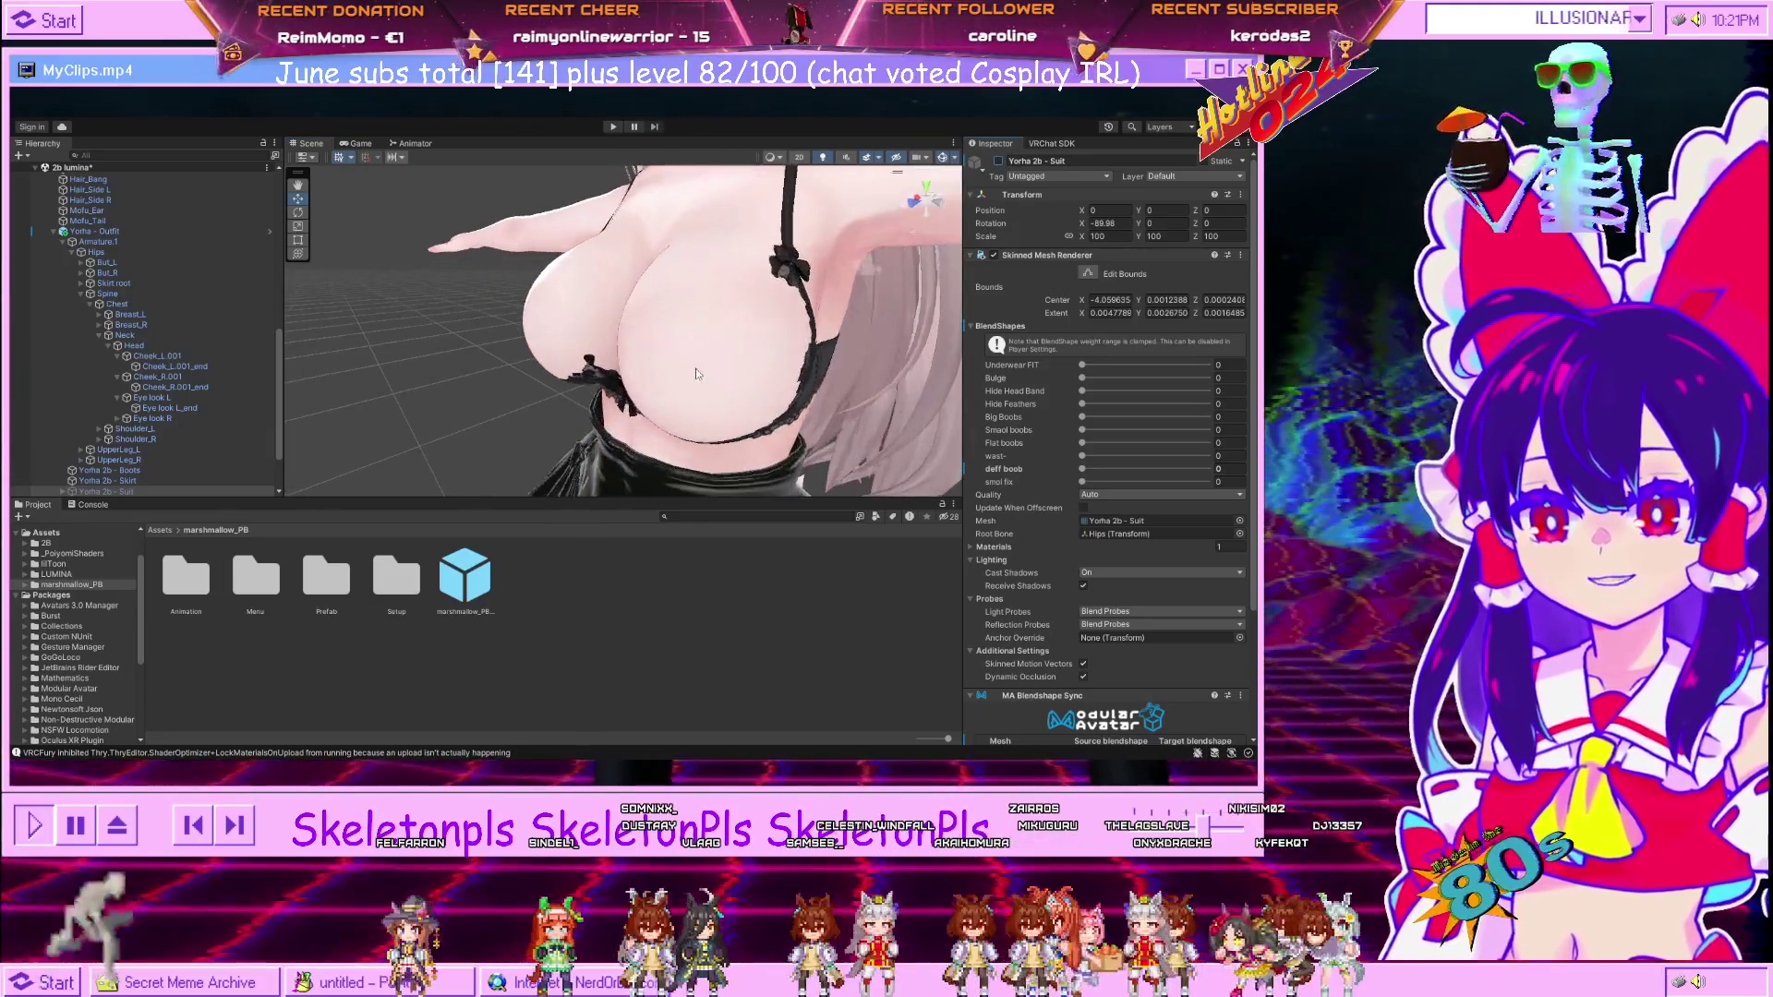
{"action": "left_click_drag", "start_coordinate": [688, 358], "coordinate": [694, 367]}
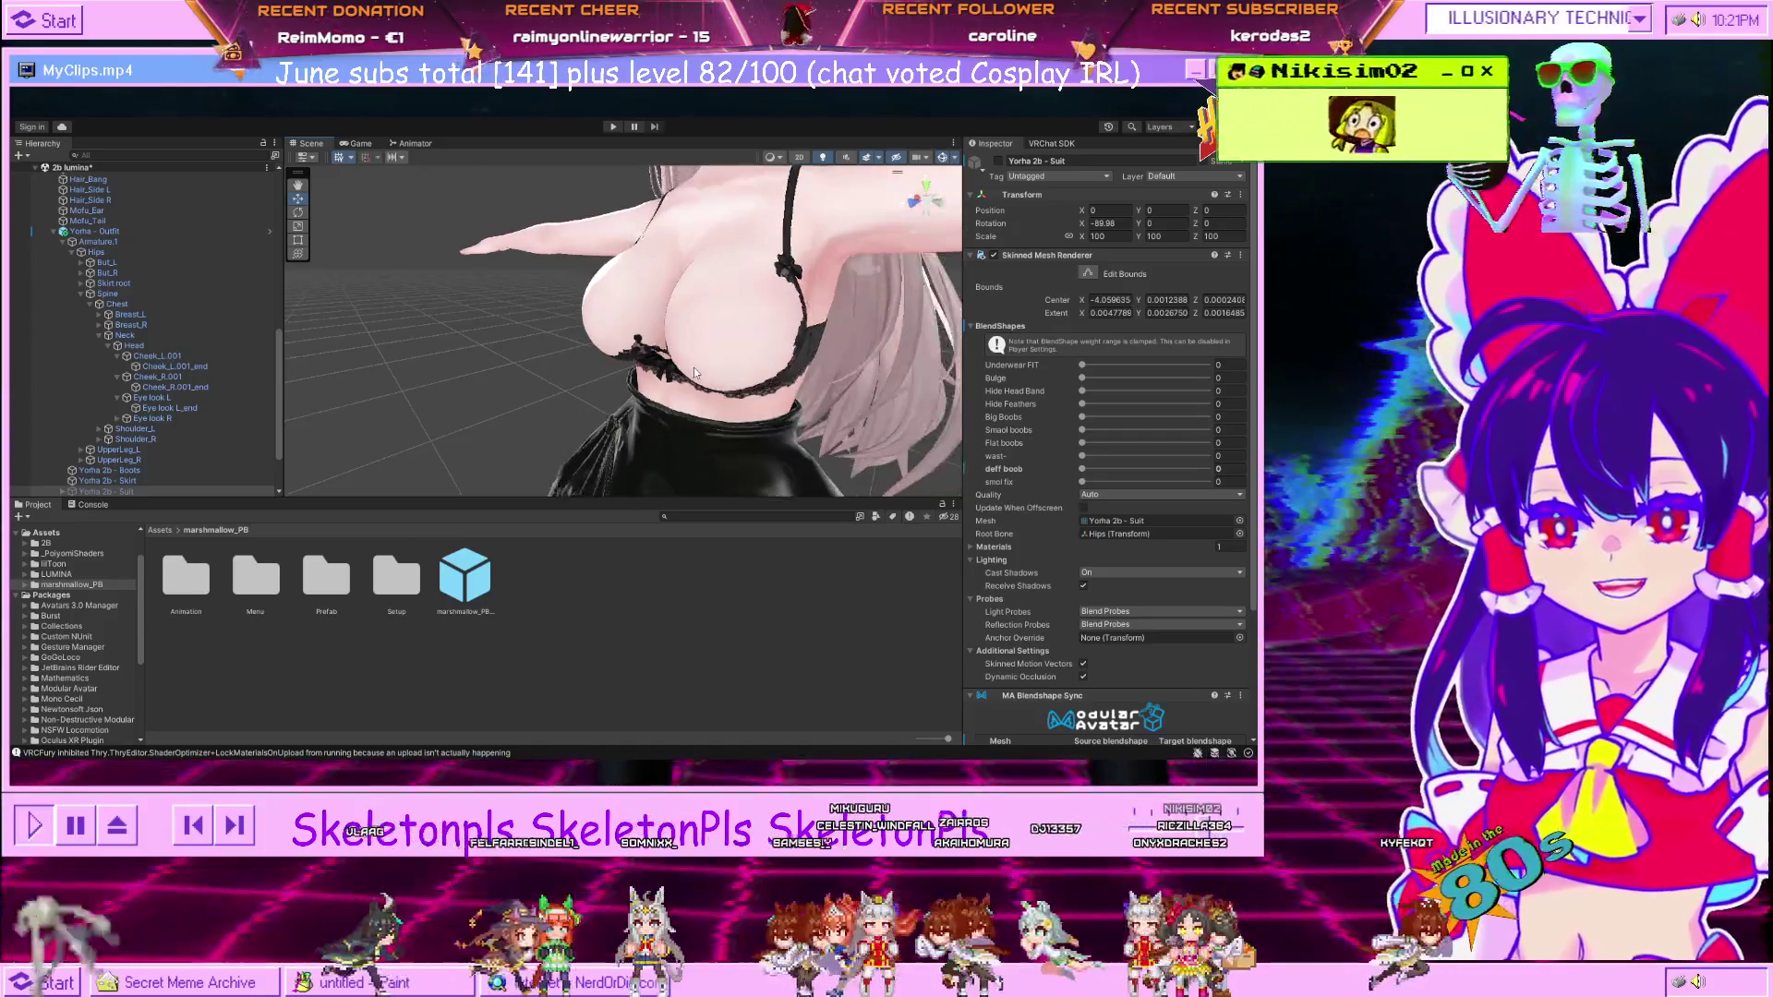
{"action": "left_click_drag", "start_coordinate": [825, 316], "coordinate": [915, 368]}
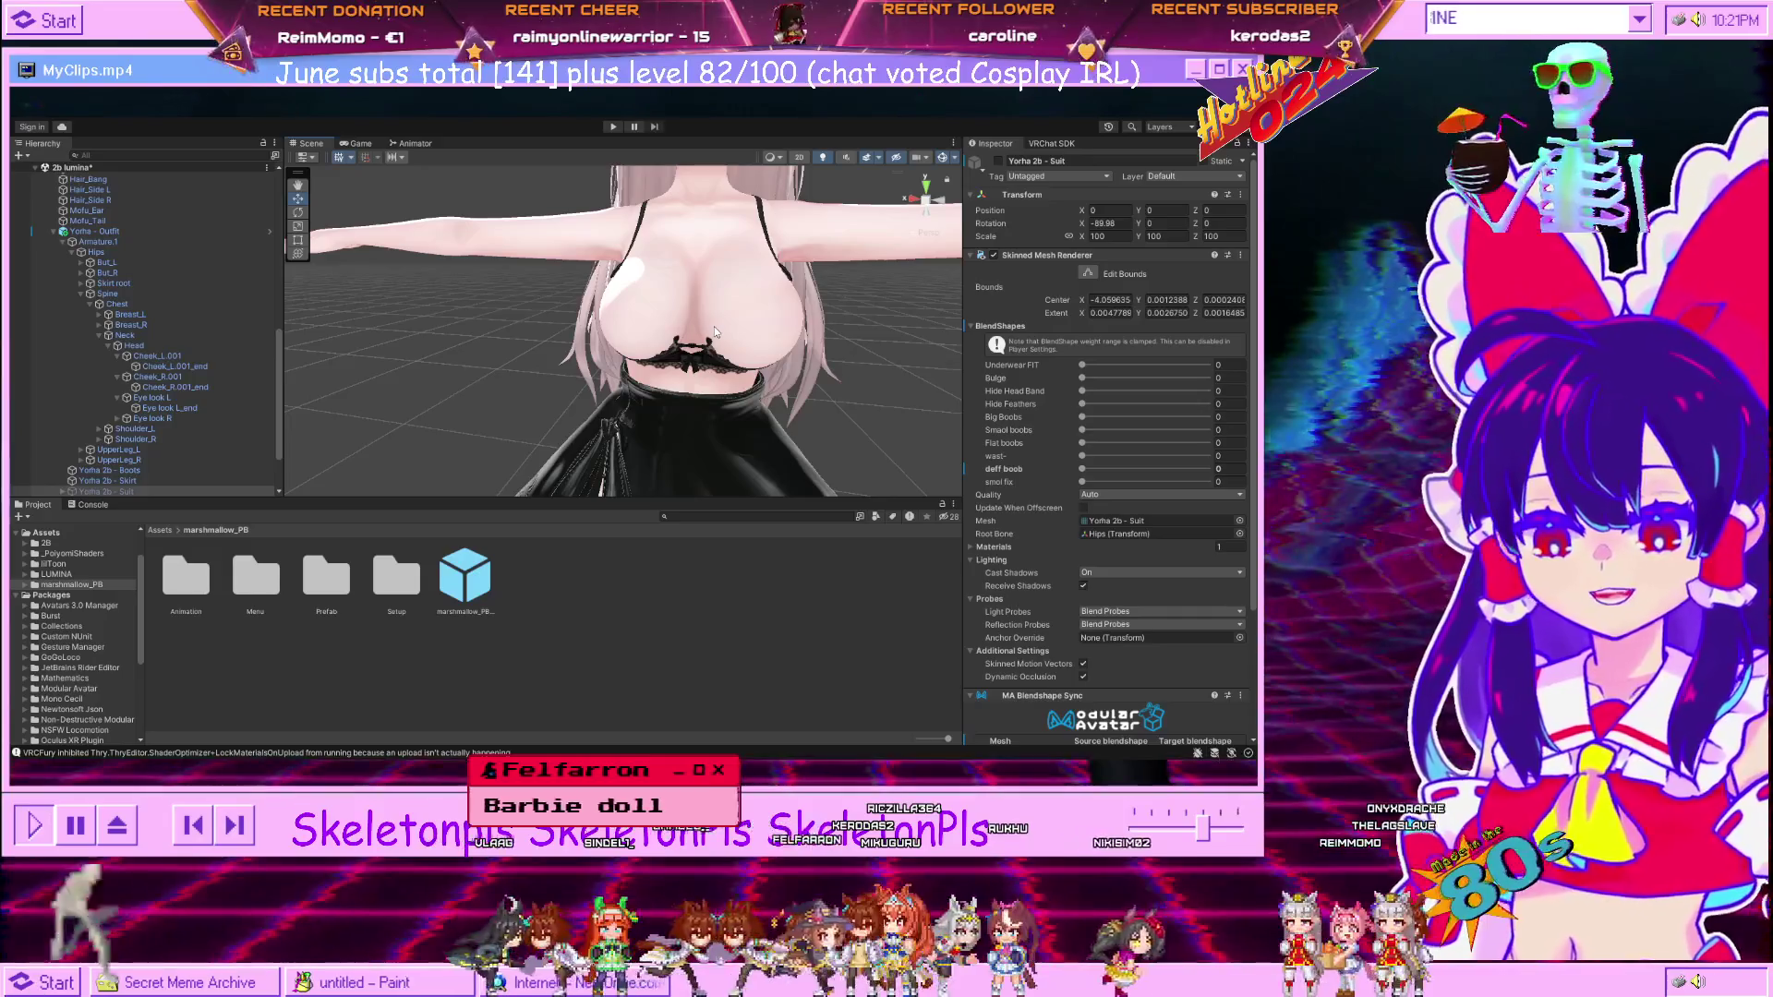
{"action": "left_click_drag", "start_coordinate": [714, 330], "coordinate": [539, 291]}
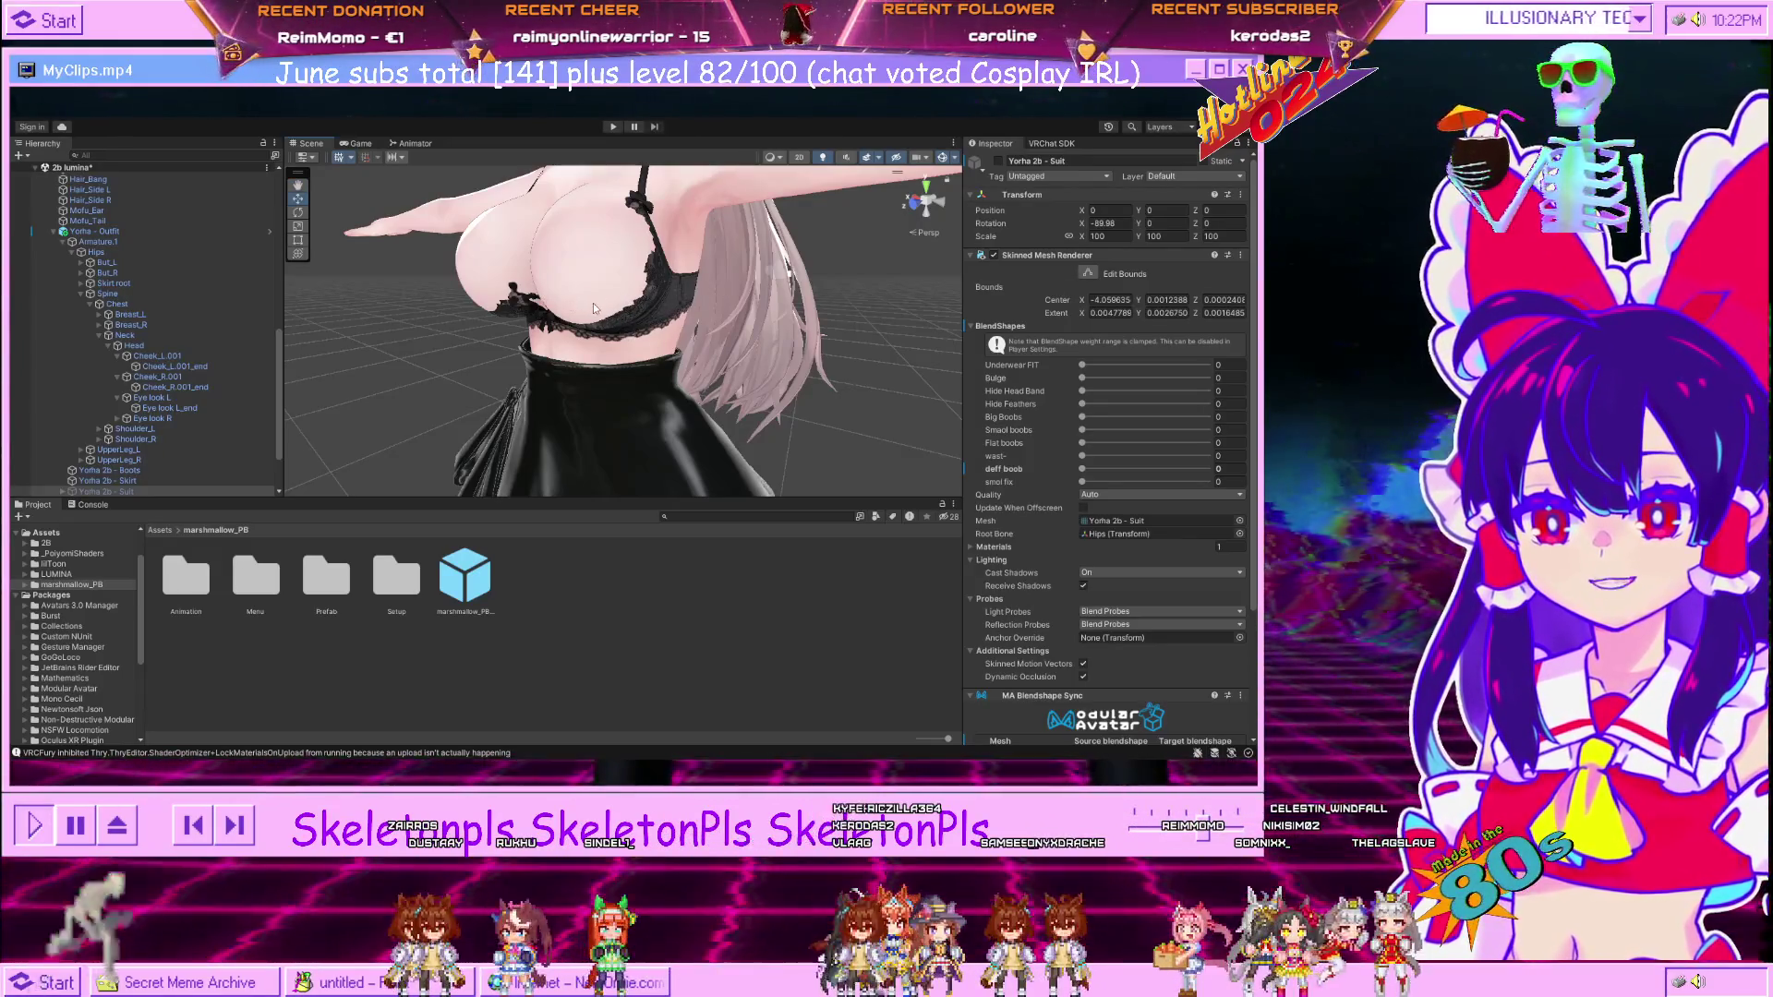
{"action": "scroll", "scroll_direction": "up", "scroll_amount": 3}
{"action": "scroll", "scroll_direction": "down", "scroll_amount": 3}
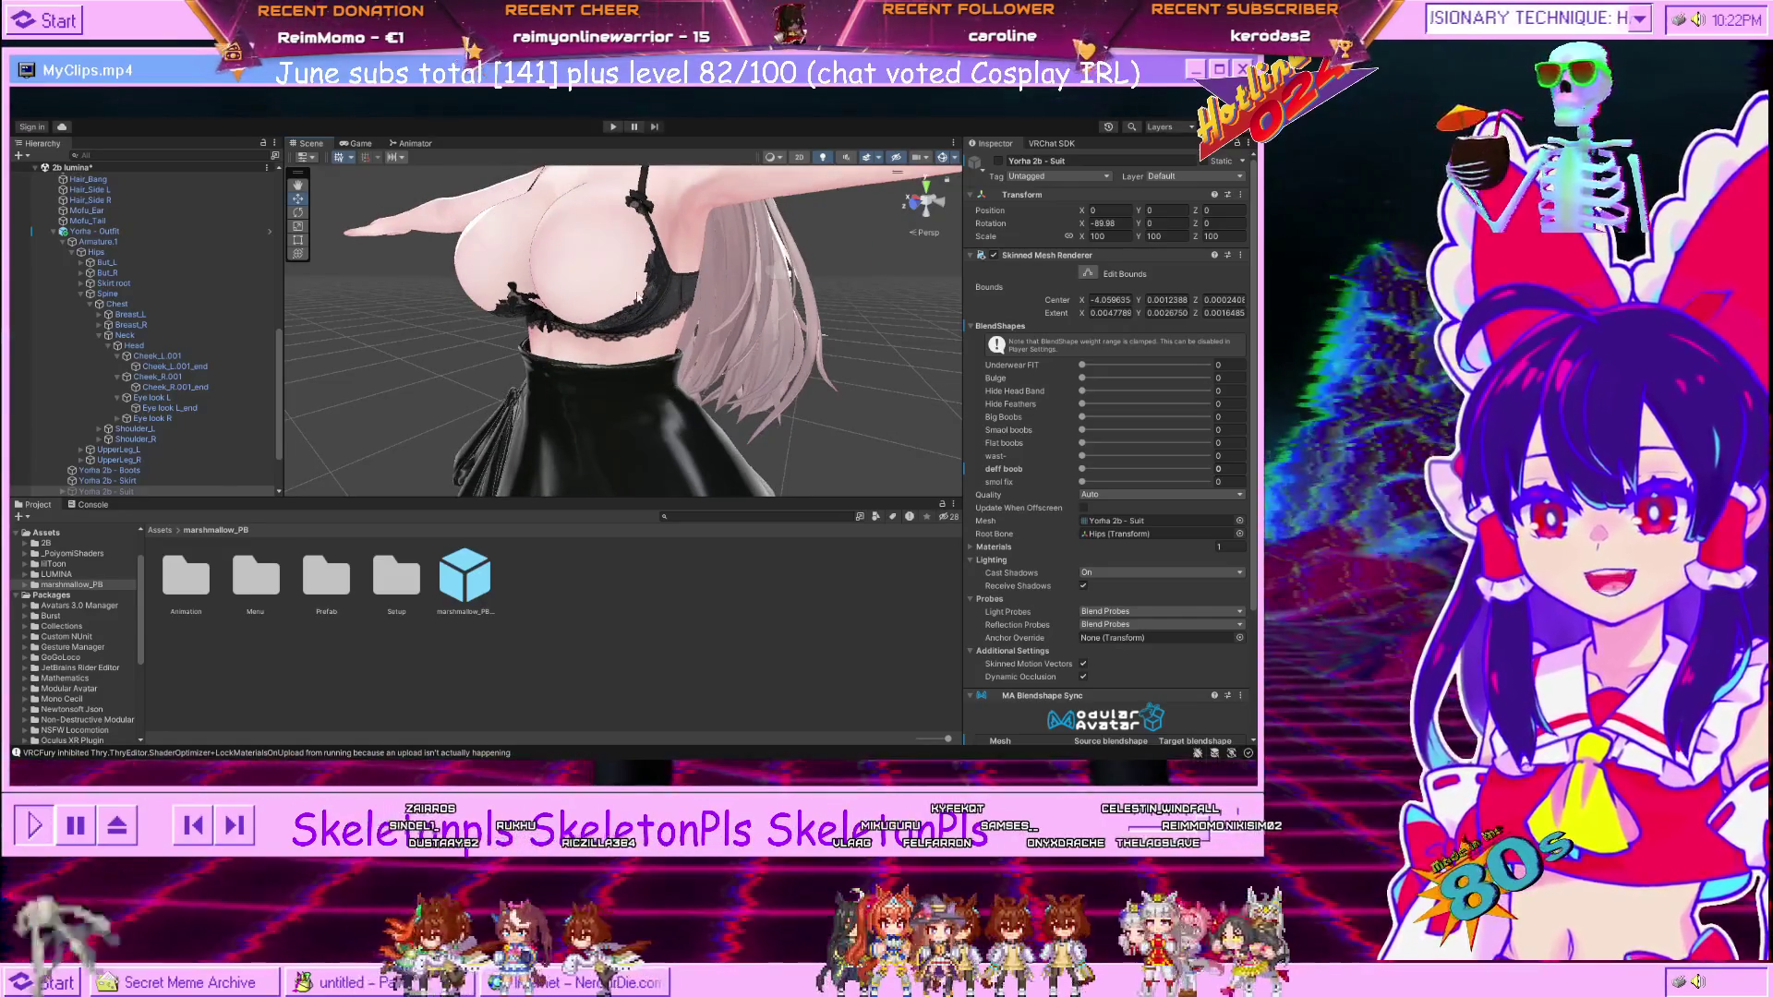
{"action": "scroll", "scroll_direction": "down", "scroll_amount": 3}
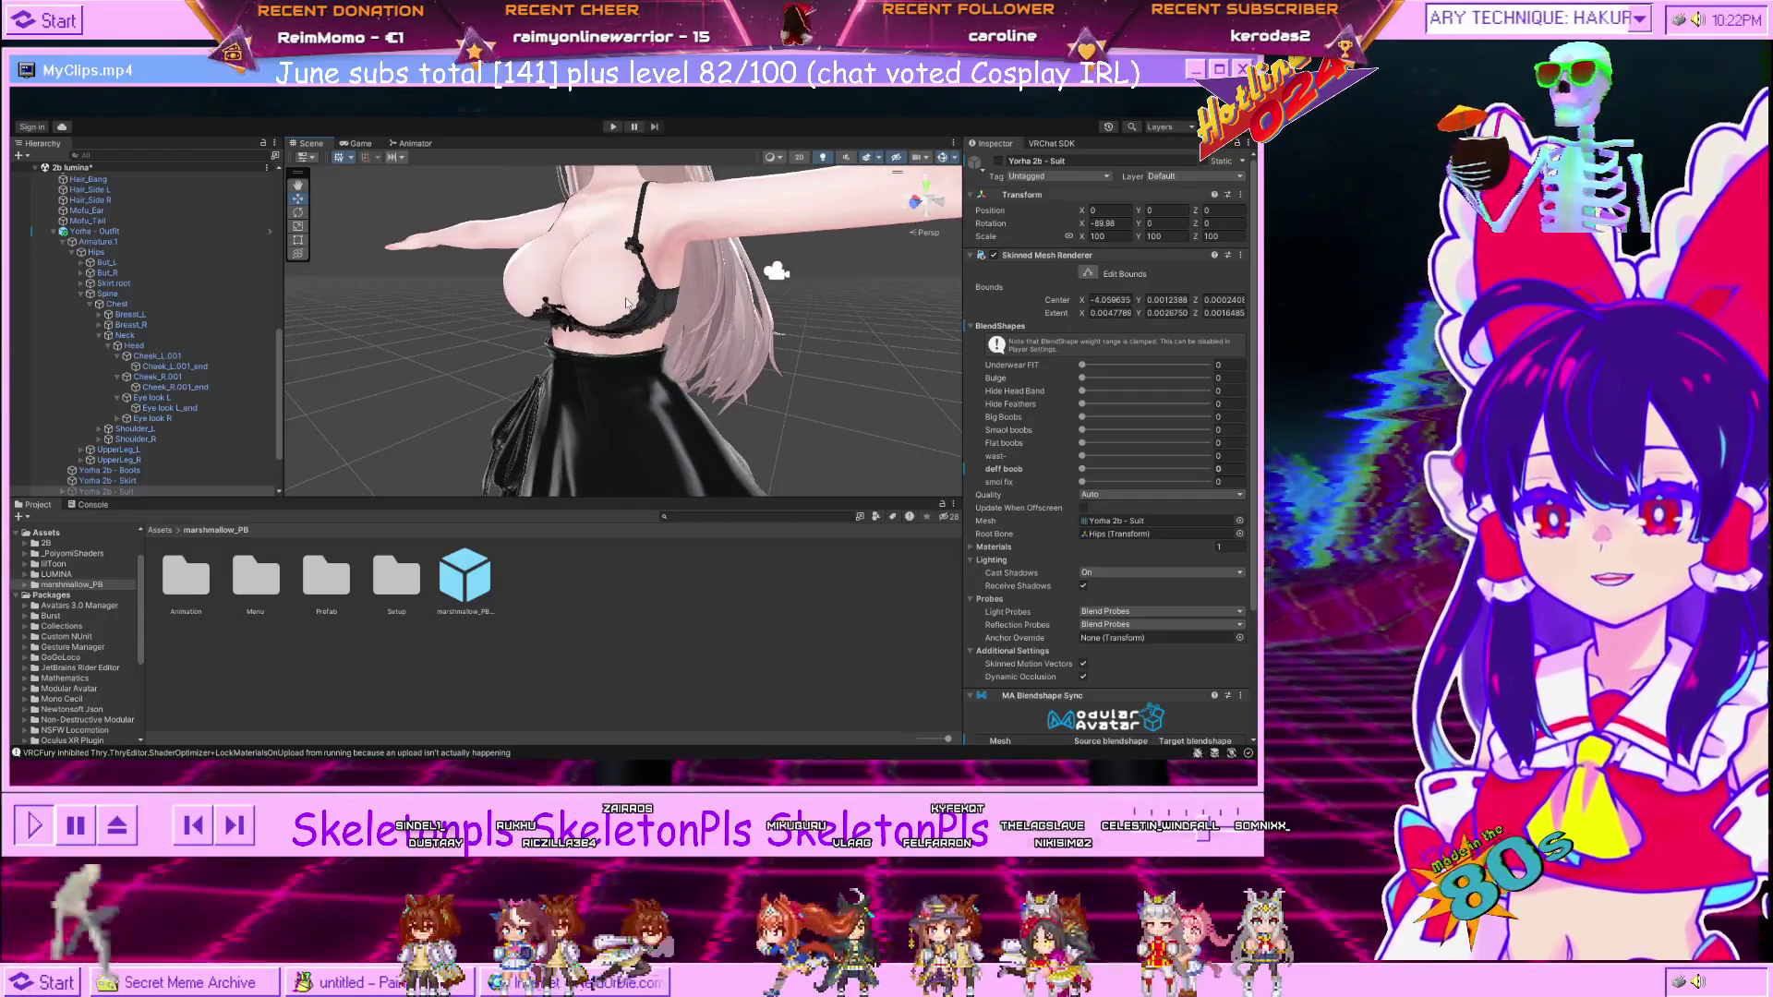
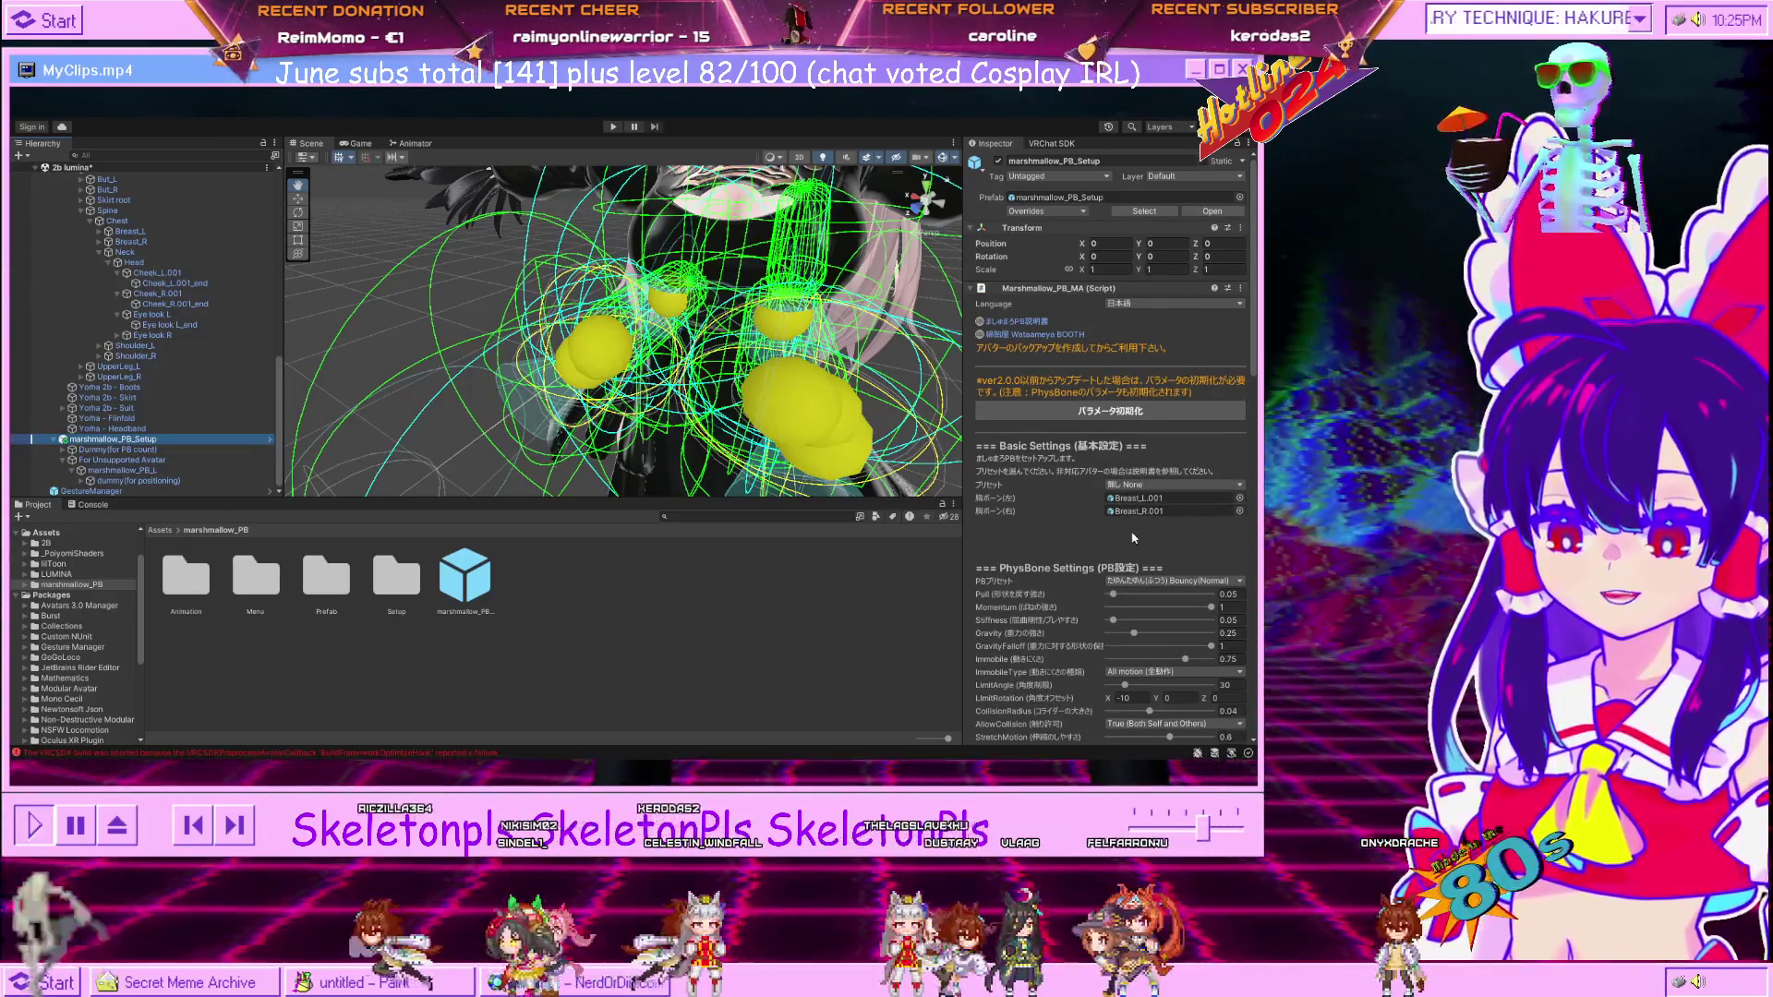
Orbit and zoom around the marshmallow chest physbone spheres, ending with the full avatar framed from the front.
{"action": "left_click_drag", "start_coordinate": [737, 340], "coordinate": [765, 327]}
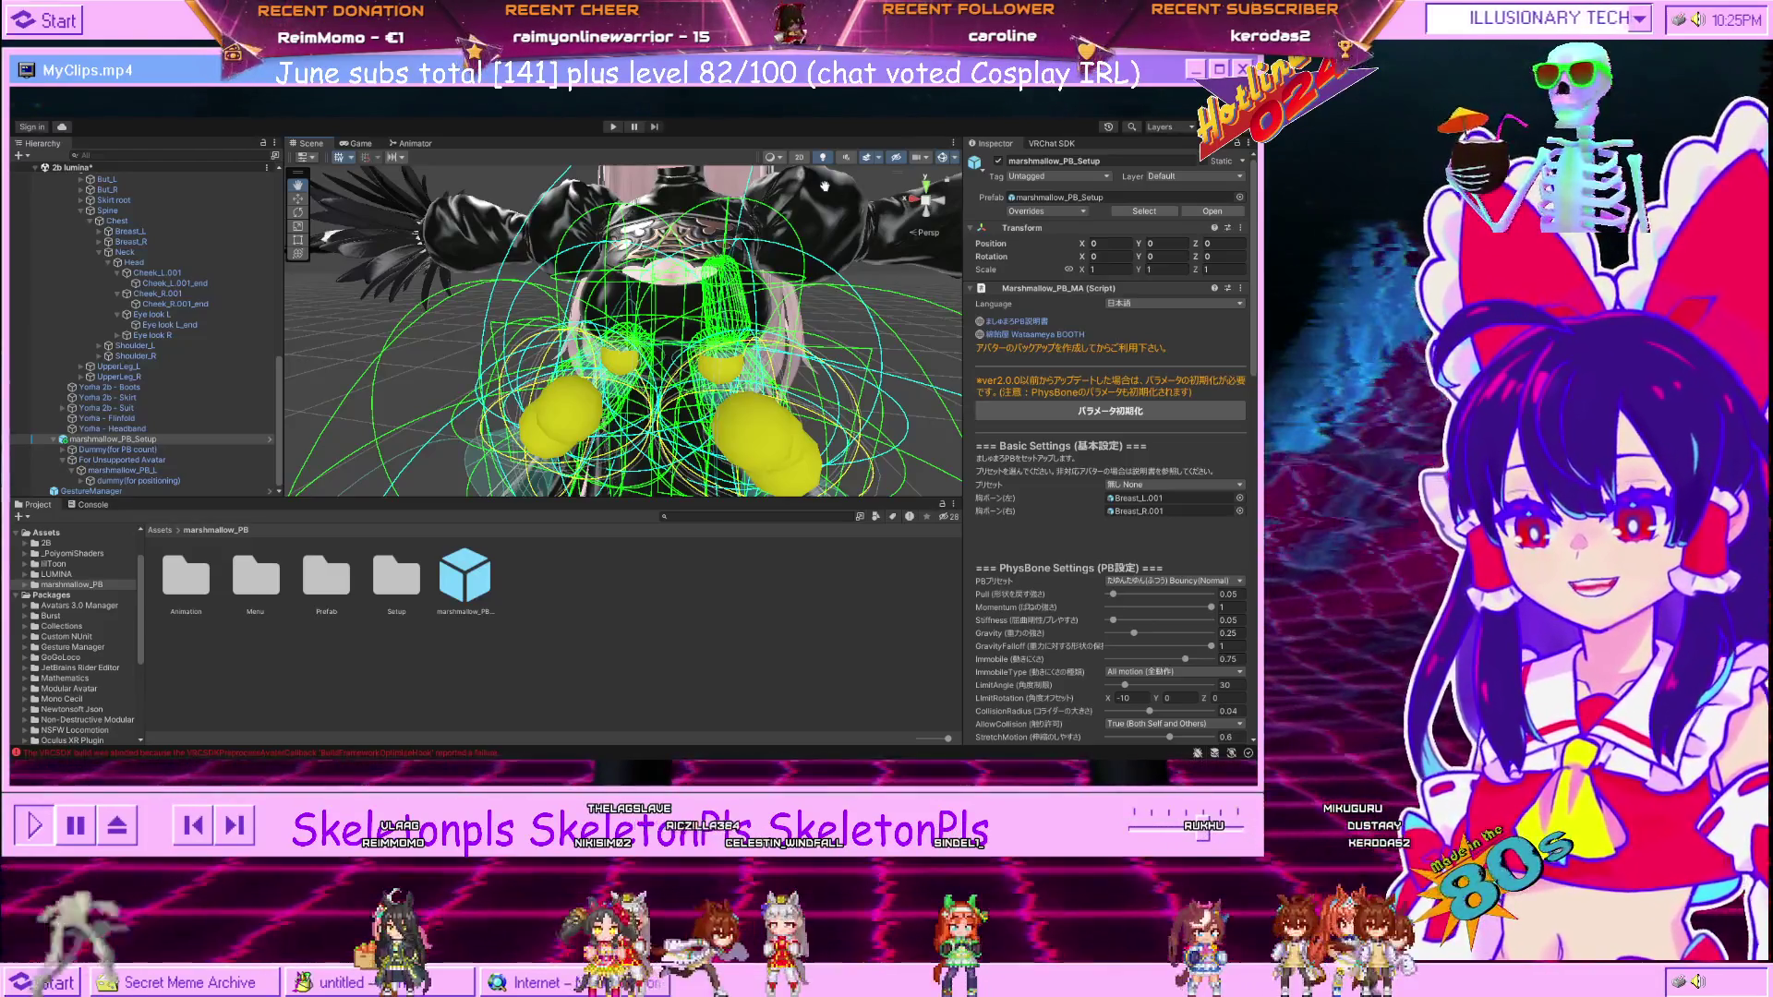
{"action": "left_click_drag", "start_coordinate": [813, 428], "coordinate": [804, 406]}
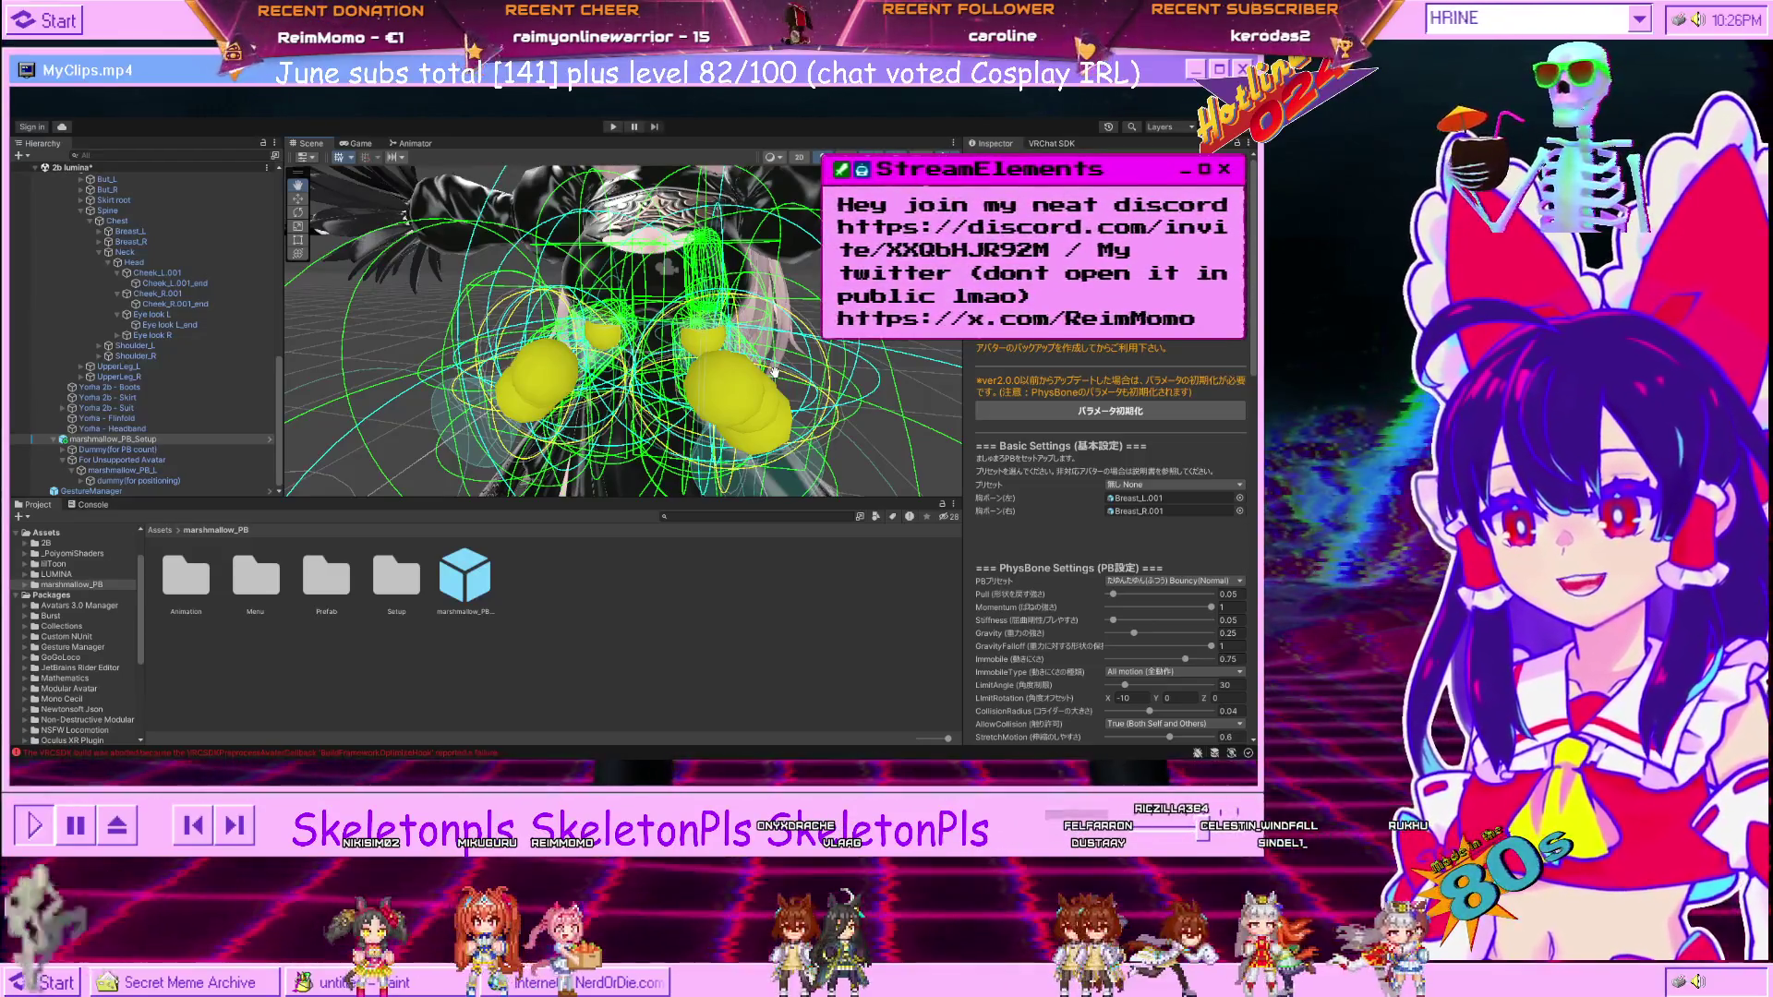
{"action": "scroll", "scroll_direction": "down", "scroll_amount": 3}
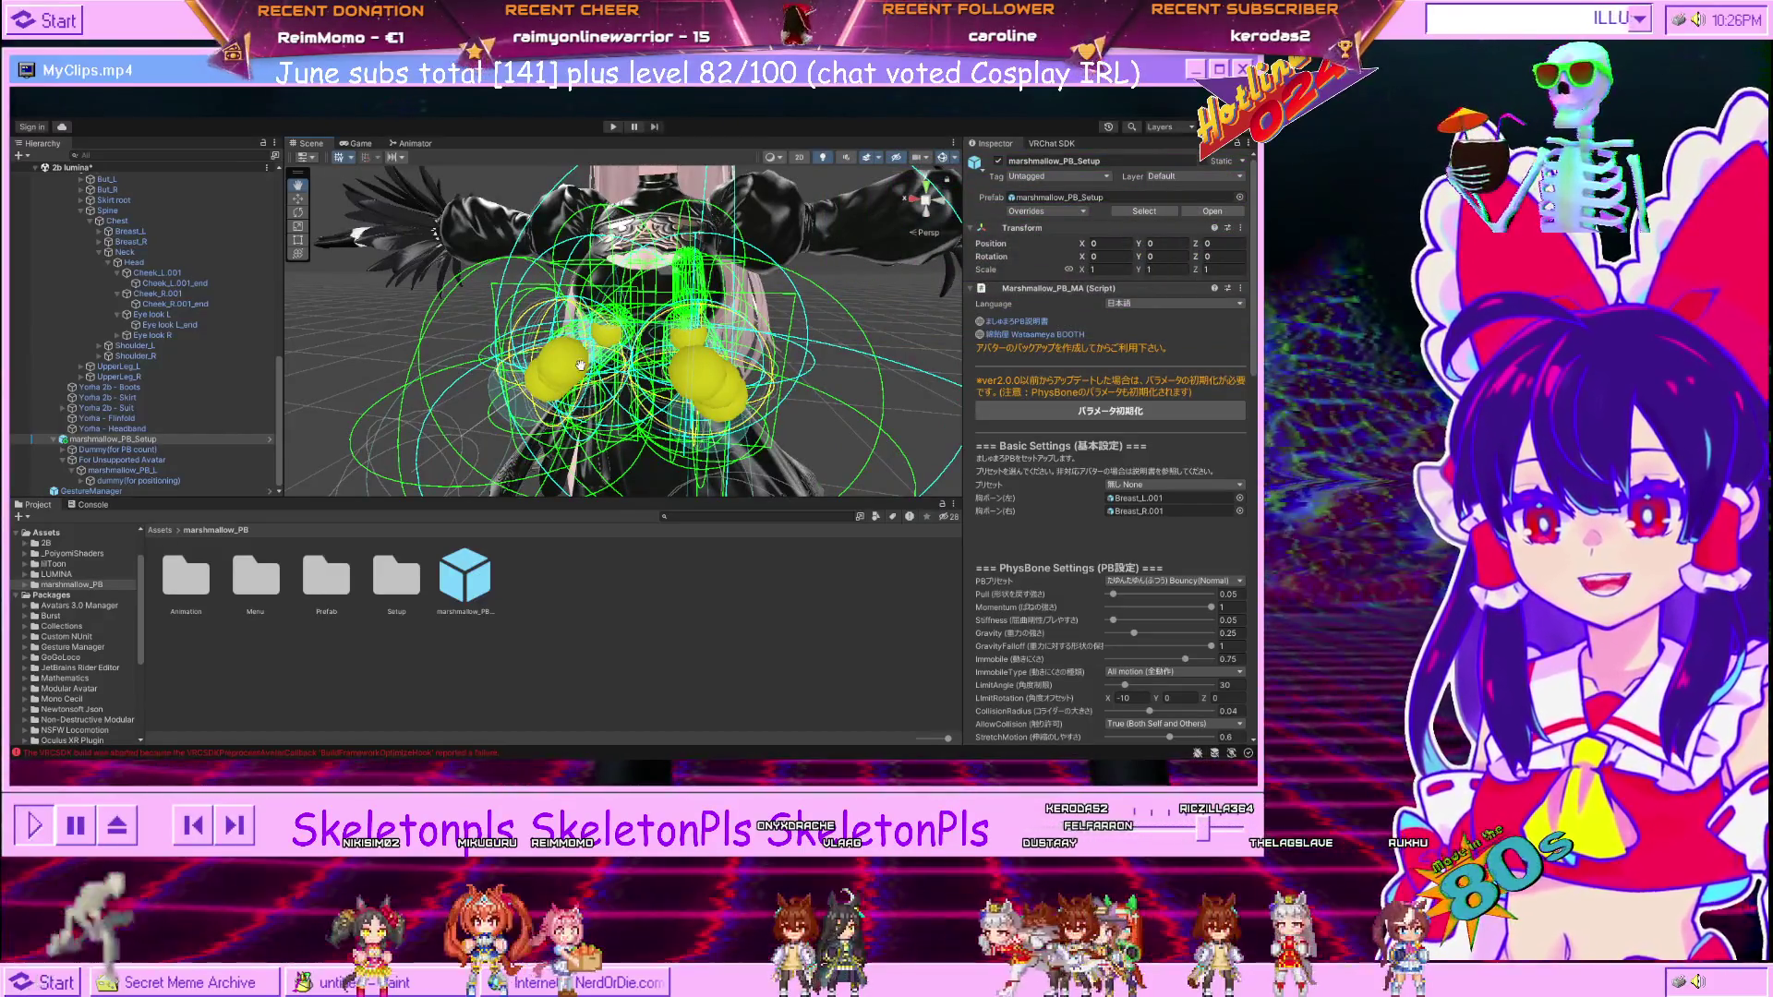
{"action": "left_click_drag", "start_coordinate": [826, 331], "coordinate": [719, 468]}
{"action": "scroll", "scroll_direction": "down", "scroll_amount": 3}
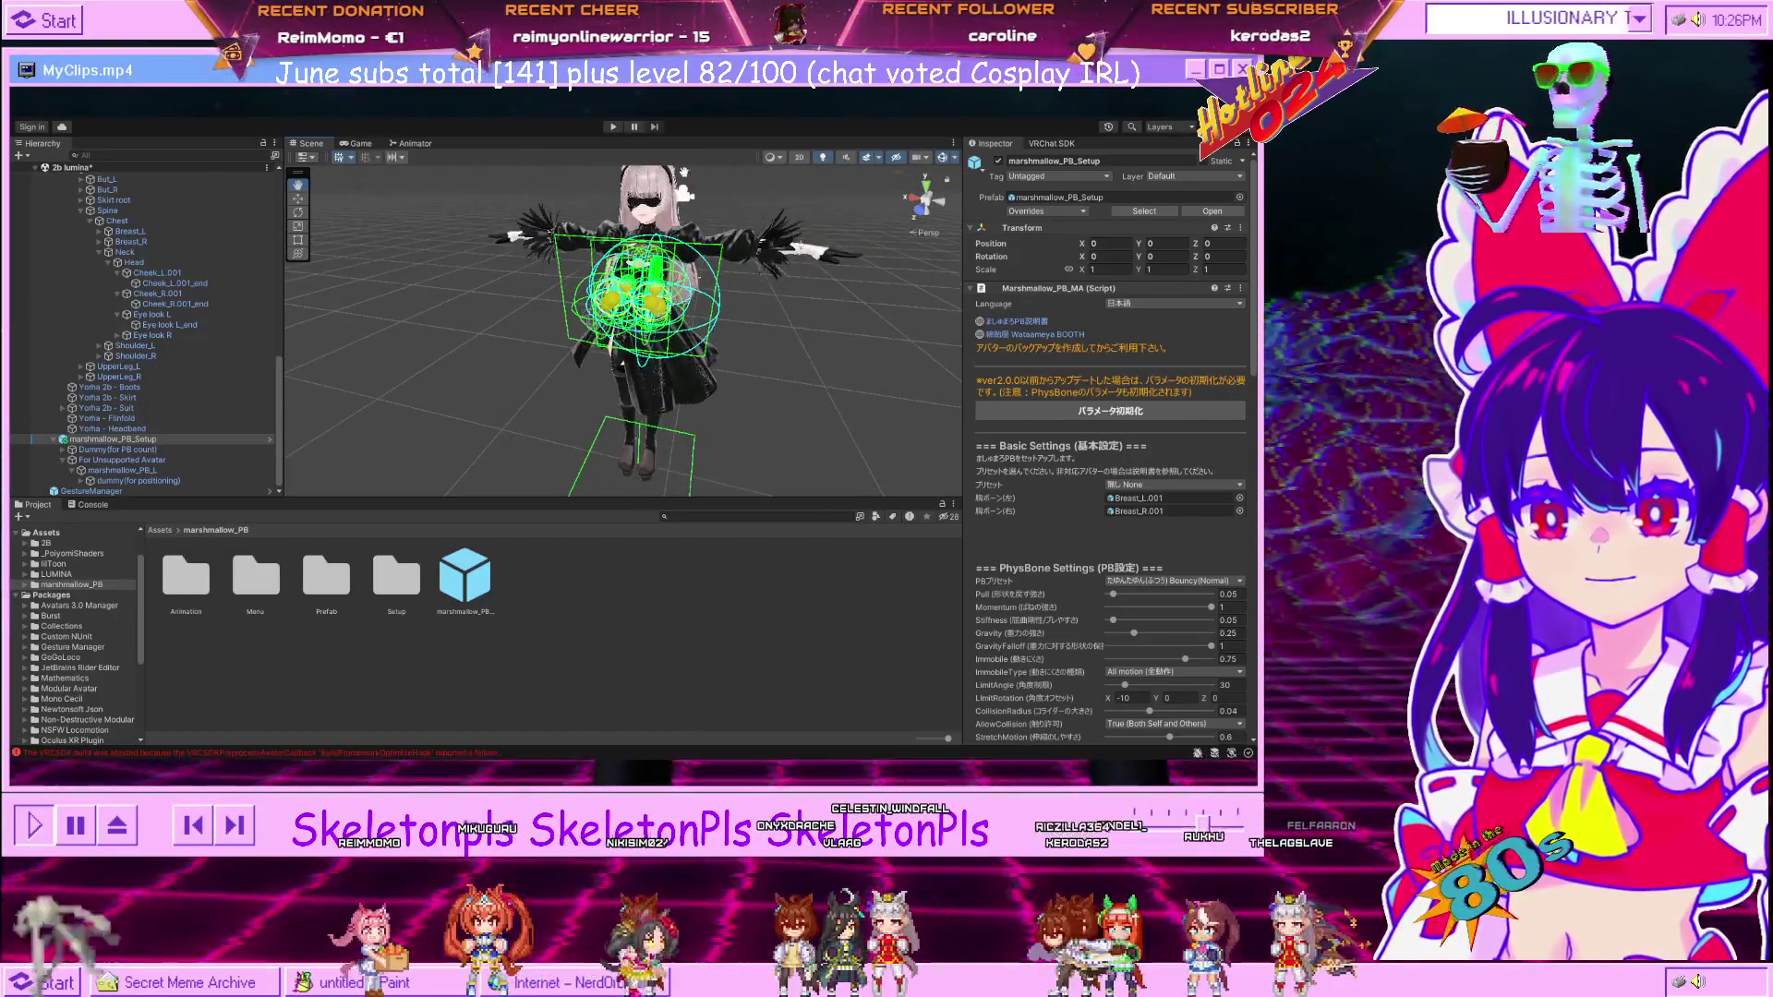
Undo a test rotation of marshmallow_PB_Setup, then spin LUMINA Kisekae to watch the chest physbones swing.
{"action": "left_click_drag", "start_coordinate": [587, 450], "coordinate": [684, 428]}
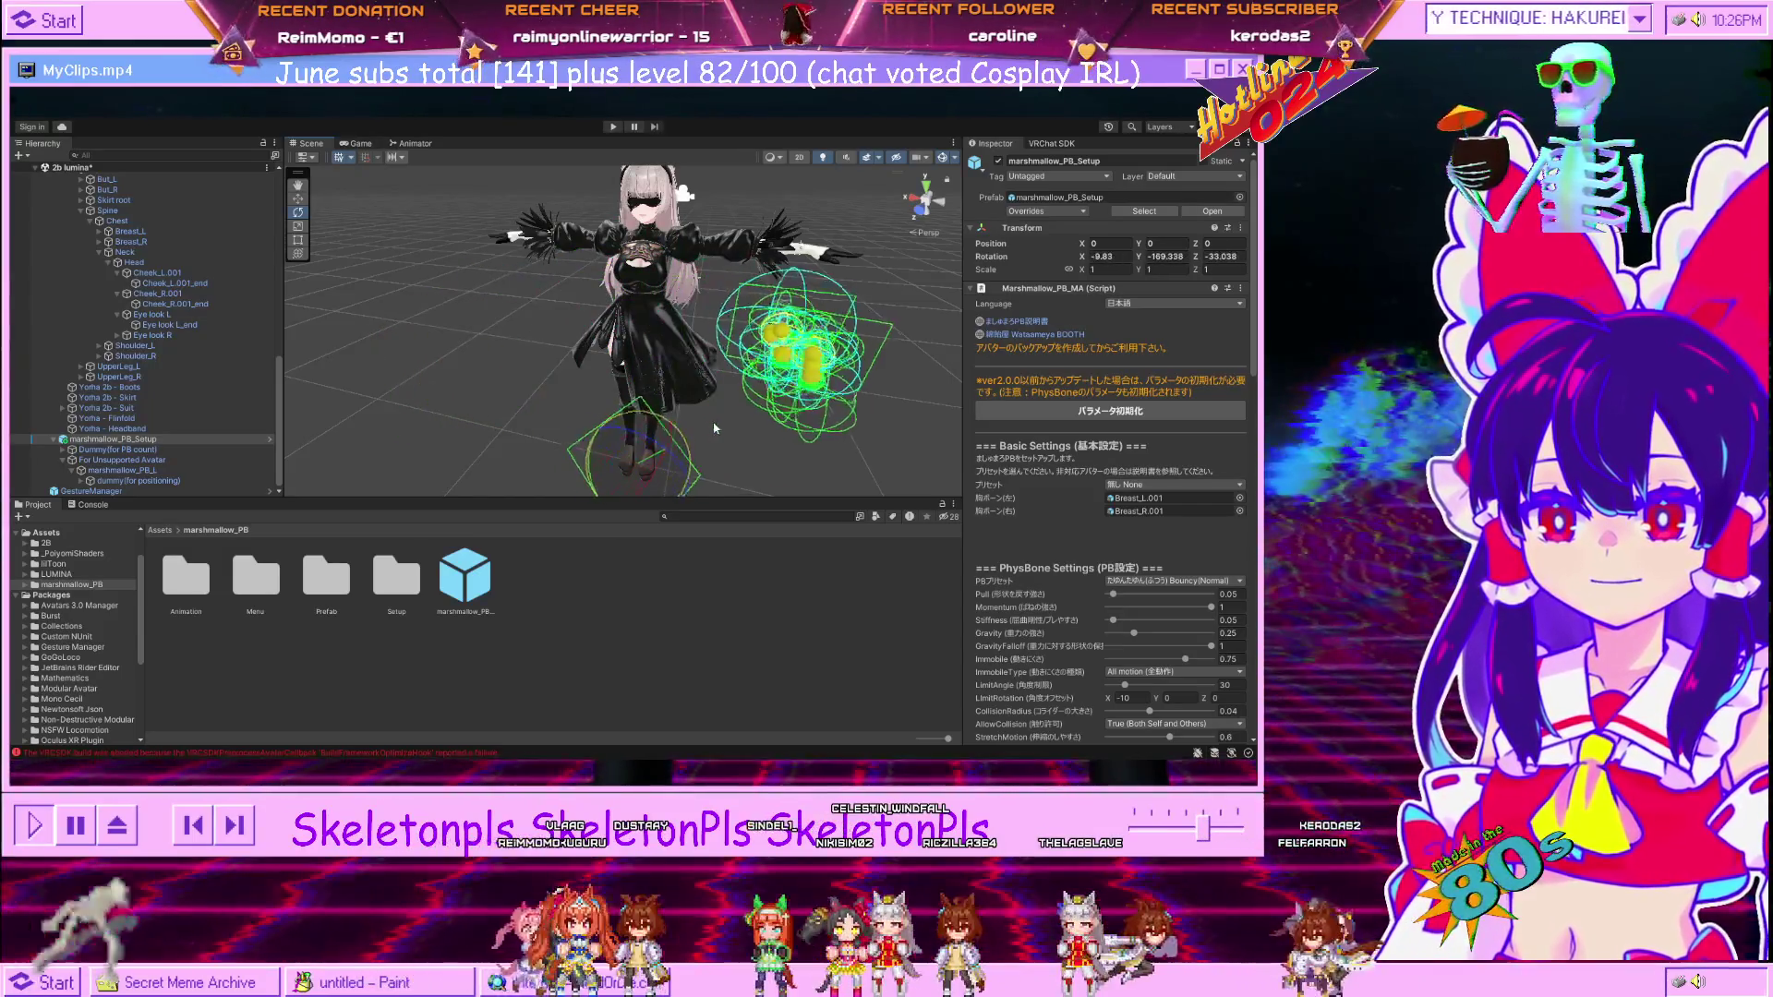
{"action": "key", "text": "ctrl+z"}
{"action": "scroll", "scroll_direction": "up", "scroll_amount": 3}
{"action": "scroll", "scroll_direction": "up", "scroll_amount": 3}
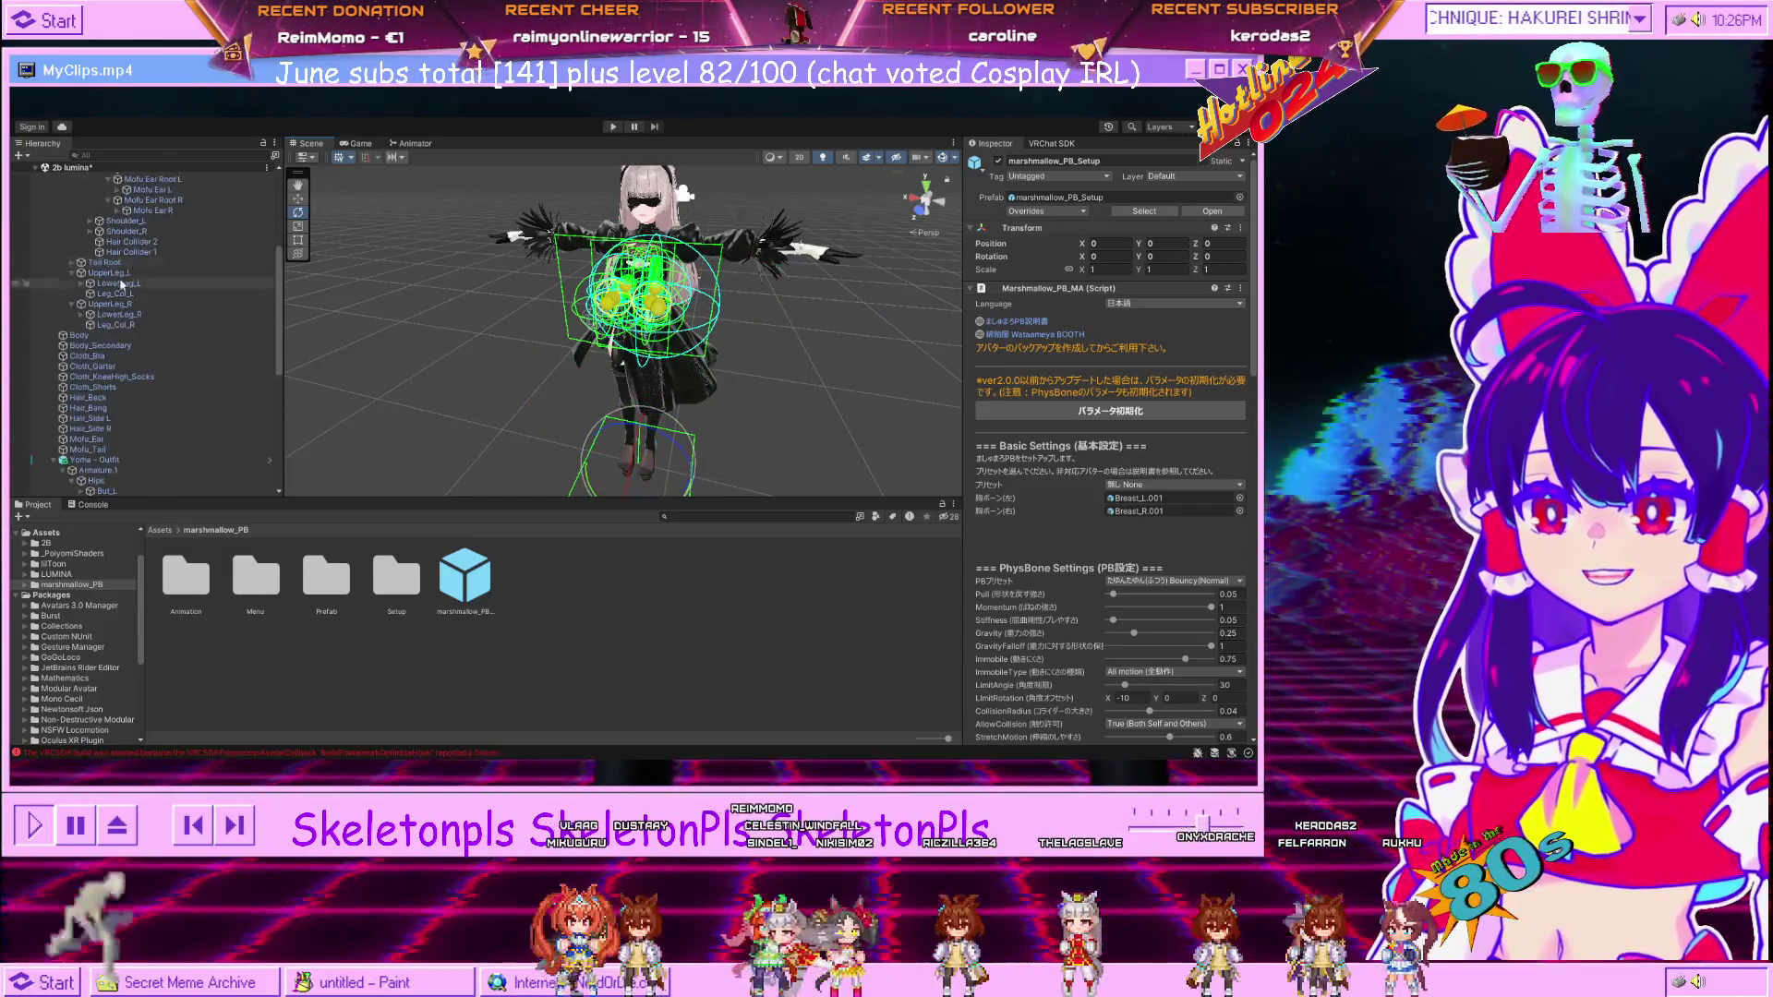
{"action": "left_click", "coordinate": [93, 199]}
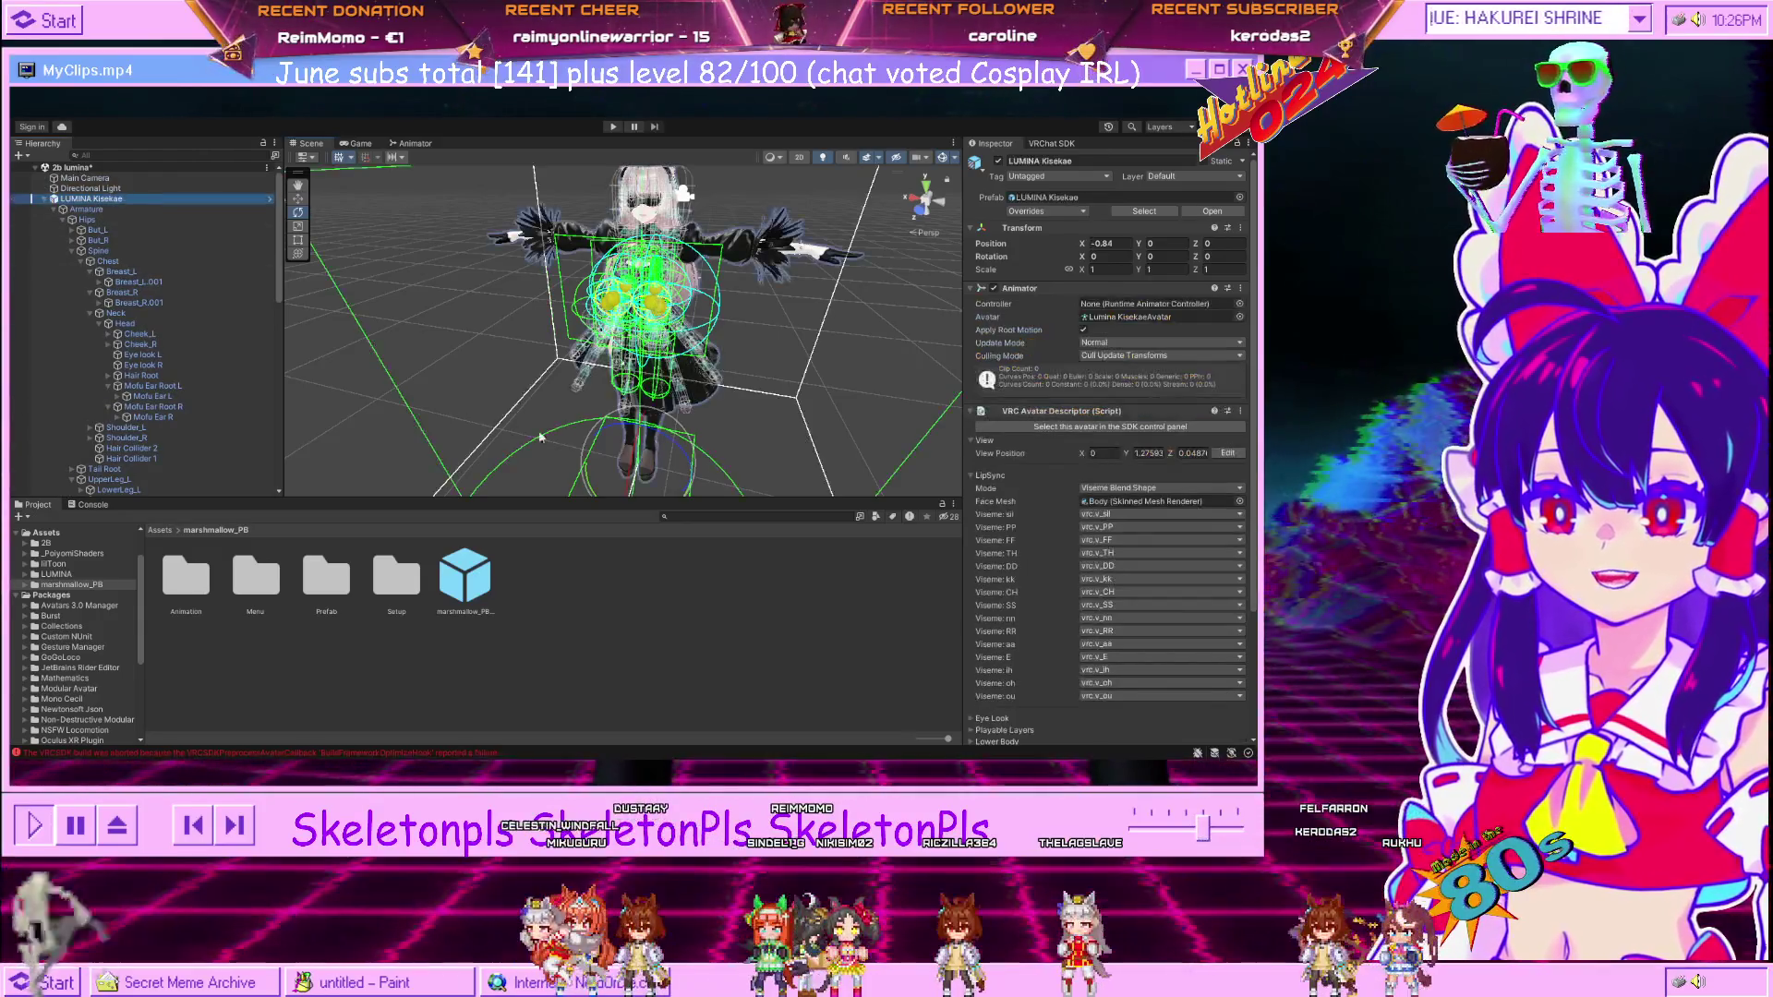
{"action": "left_click_drag", "start_coordinate": [653, 462], "coordinate": [646, 386]}
{"action": "left_click_drag", "start_coordinate": [592, 439], "coordinate": [606, 496]}
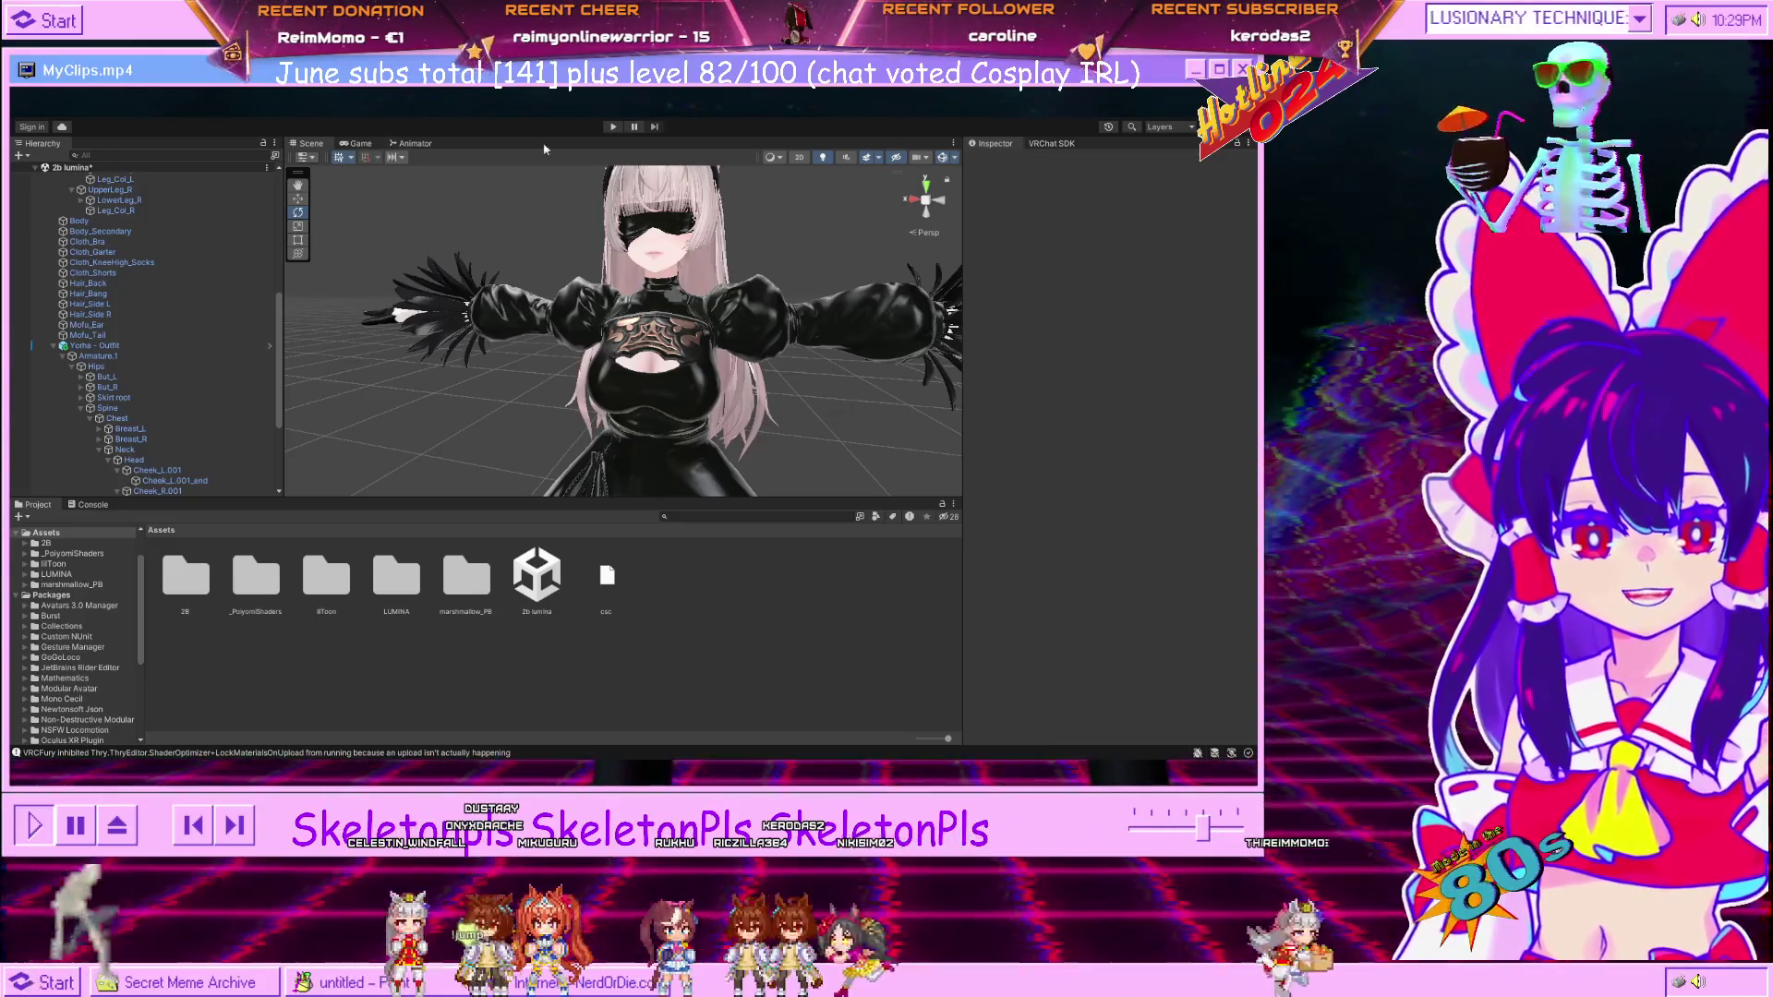
Select LUMINA Kisekae and scroll the Inspector to its MA Menu Item and VRCFury Toggle components.
{"action": "scroll", "scroll_direction": "up", "scroll_amount": 3}
{"action": "scroll", "scroll_direction": "up", "scroll_amount": 3}
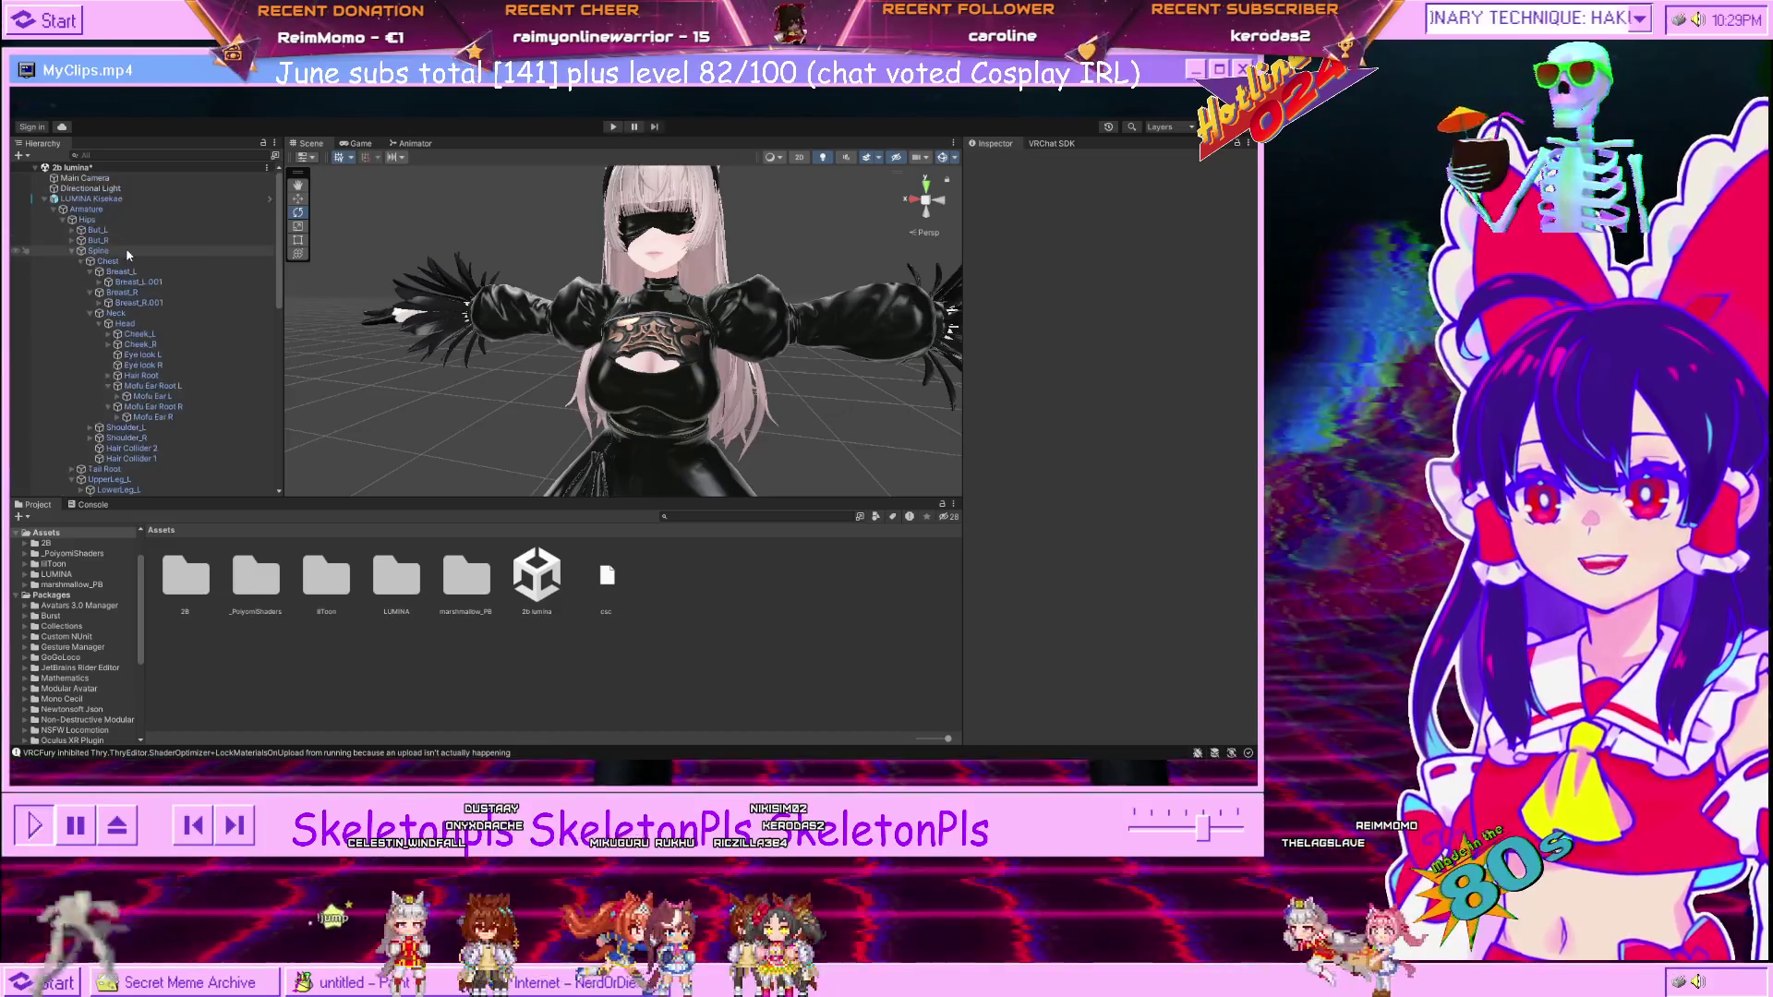
{"action": "left_click", "coordinate": [92, 198]}
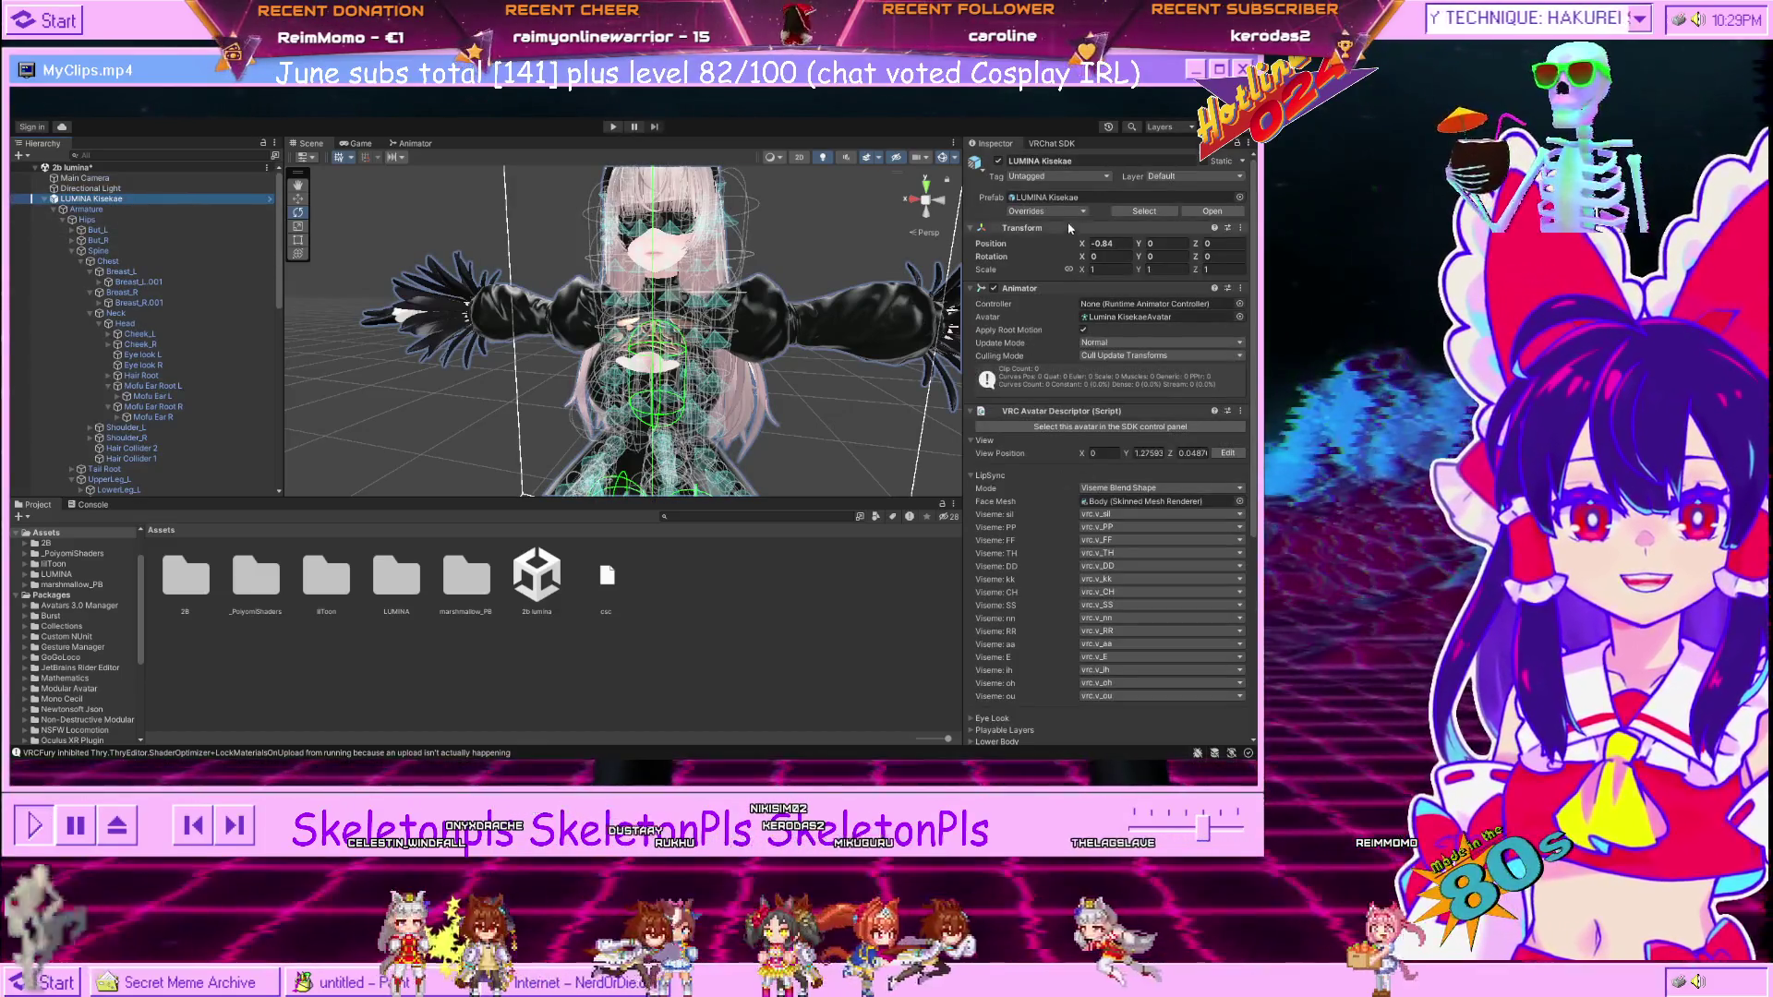
{"action": "scroll", "scroll_direction": "down", "scroll_amount": 3}
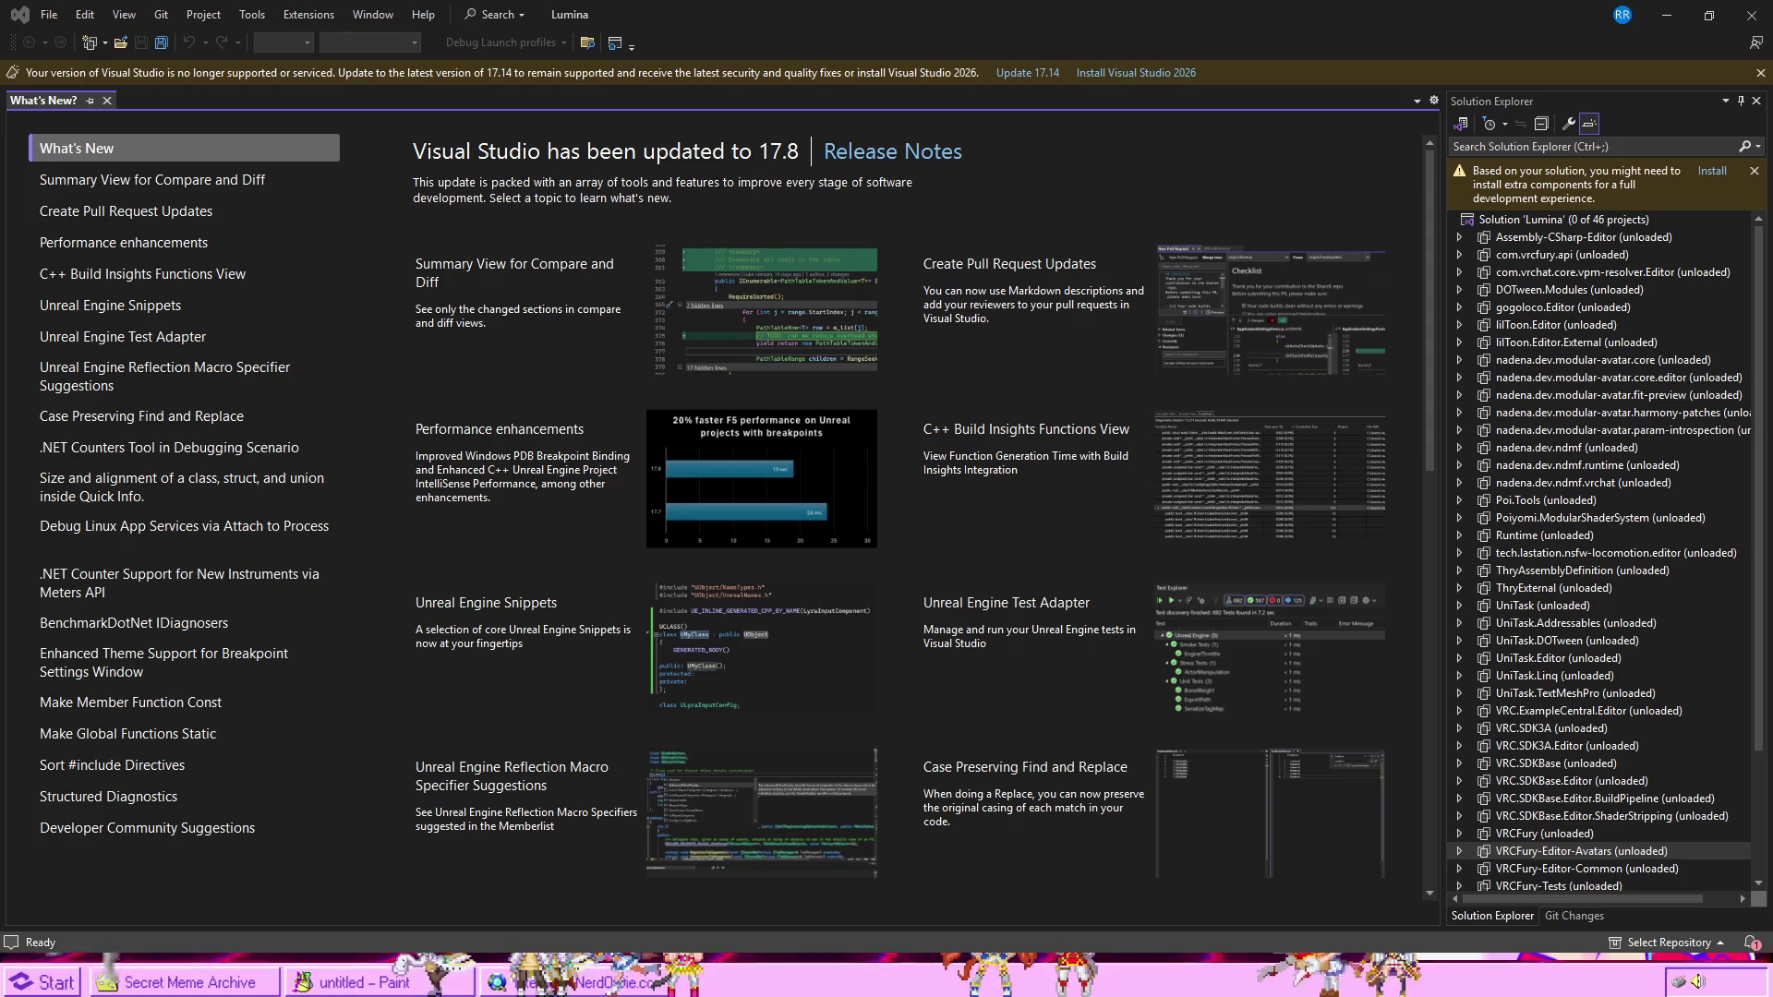
Open the unloaded VRCFury project as VRCFury.csproj in Visual Studio, then close Visual Studio.
{"action": "scroll", "scroll_direction": "down", "scroll_amount": 3}
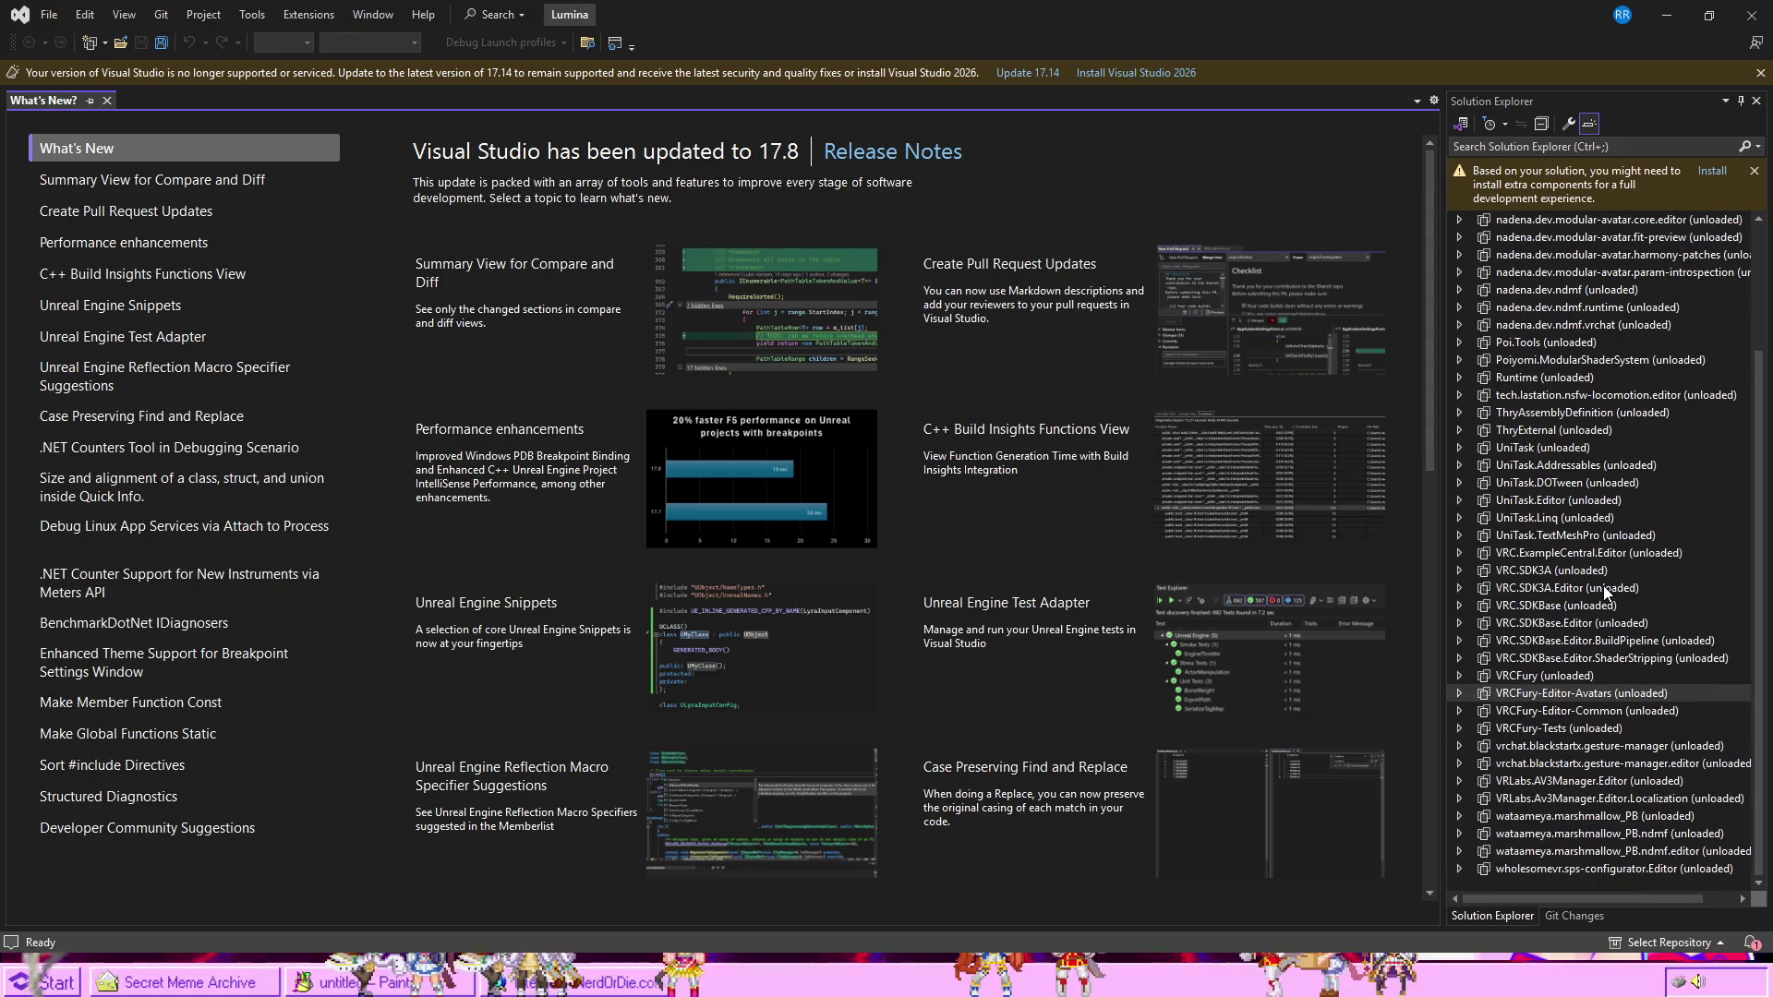
{"action": "scroll", "scroll_direction": "up", "scroll_amount": 3}
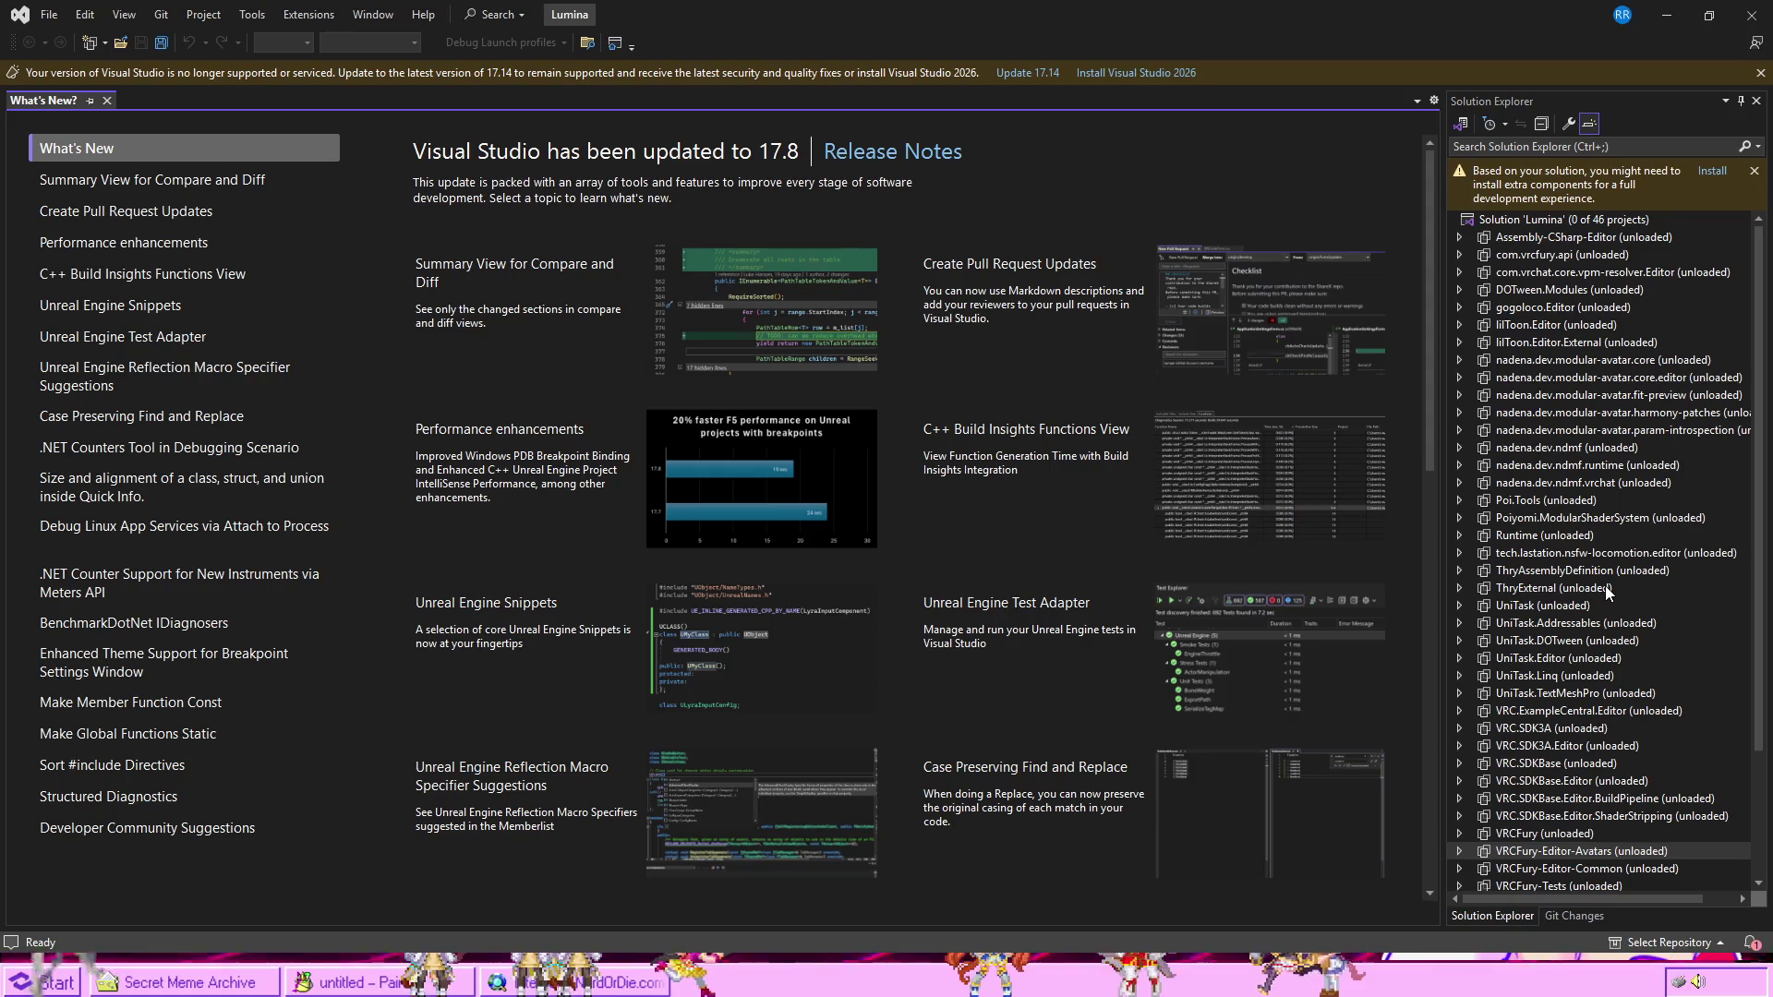
{"action": "left_click", "coordinate": [700, 275]}
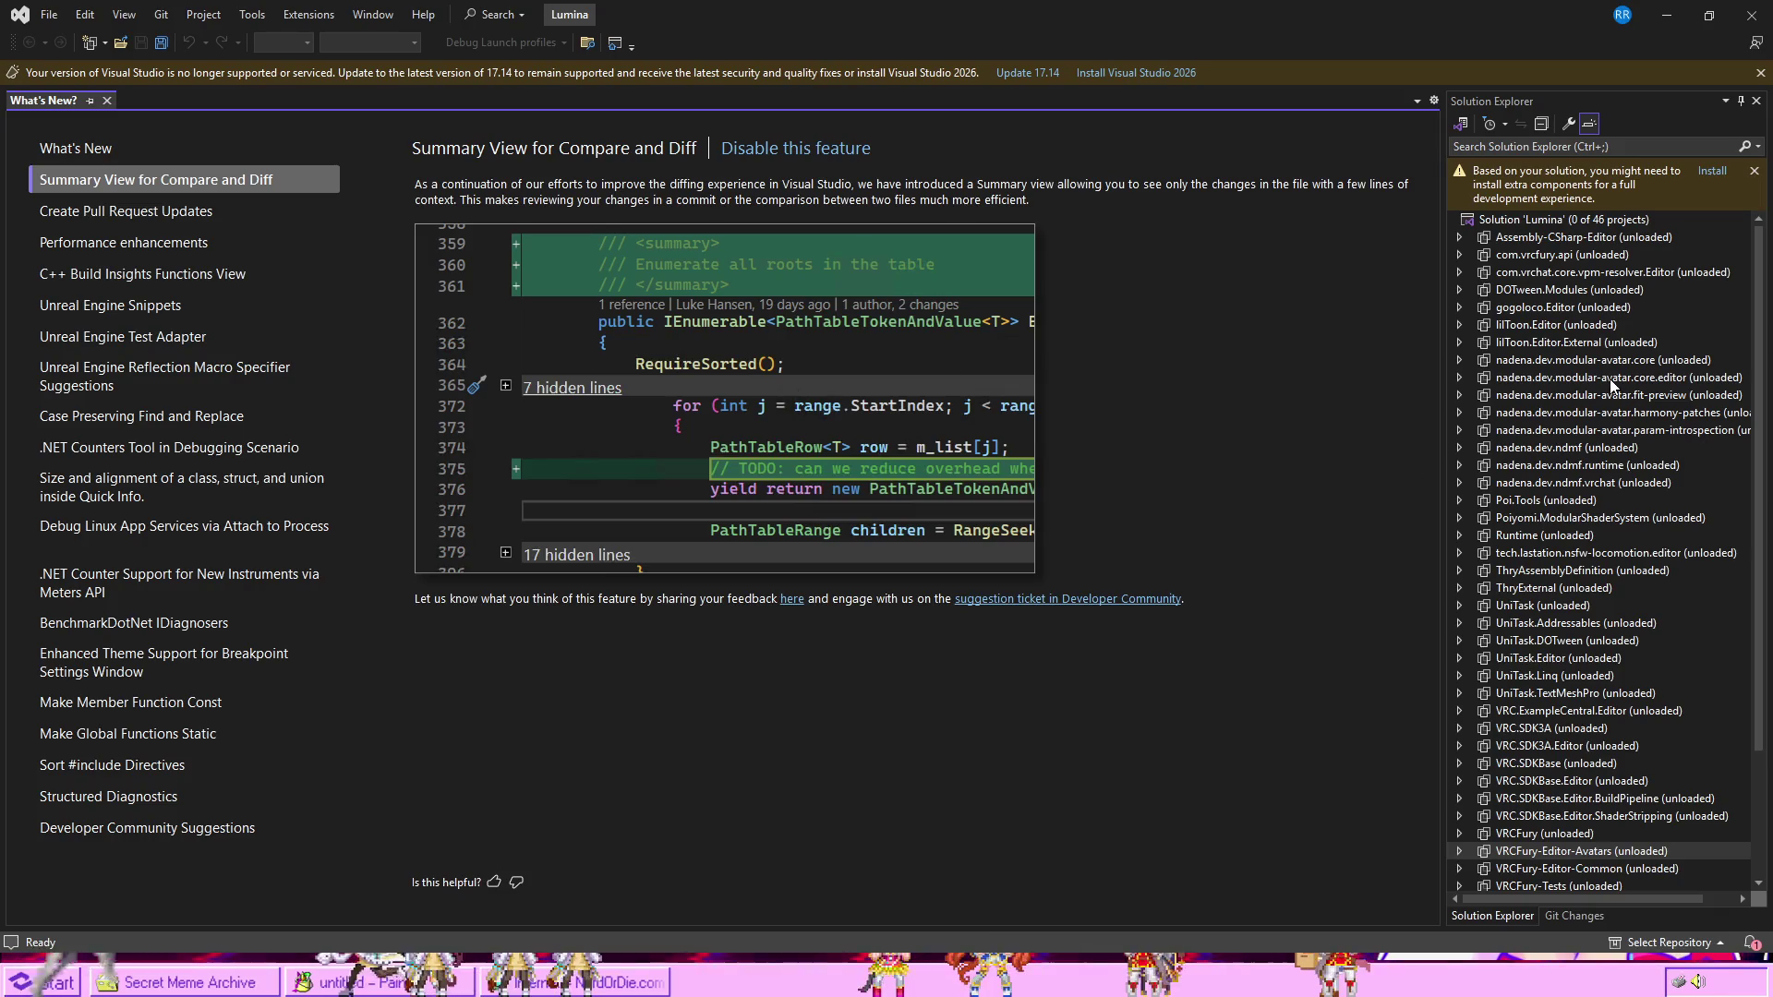
{"action": "double_click", "coordinate": [1571, 837]}
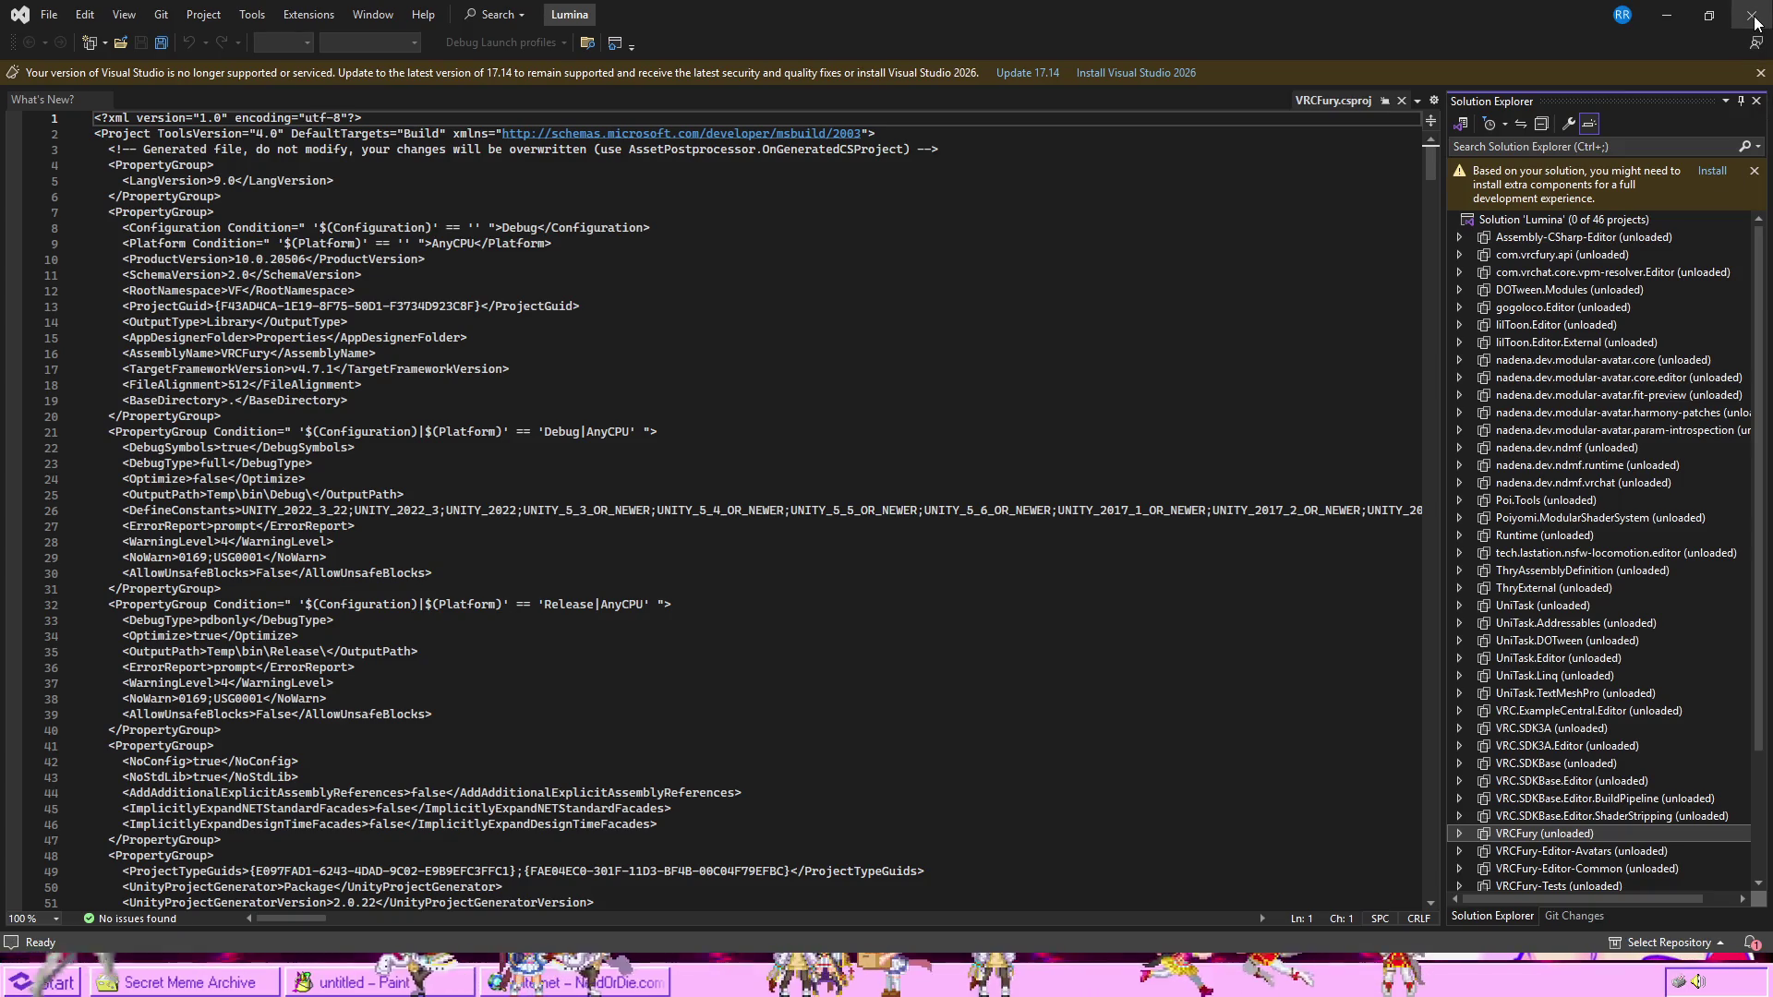
{"action": "left_click", "coordinate": [1754, 21]}
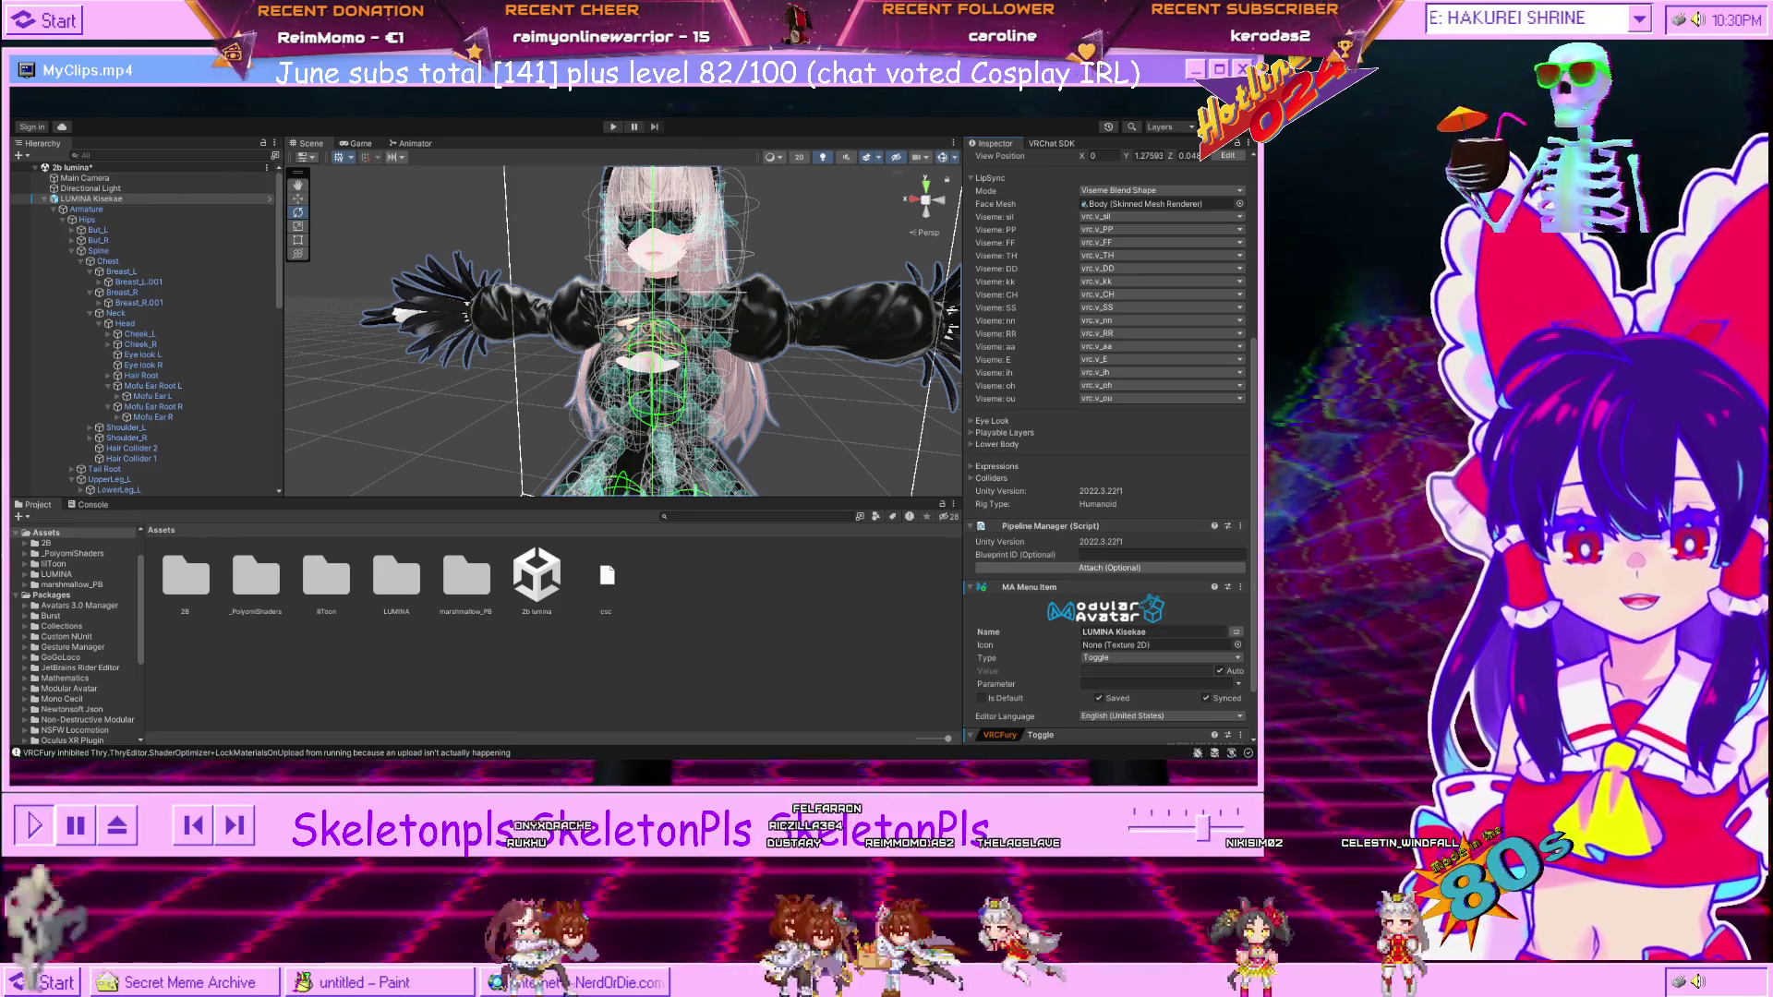
Remove the MA Menu Item component from the LUMINA Kisekae avatar.
{"action": "scroll", "scroll_direction": "down", "scroll_amount": 3}
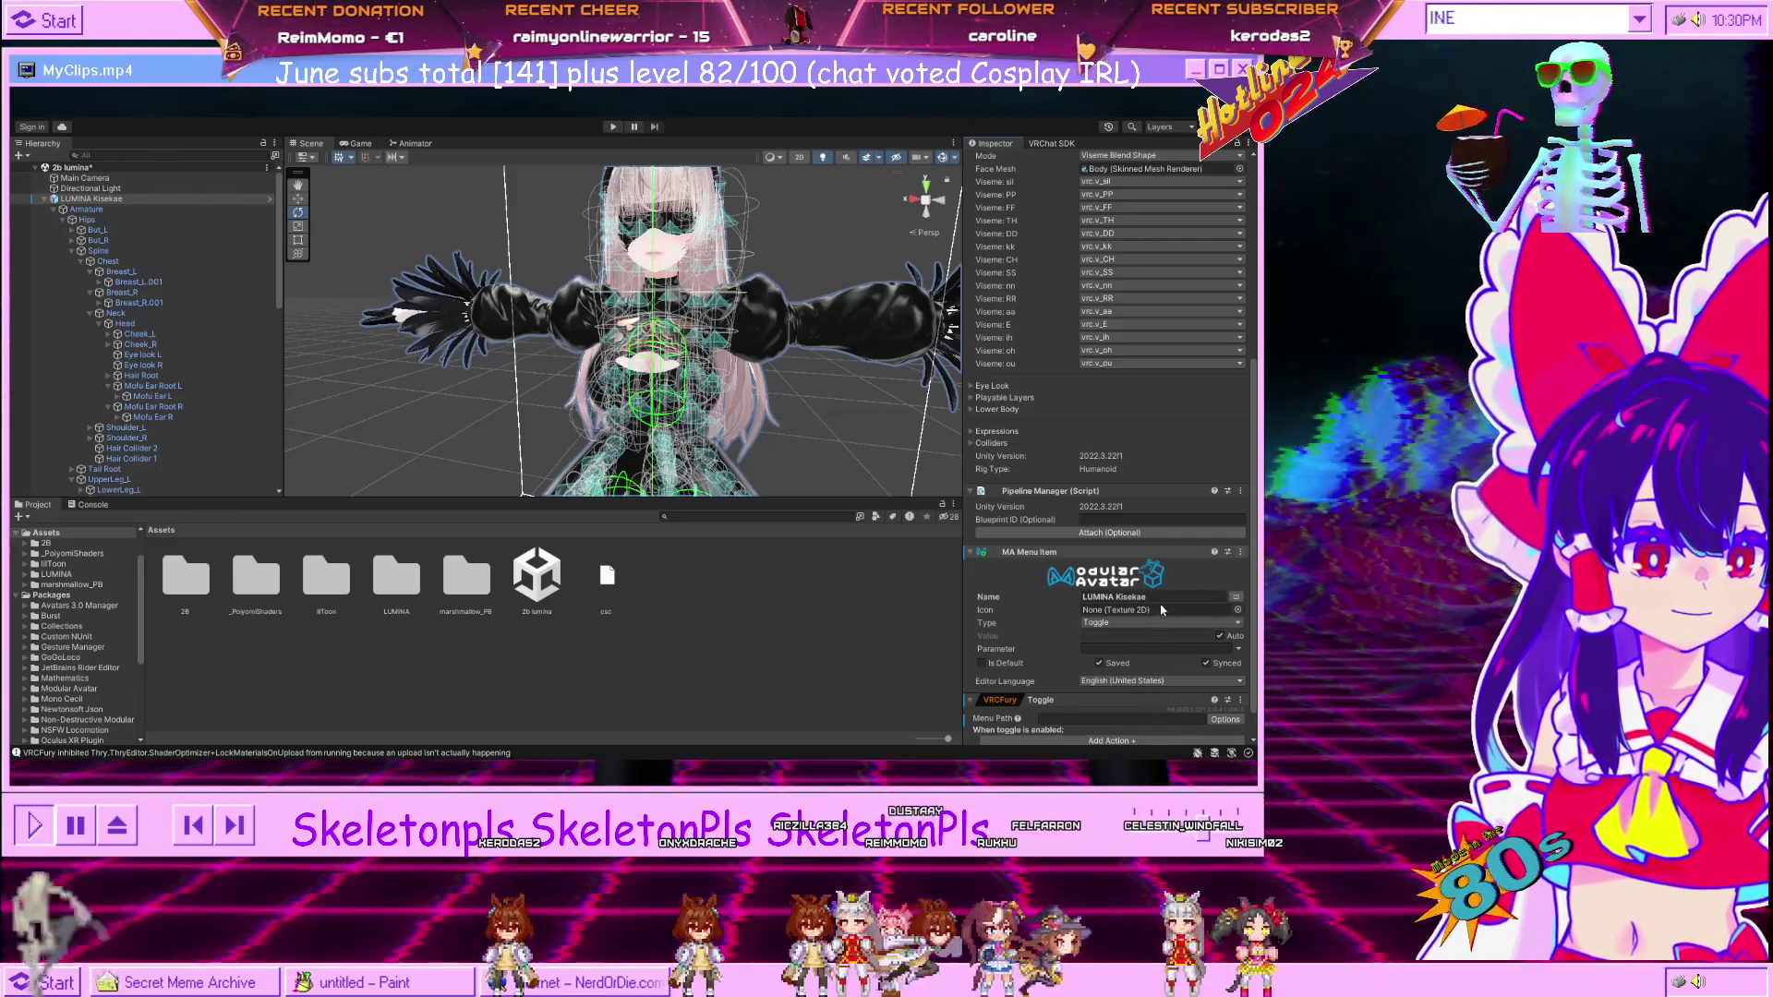
{"action": "right_click", "coordinate": [1122, 552]}
{"action": "left_click", "coordinate": [1132, 584]}
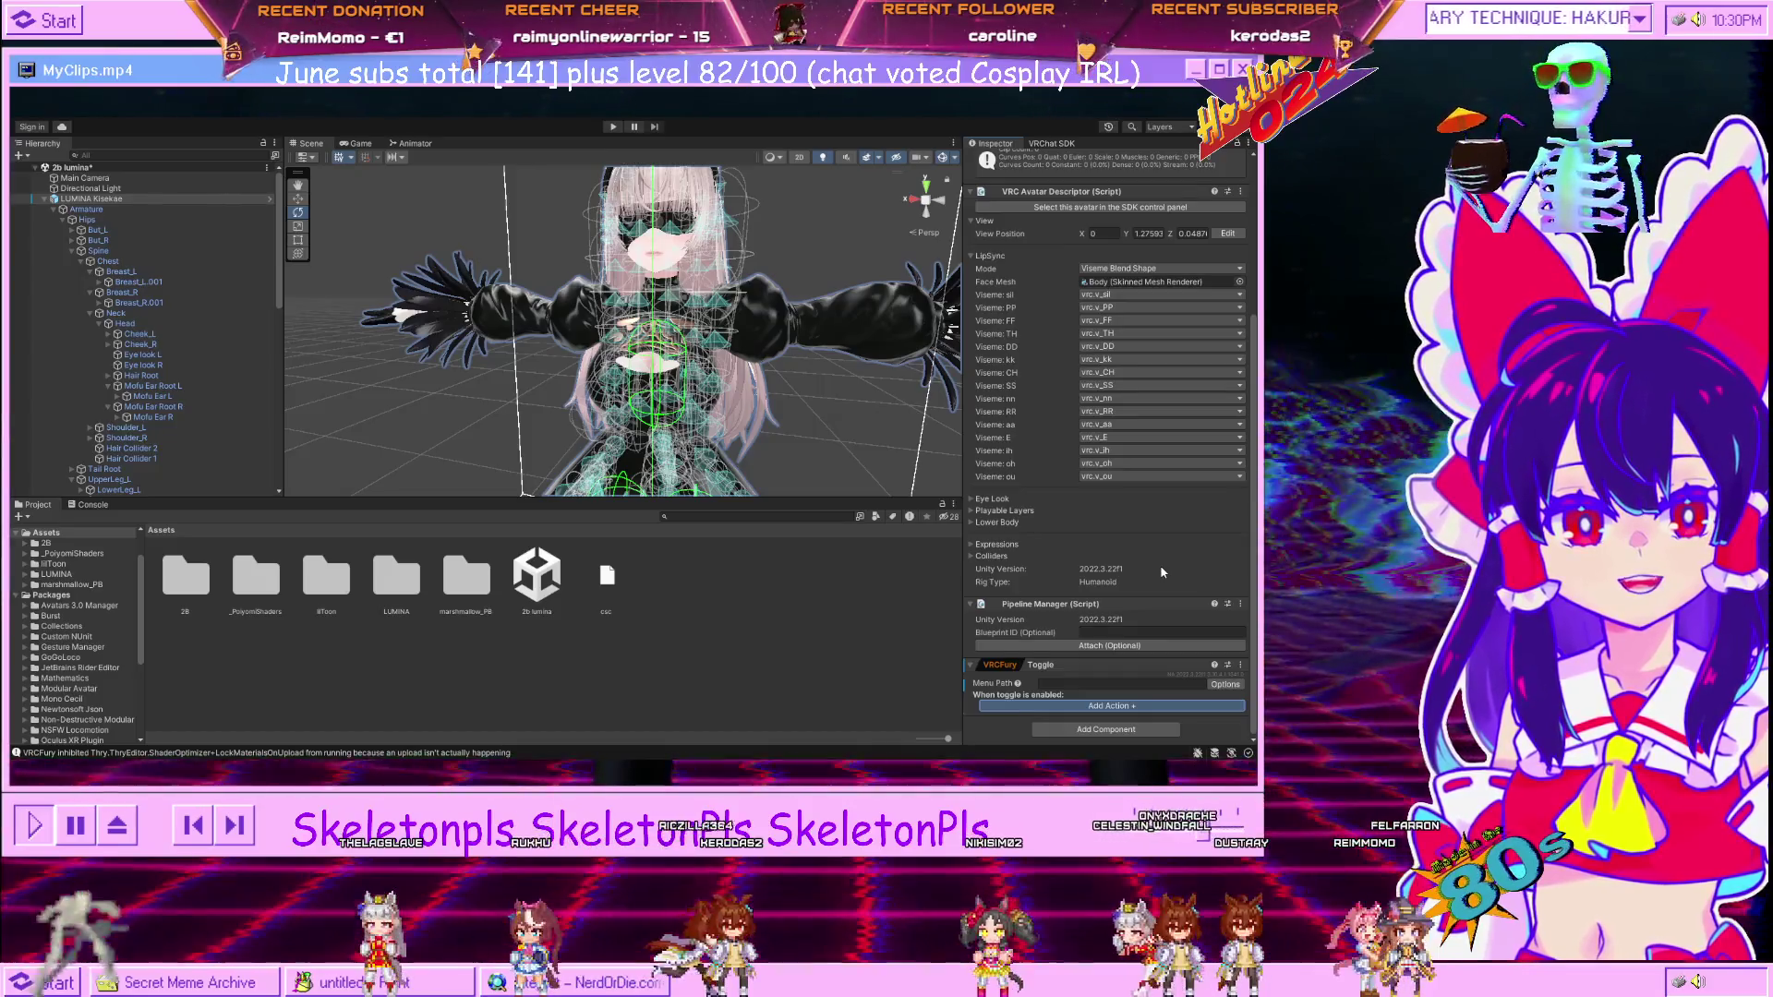
Add an empty Turn On action to the VRCFury Toggle, then select the Yorha blindfold object.
{"action": "left_click", "coordinate": [1112, 706]}
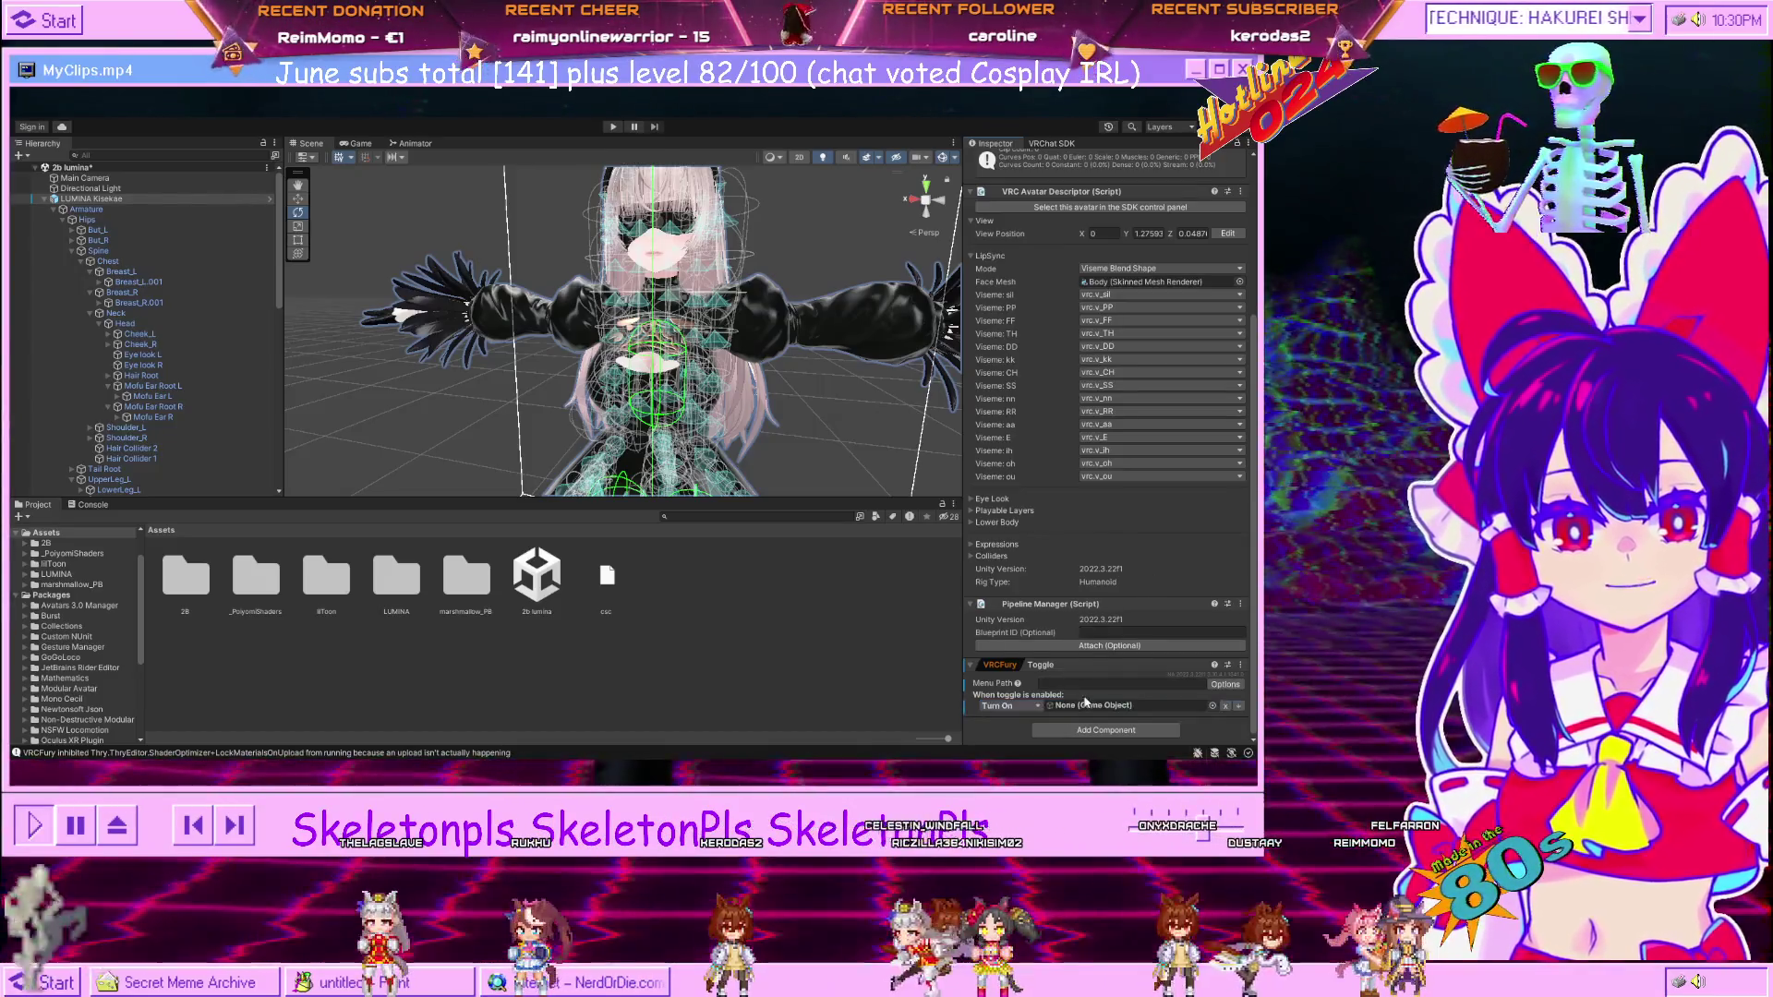
{"action": "scroll", "scroll_direction": "down", "scroll_amount": 3}
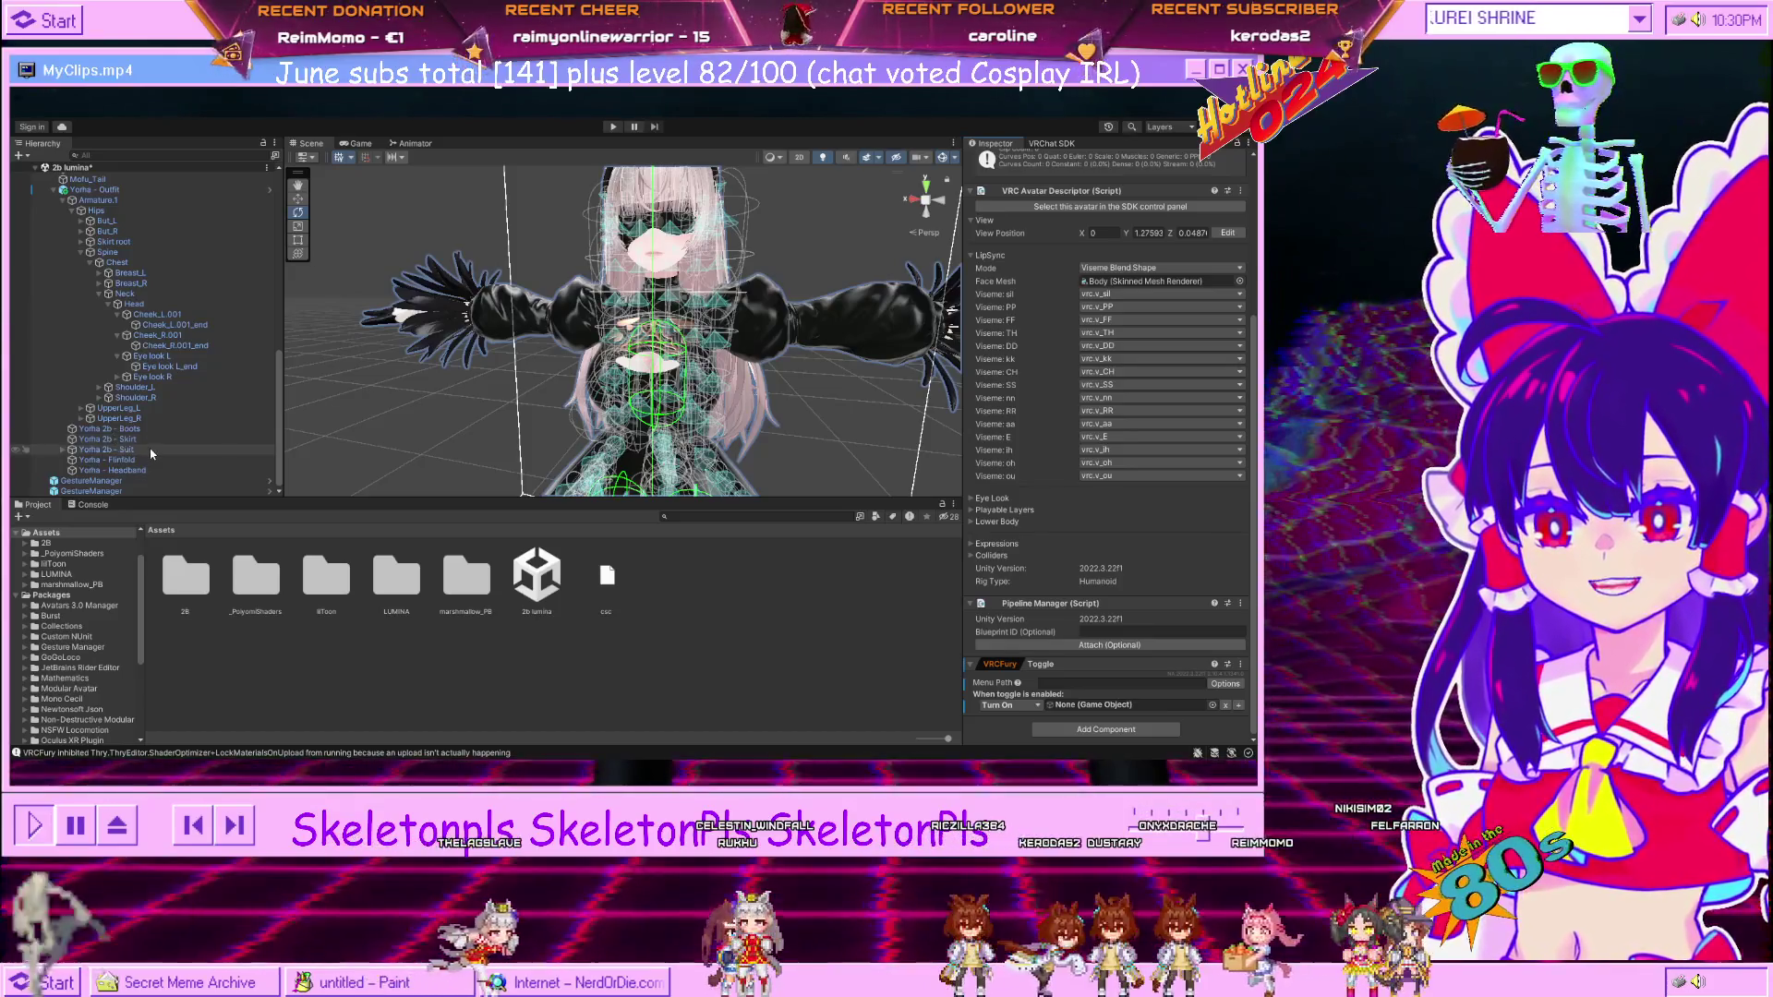
{"action": "left_click", "coordinate": [145, 460]}
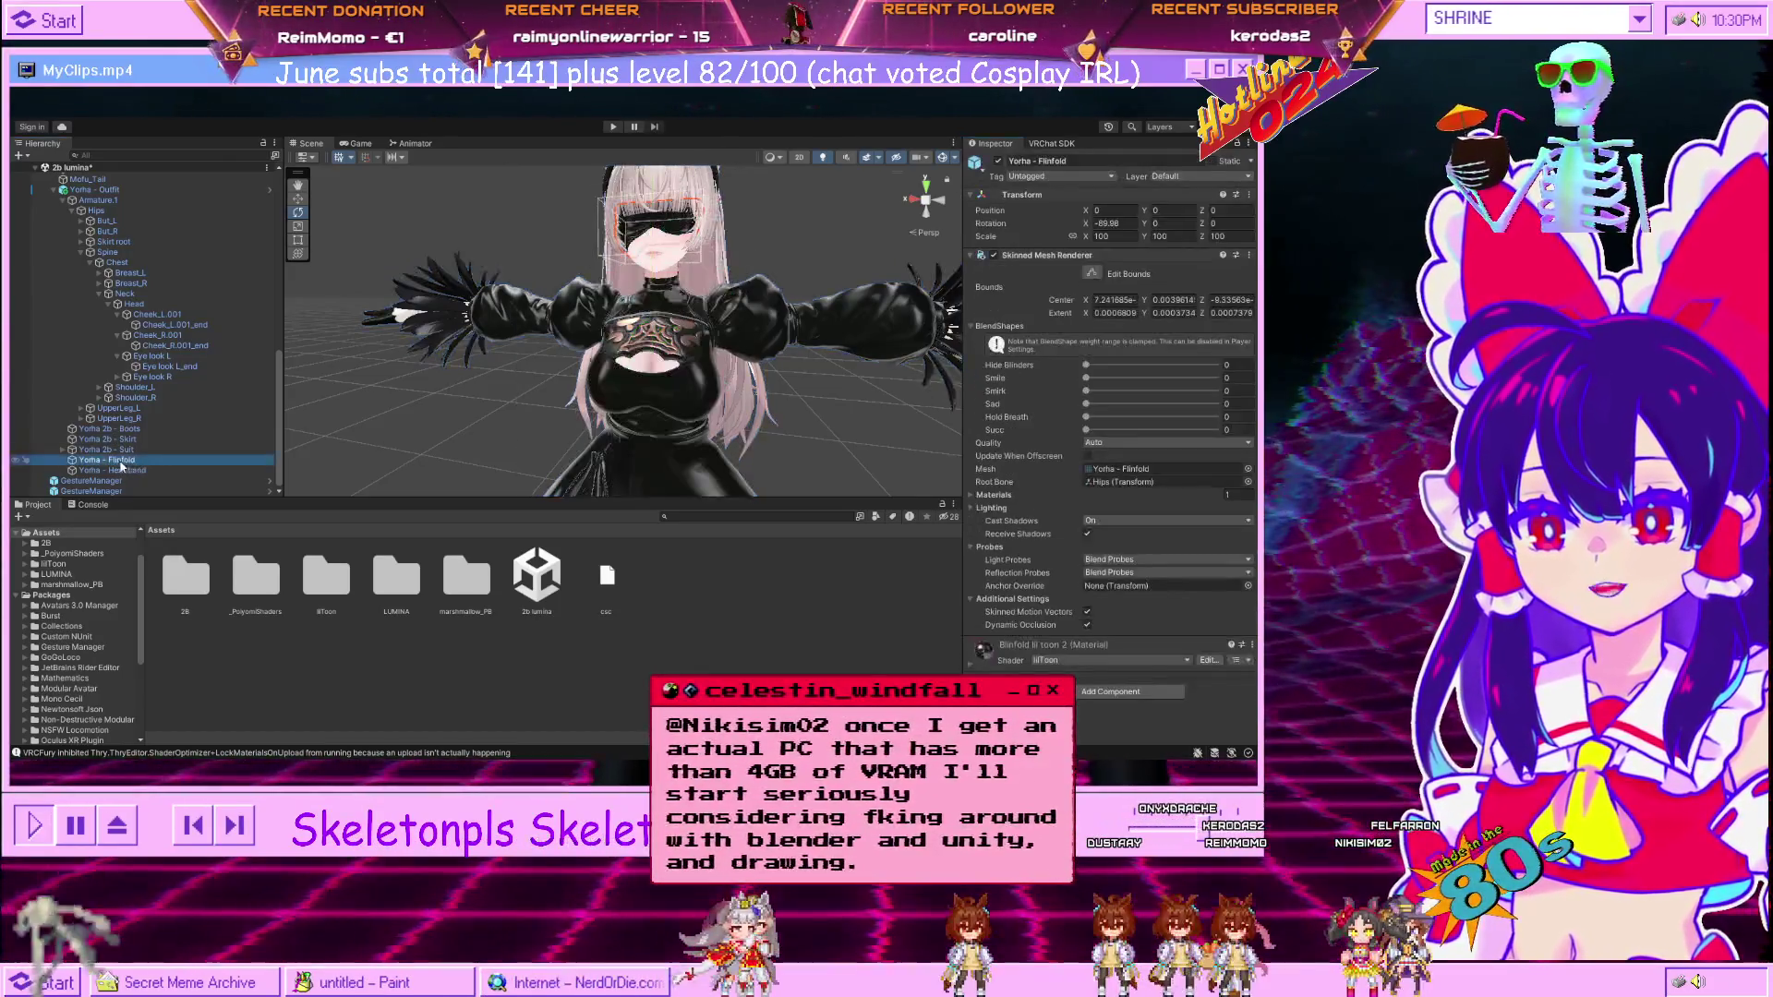
Assign the Yorha - Filmfold blindfold object to the VRCFury Toggle's Turn On object slot.
{"action": "scroll", "scroll_direction": "up", "scroll_amount": 3}
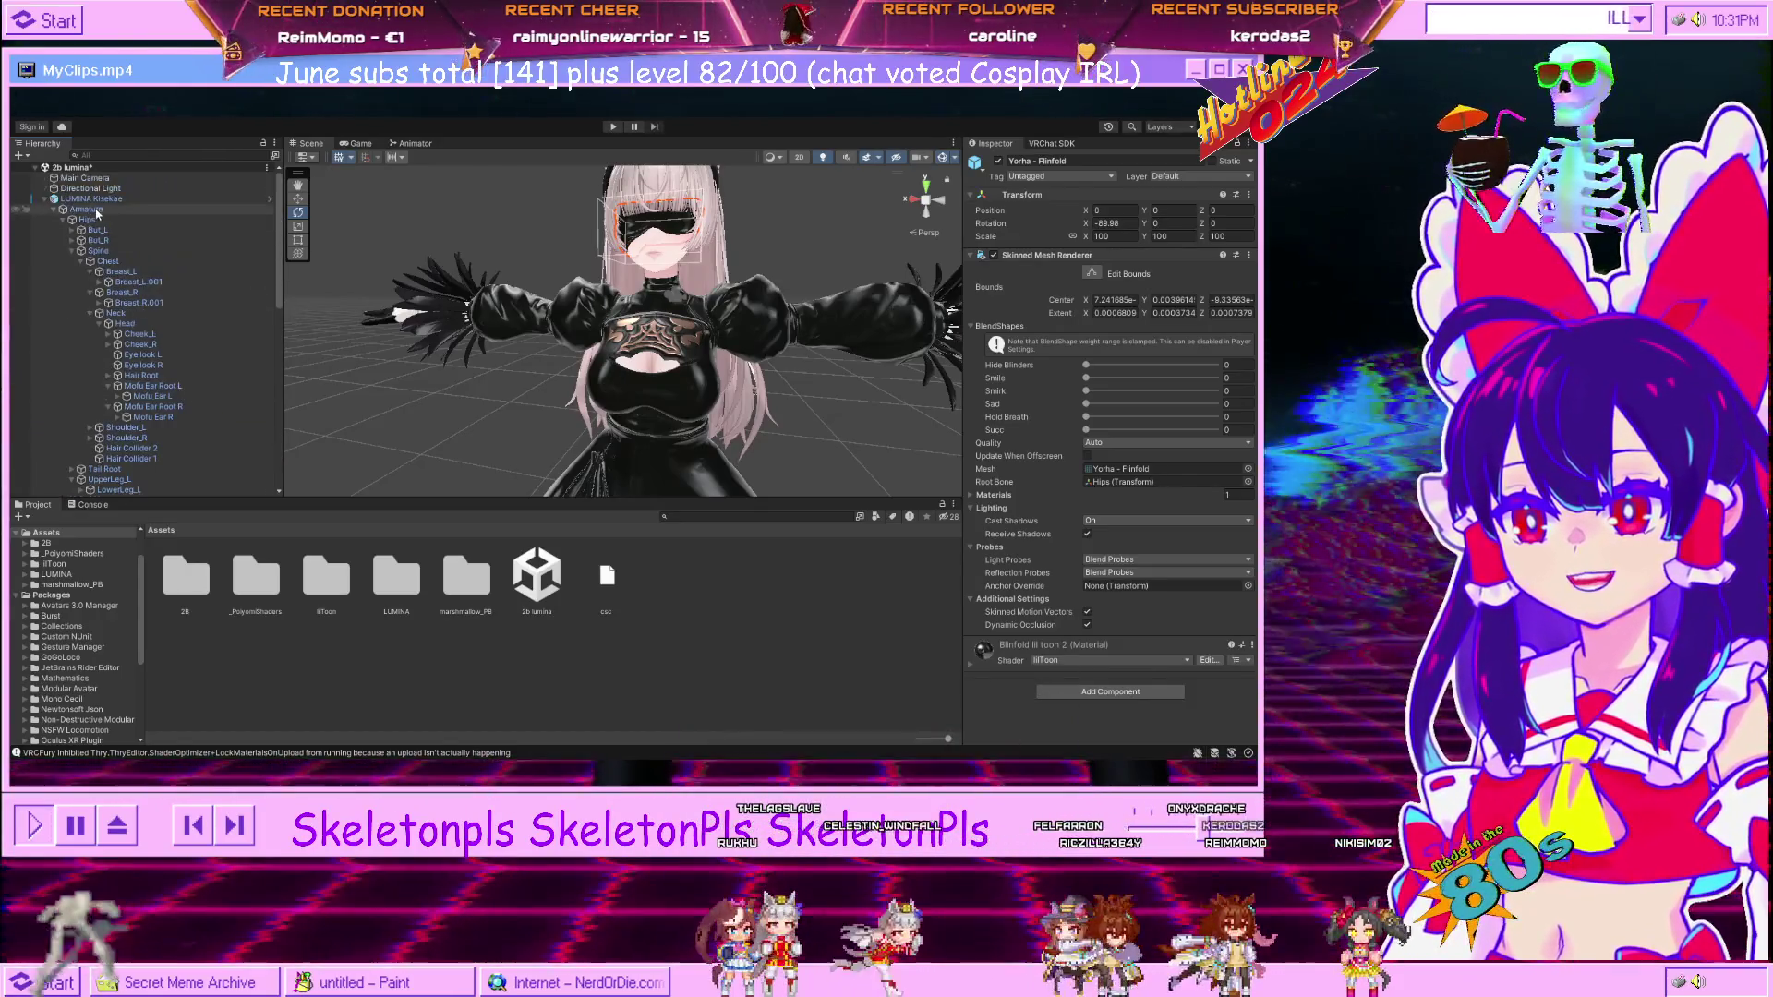
{"action": "left_click", "coordinate": [89, 199]}
{"action": "scroll", "scroll_direction": "down", "scroll_amount": 3}
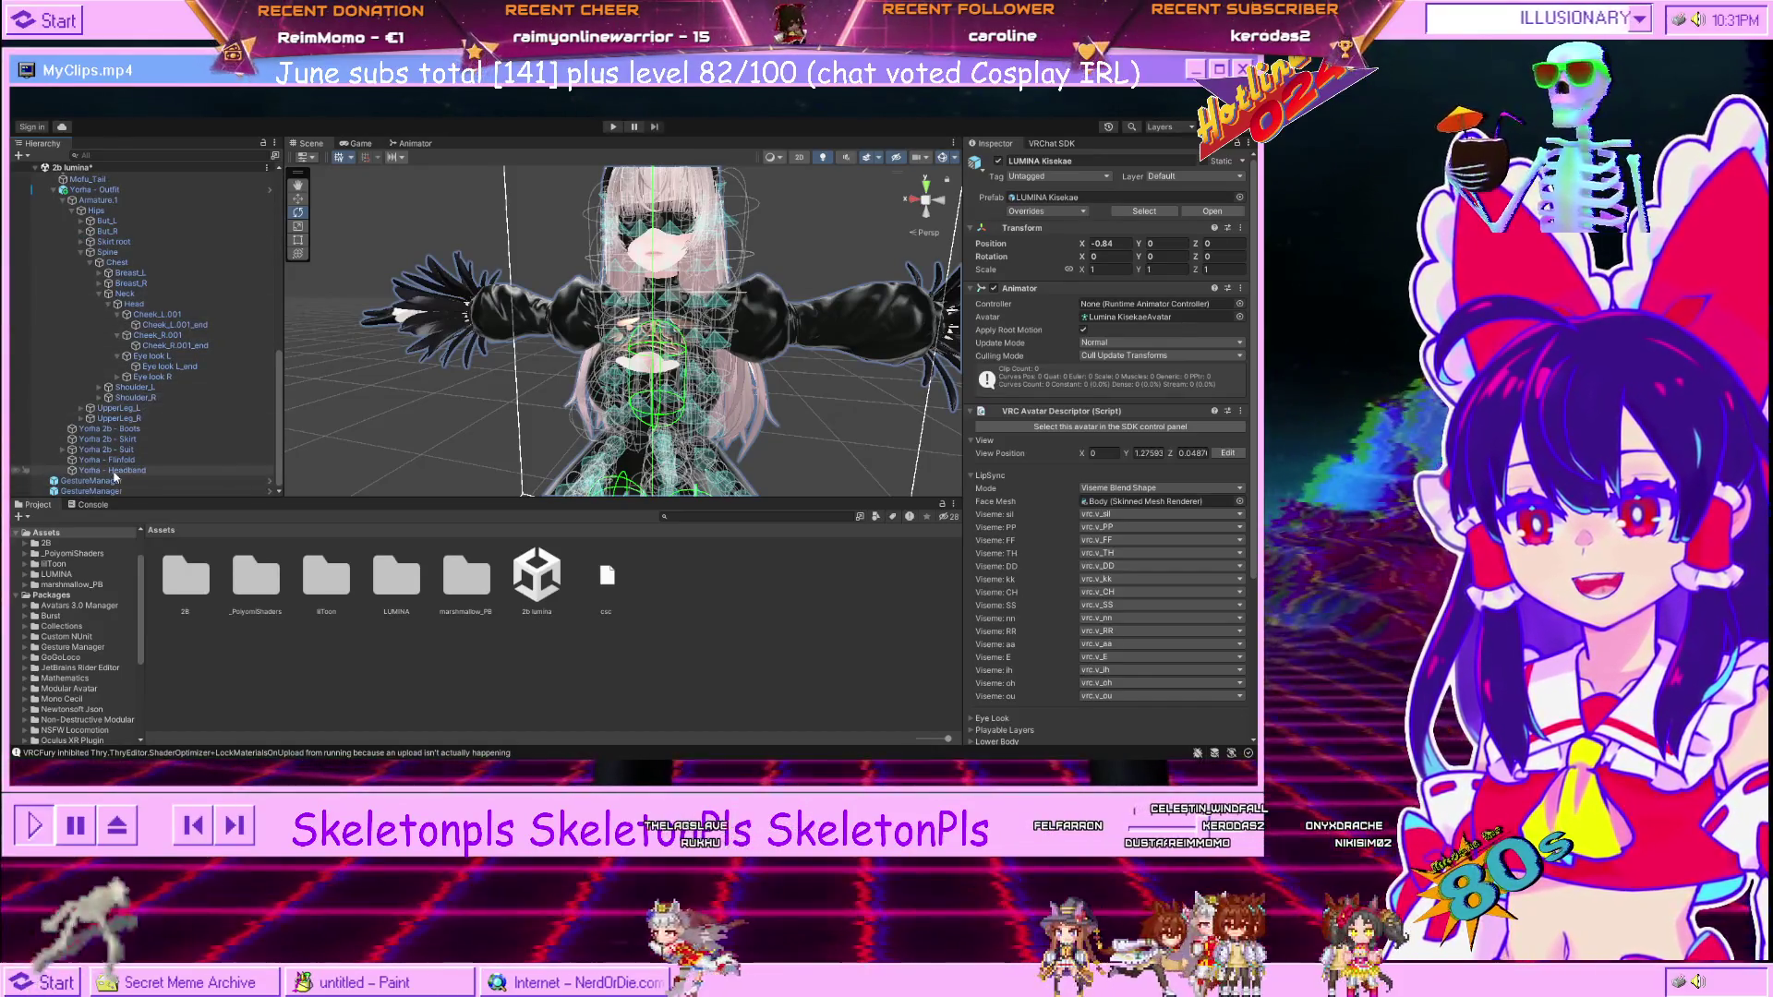
{"action": "scroll", "scroll_direction": "up", "scroll_amount": 3}
{"action": "scroll", "scroll_direction": "down", "scroll_amount": 3}
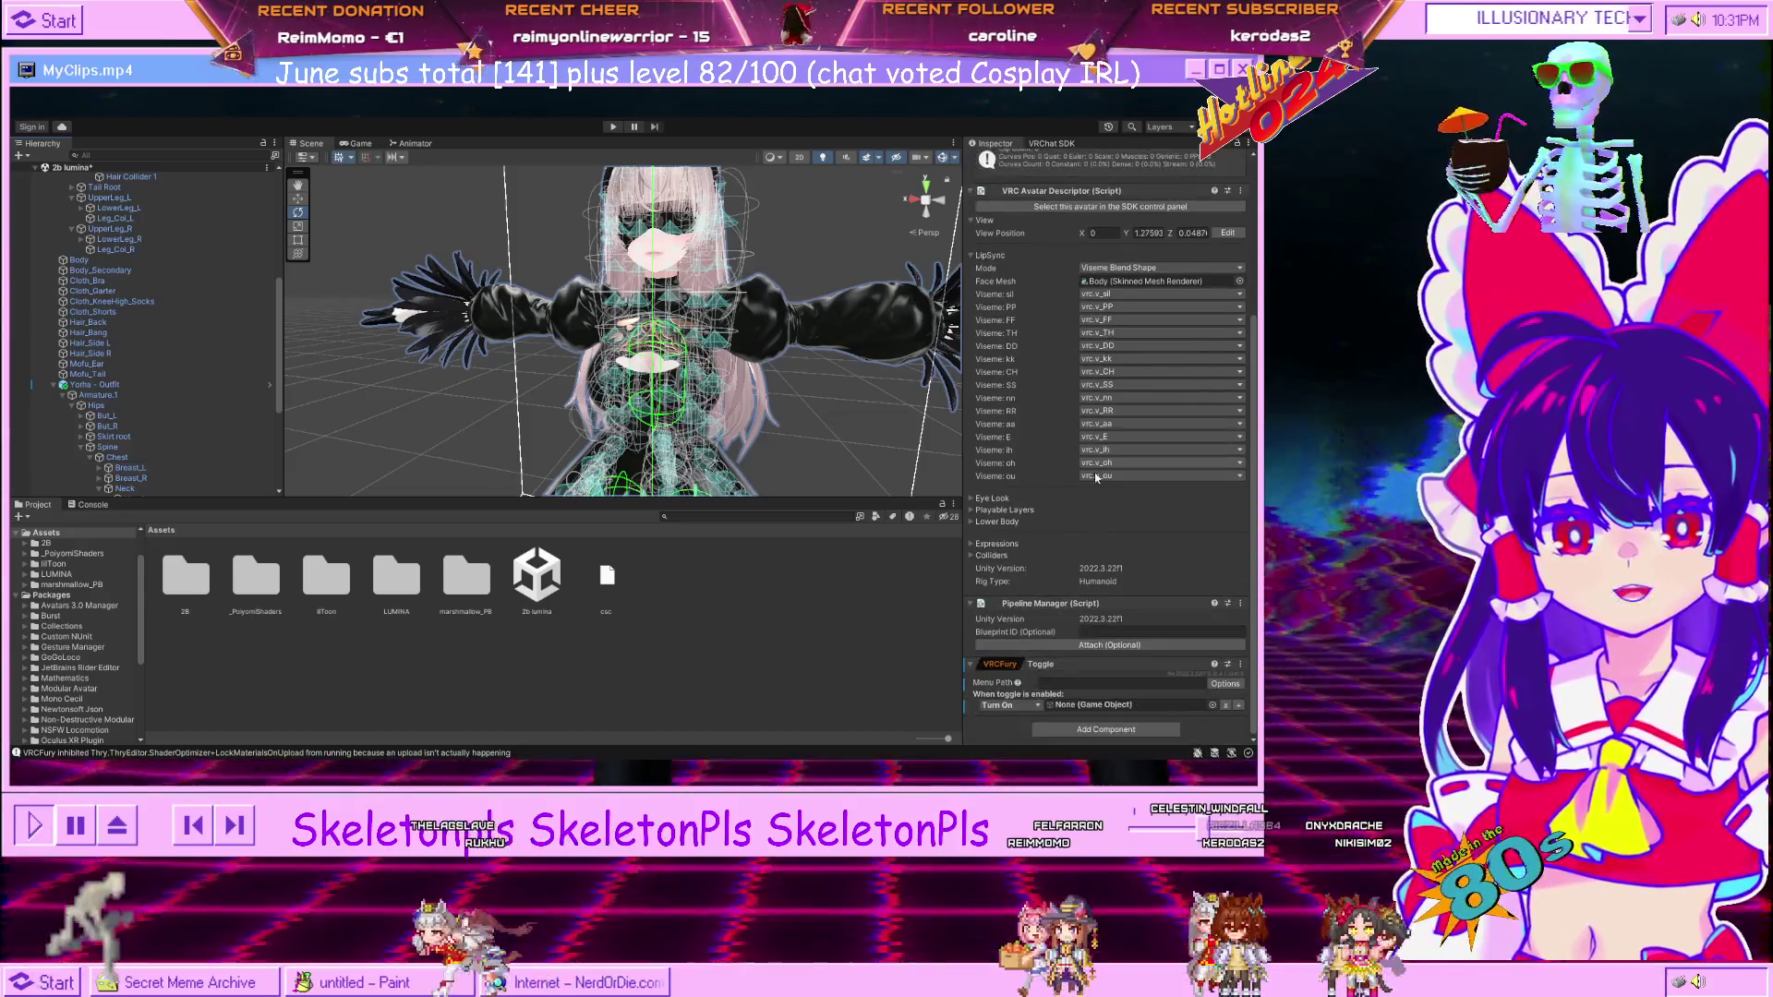
{"action": "scroll", "scroll_direction": "down", "scroll_amount": 3}
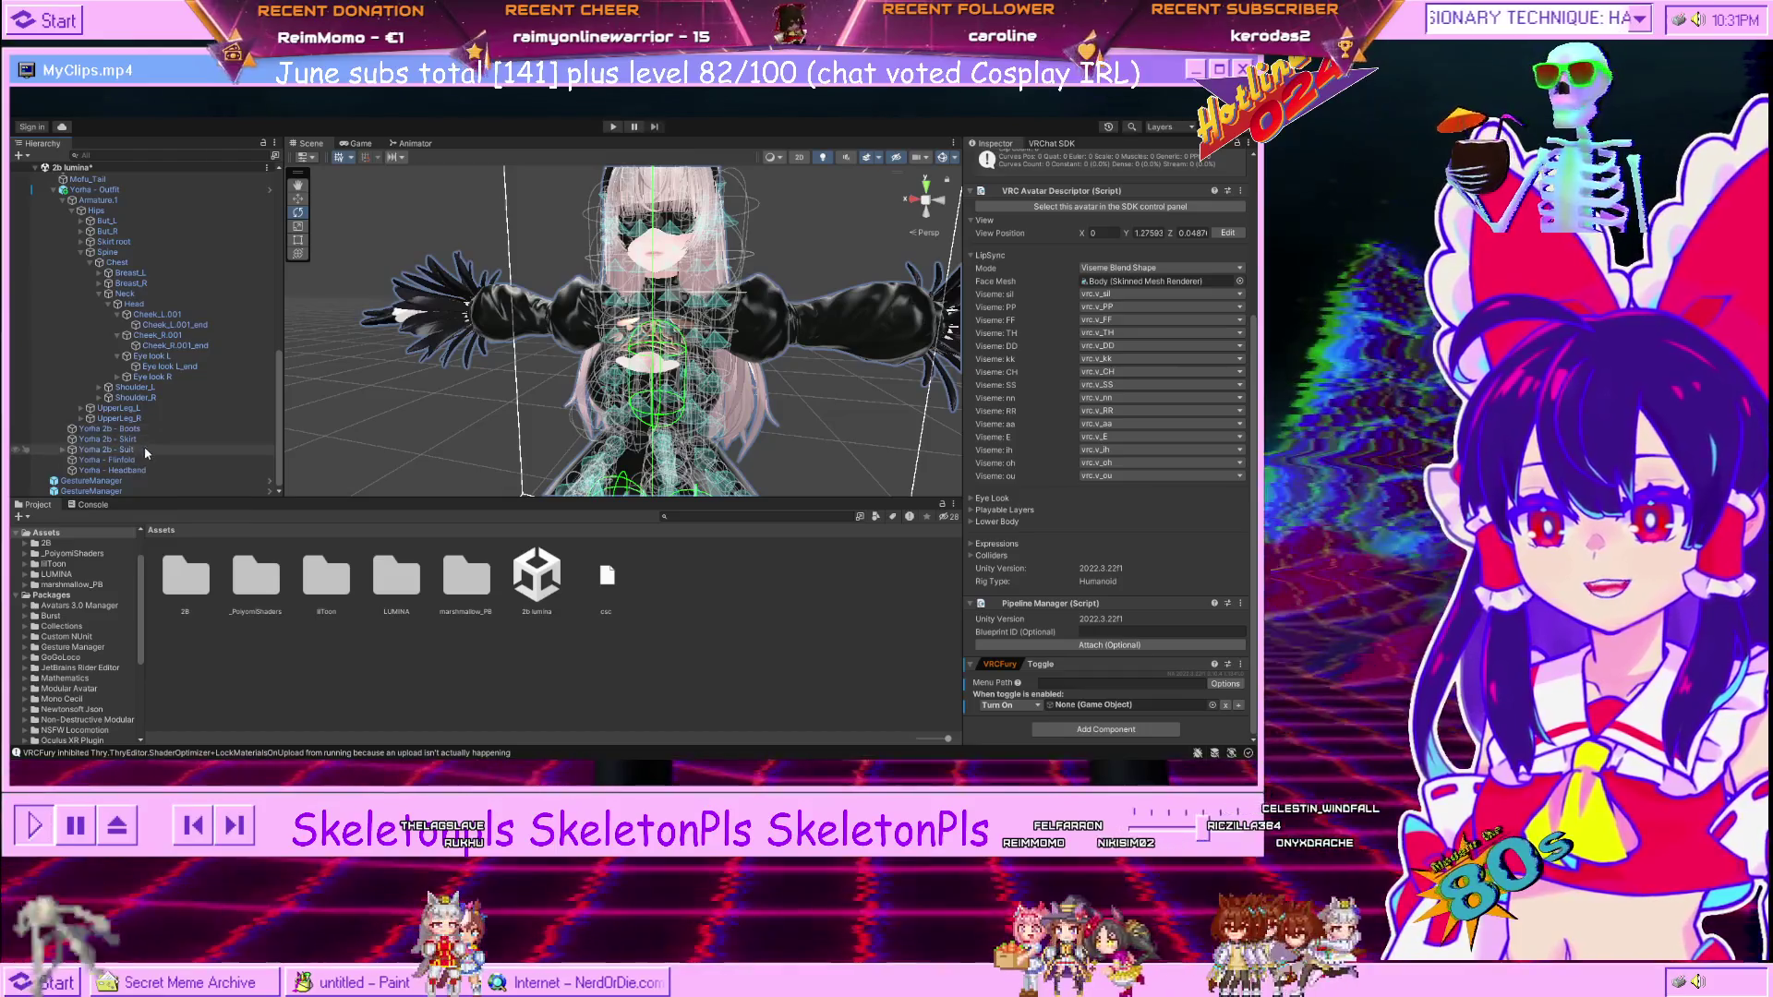
{"action": "left_click_drag", "start_coordinate": [136, 457], "coordinate": [1027, 600]}
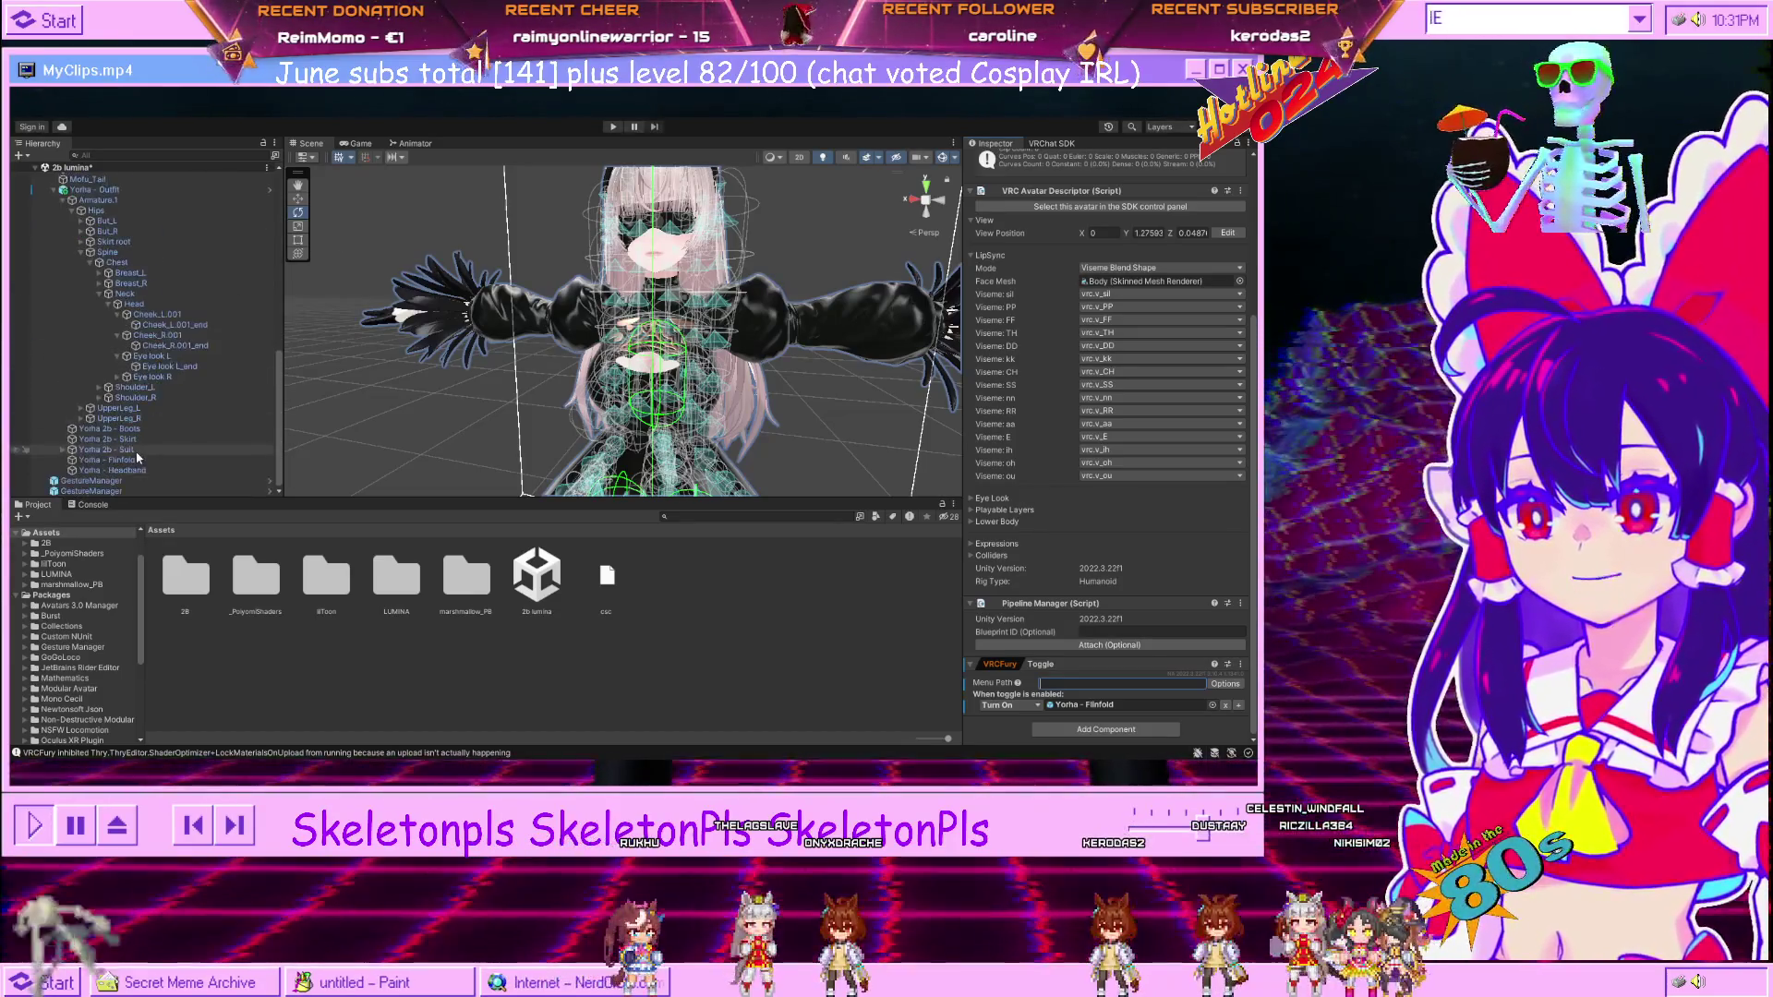
{"action": "left_click", "coordinate": [92, 491]}
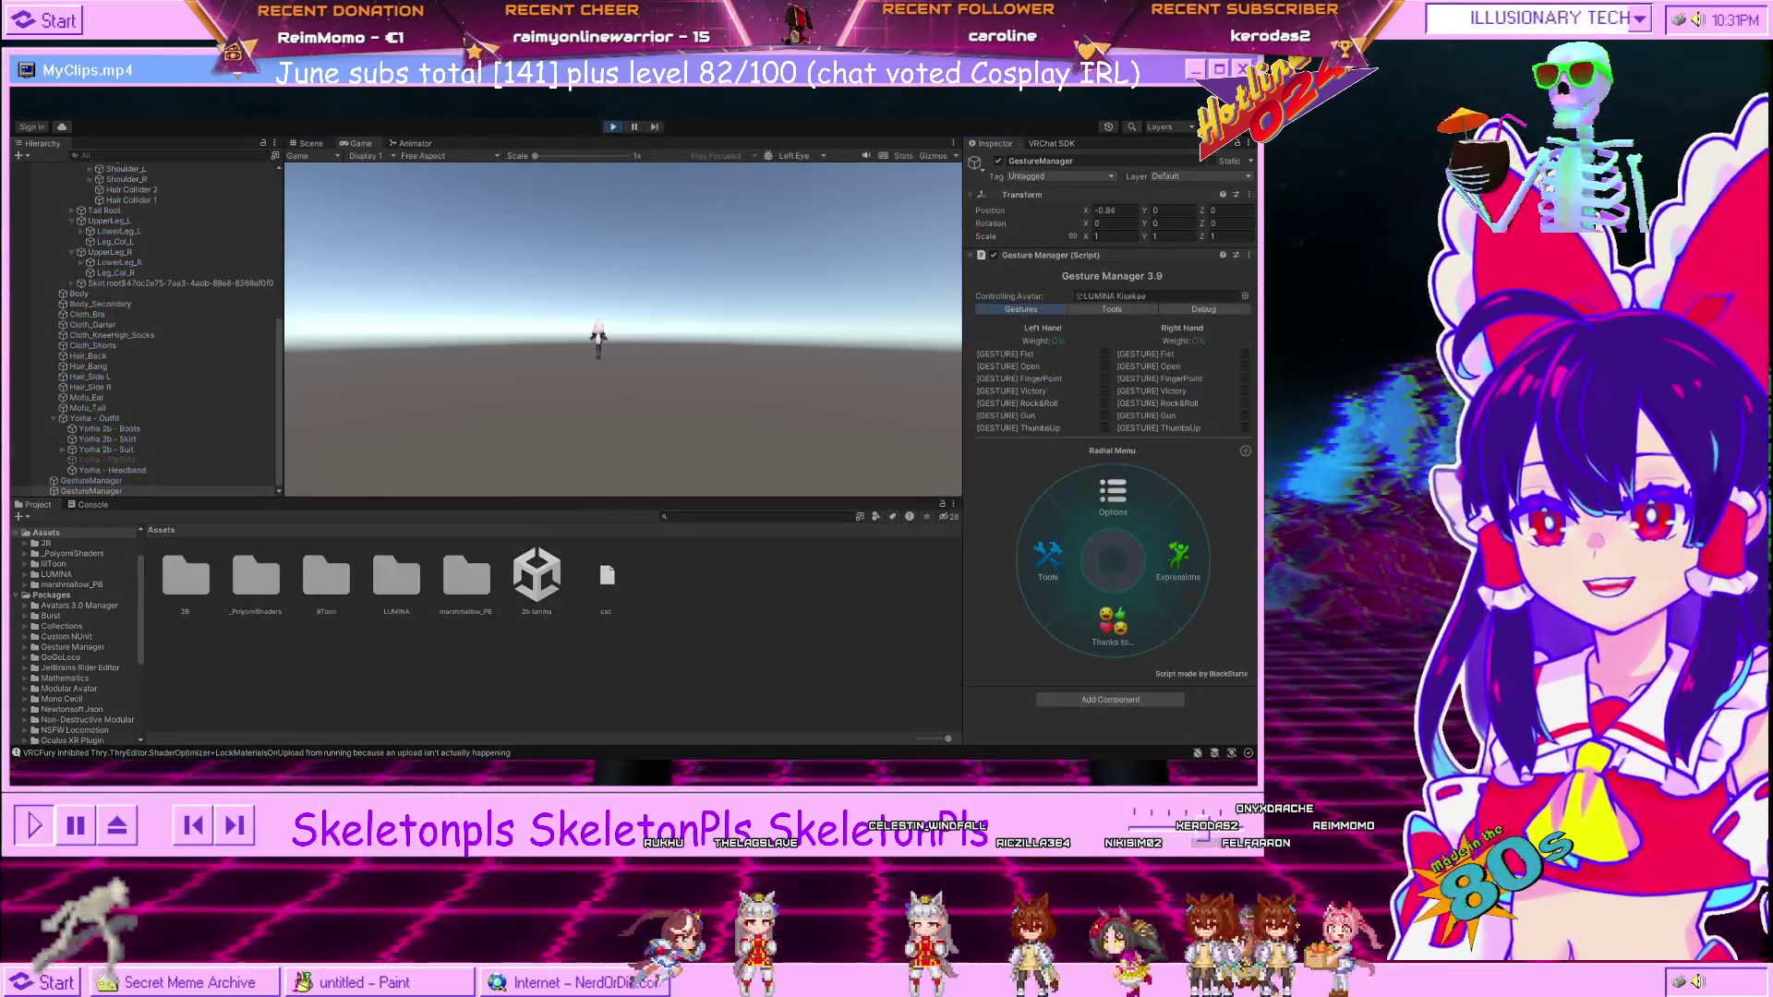
{"action": "left_click", "coordinate": [311, 145]}
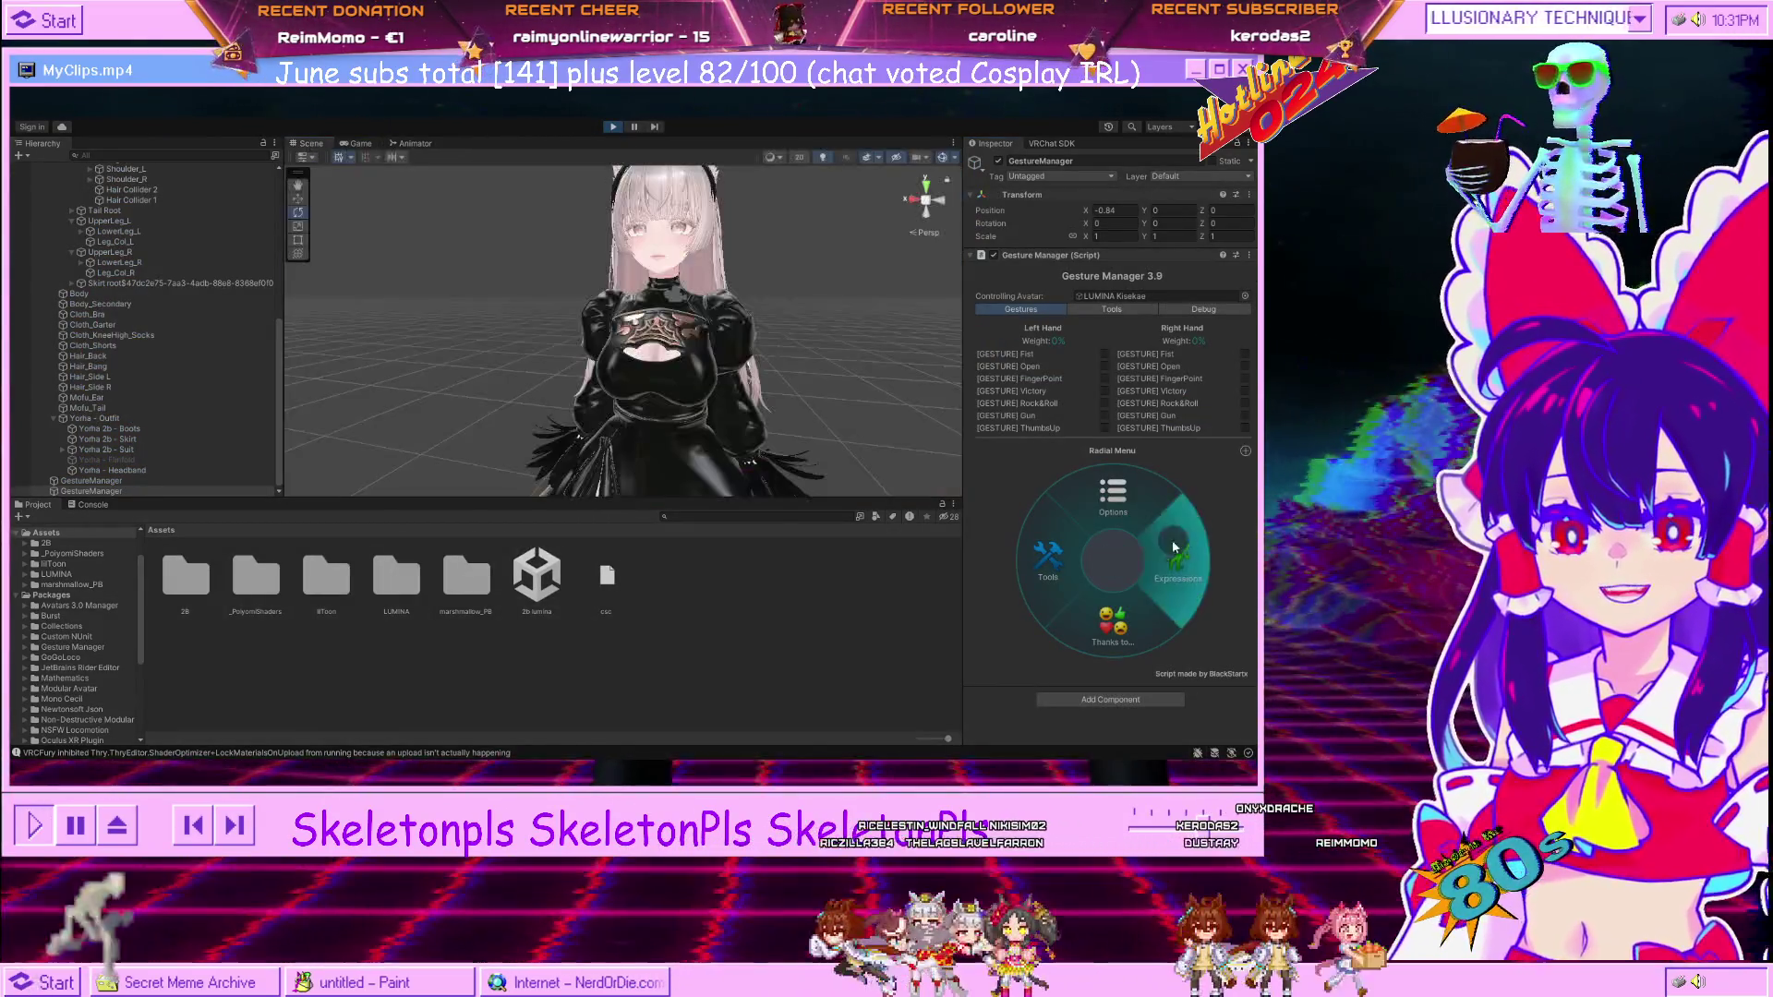
{"action": "left_click", "coordinate": [1178, 554]}
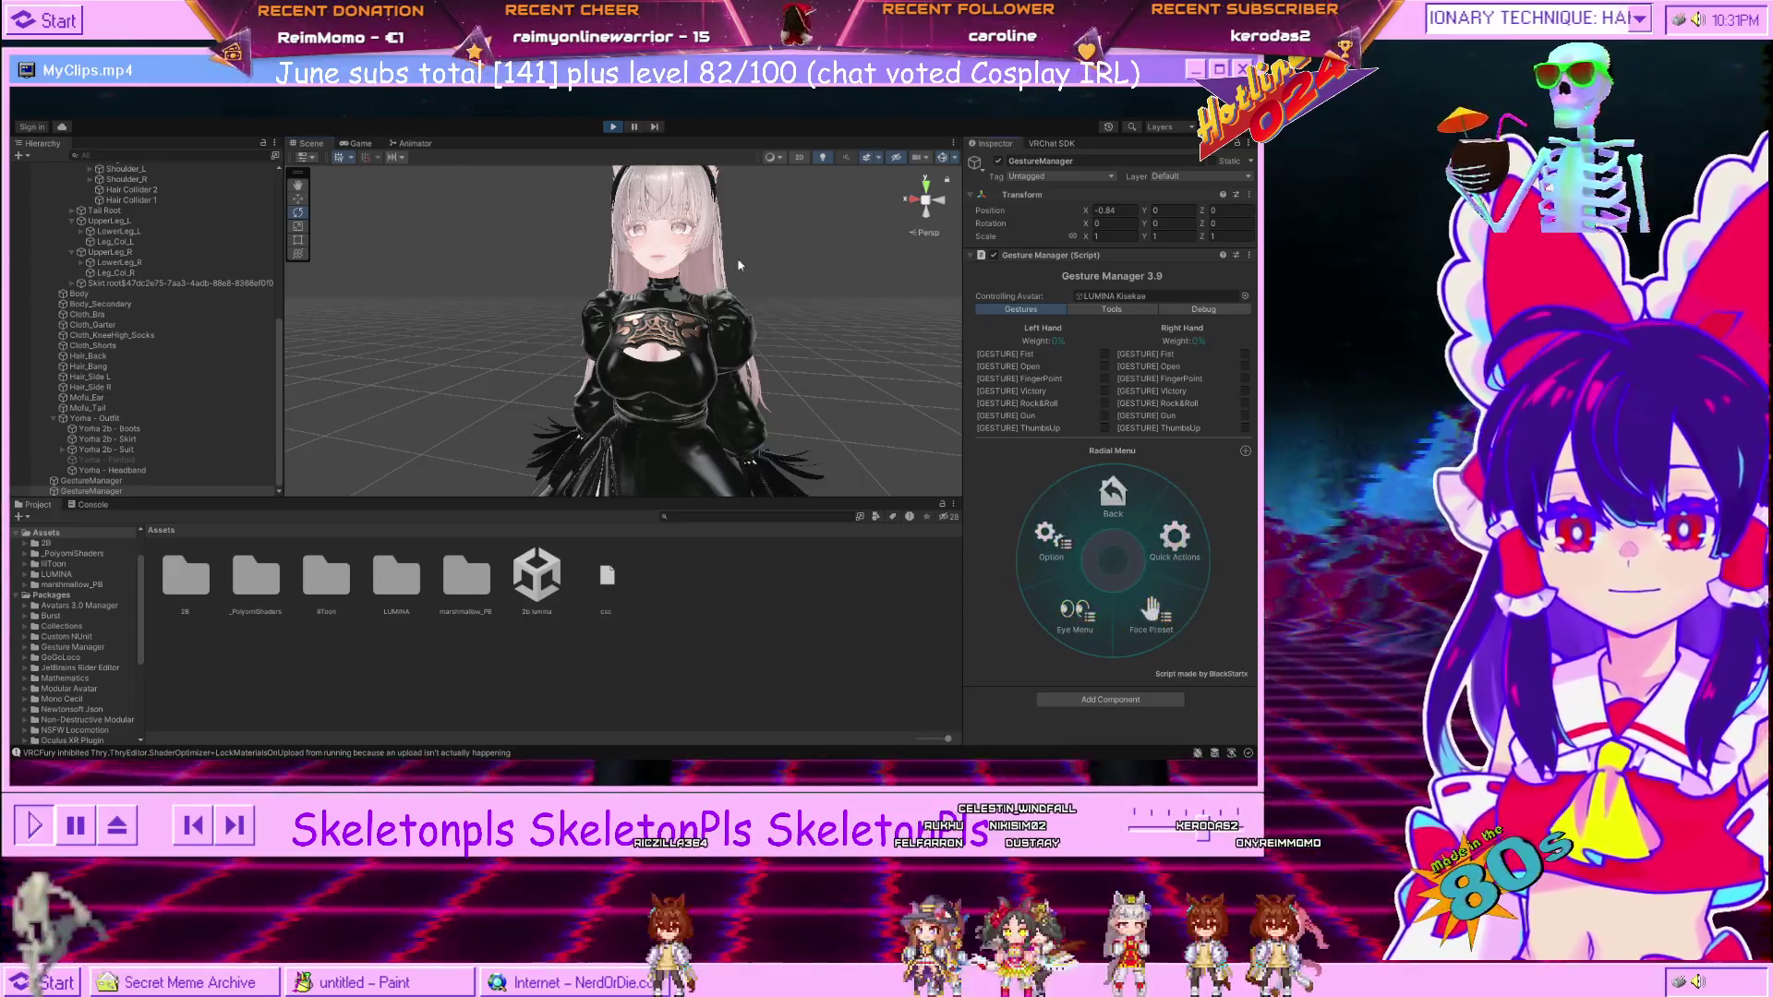
{"action": "left_click", "coordinate": [1082, 550]}
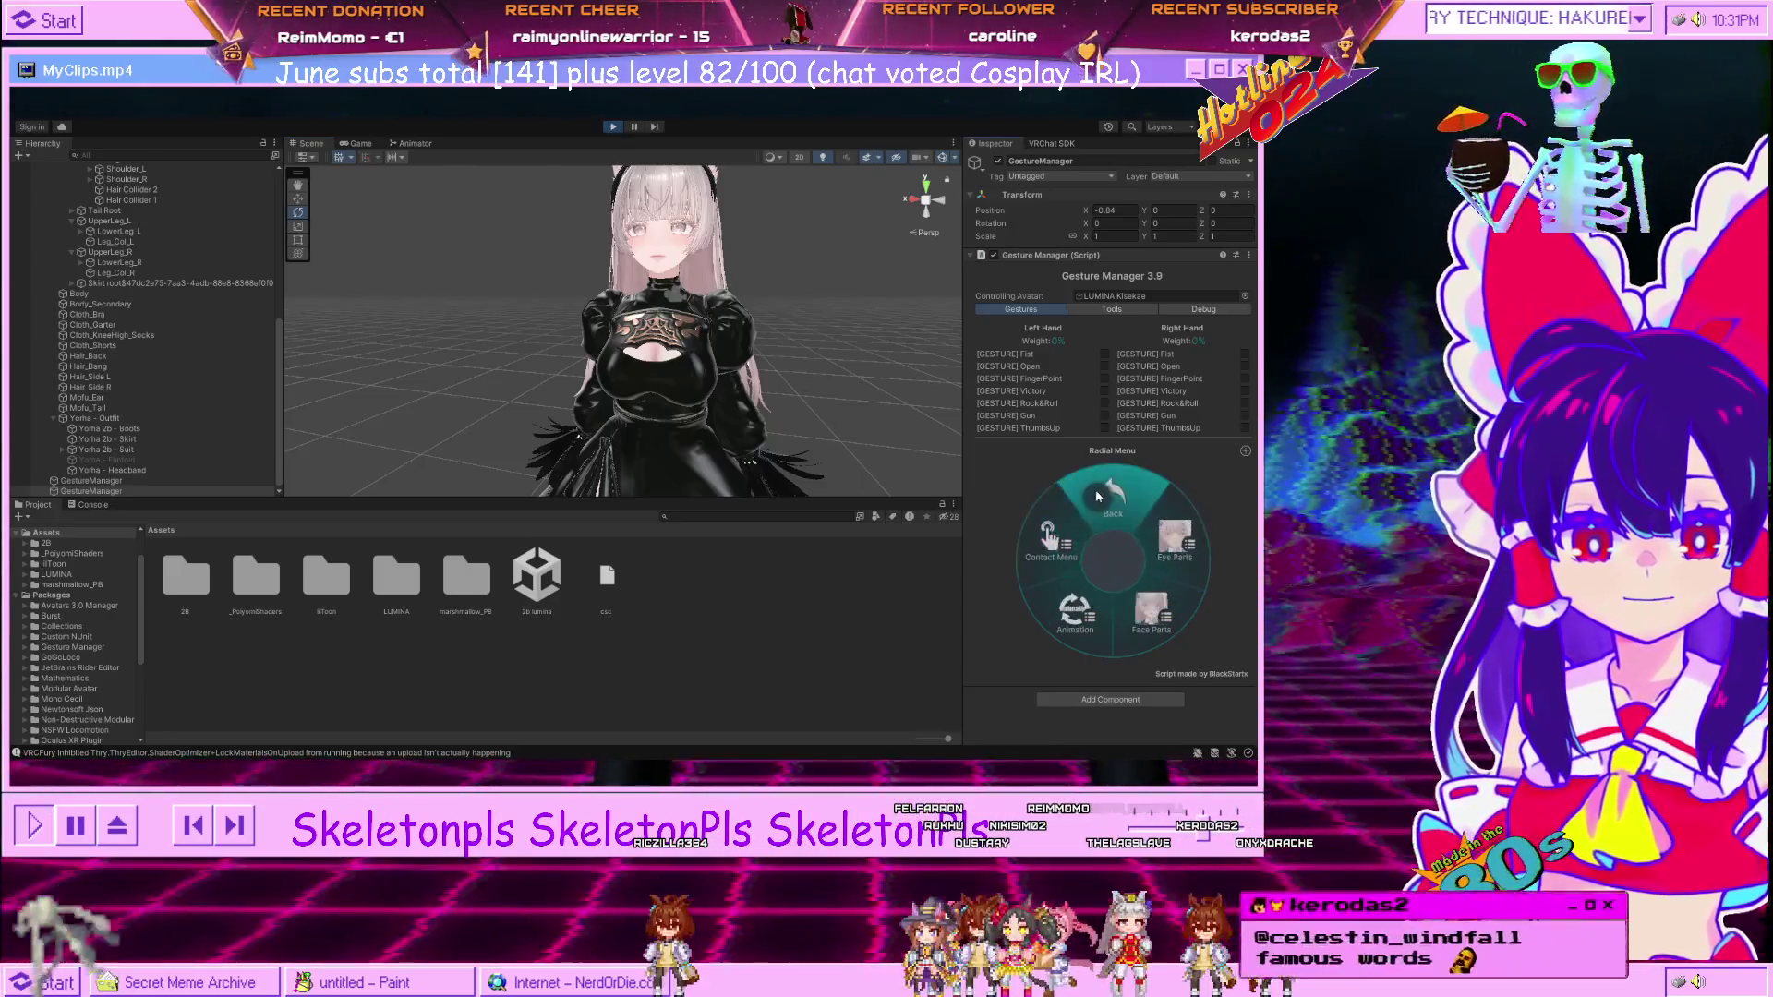
{"action": "left_click", "coordinate": [1053, 543]}
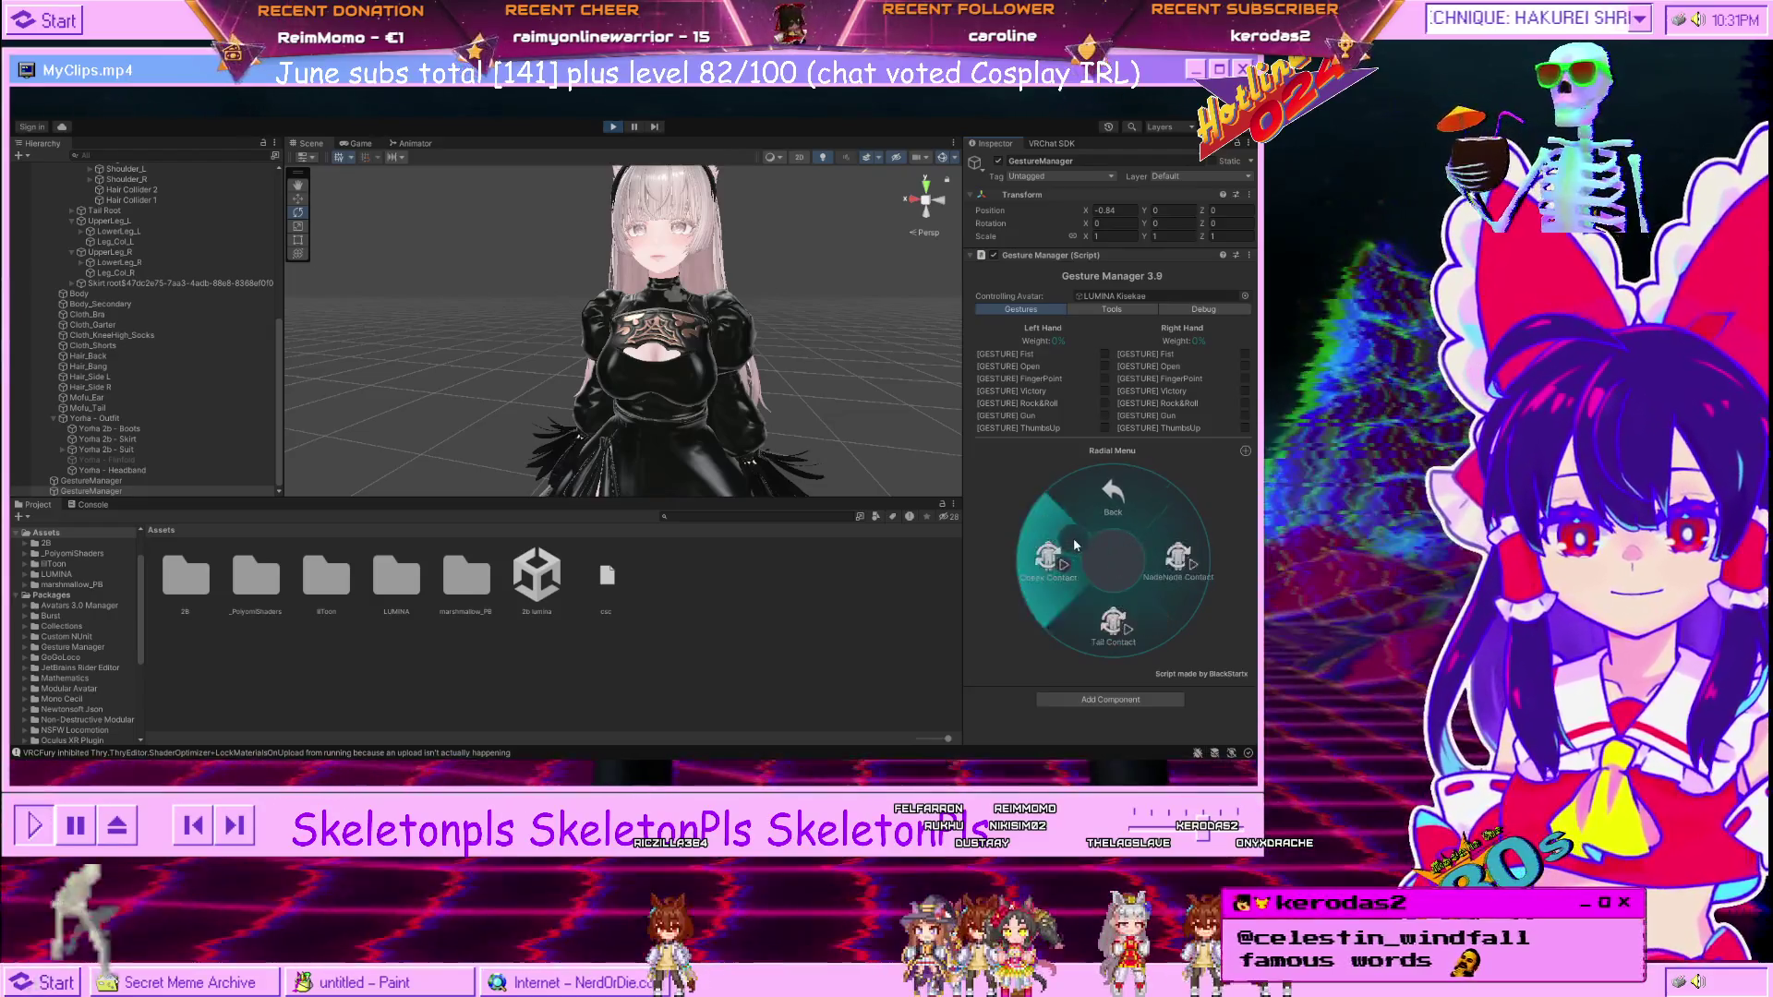
{"action": "left_click", "coordinate": [1112, 492]}
{"action": "left_click", "coordinate": [1115, 496]}
{"action": "left_click", "coordinate": [1120, 501]}
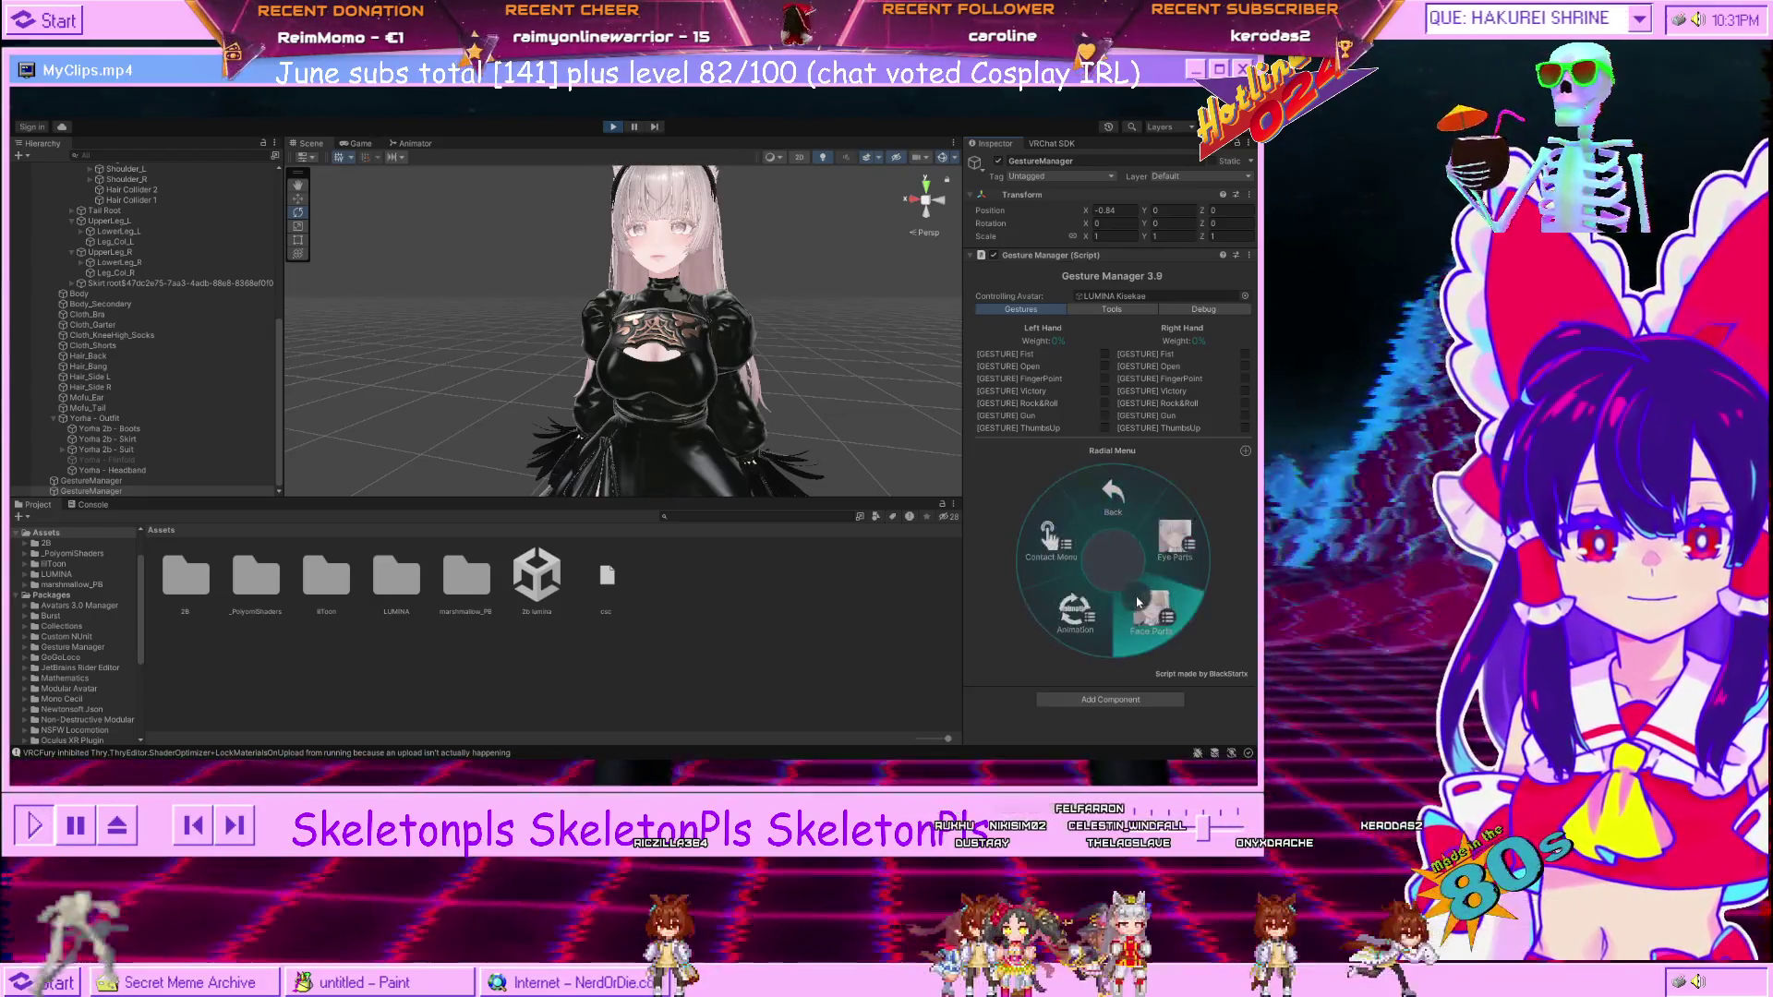
{"action": "left_click", "coordinate": [1127, 509]}
{"action": "left_click", "coordinate": [1134, 507]}
{"action": "left_click", "coordinate": [1141, 507]}
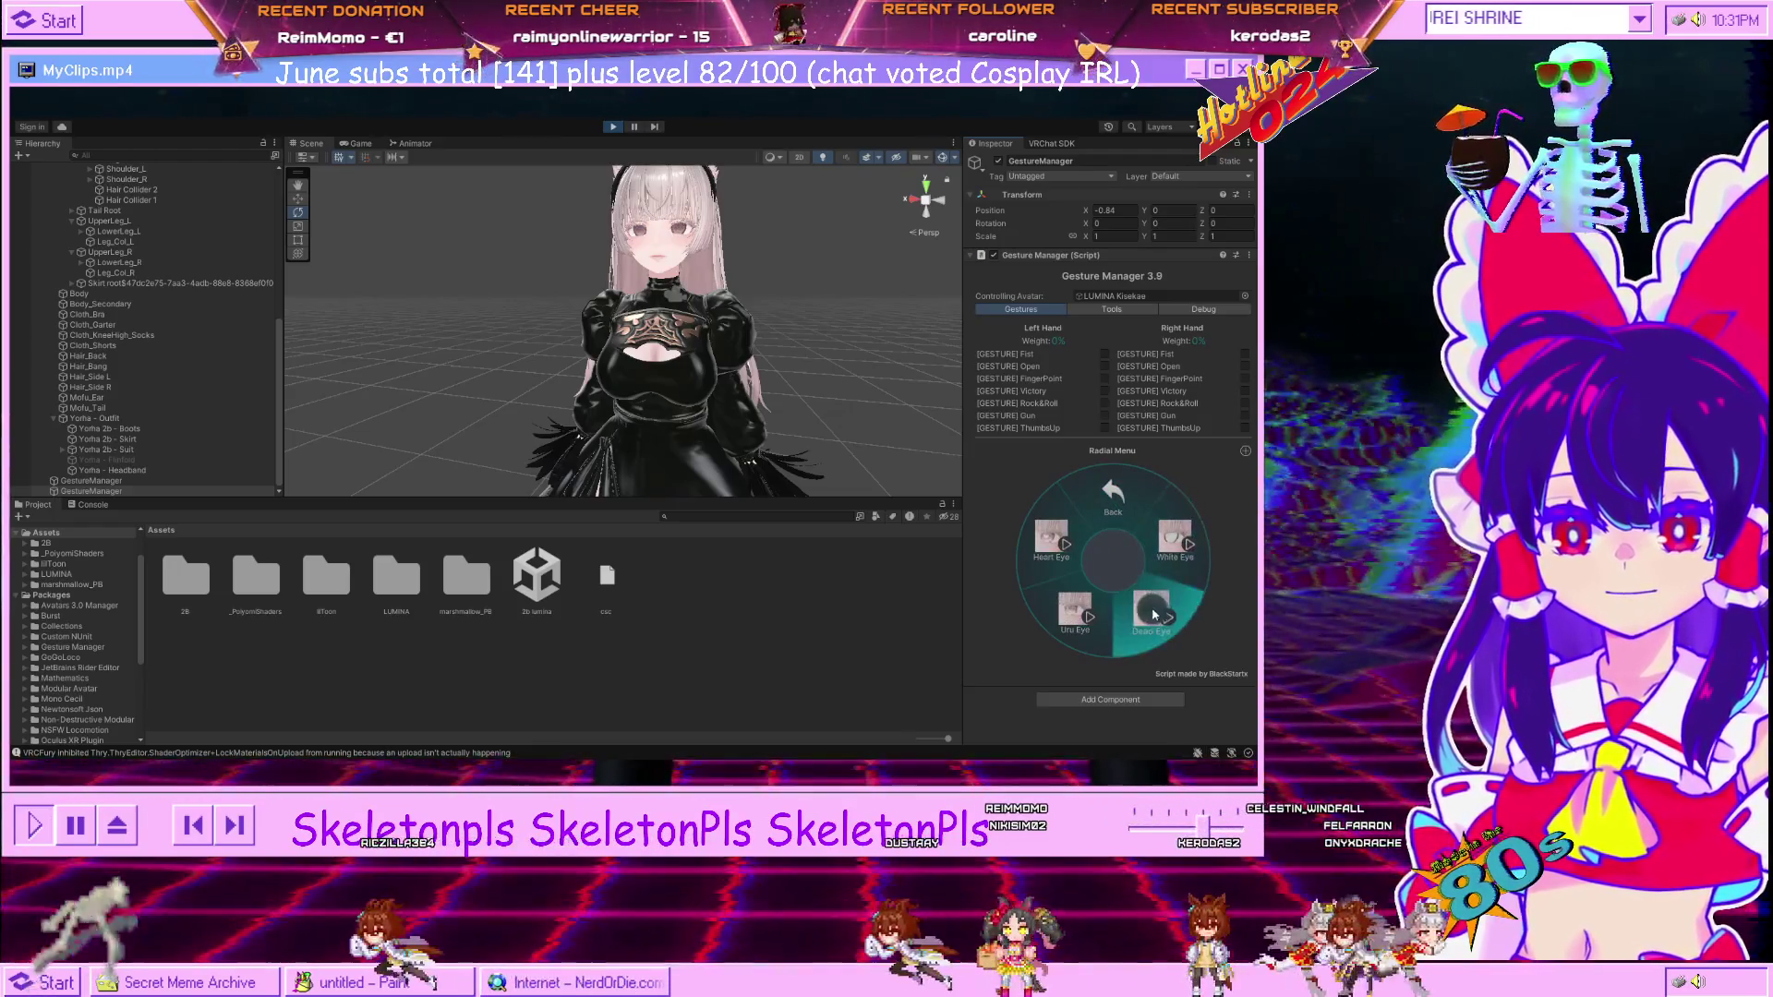
{"action": "left_click", "coordinate": [1143, 507]}
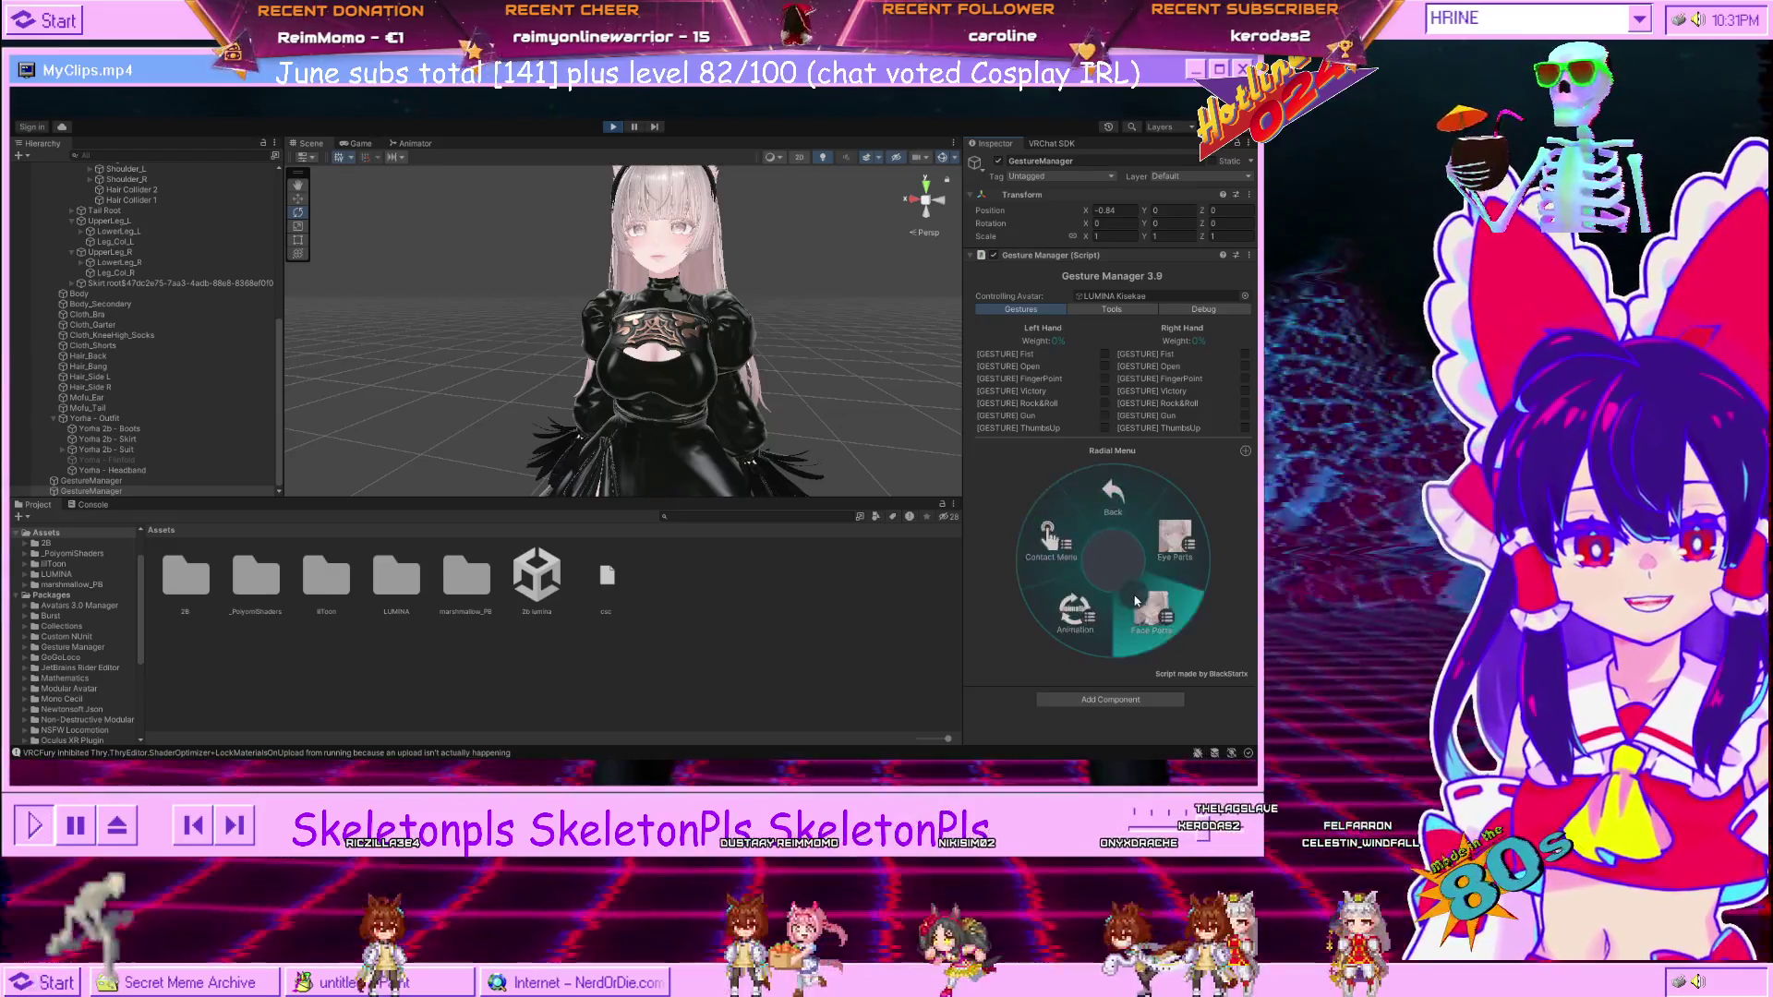
{"action": "left_click", "coordinate": [1143, 596]}
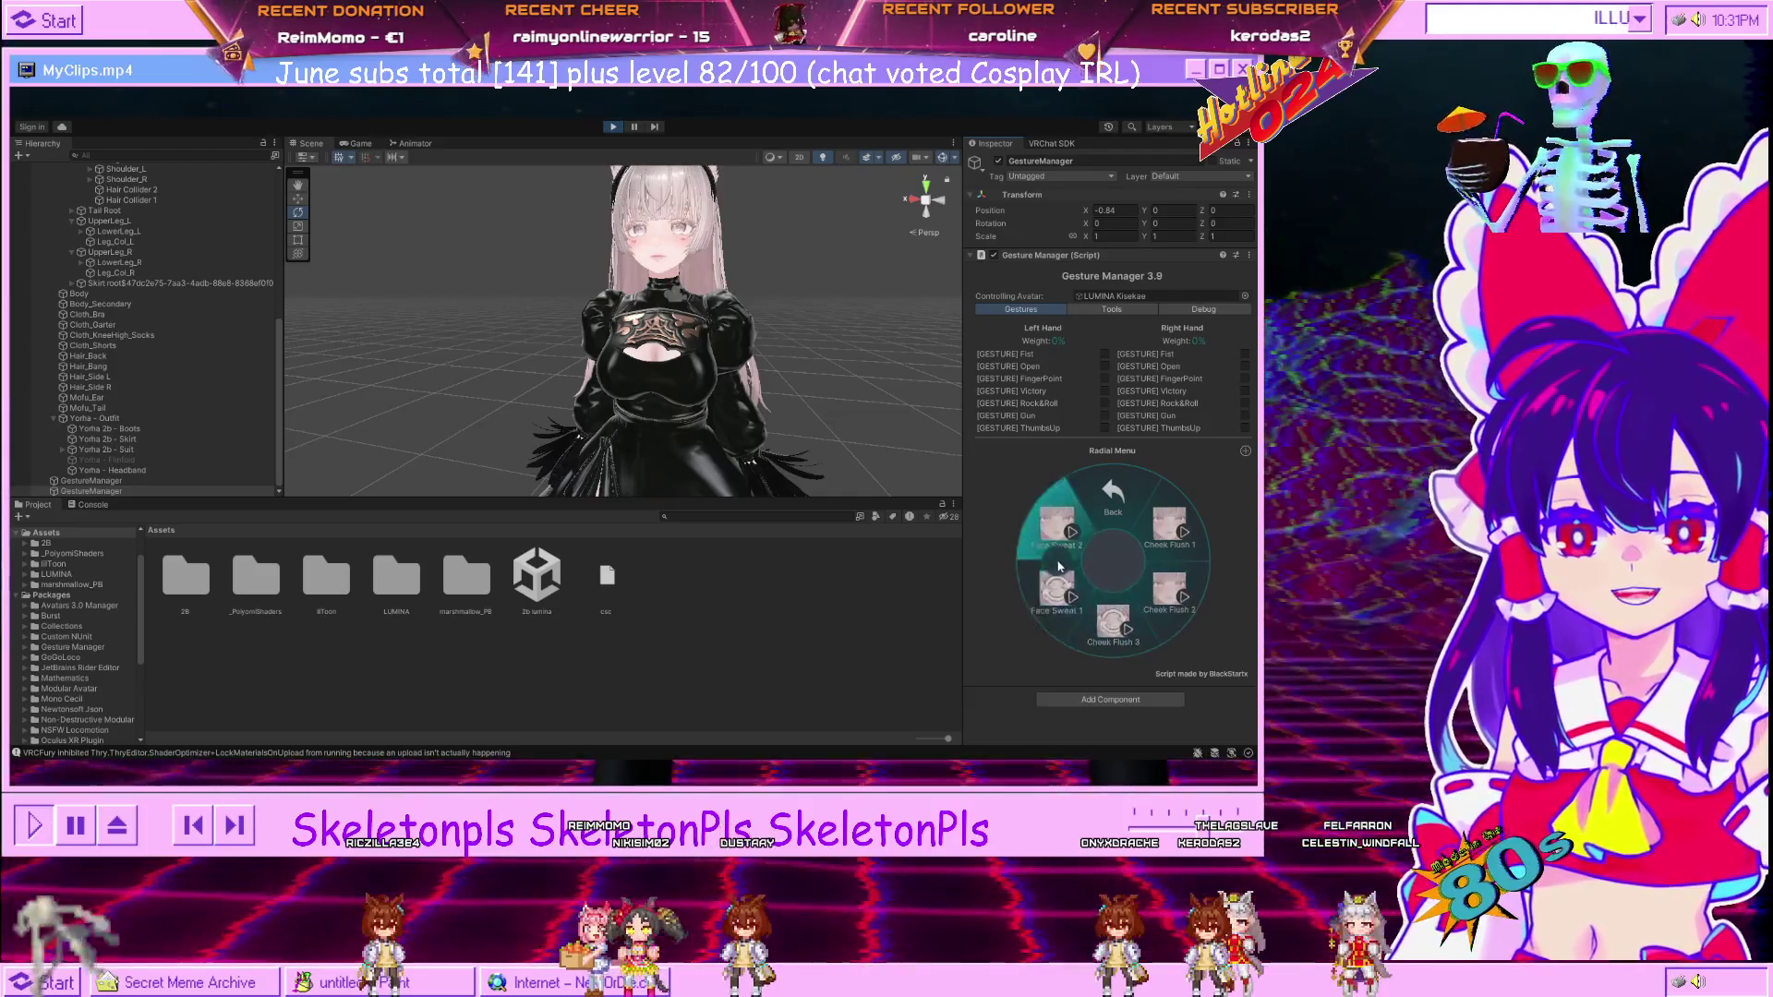
{"action": "left_click", "coordinate": [1113, 489]}
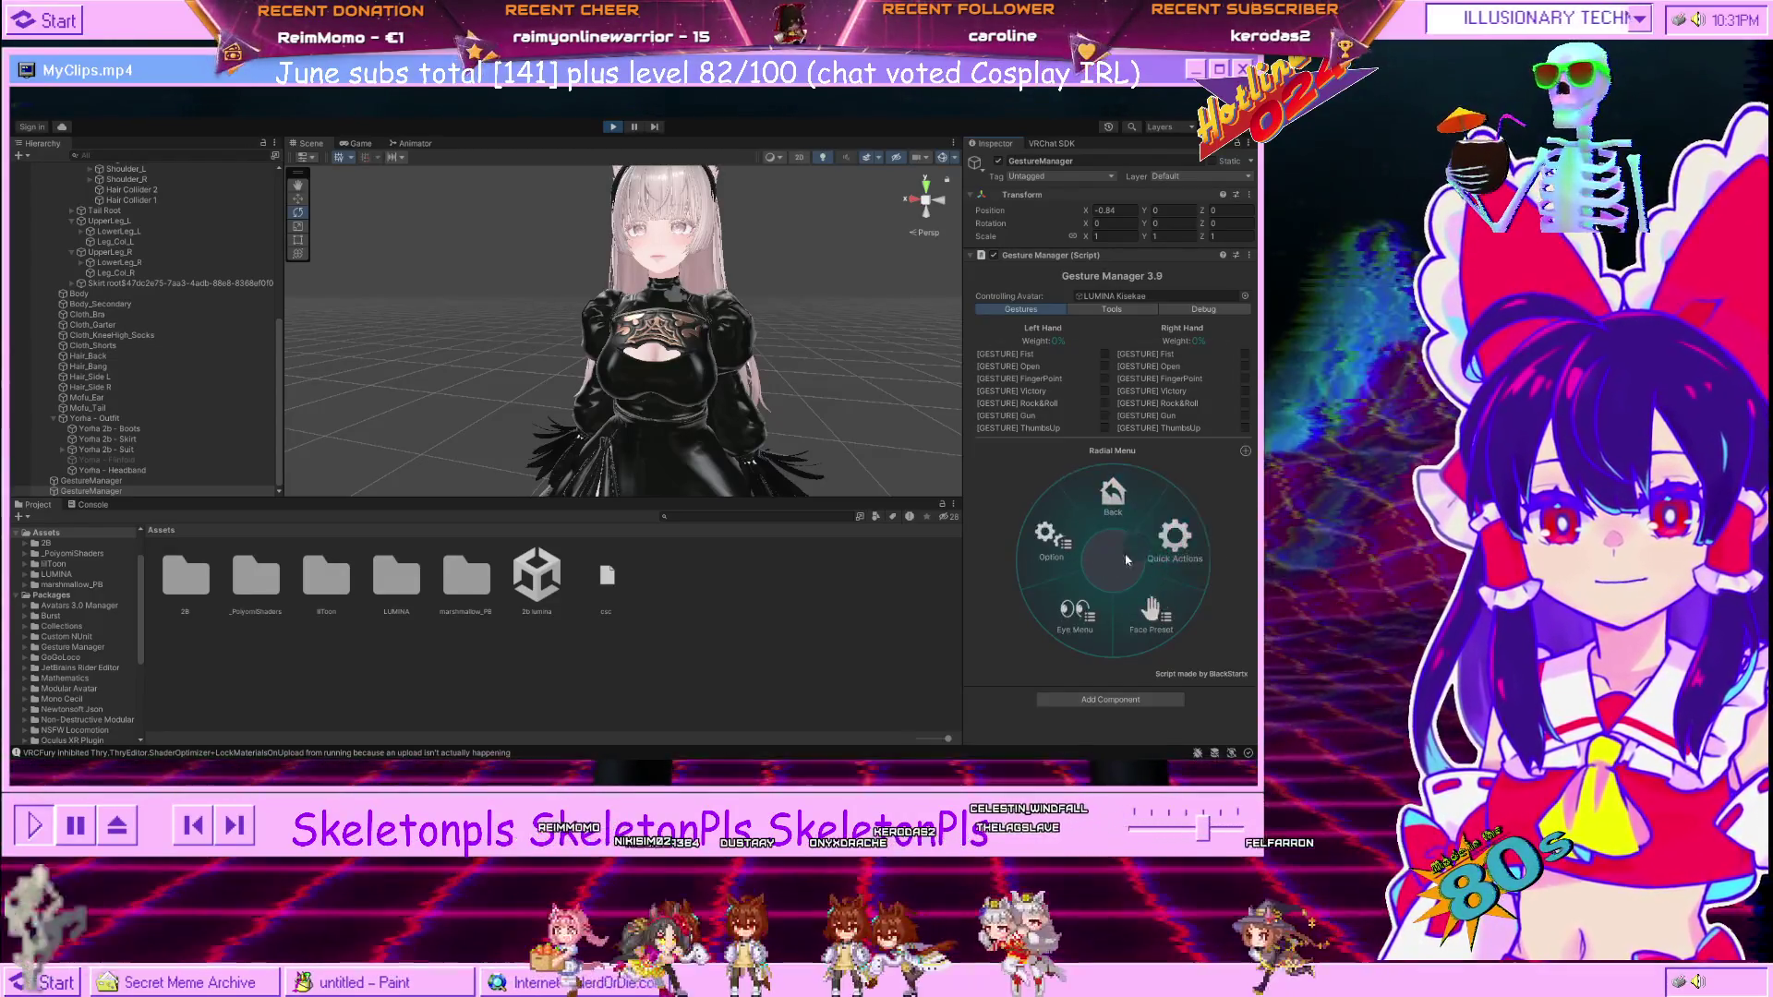
{"action": "left_click", "coordinate": [1172, 538]}
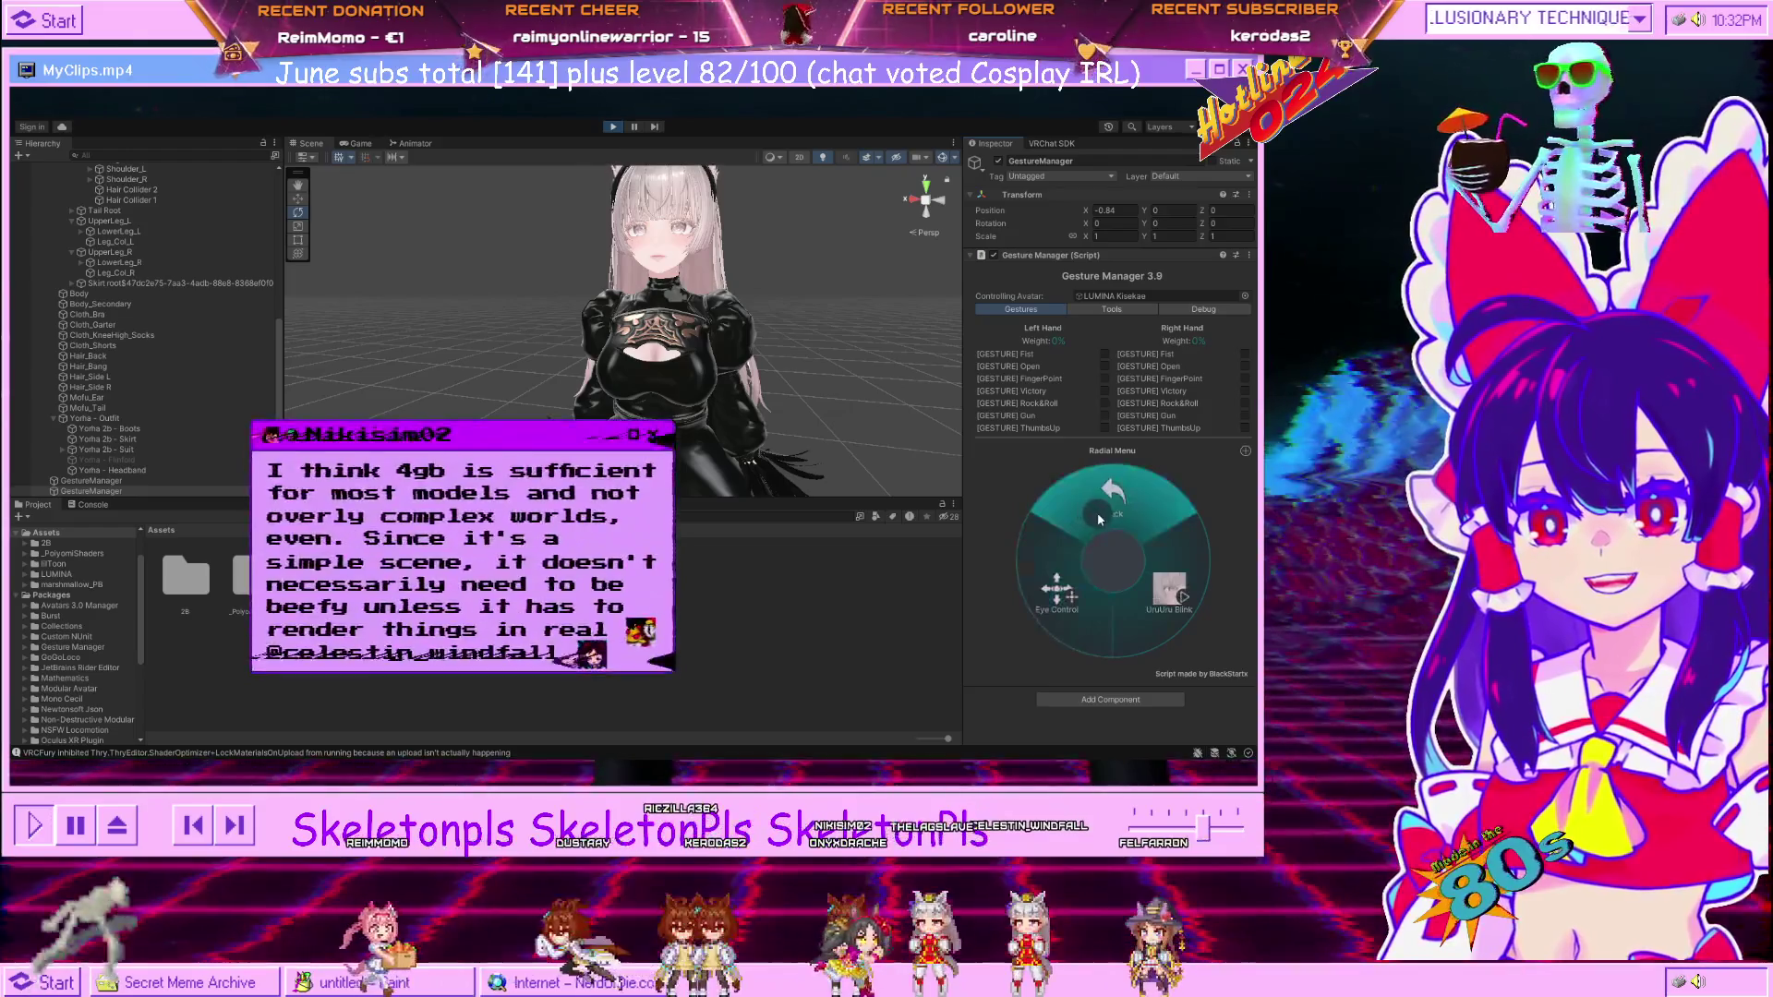
{"action": "left_click", "coordinate": [1134, 516]}
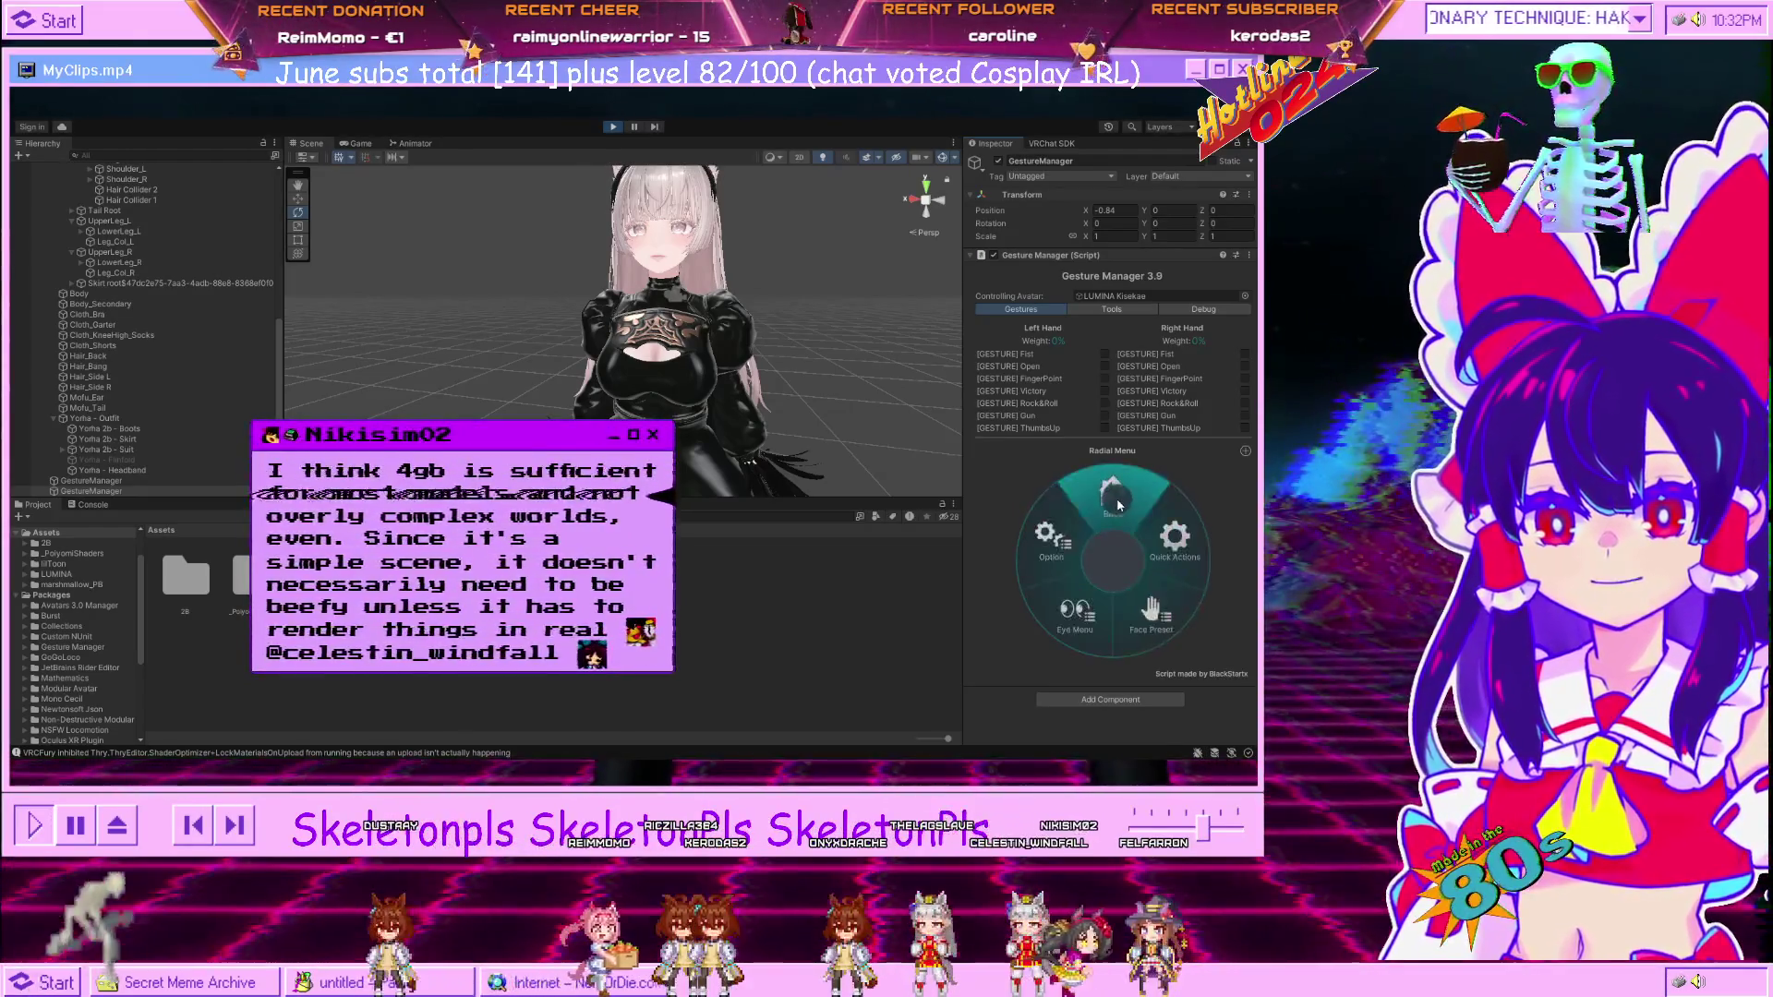
{"action": "left_click", "coordinate": [614, 126]}
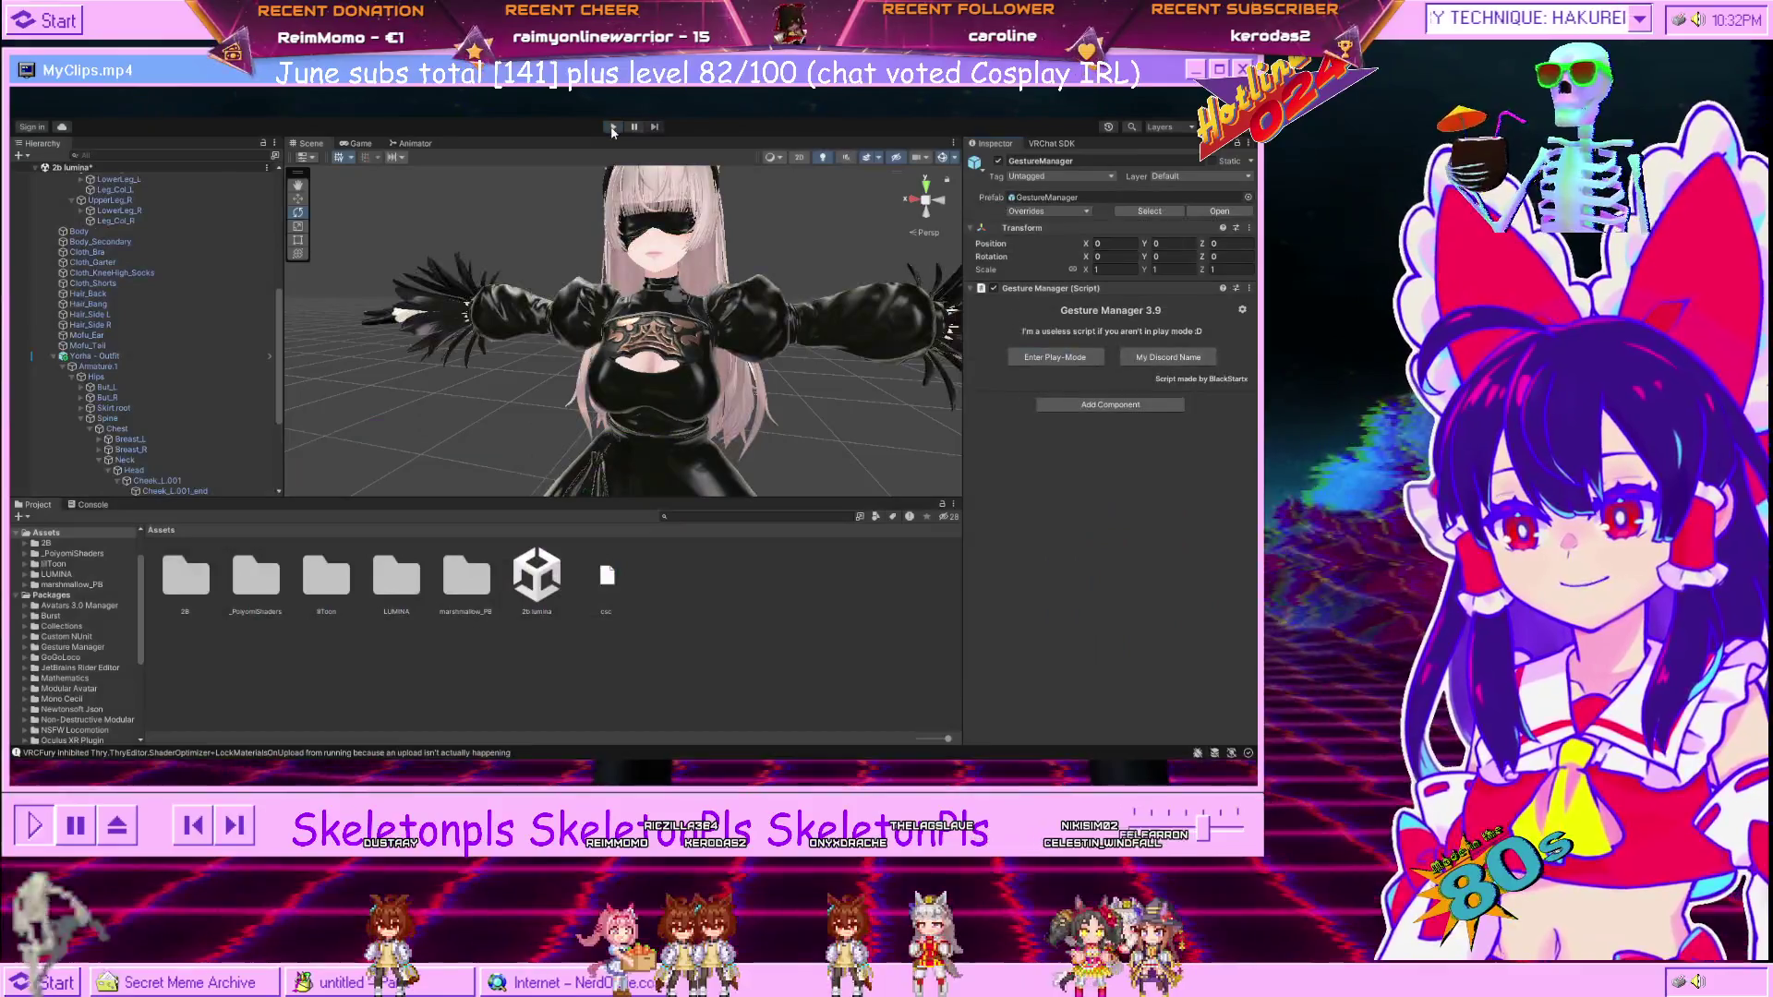
Set the LUMINA Kisekae VRCFury Toggle's Menu Path to '2B Outfit'.
{"action": "scroll", "scroll_direction": "up", "scroll_amount": 3}
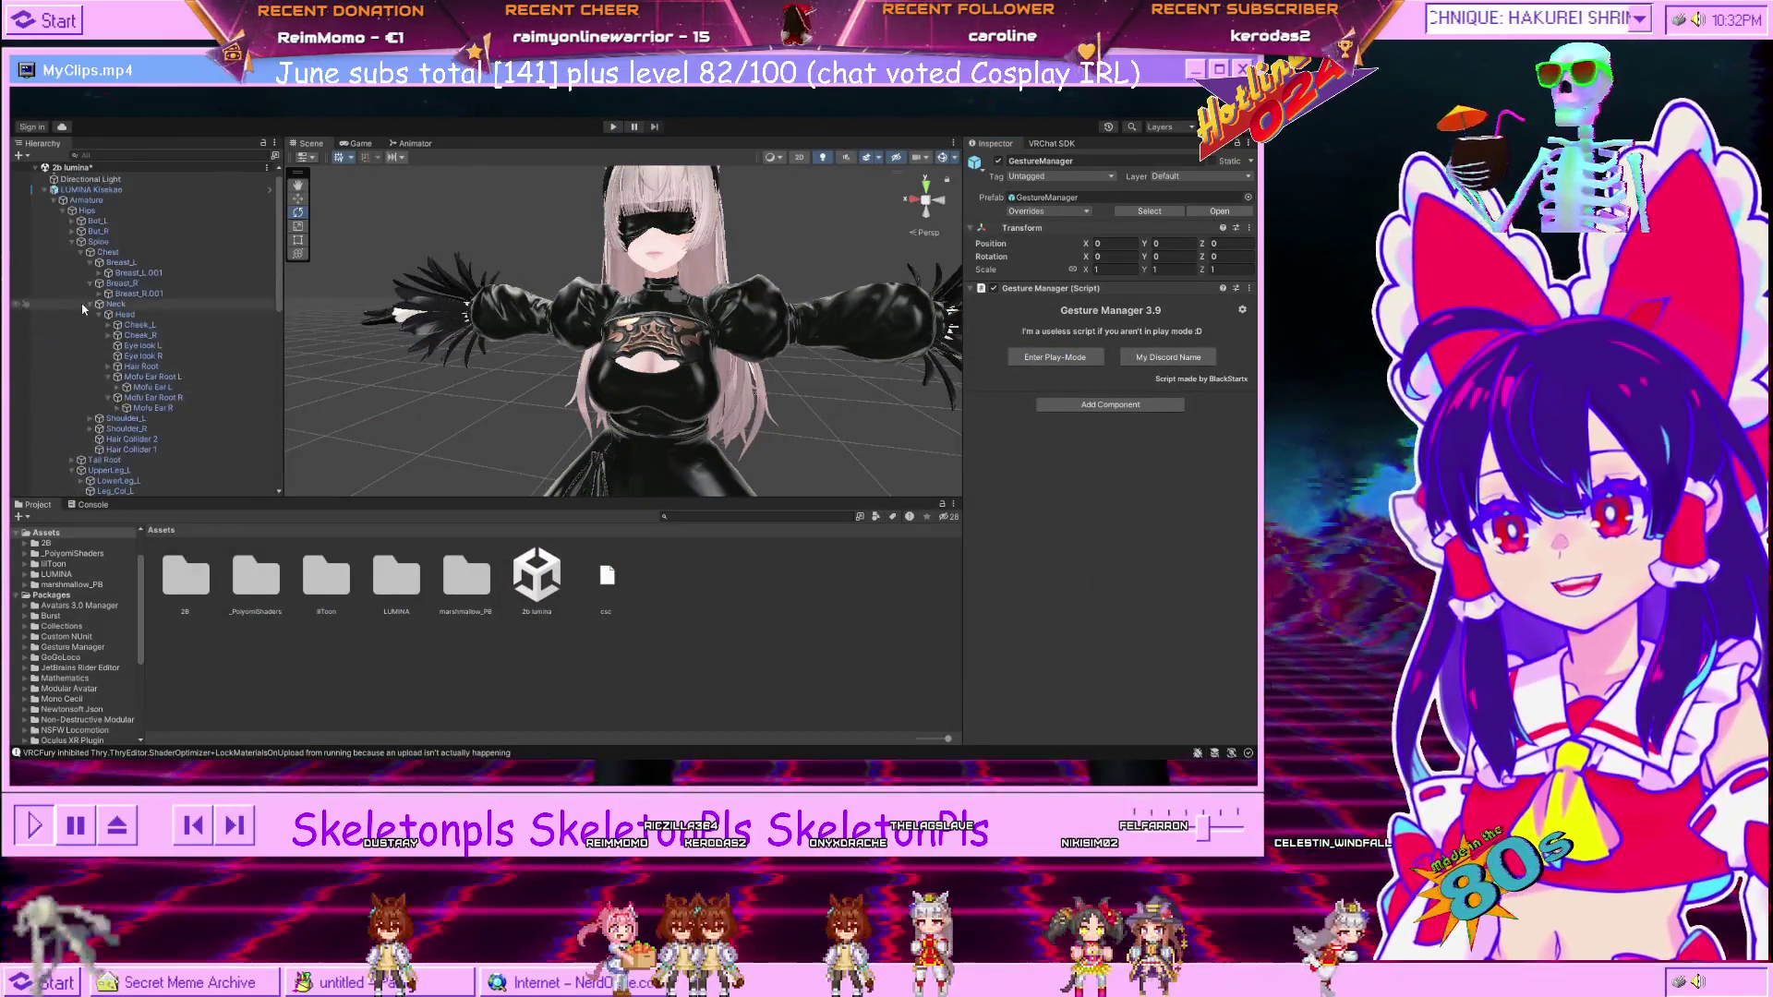
{"action": "left_click", "coordinate": [92, 198]}
{"action": "scroll", "scroll_direction": "down", "scroll_amount": 3}
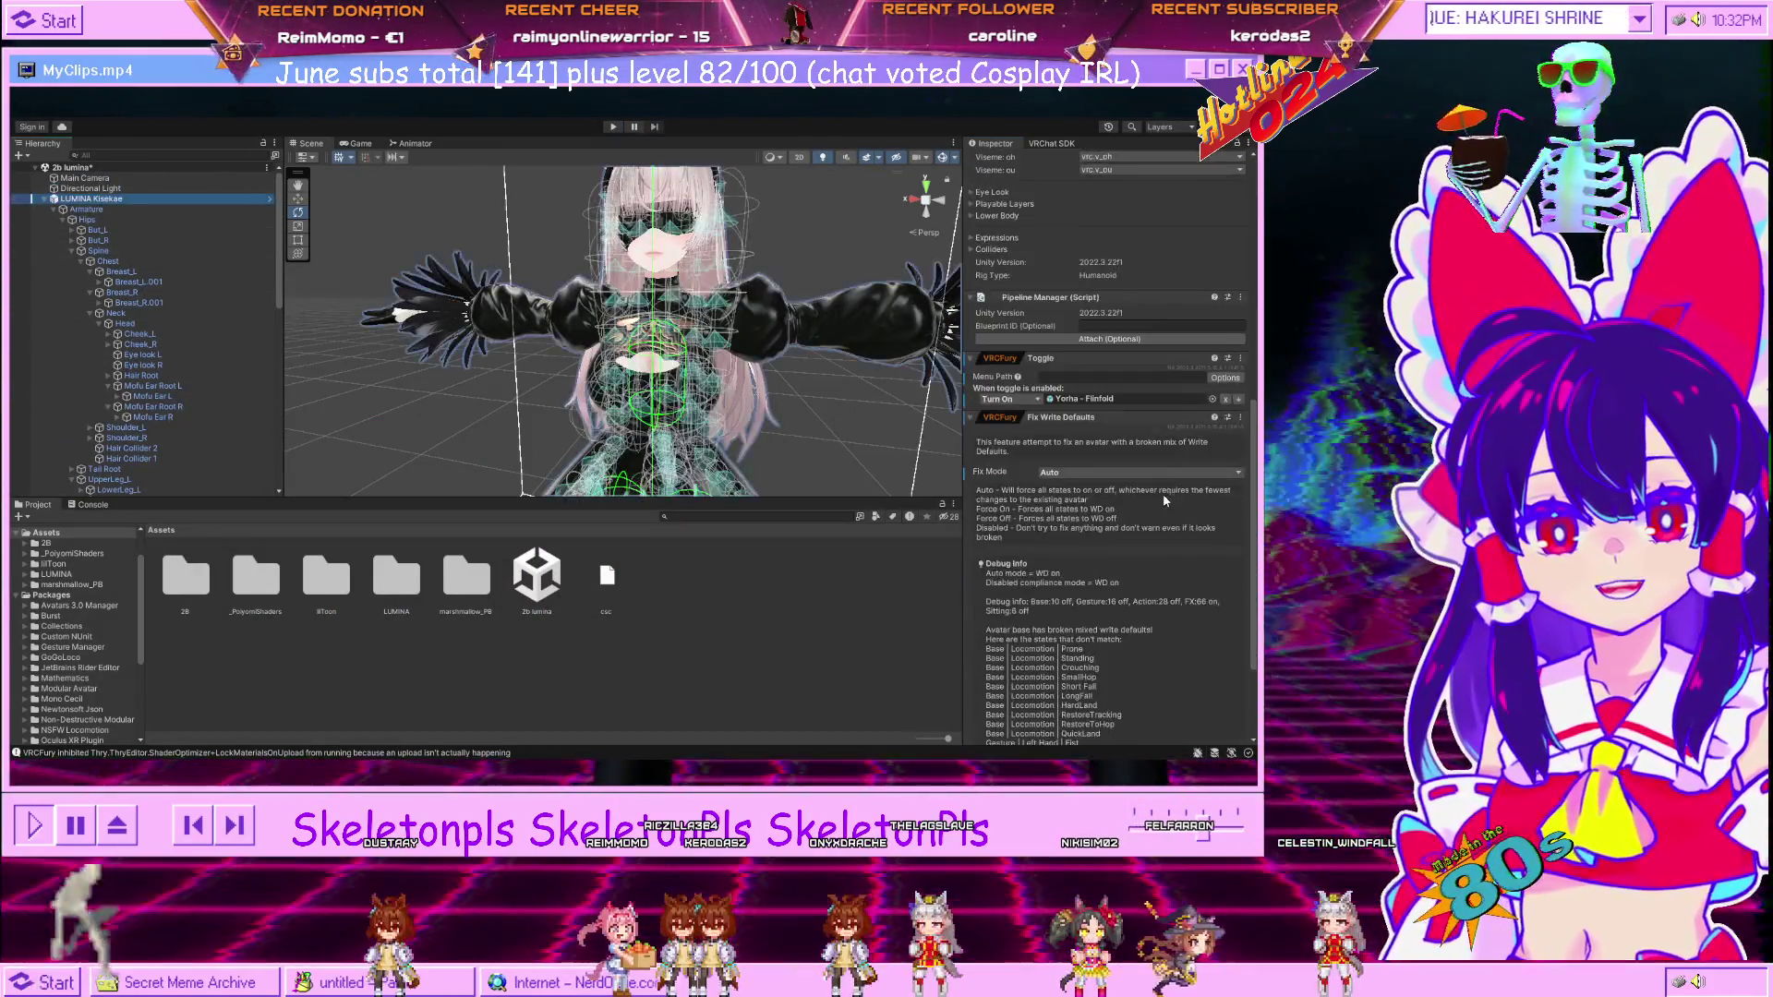
{"action": "scroll", "scroll_direction": "up", "scroll_amount": 3}
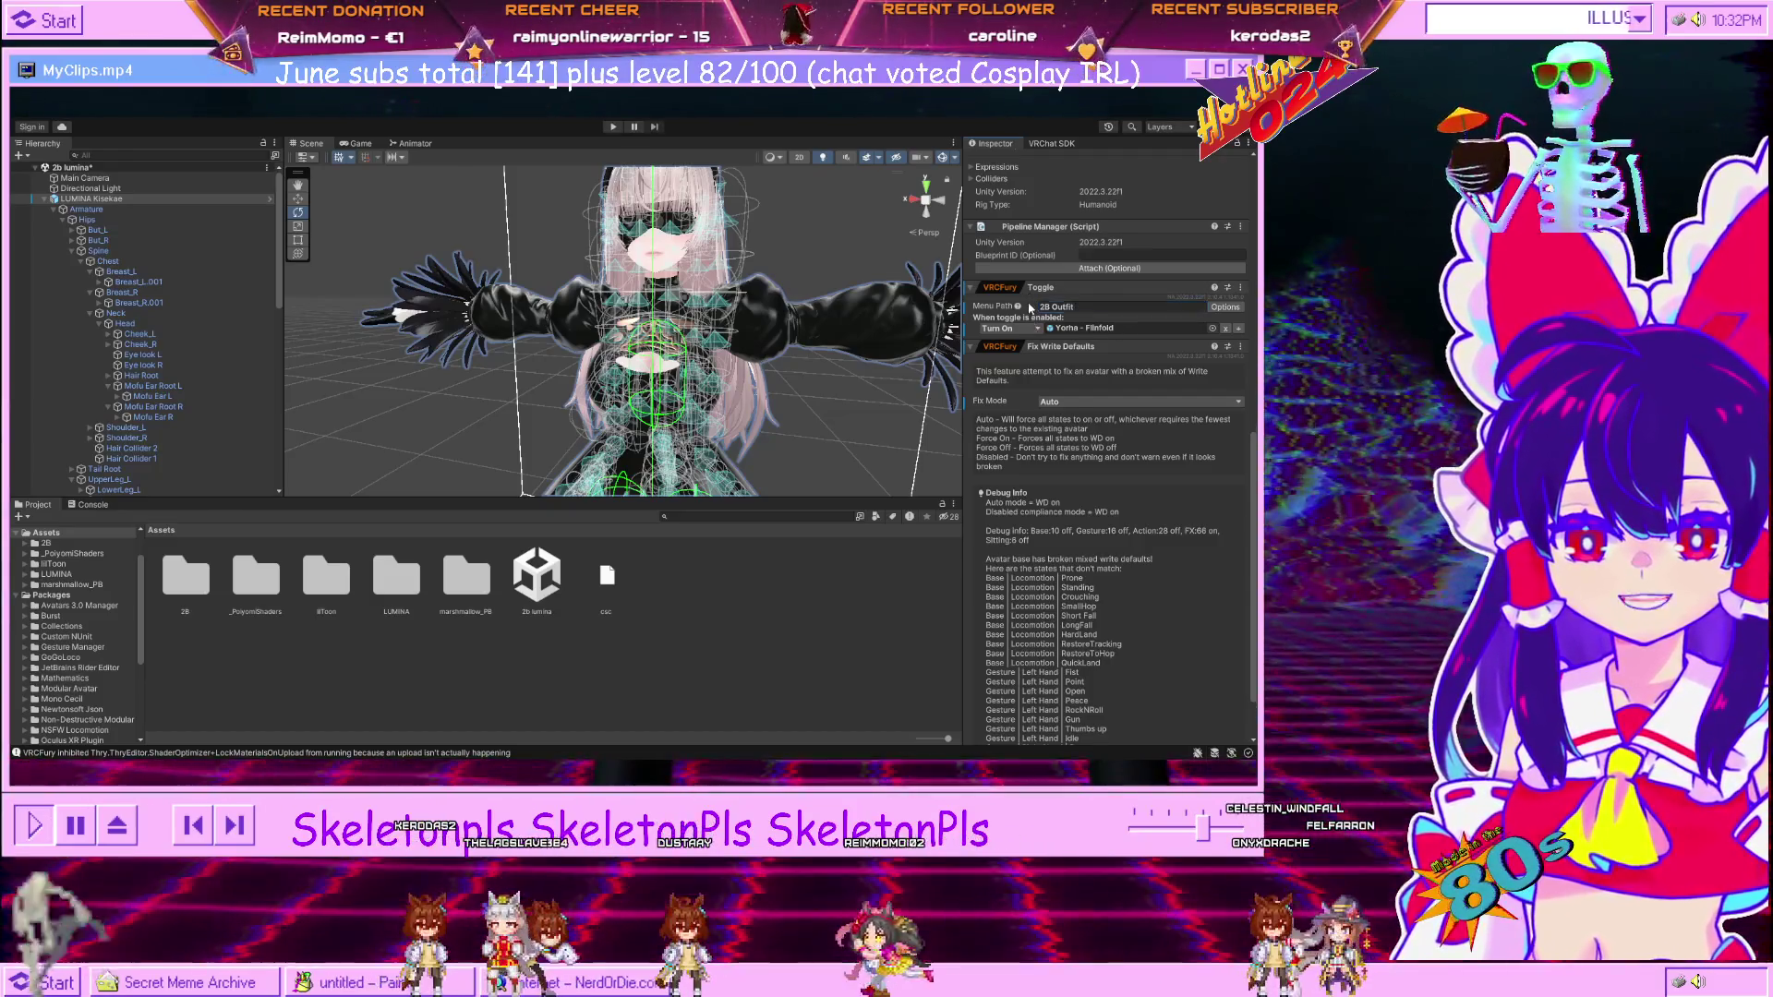
{"action": "left_click", "coordinate": [1031, 308]}
{"action": "left_click", "coordinate": [1033, 310]}
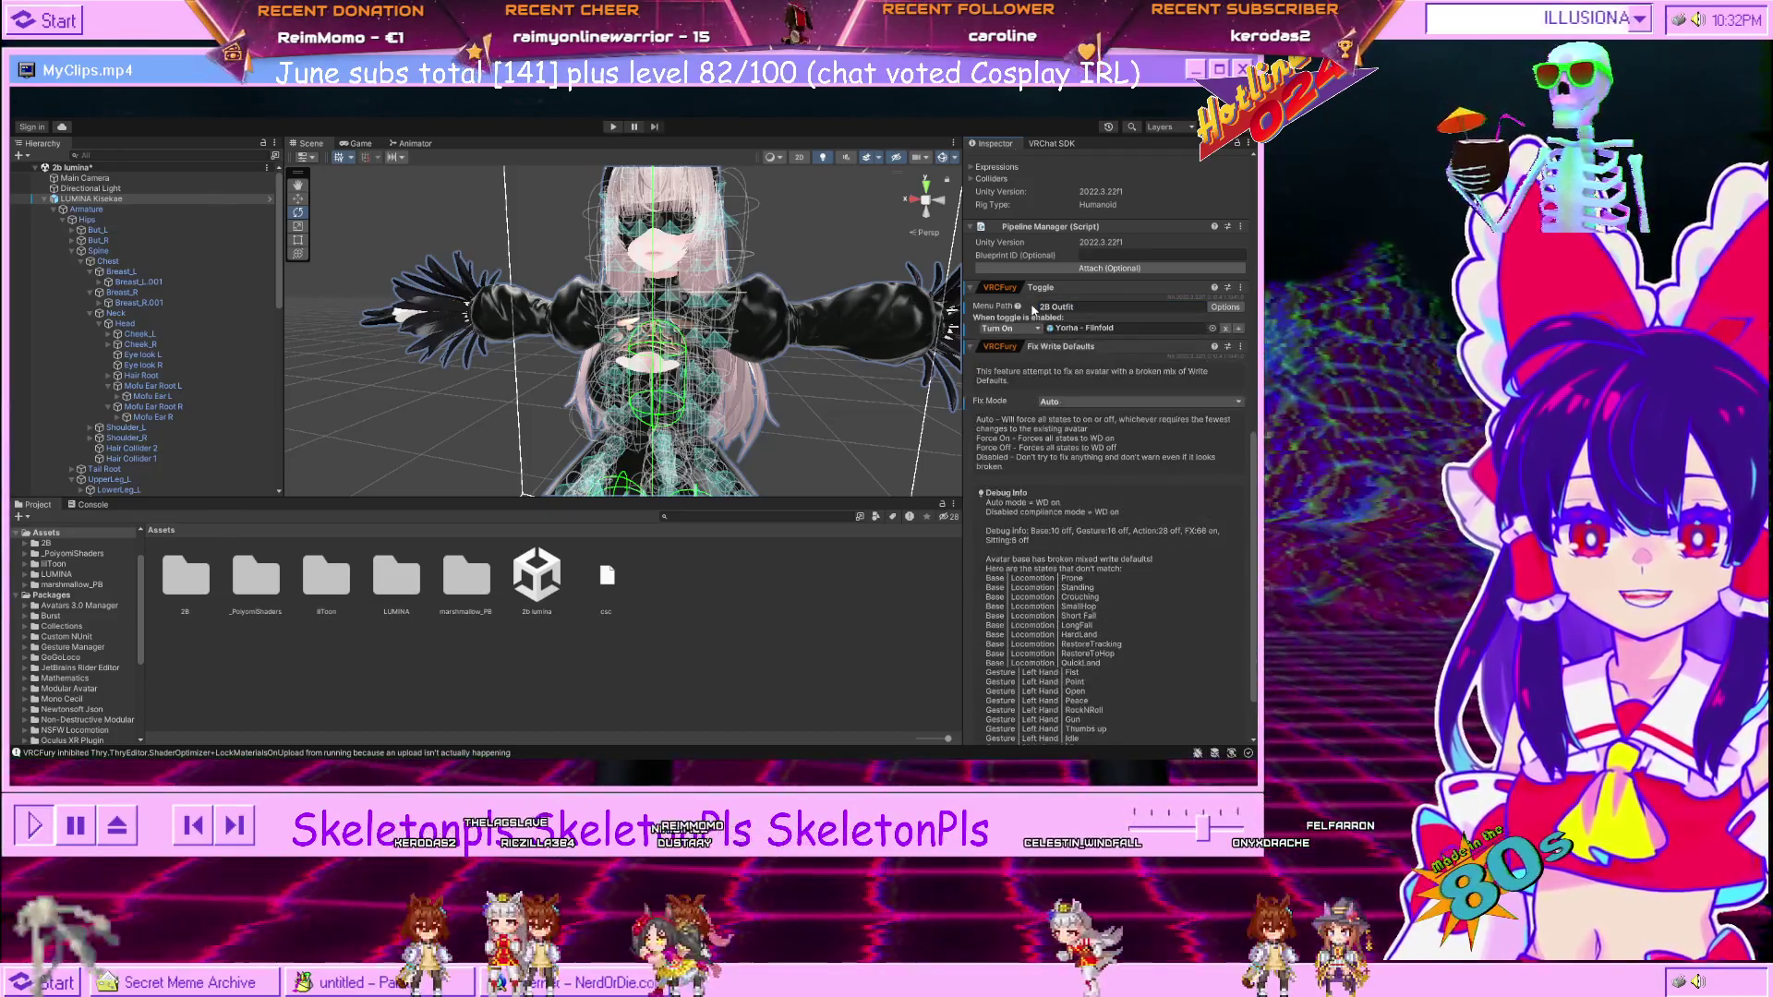
{"action": "scroll", "scroll_direction": "down", "scroll_amount": 3}
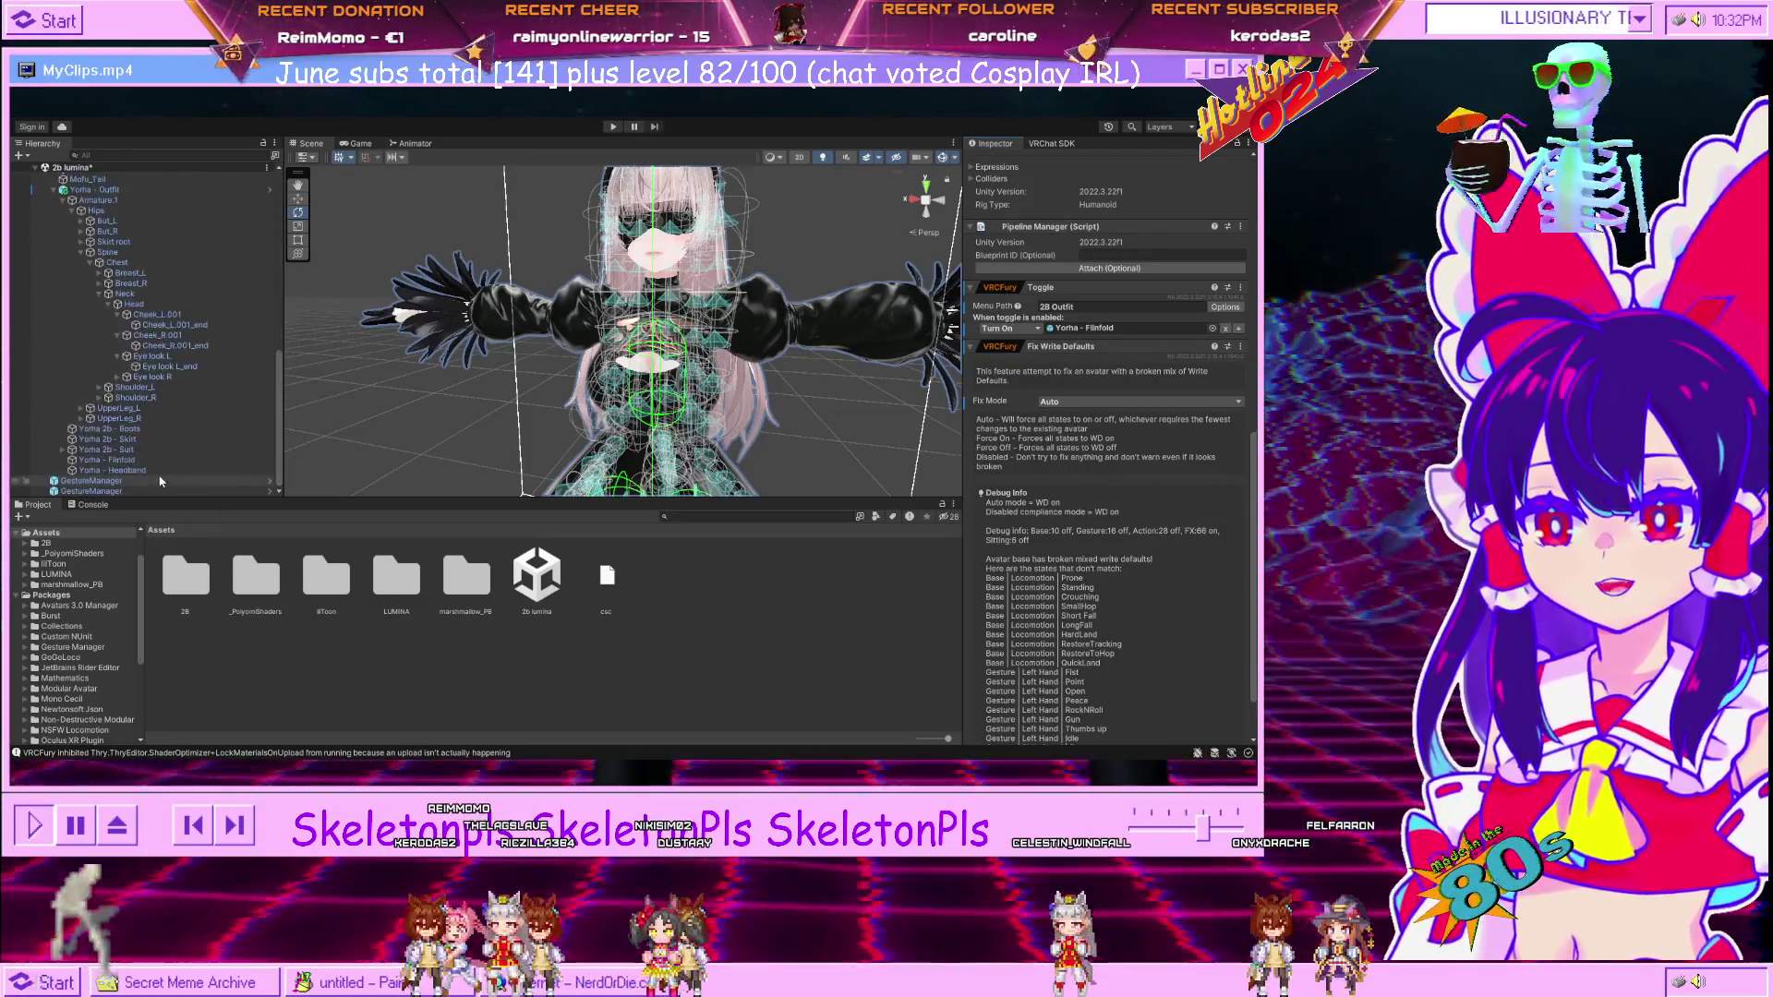
{"action": "left_click", "coordinate": [150, 482]}
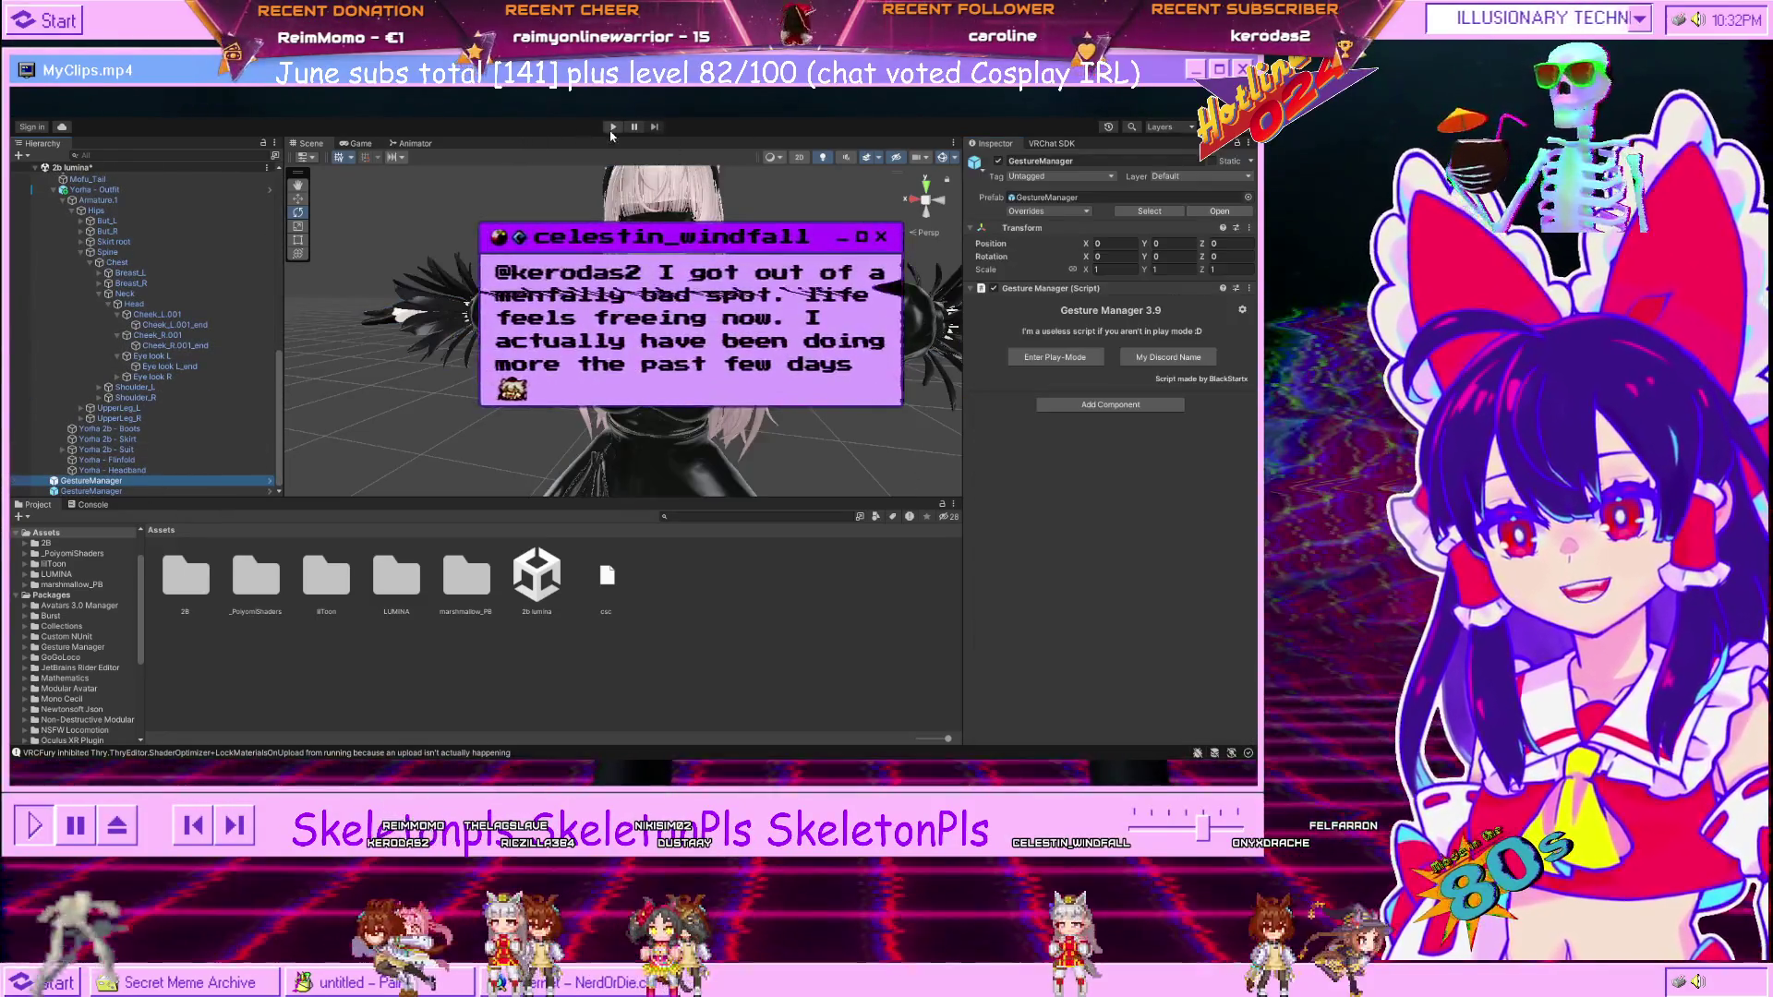
Play-test the 2B Outfit toggle in Gesture Manager's Expressions menu, switching the blindfold on and off, then exit Play mode.
{"action": "left_click", "coordinate": [612, 129]}
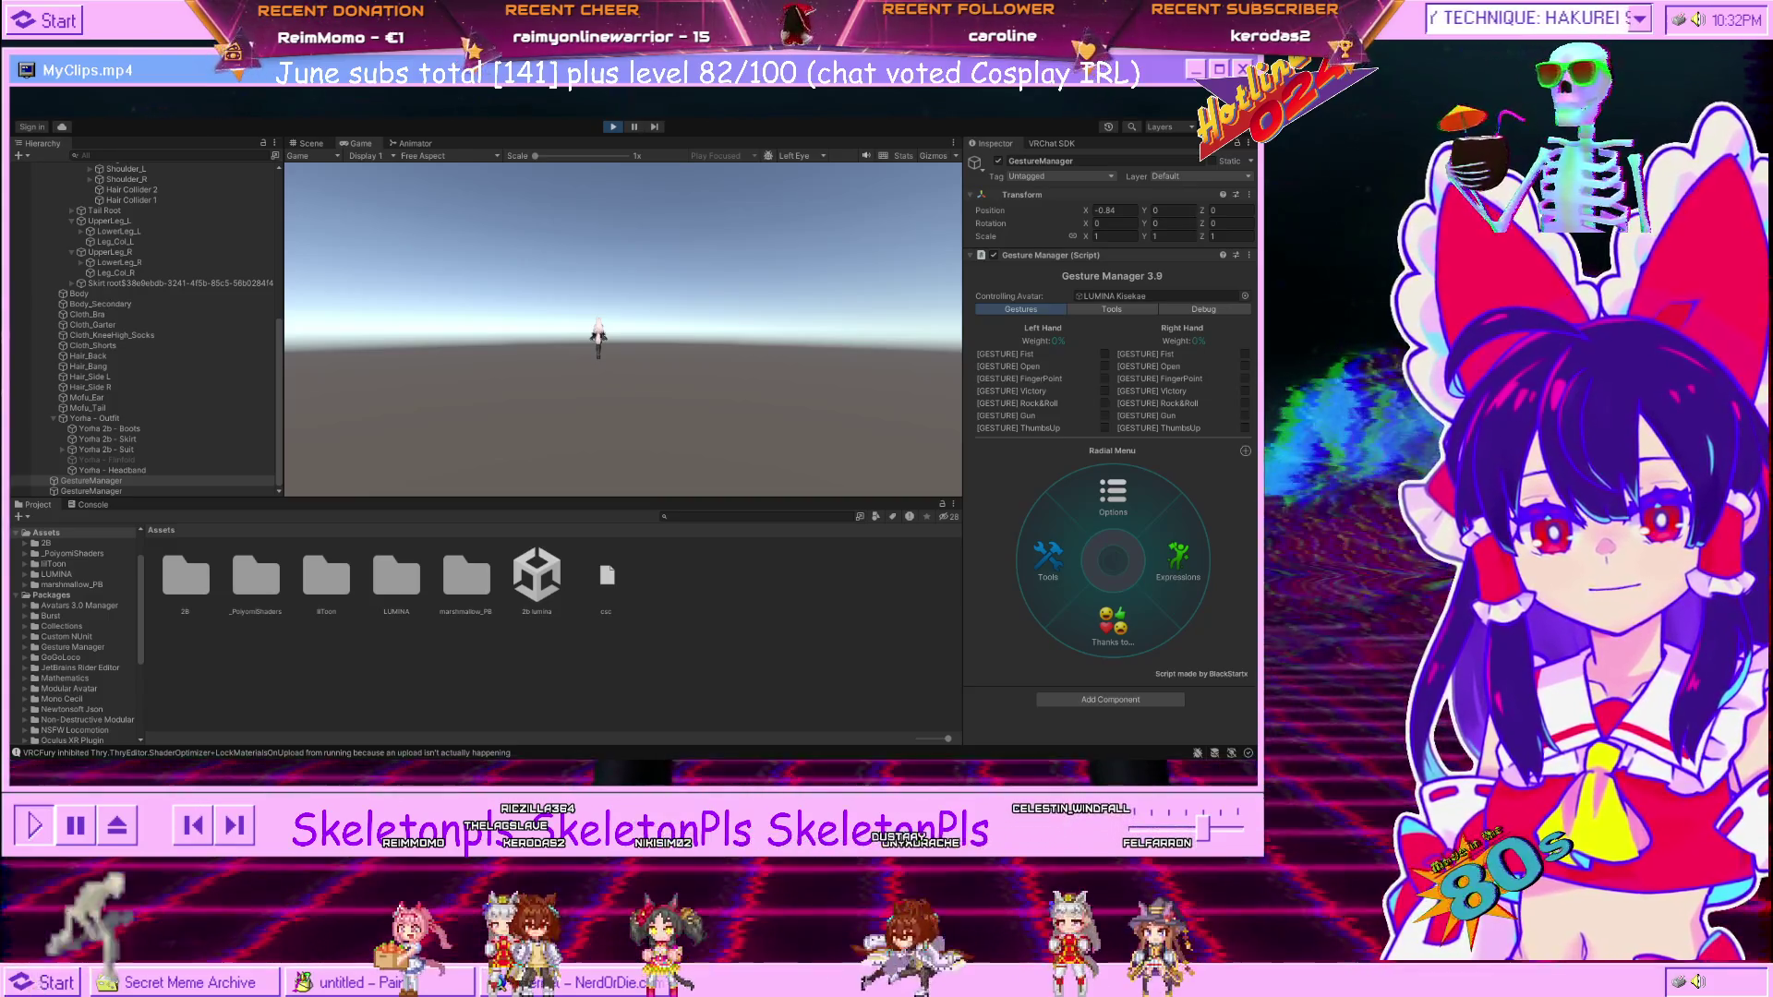
{"action": "left_click", "coordinate": [314, 144]}
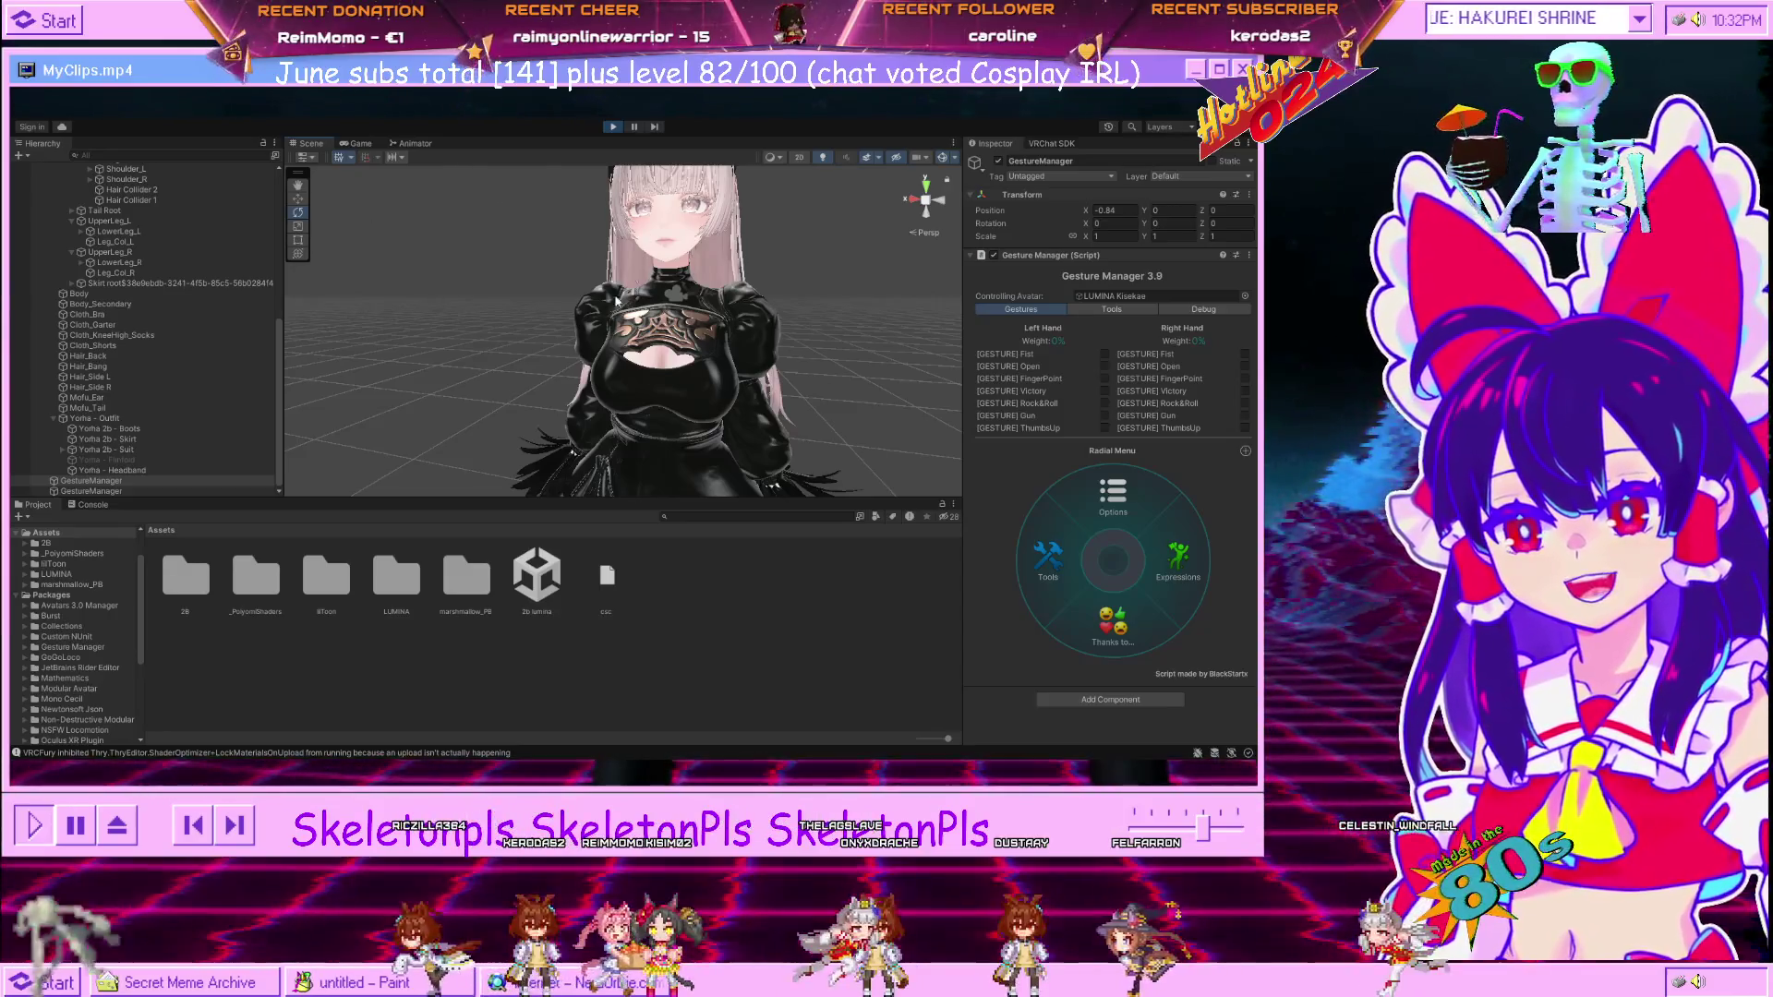
{"action": "left_click", "coordinate": [1161, 554]}
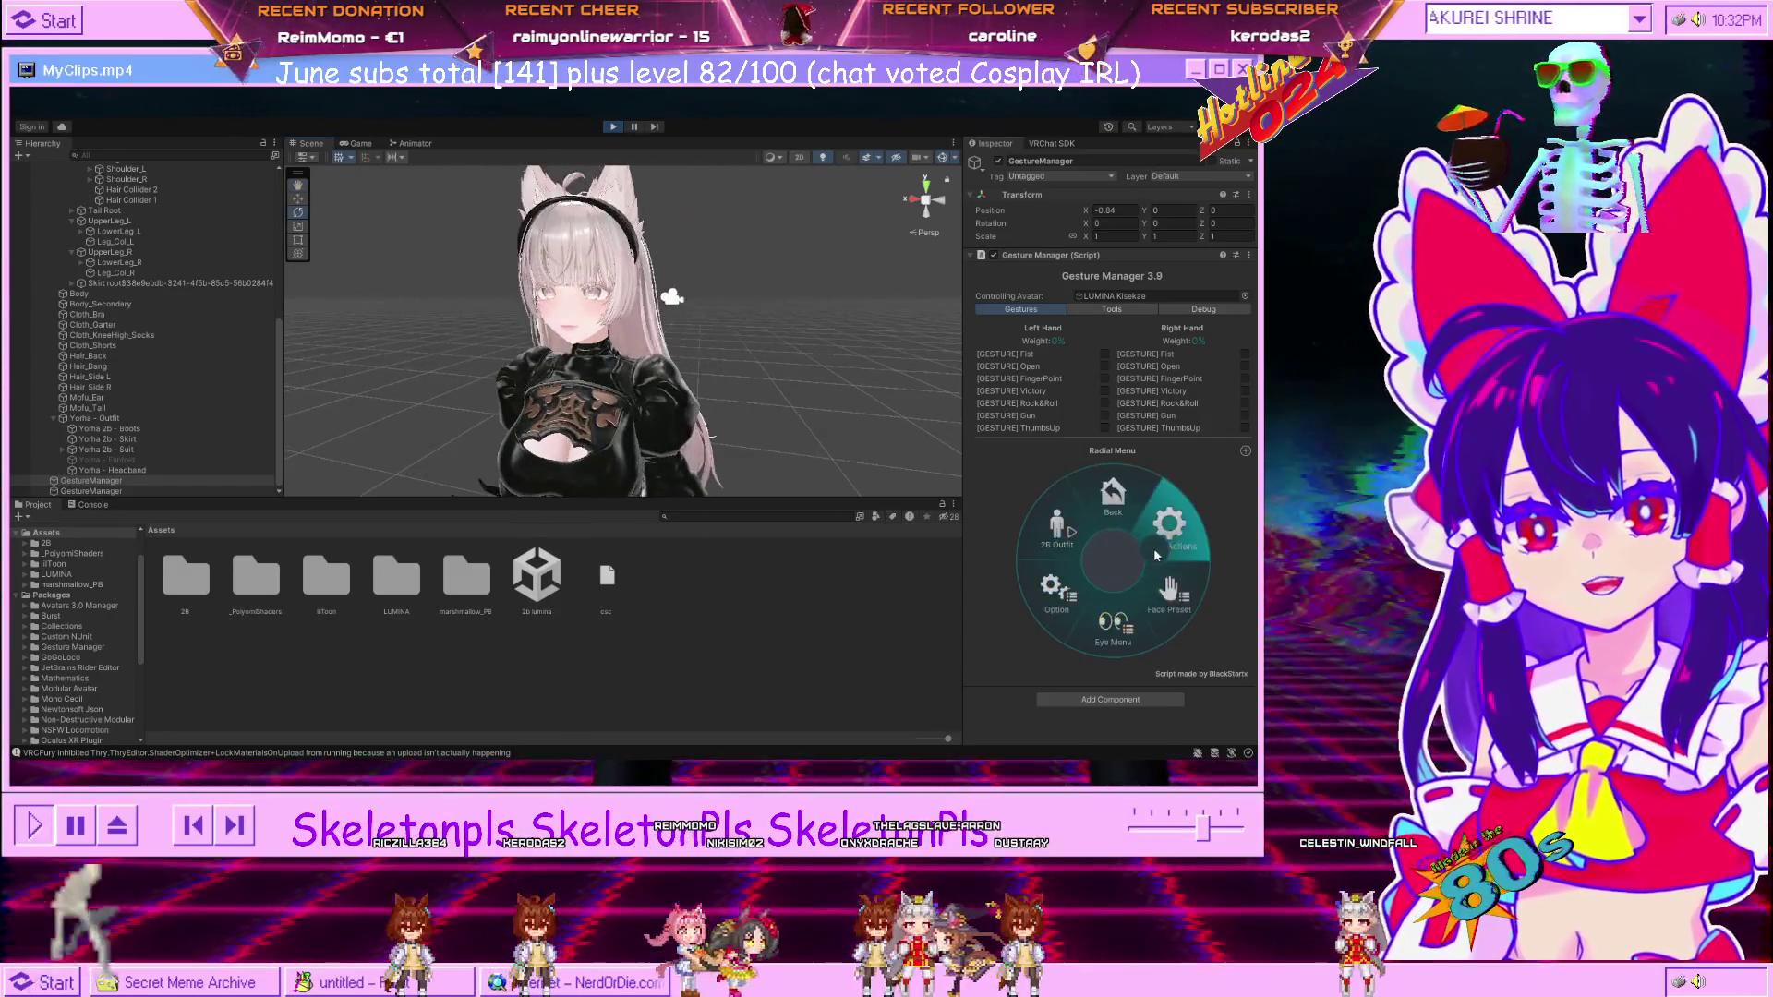
{"action": "left_click", "coordinate": [1058, 526]}
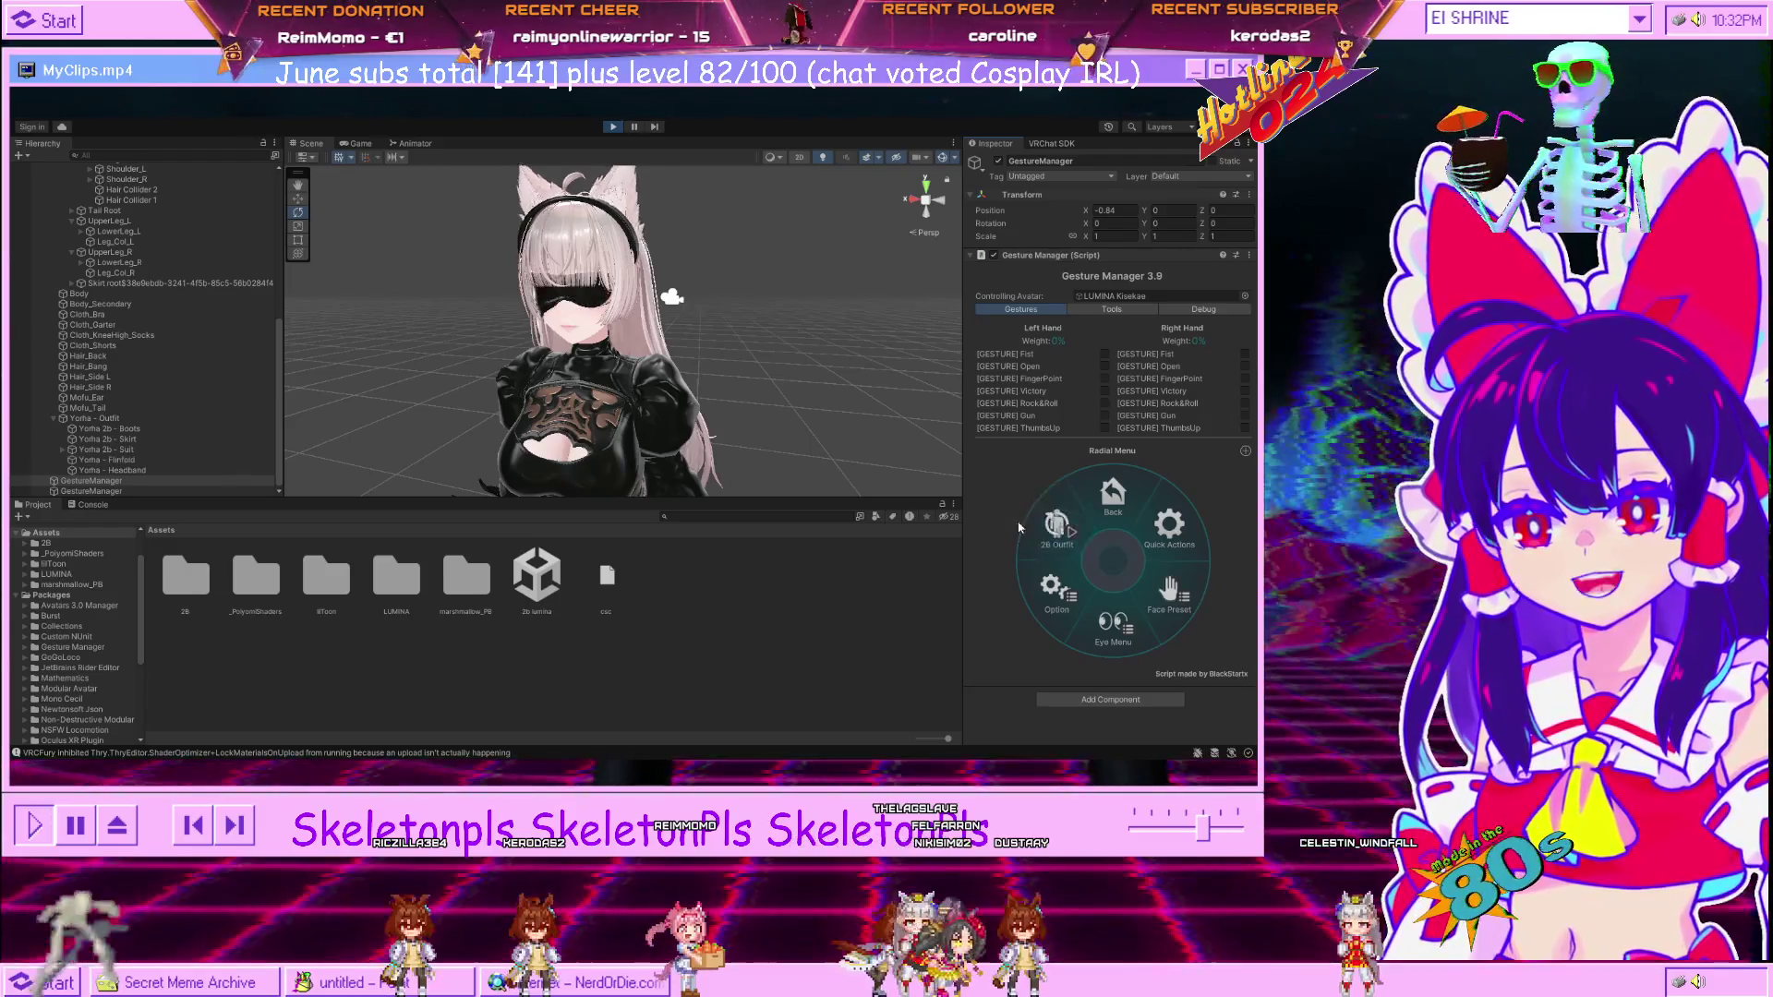
{"action": "left_click", "coordinate": [1071, 534]}
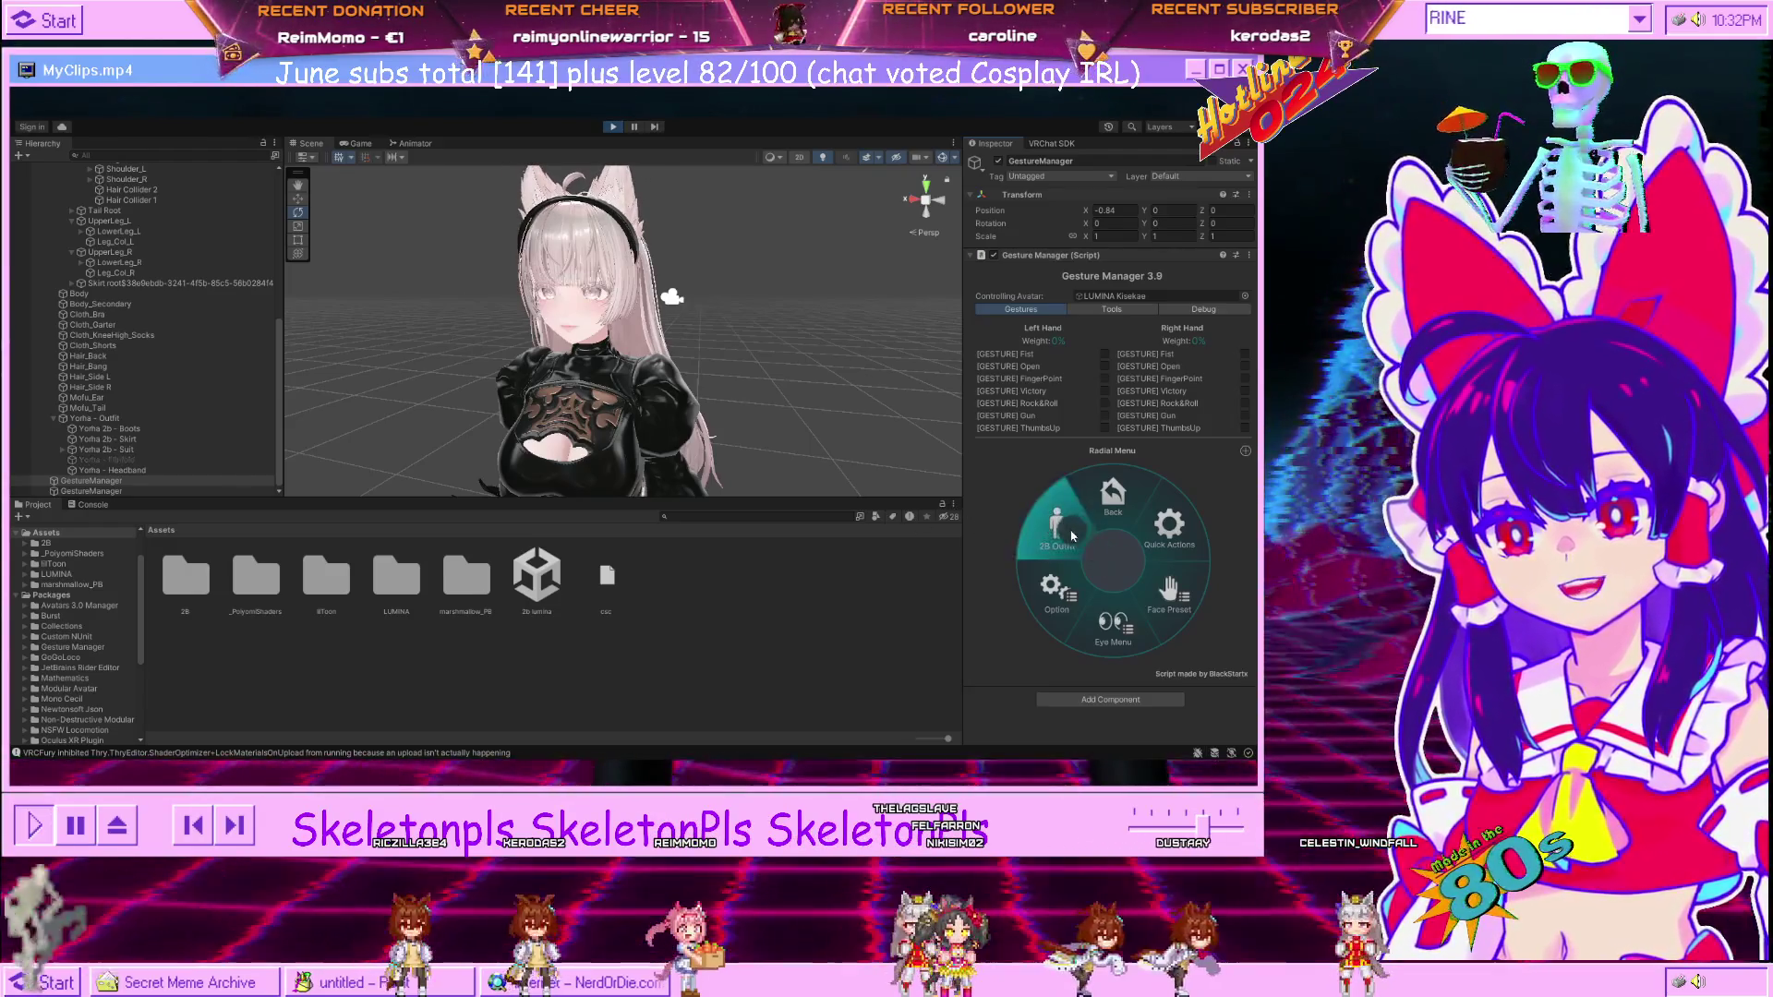
{"action": "left_click", "coordinate": [1071, 535]}
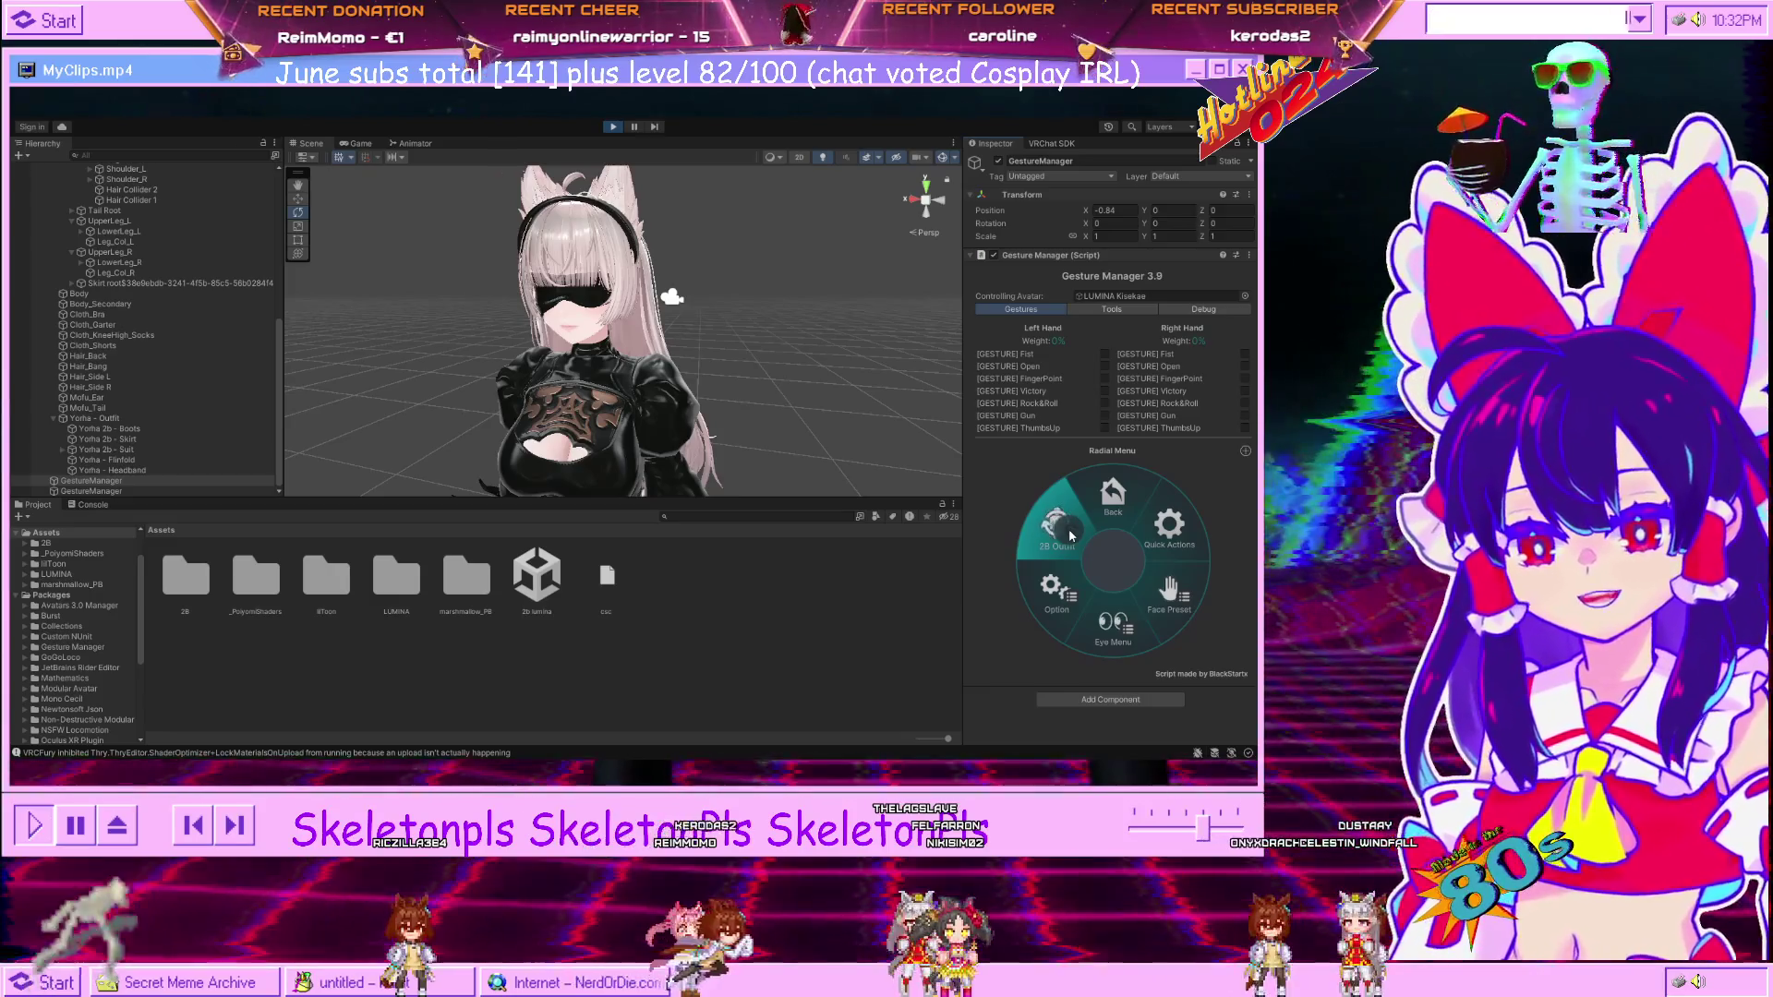
{"action": "left_click", "coordinate": [1071, 534]}
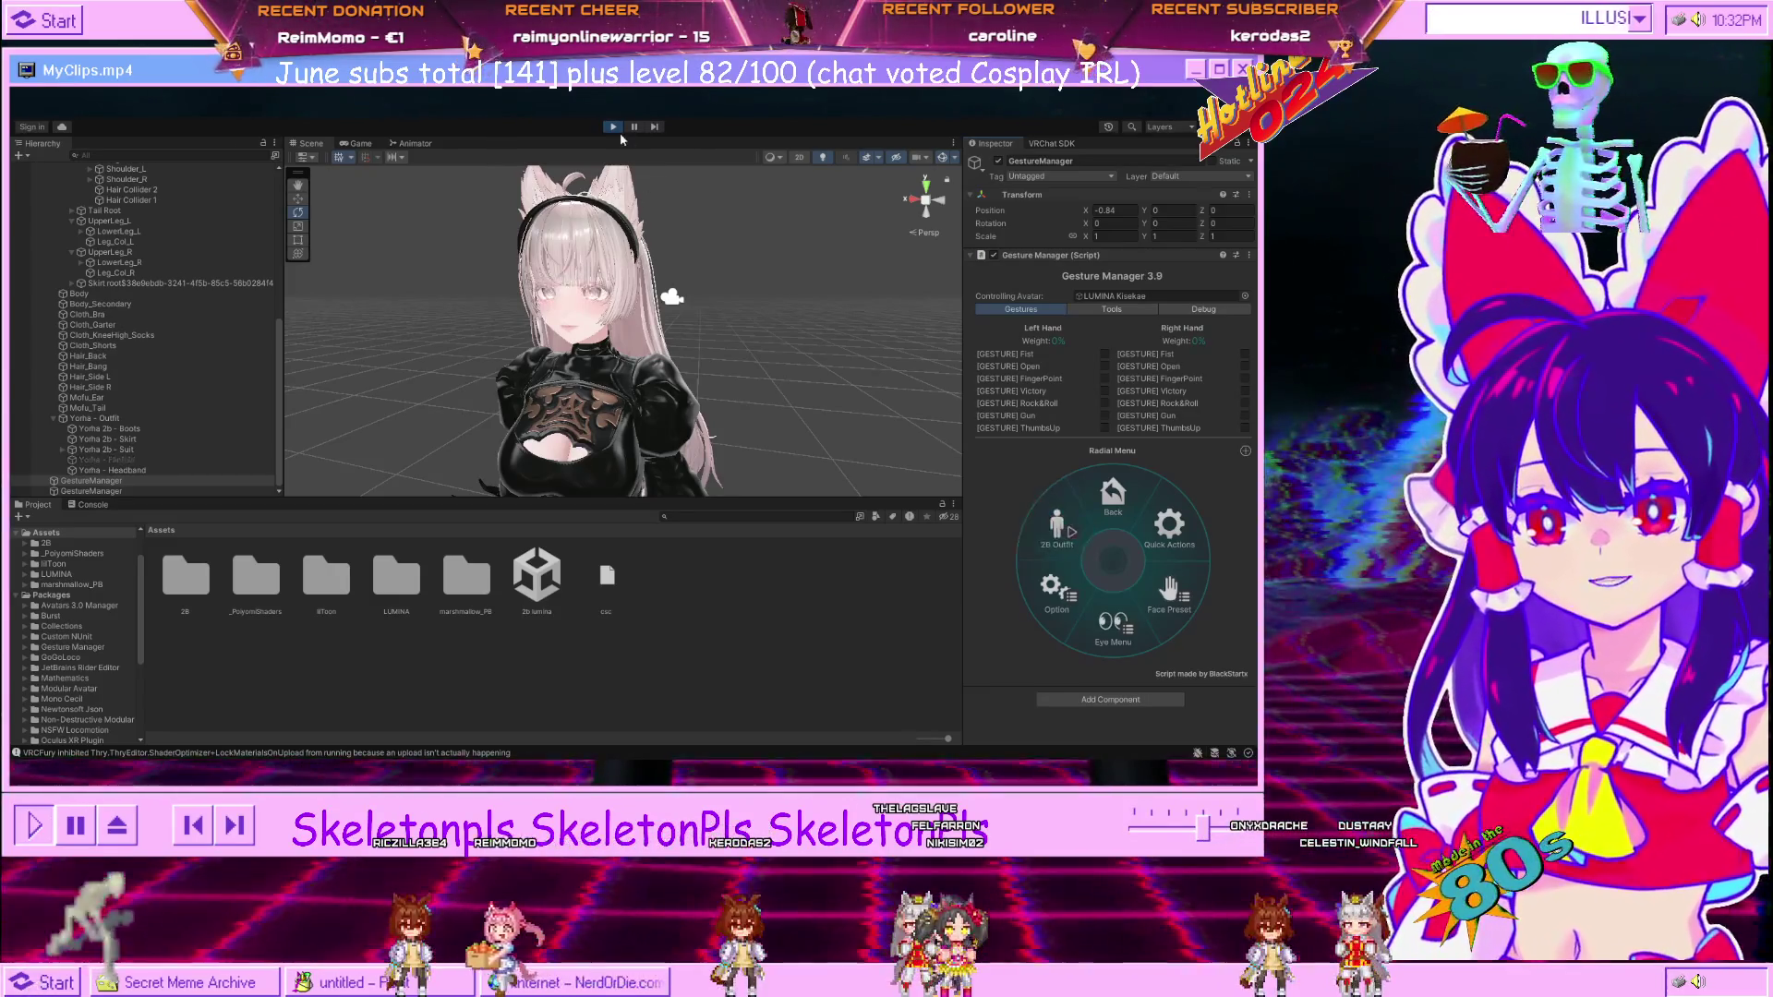
{"action": "left_click", "coordinate": [613, 126]}
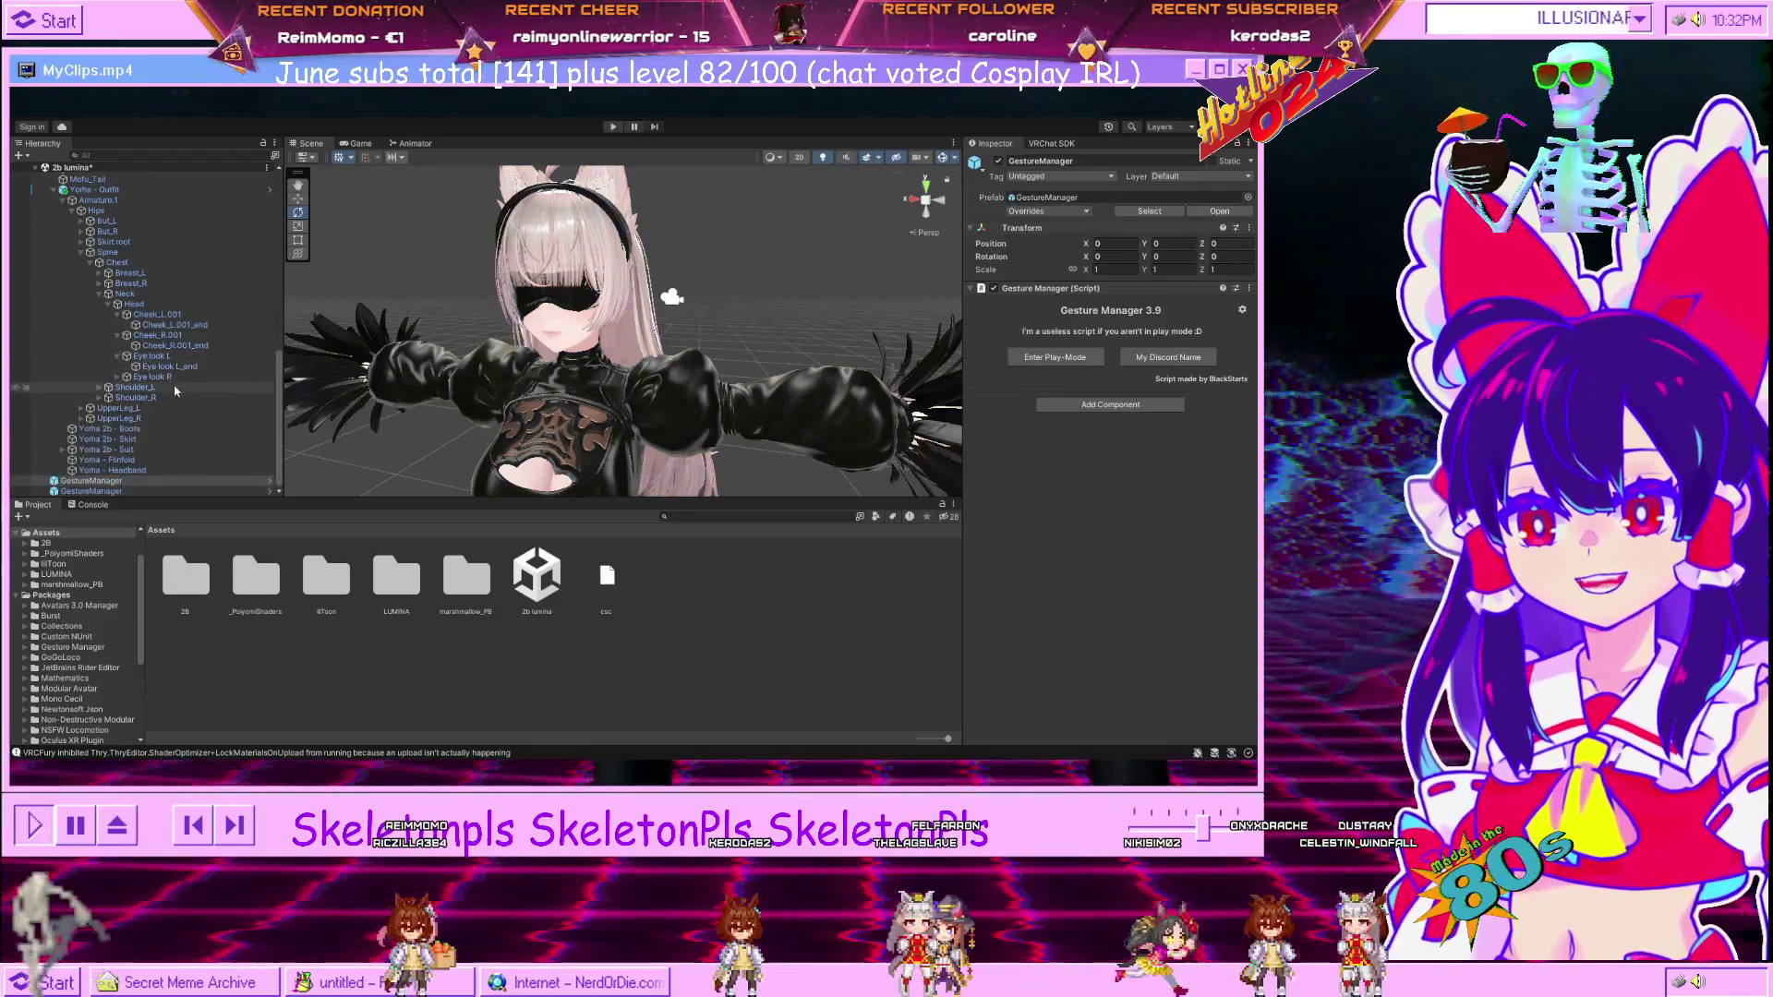
Switch the avatar's VRCFury Toggle blindfold action from Turn On to Turn Off.
{"action": "left_click", "coordinate": [185, 460]}
{"action": "scroll", "scroll_direction": "up", "scroll_amount": 3}
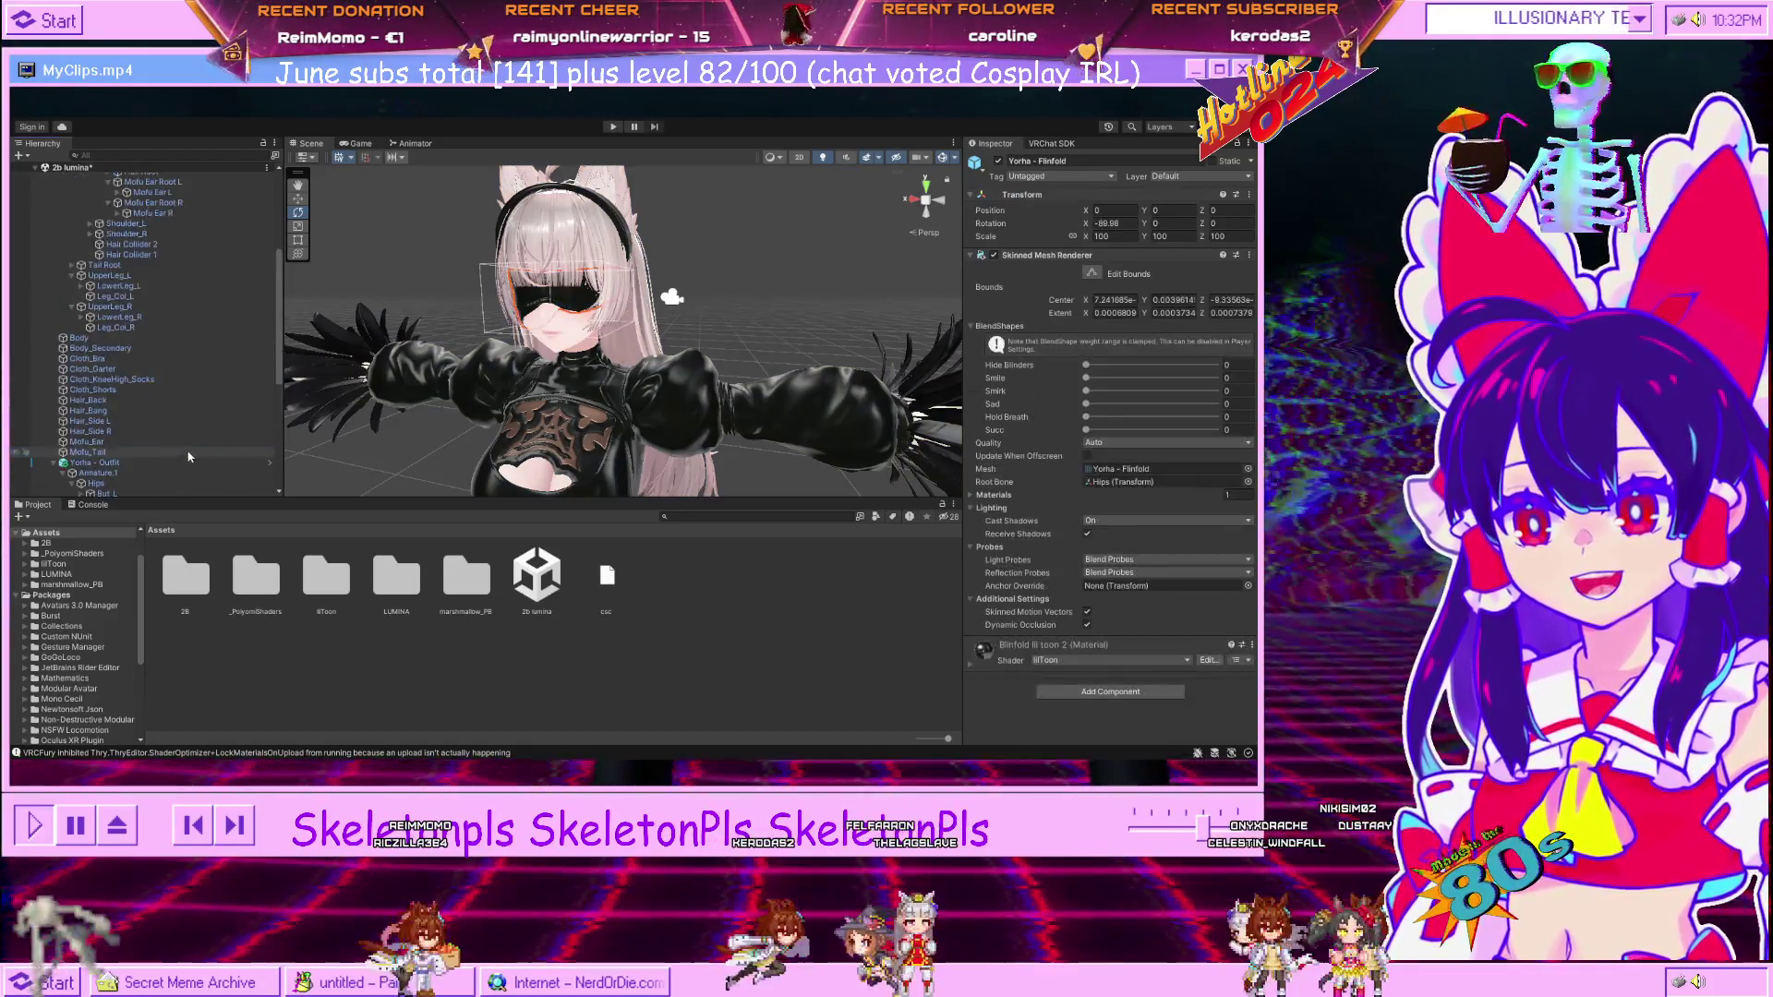
{"action": "scroll", "scroll_direction": "up", "scroll_amount": 3}
{"action": "left_click", "coordinate": [90, 199]}
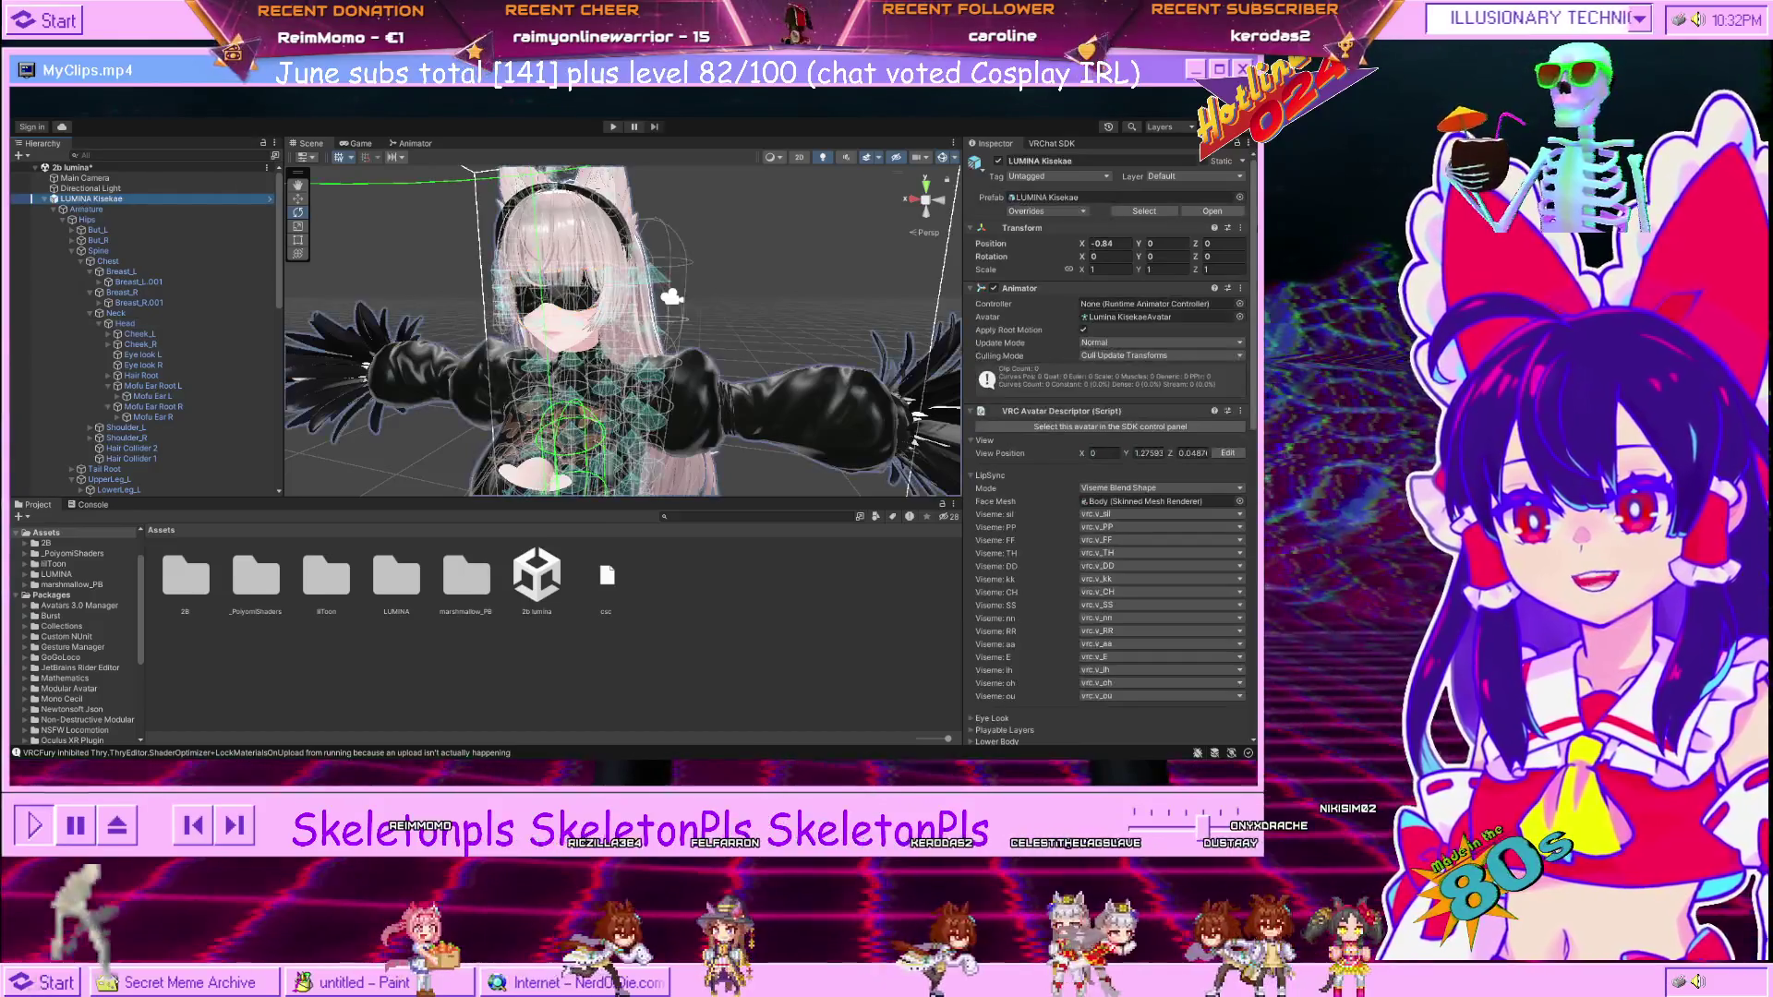
{"action": "scroll", "scroll_direction": "down", "scroll_amount": 3}
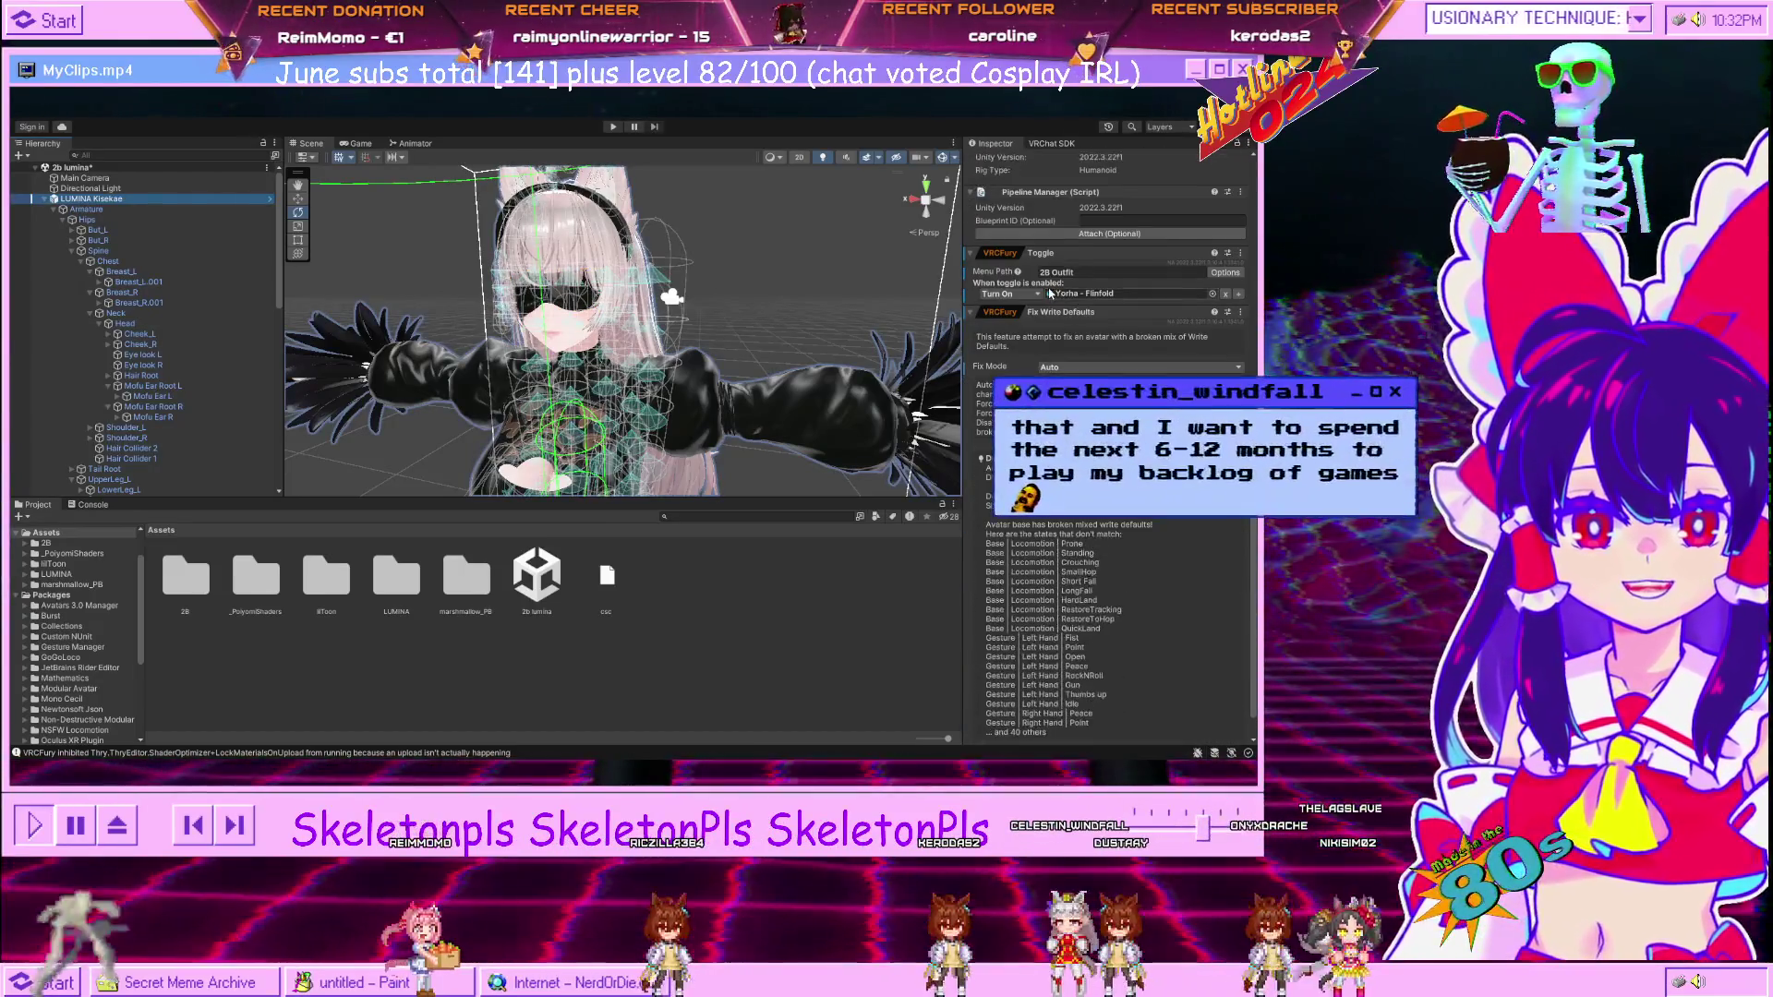
{"action": "left_click", "coordinate": [1035, 294]}
{"action": "left_click", "coordinate": [1042, 312]}
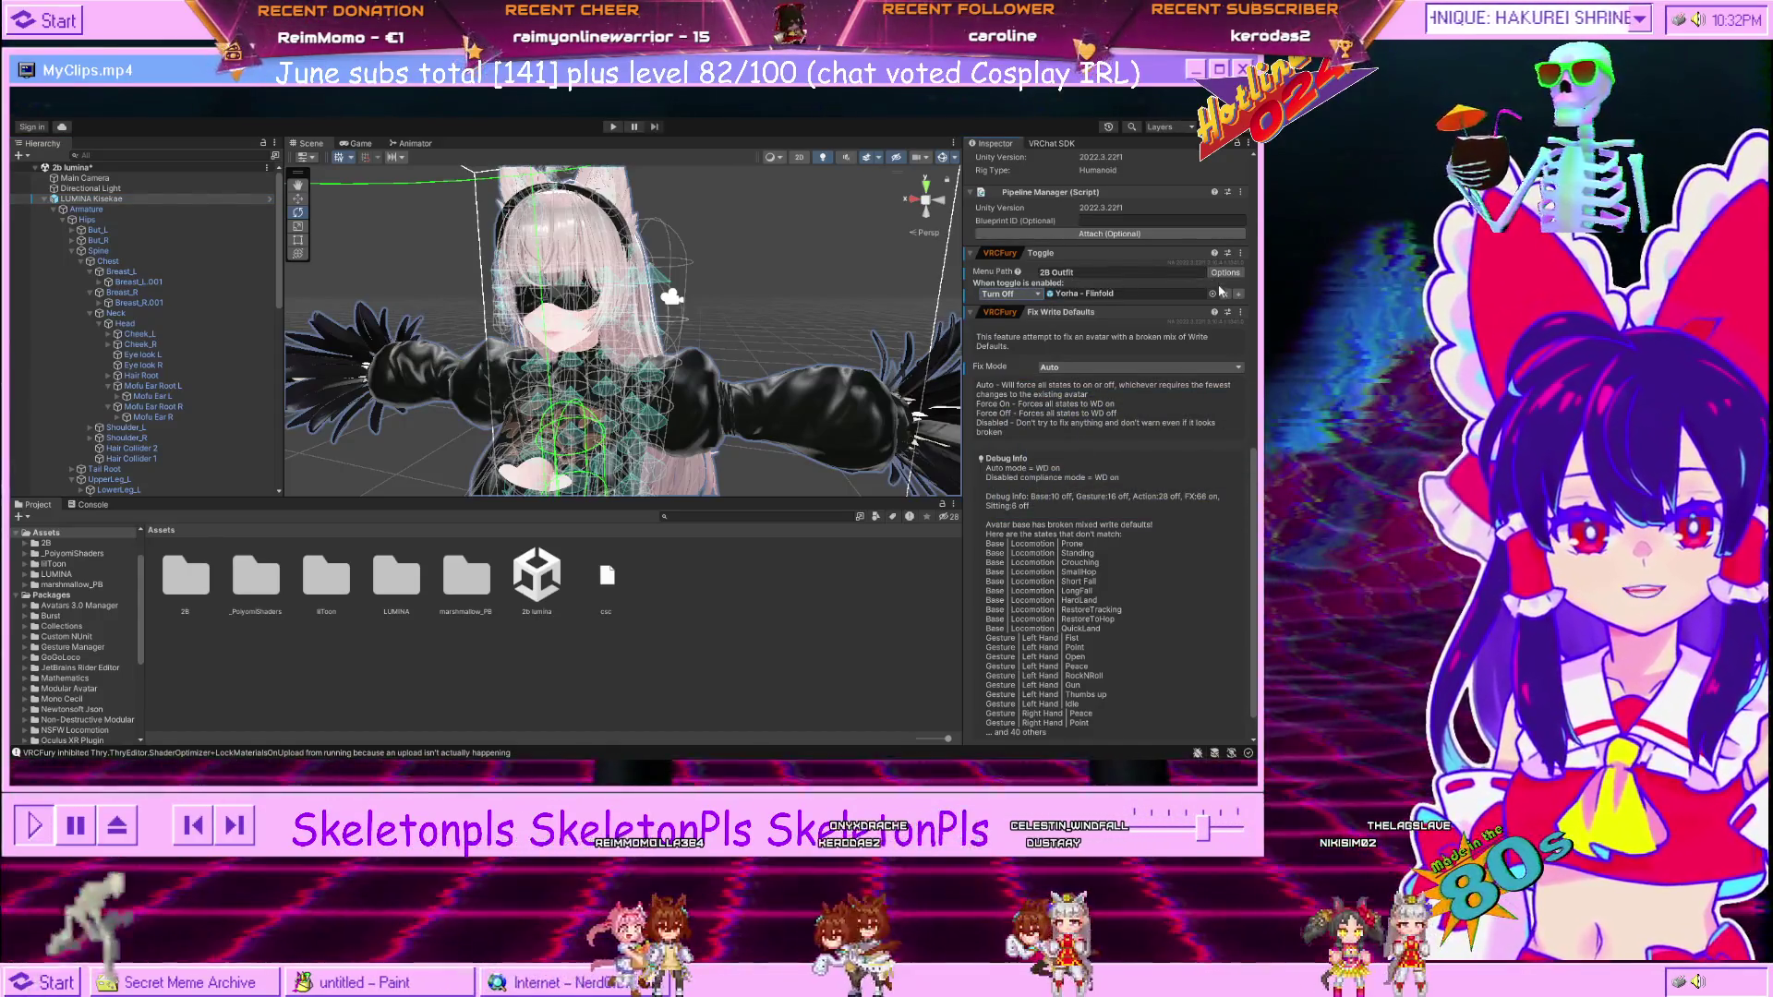
Rename the toggle's Menu Path to '2B Blindfold'.
{"action": "left_click", "coordinate": [1103, 274]}
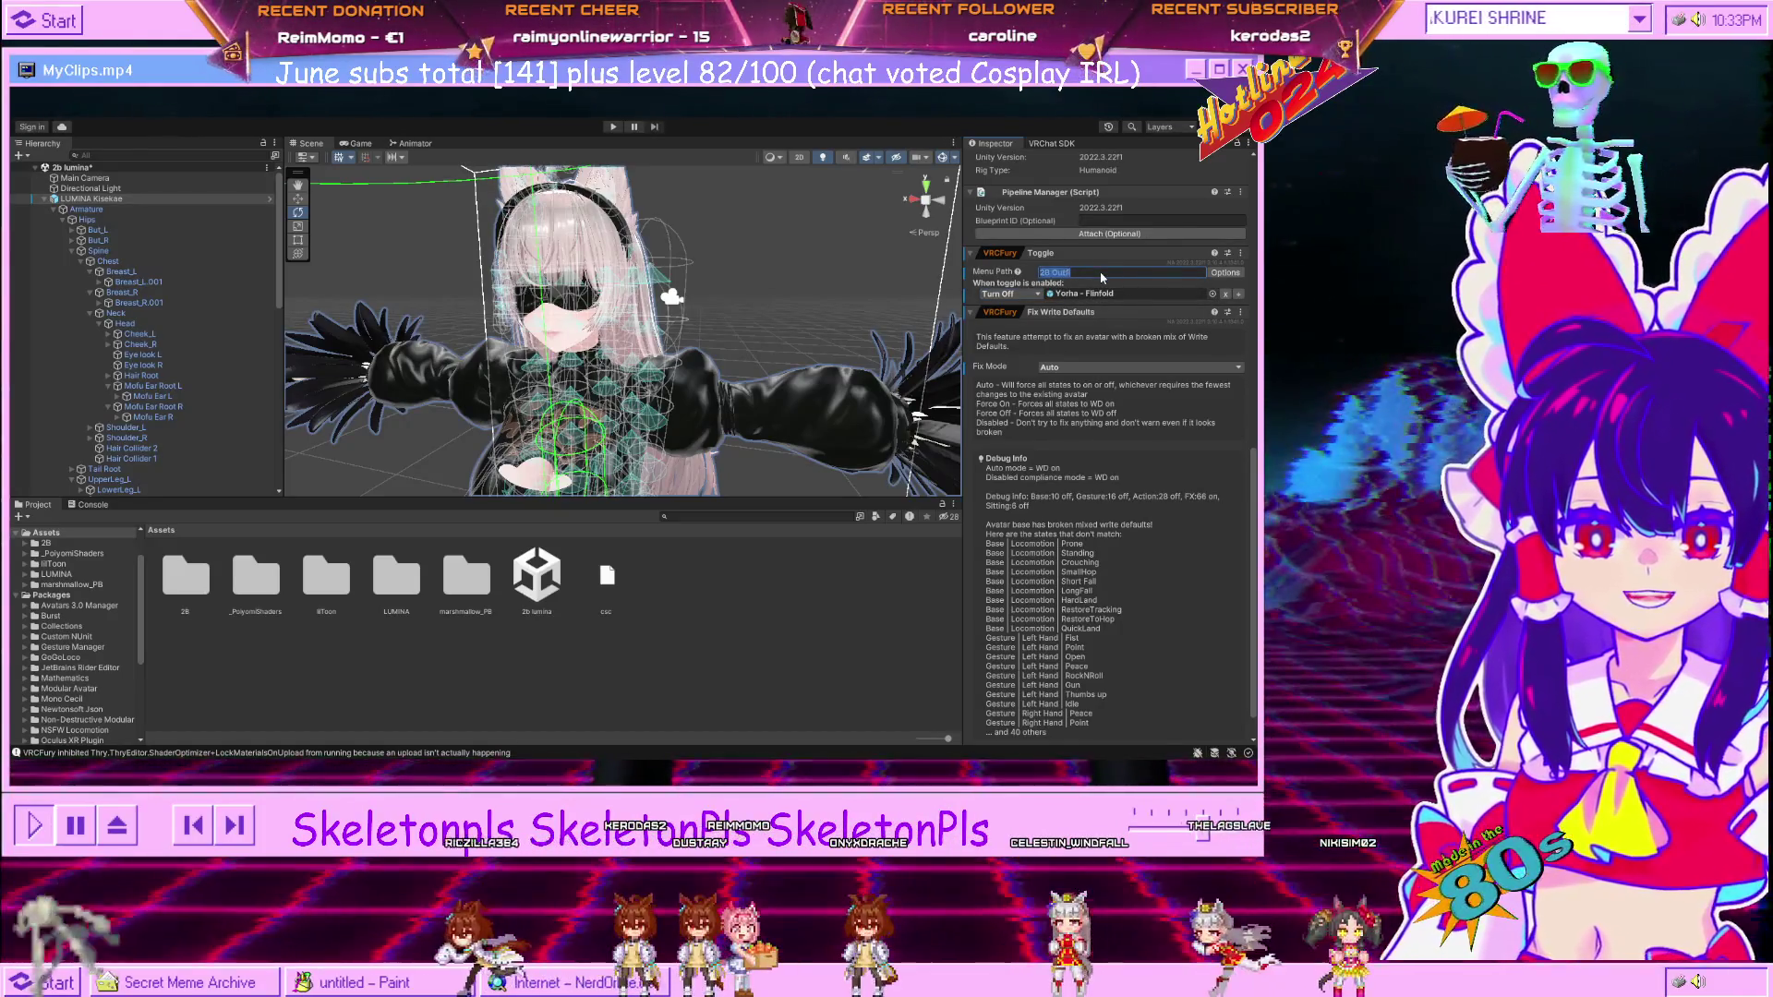
{"action": "type", "text": "2B Blindfold"}
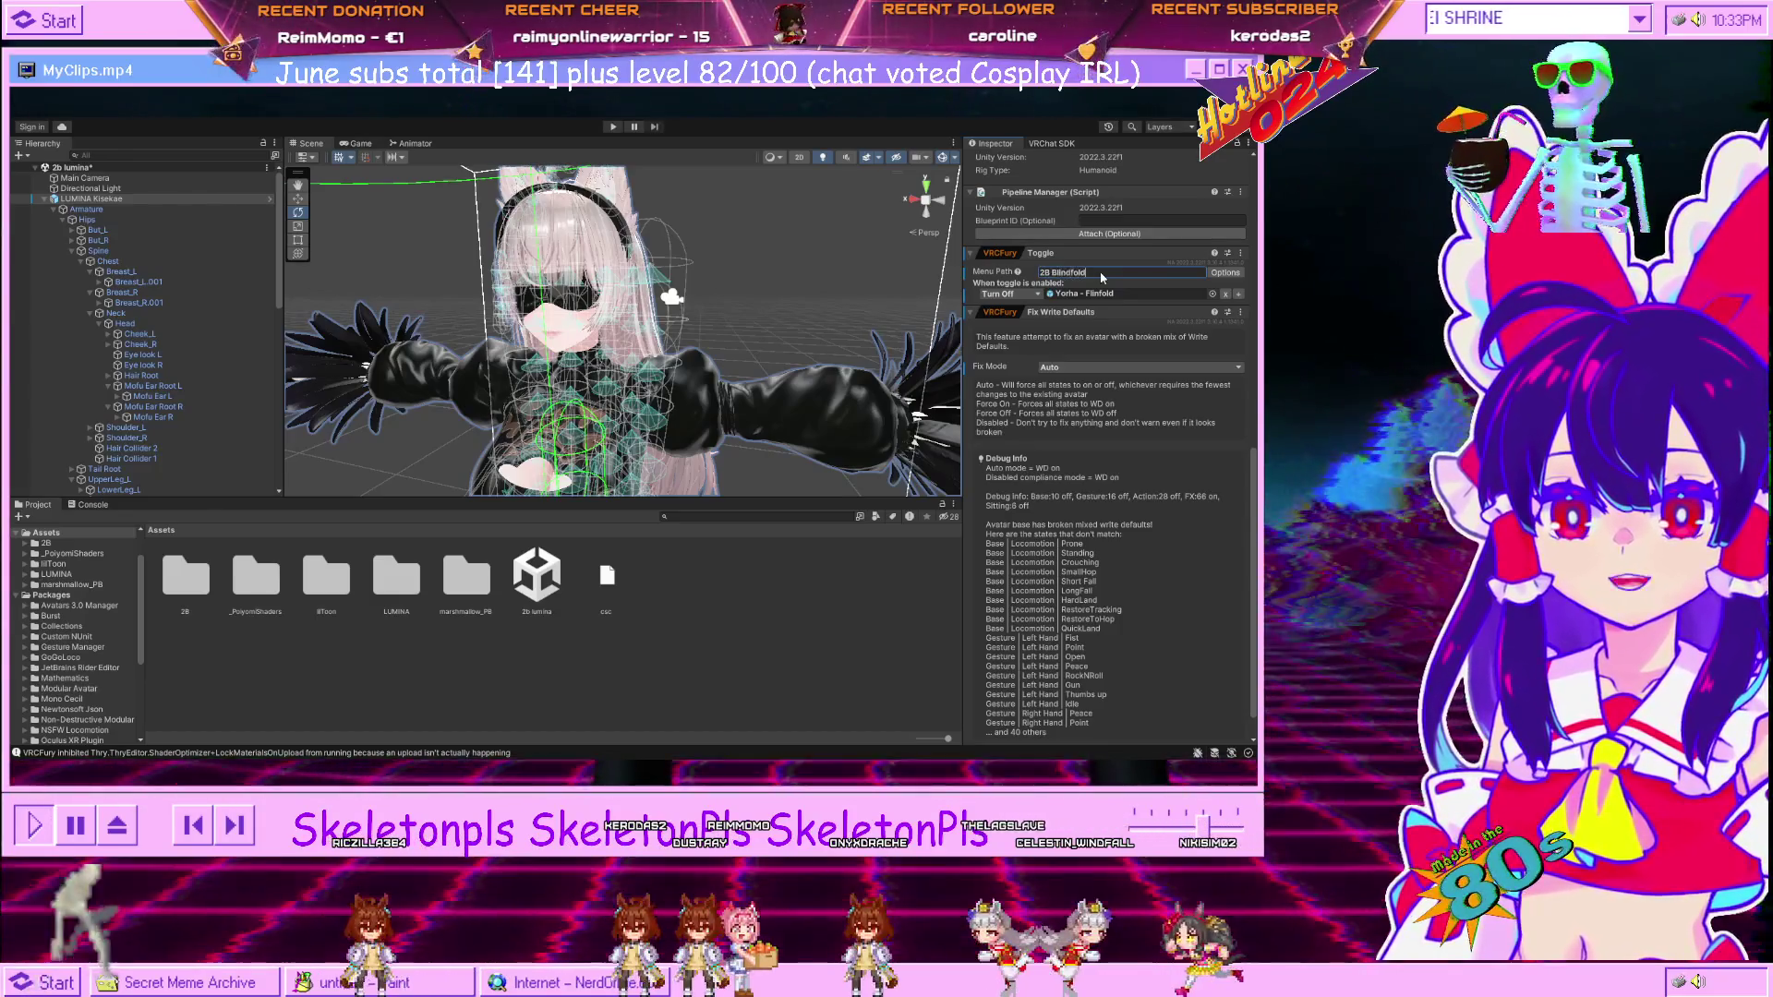
{"action": "scroll", "scroll_direction": "down", "scroll_amount": 3}
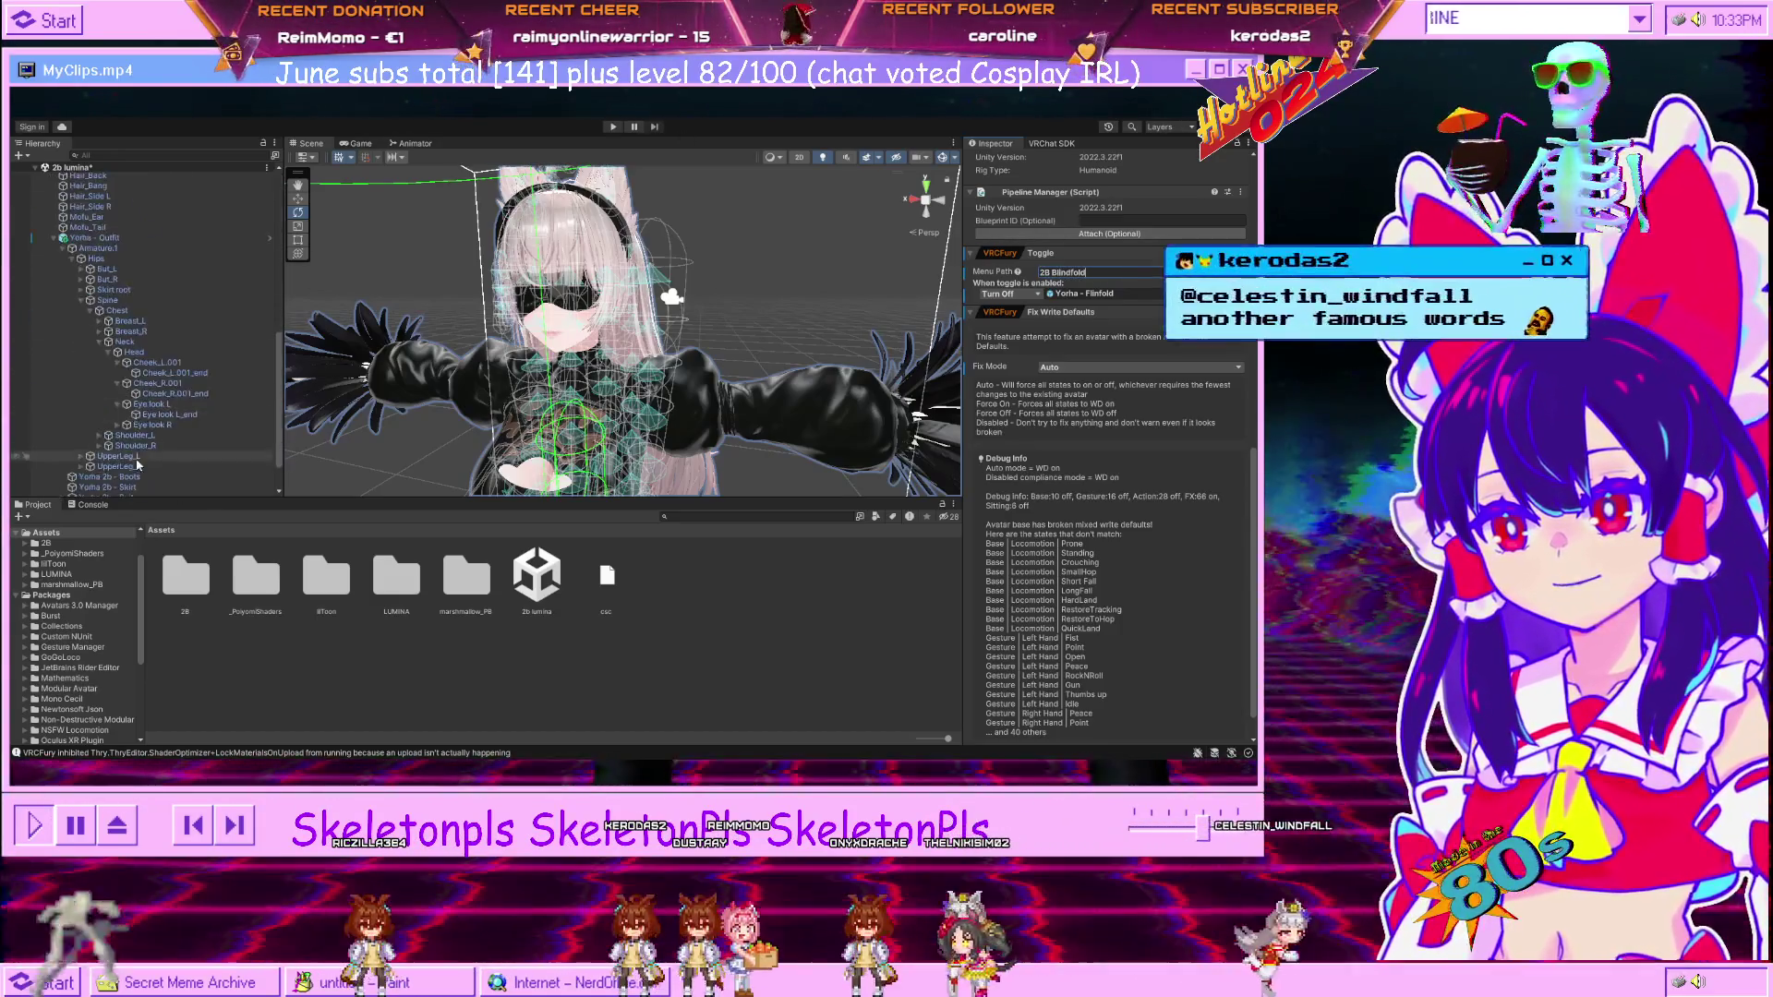
Enter Play mode and toggle 2B Blindfold off and back on in Gesture Manager's Expressions menu.
{"action": "left_click", "coordinate": [138, 480]}
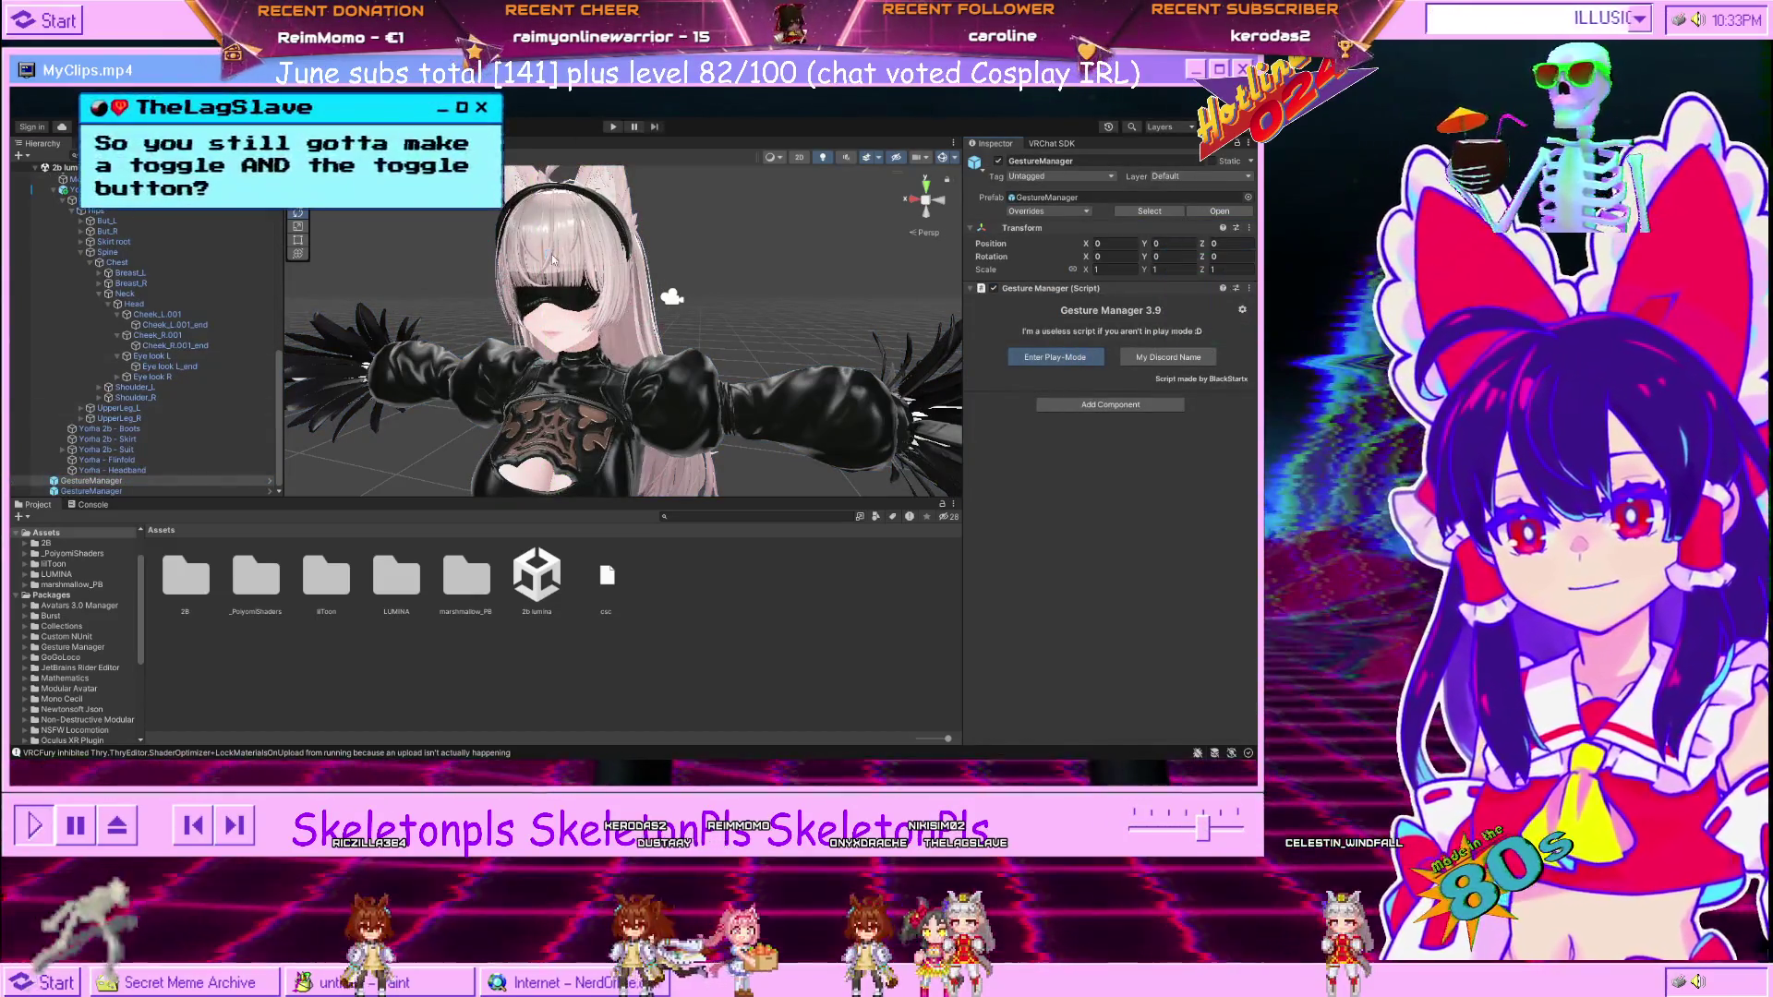
{"action": "key", "text": "ctrl+p"}
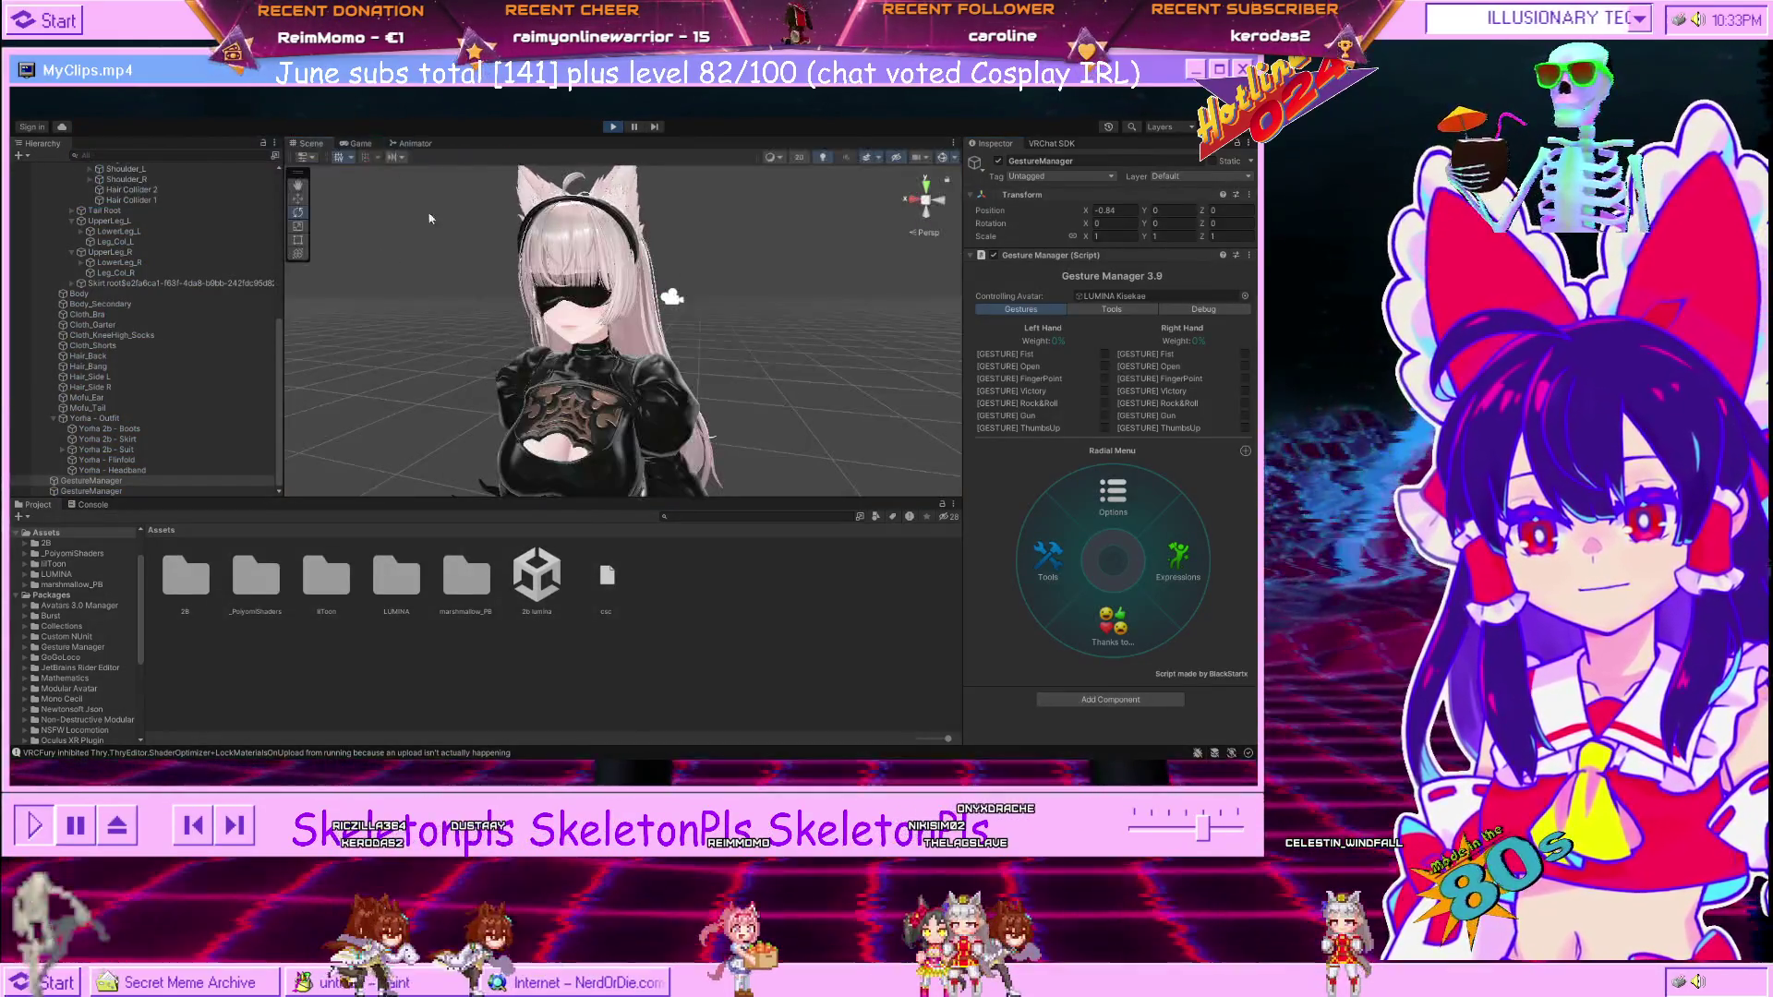
{"action": "left_click", "coordinate": [1177, 559]}
{"action": "left_click", "coordinate": [1053, 542]}
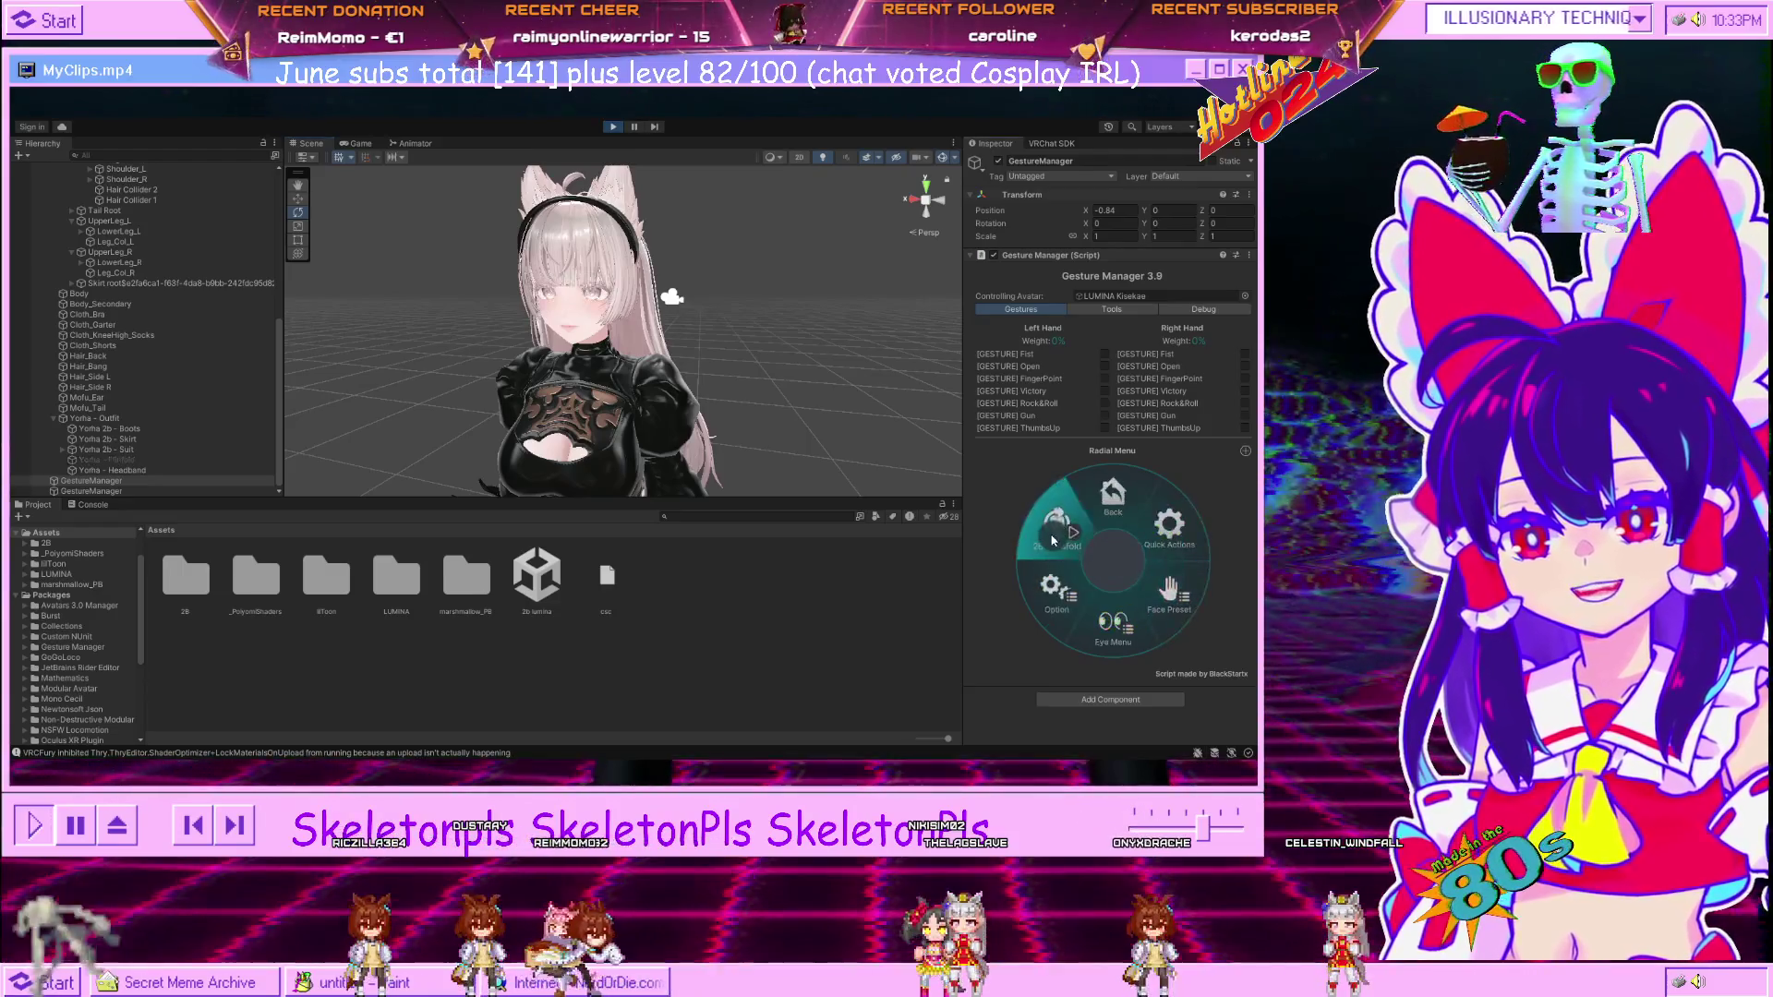
{"action": "left_click", "coordinate": [1027, 524]}
Tilt the avatar over, undo the rotation to stand it upright, and stop Play mode.
{"action": "scroll", "scroll_direction": "up", "scroll_amount": 3}
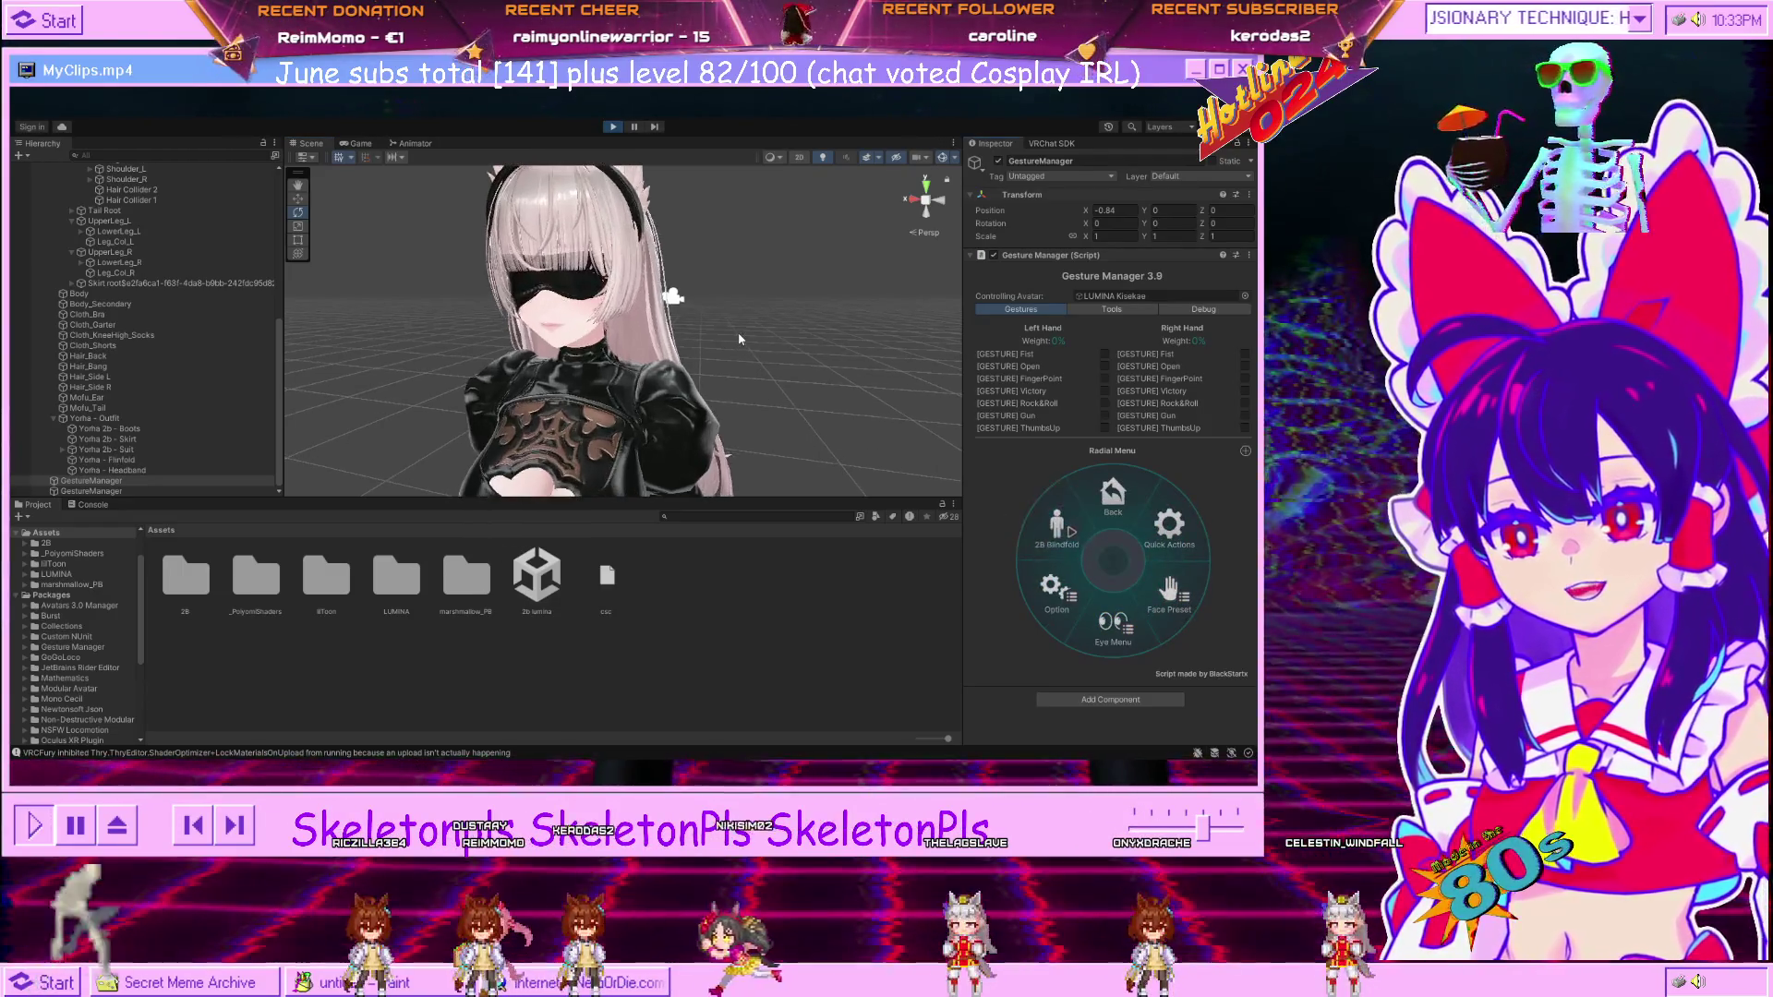
{"action": "left_click_drag", "start_coordinate": [737, 333], "coordinate": [824, 330]}
{"action": "scroll", "scroll_direction": "down", "scroll_amount": 3}
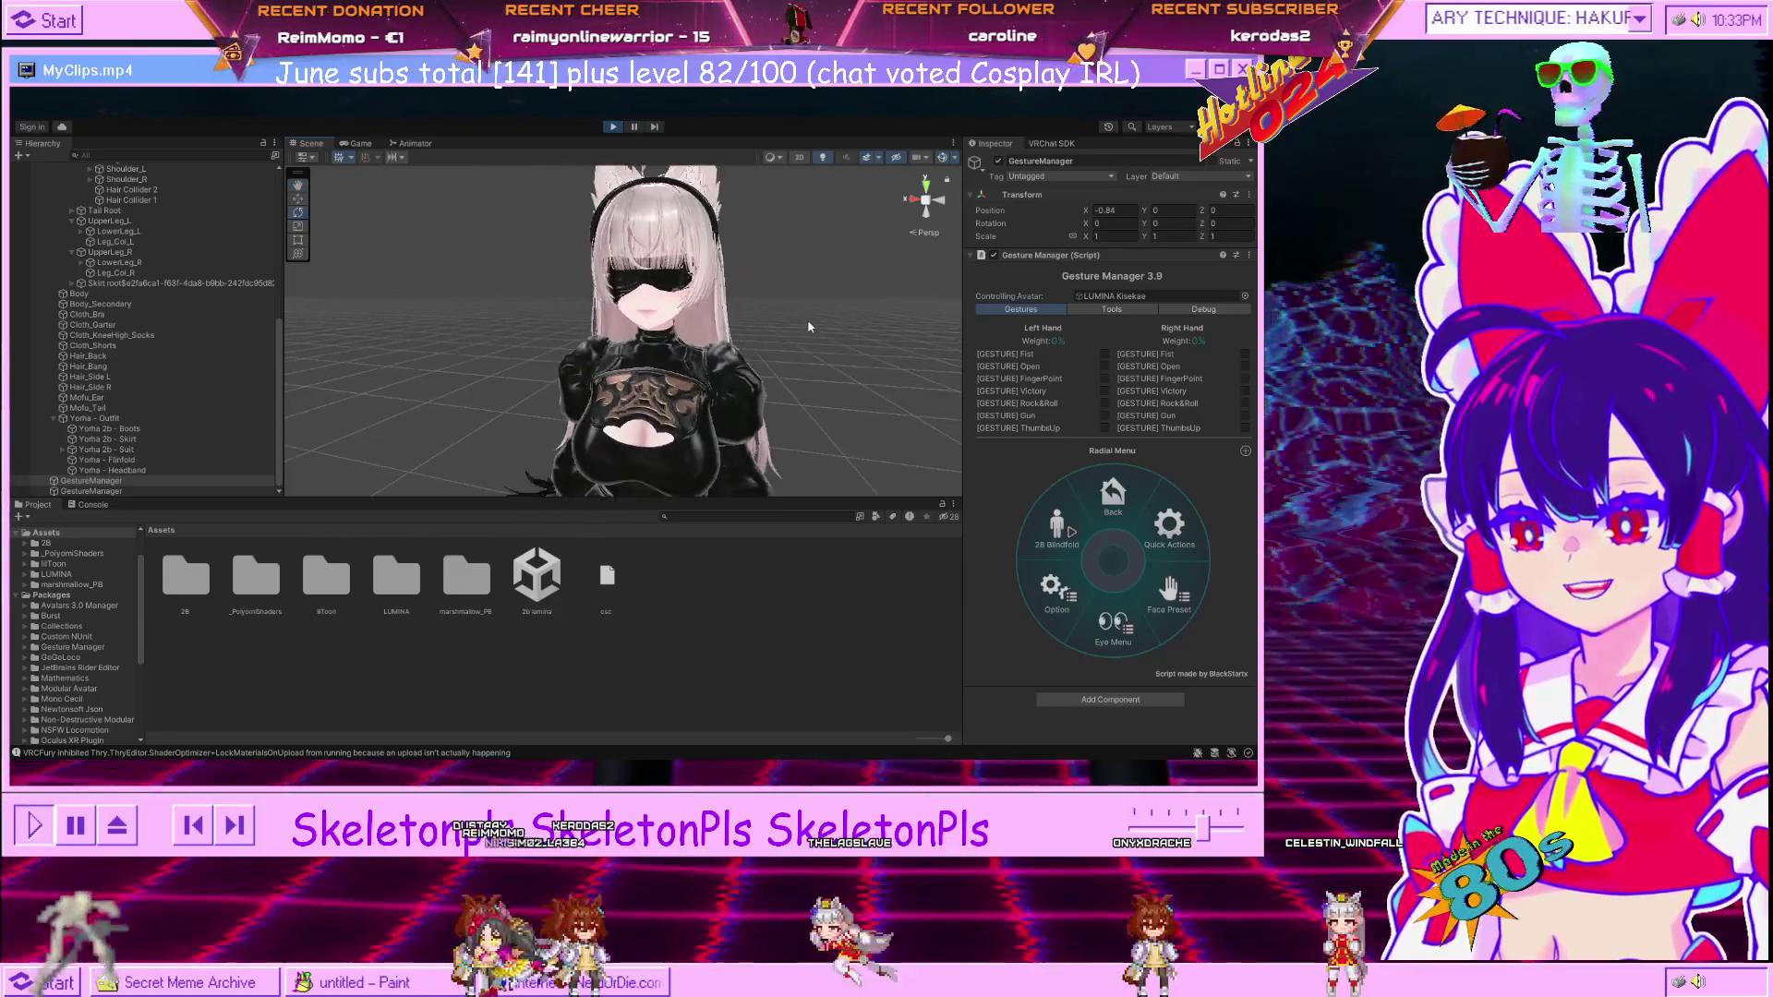
{"action": "scroll", "scroll_direction": "down", "scroll_amount": 3}
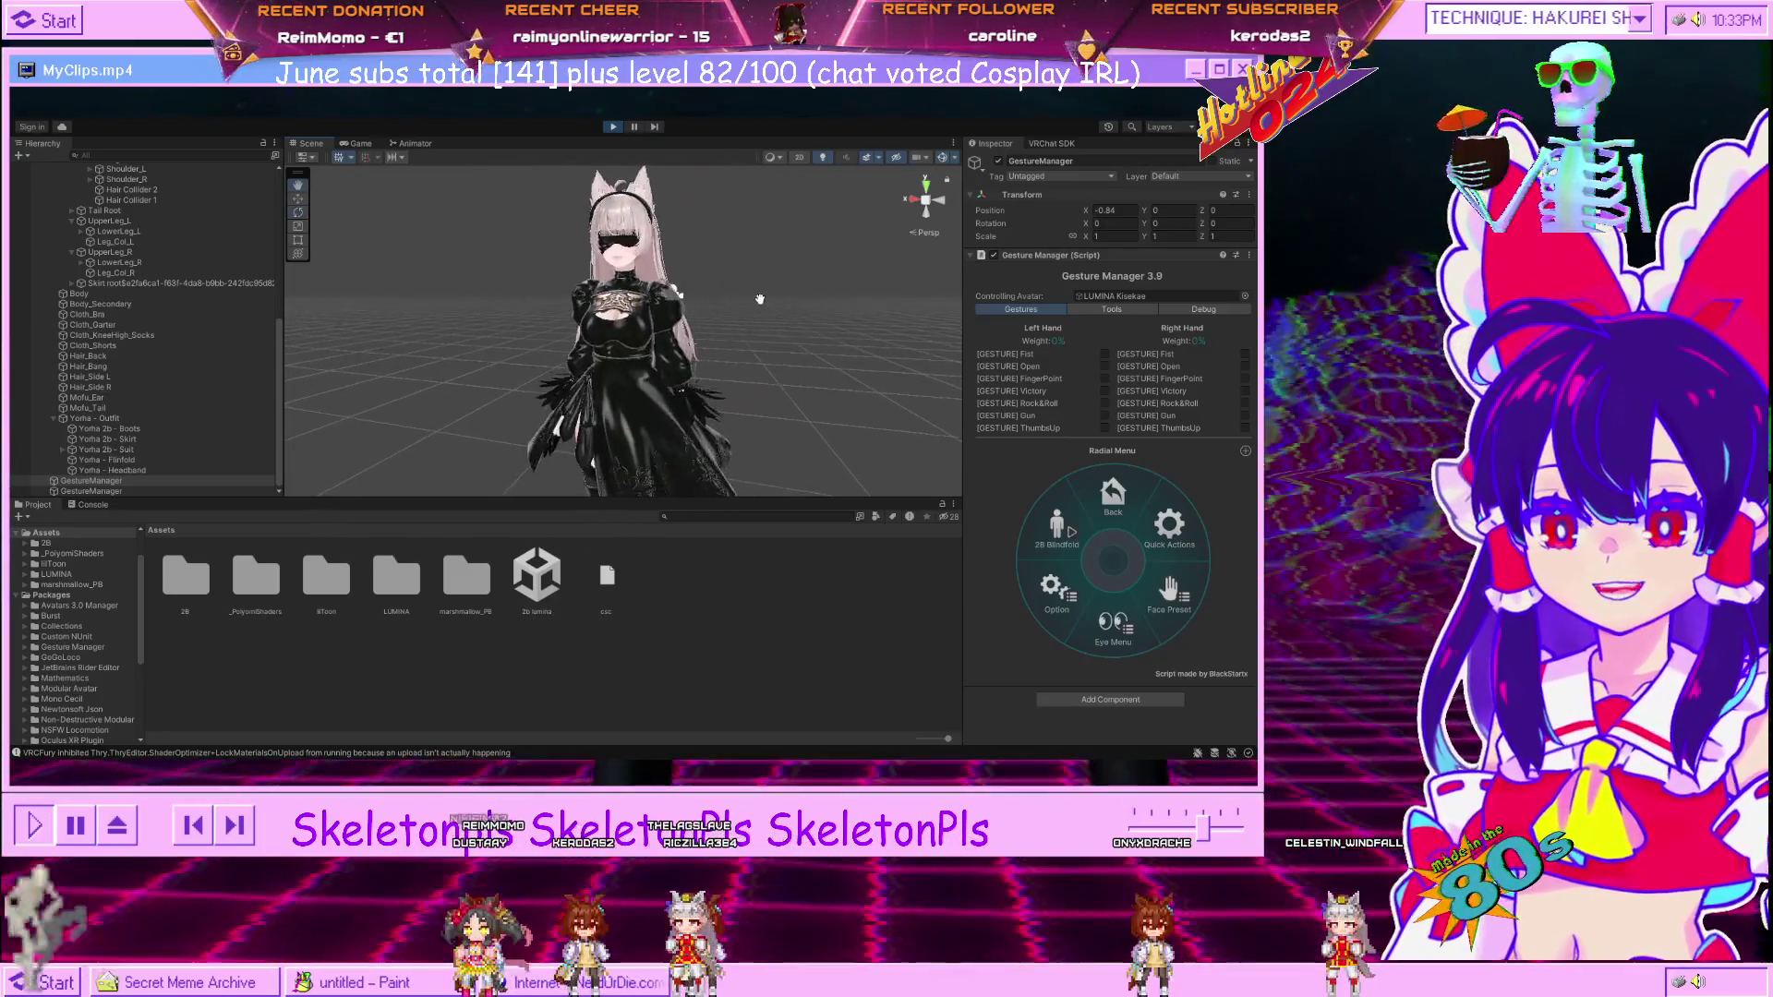
{"action": "scroll", "scroll_direction": "down", "scroll_amount": 3}
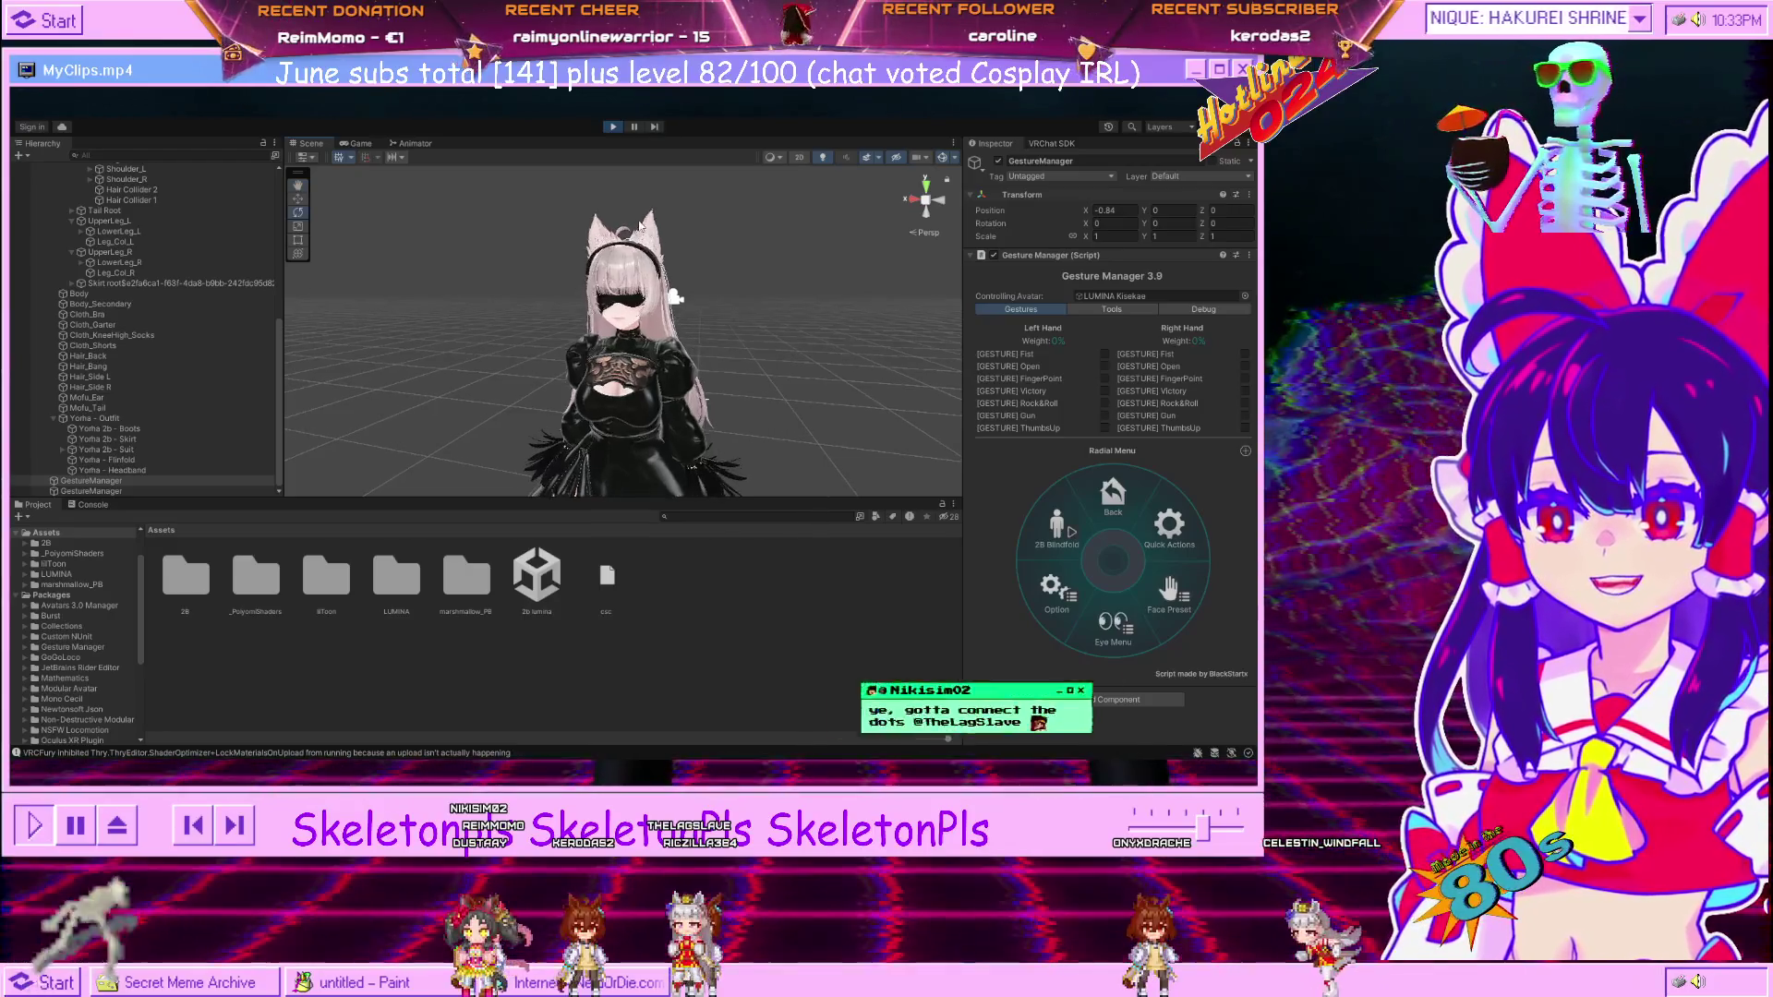
{"action": "scroll", "scroll_direction": "down", "scroll_amount": 3}
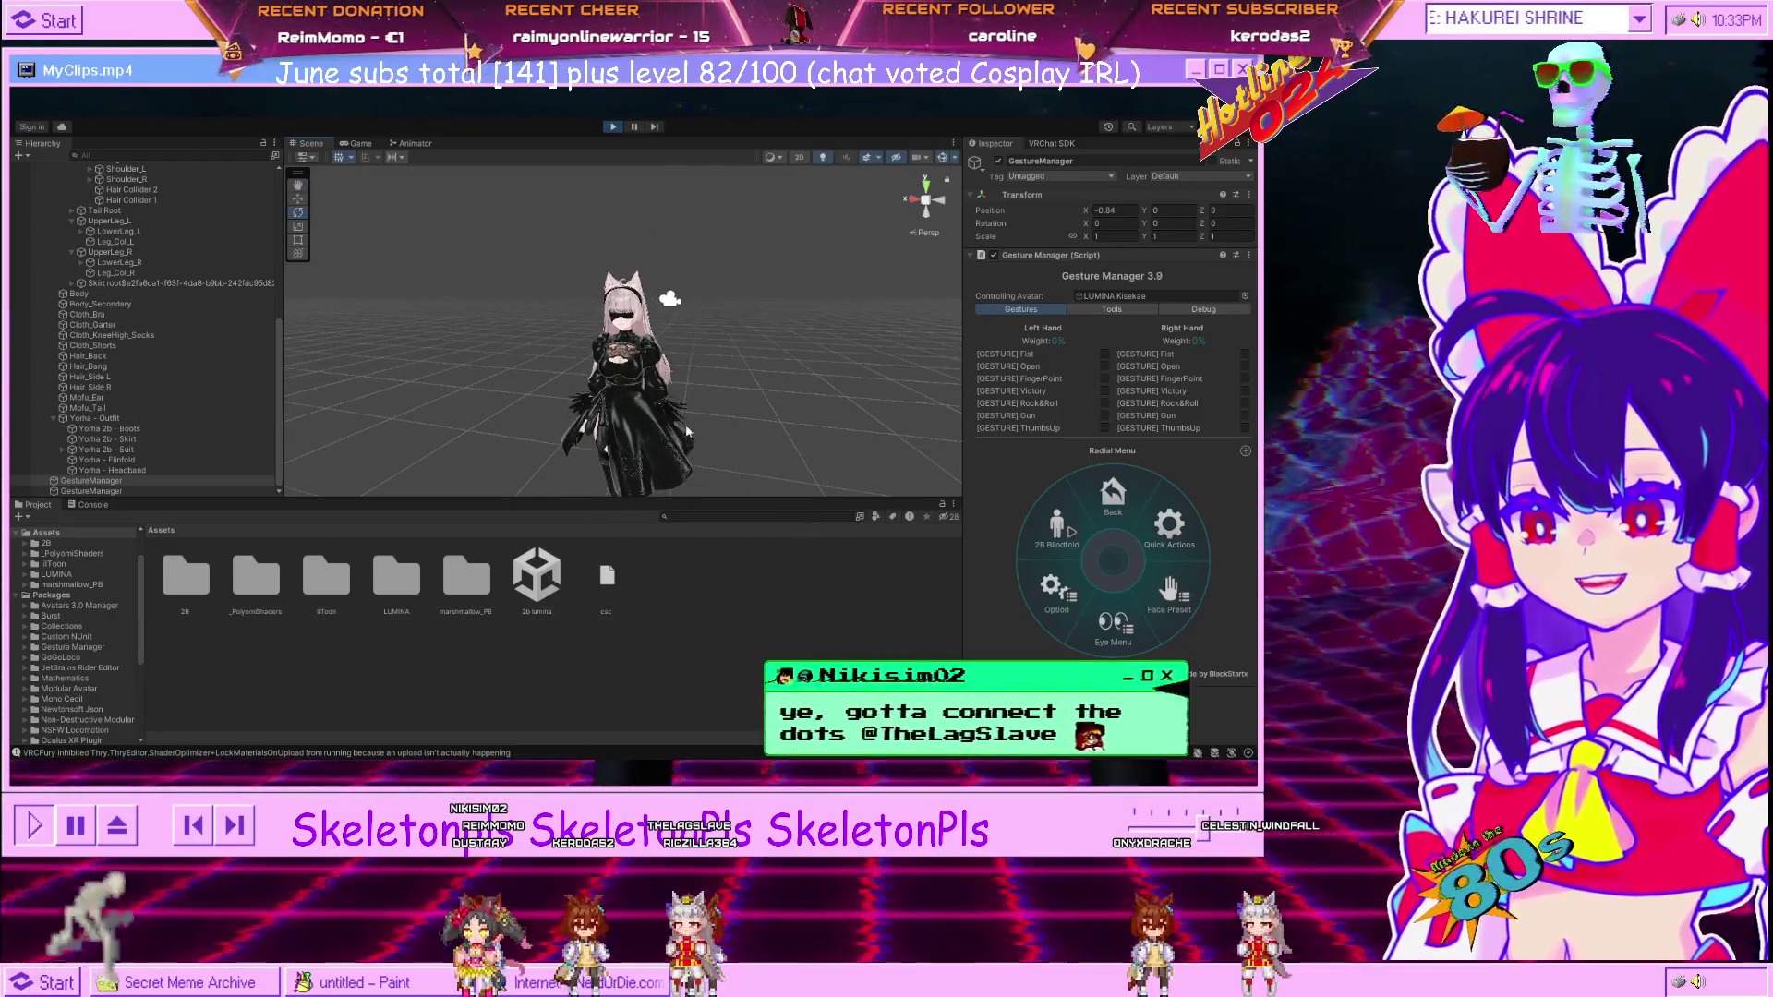
{"action": "scroll", "scroll_direction": "up", "scroll_amount": 3}
{"action": "scroll", "scroll_direction": "up", "scroll_amount": 3}
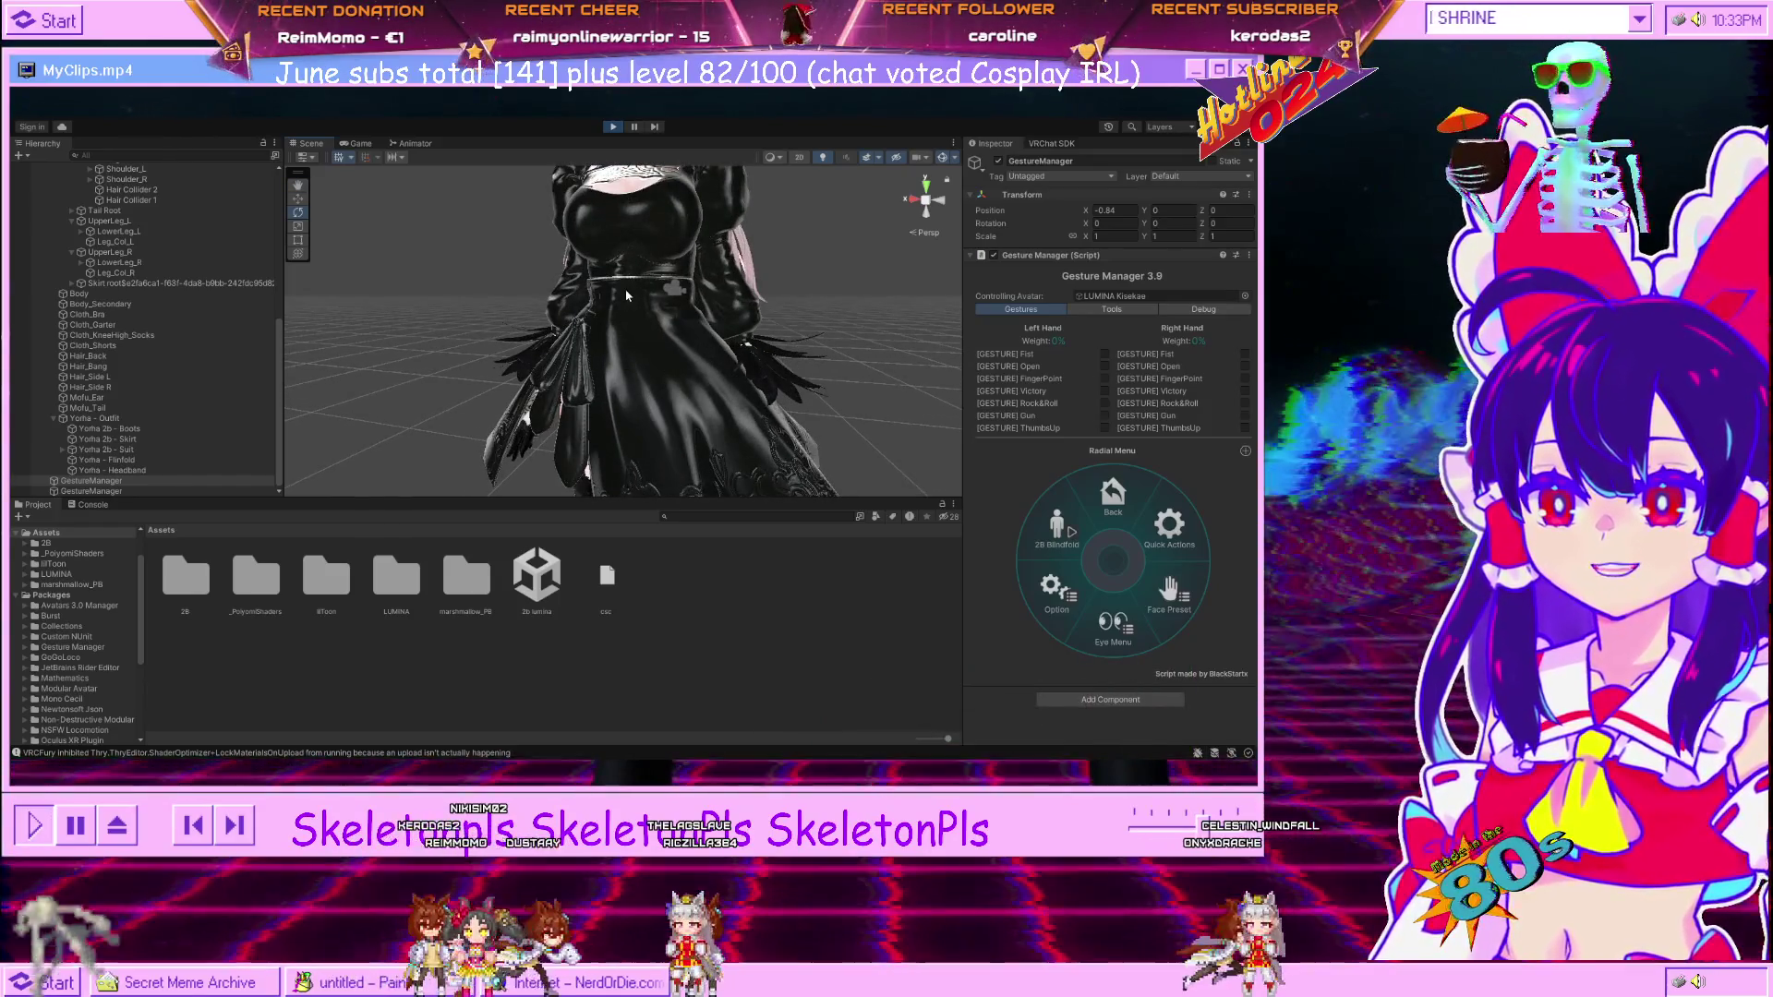
{"action": "scroll", "scroll_direction": "down", "scroll_amount": 3}
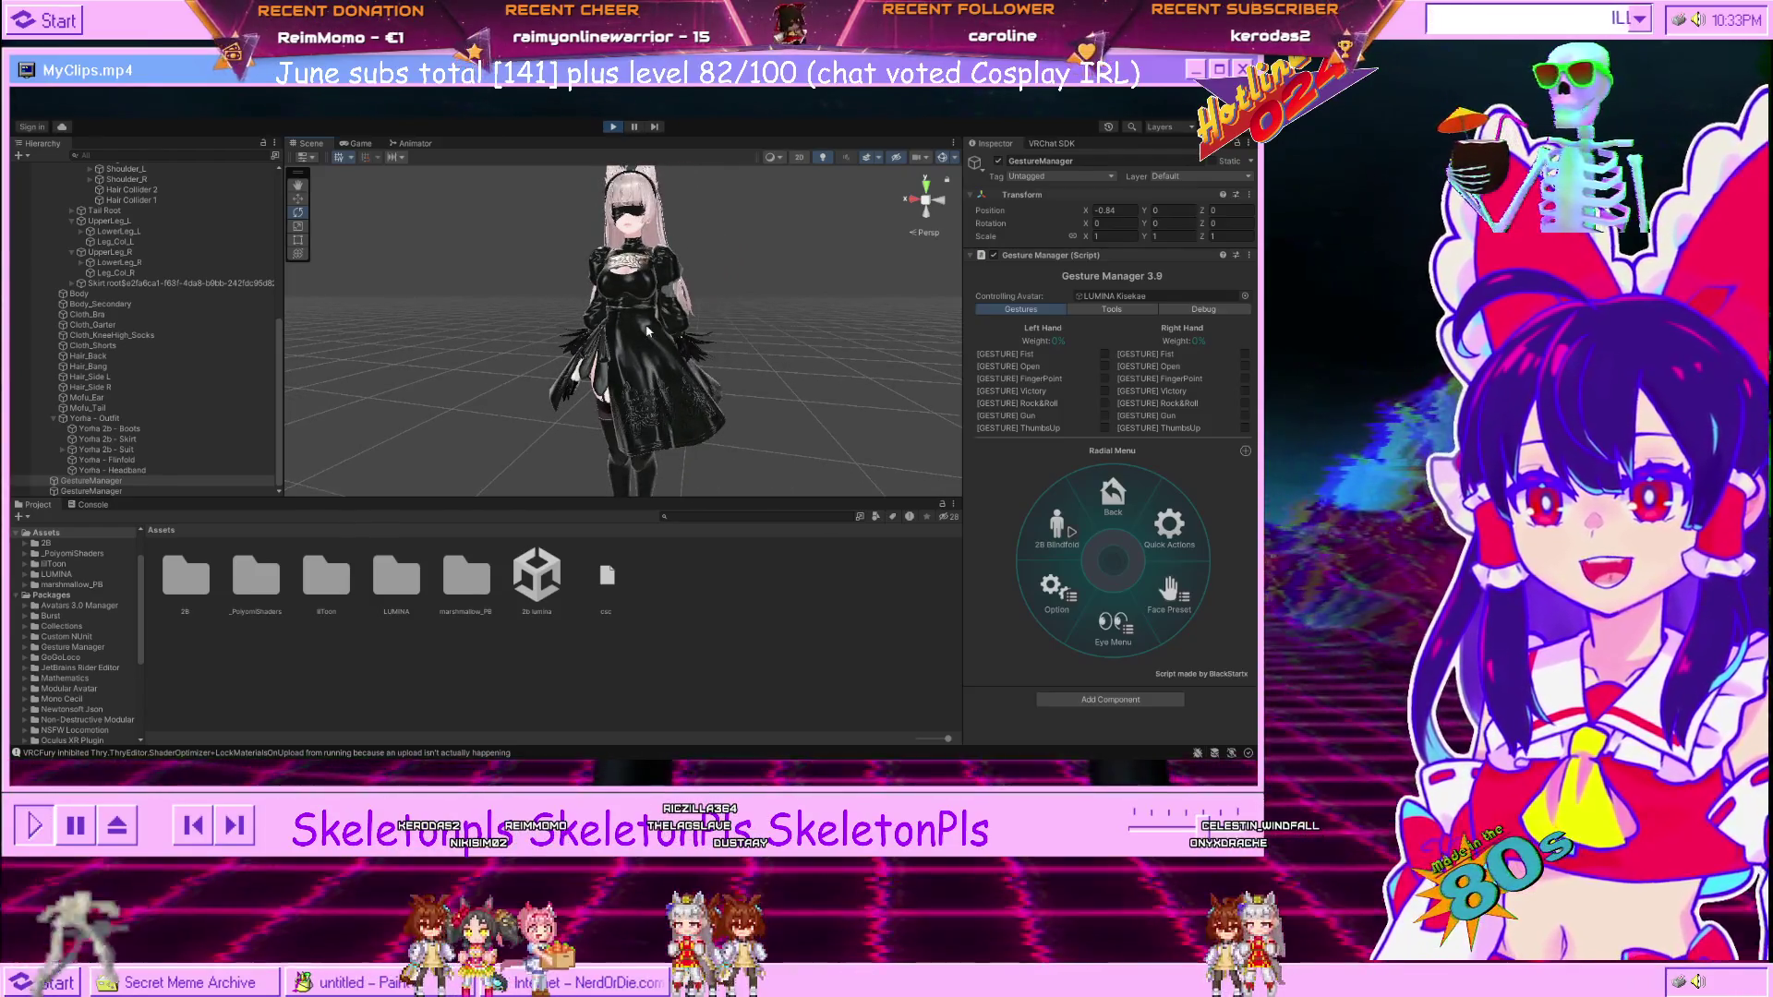
{"action": "scroll", "scroll_direction": "up", "scroll_amount": 3}
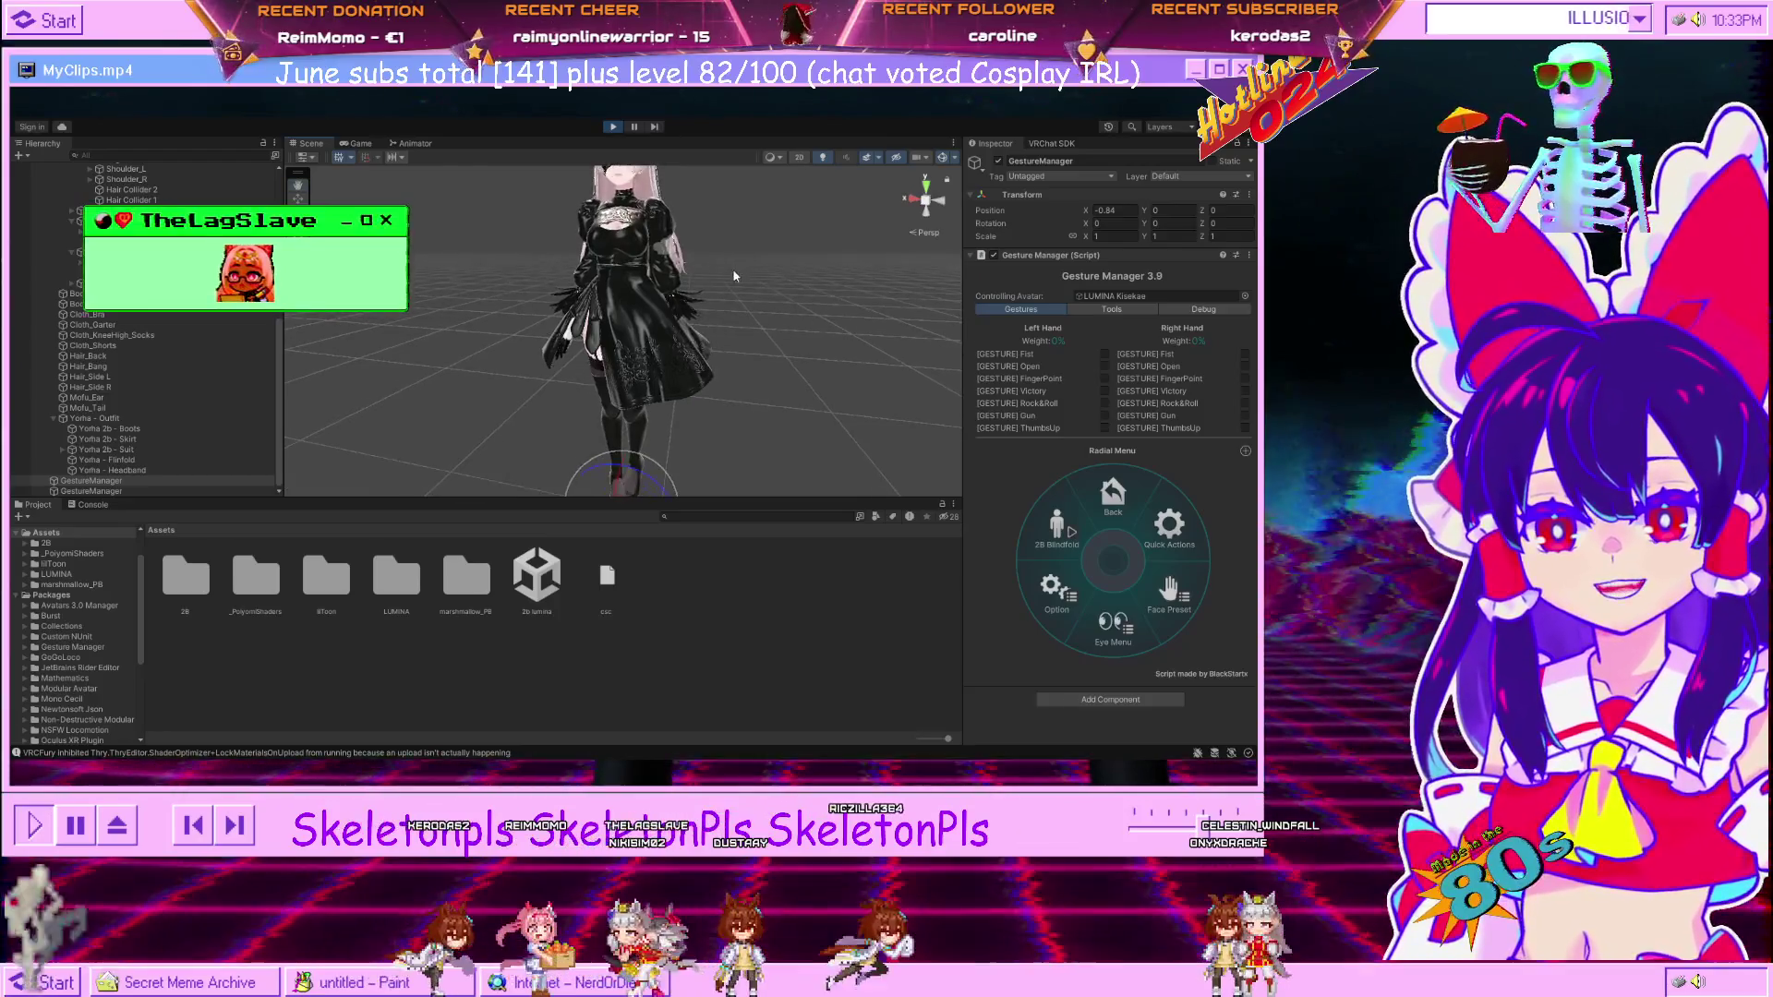
{"action": "scroll", "scroll_direction": "down", "scroll_amount": 3}
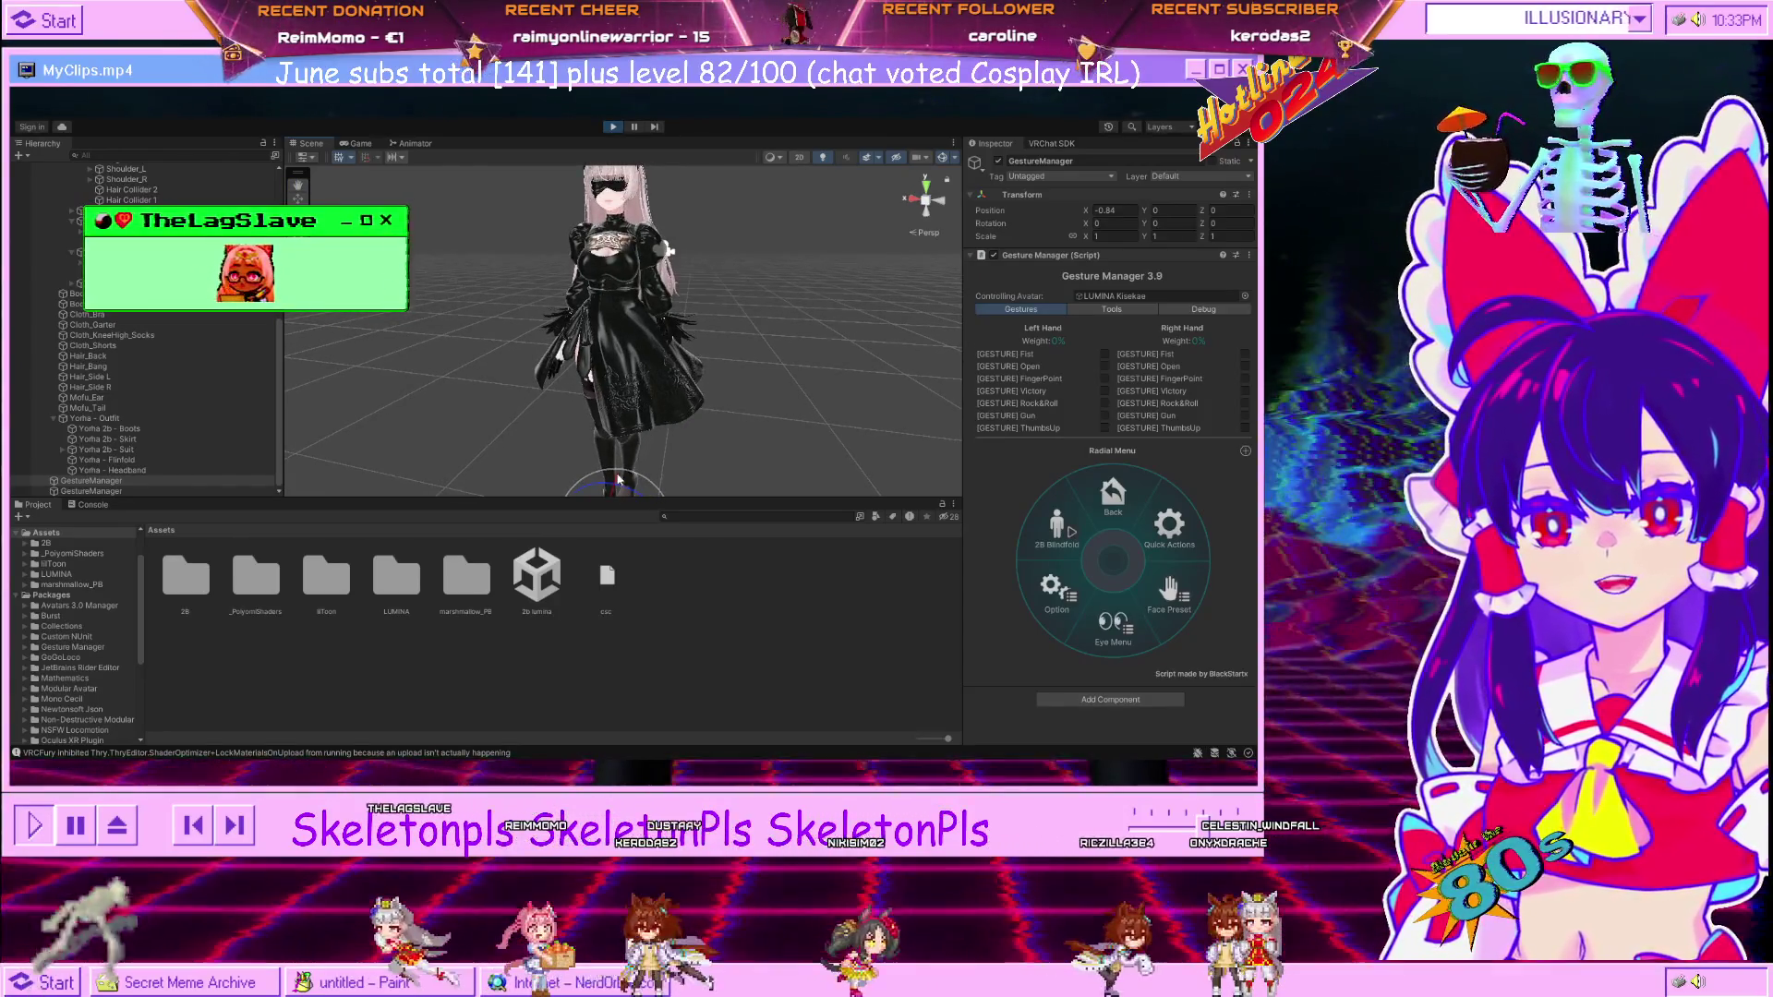
{"action": "left_click_drag", "start_coordinate": [616, 499], "coordinate": [589, 494]}
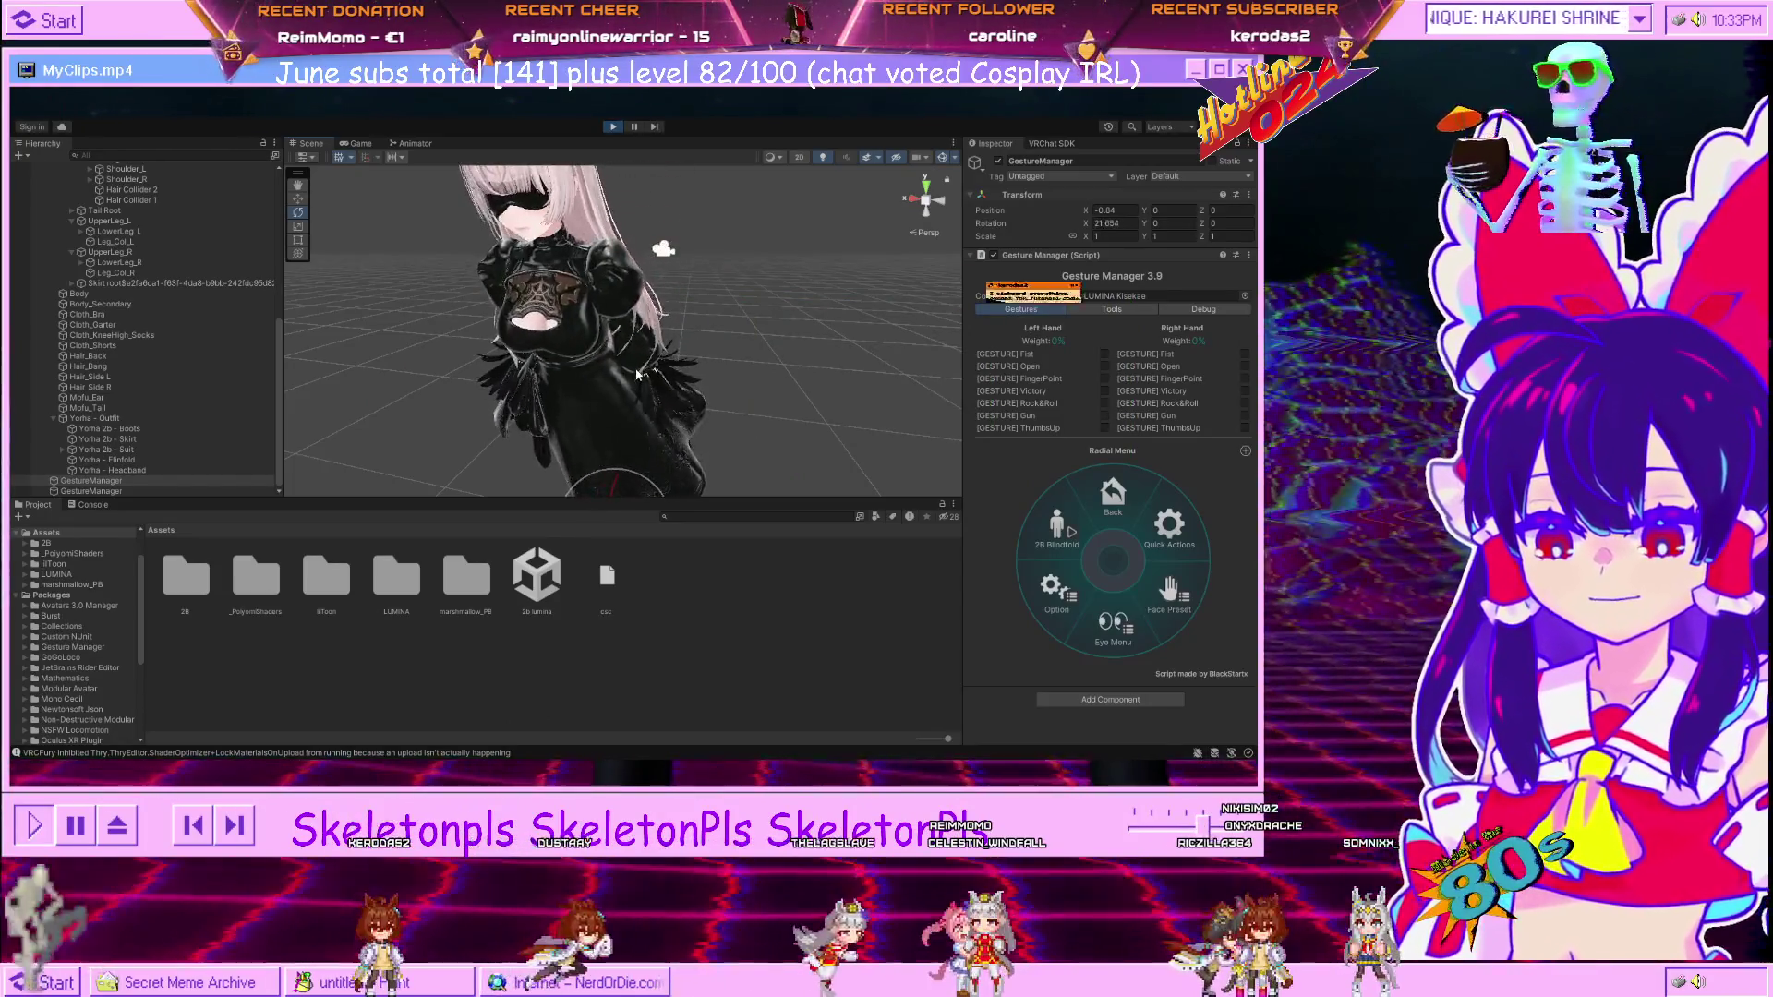
{"action": "key", "text": "ctrl+z"}
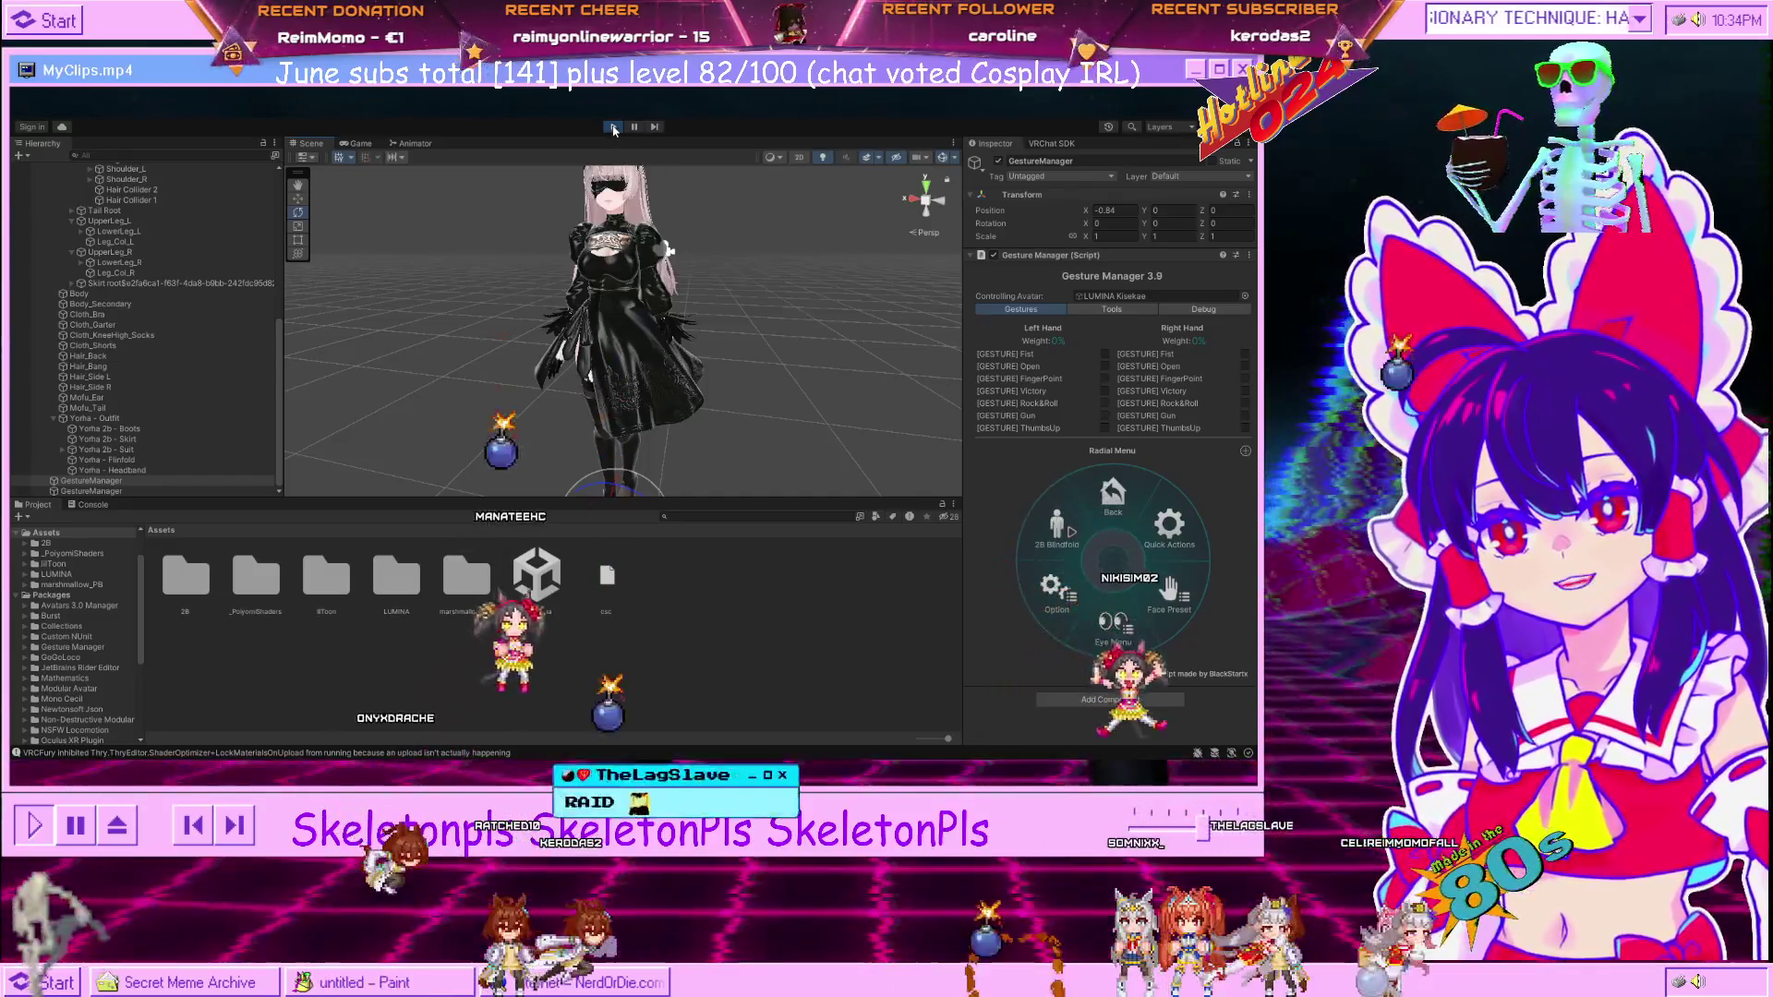
{"action": "left_click", "coordinate": [614, 129]}
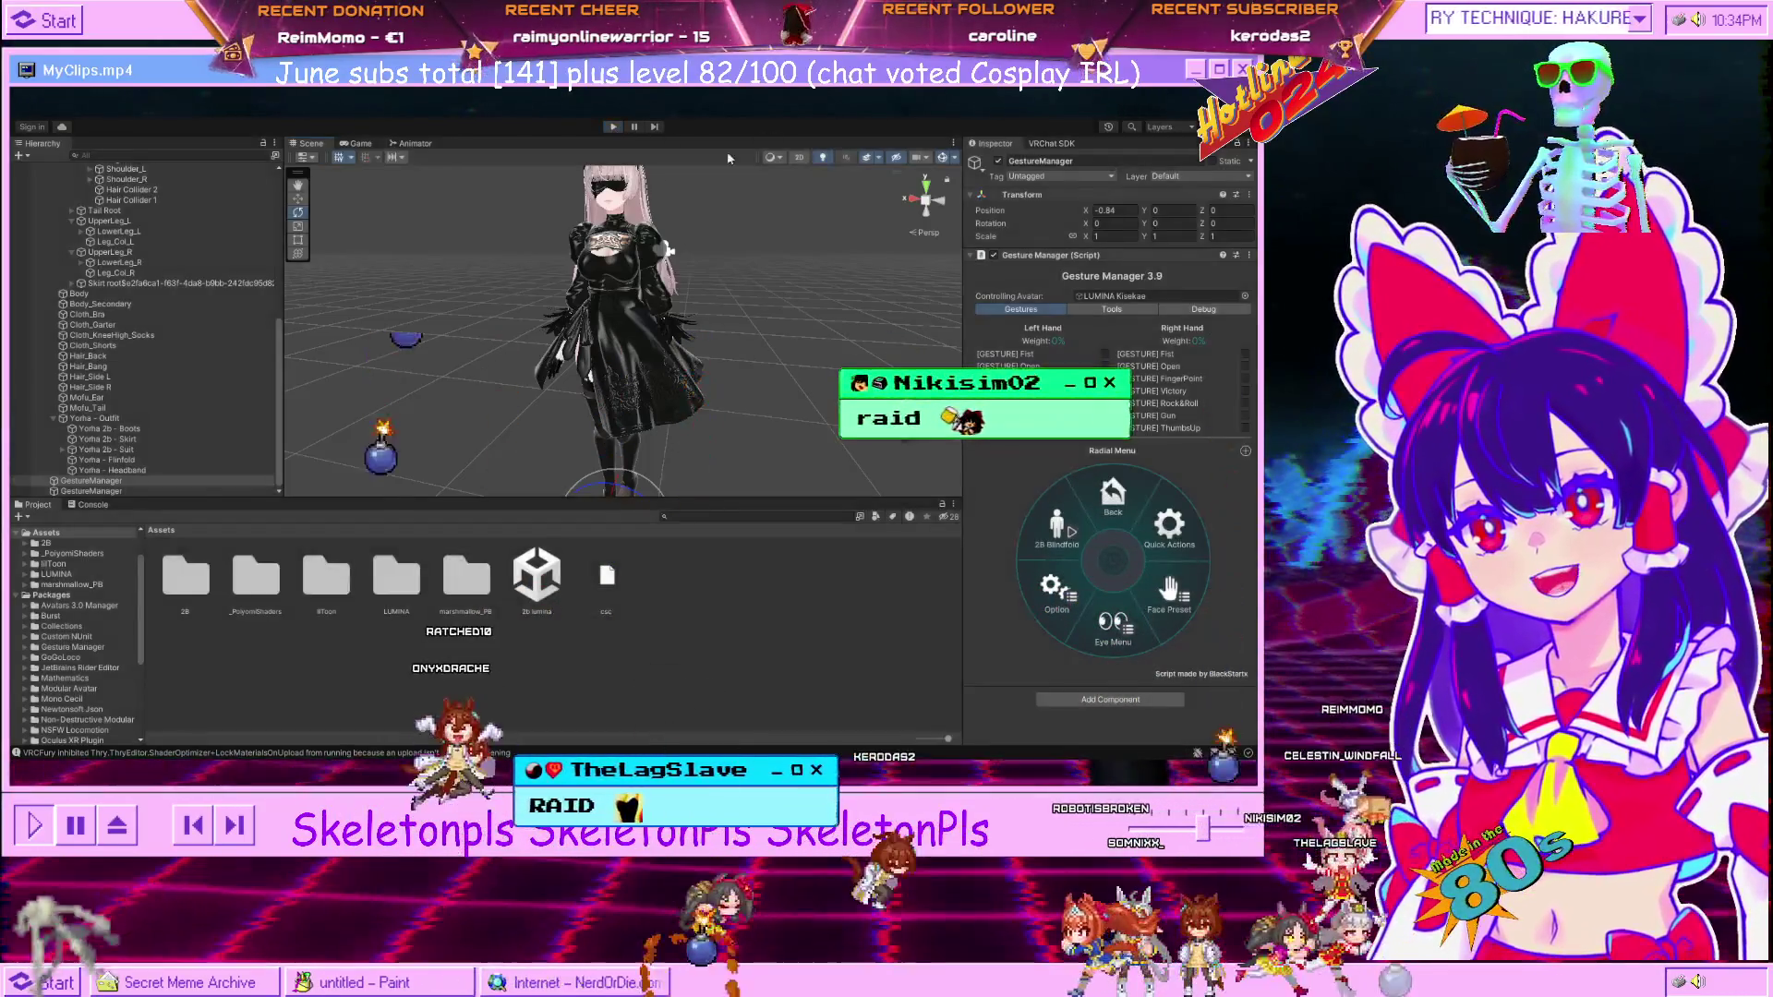
Select LUMINA Kisekae and review its 2B Blindfold VRCFury toggle, showing and hiding the Menu Path help.
{"action": "scroll", "scroll_direction": "up", "scroll_amount": 3}
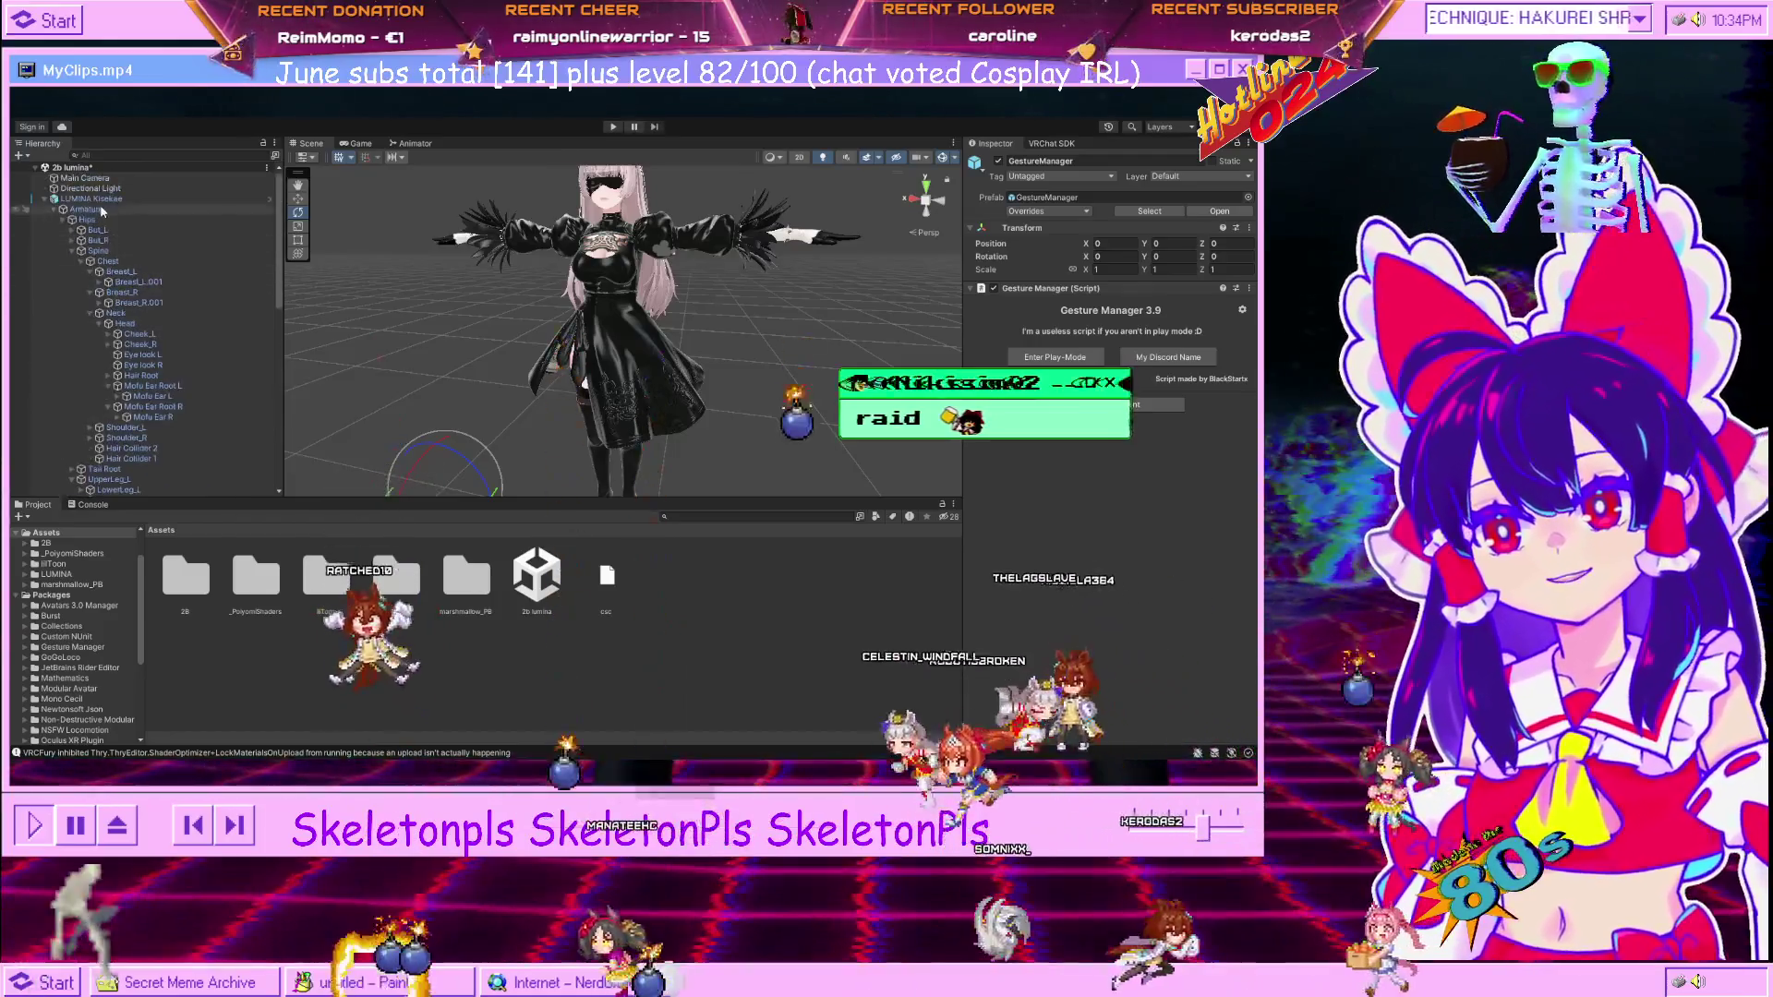
{"action": "left_click", "coordinate": [99, 199]}
{"action": "scroll", "scroll_direction": "down", "scroll_amount": 3}
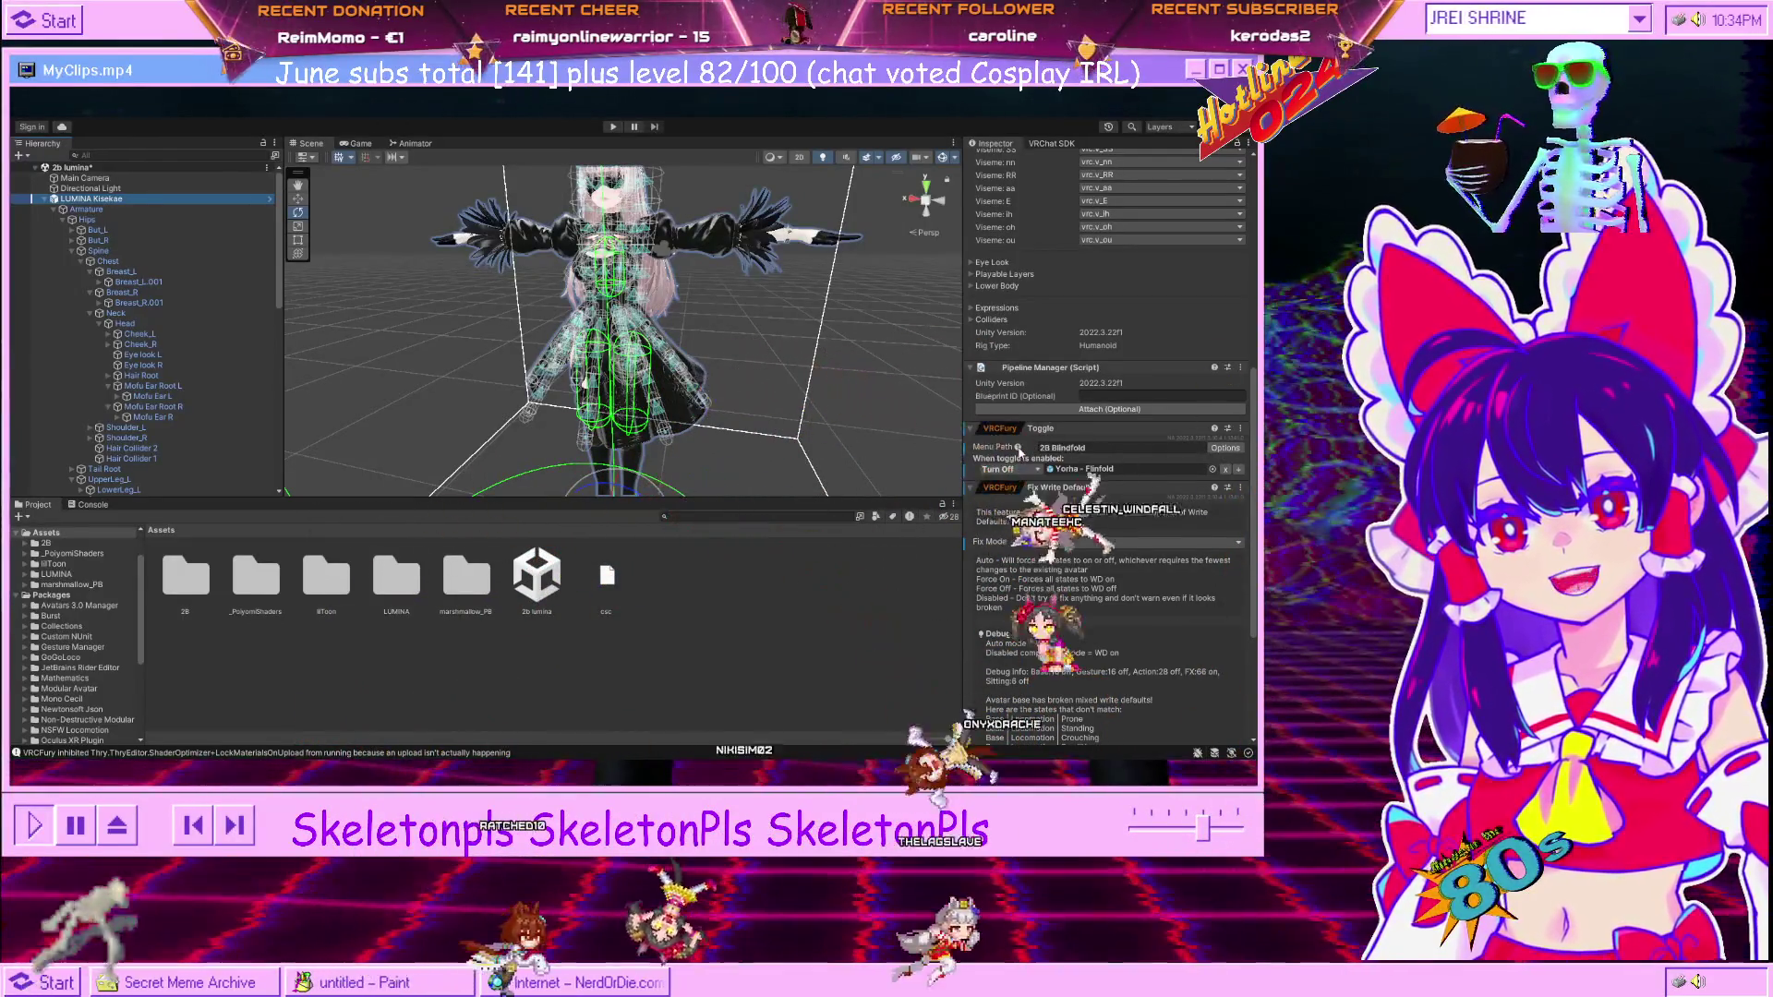
{"action": "left_click", "coordinate": [1019, 448]}
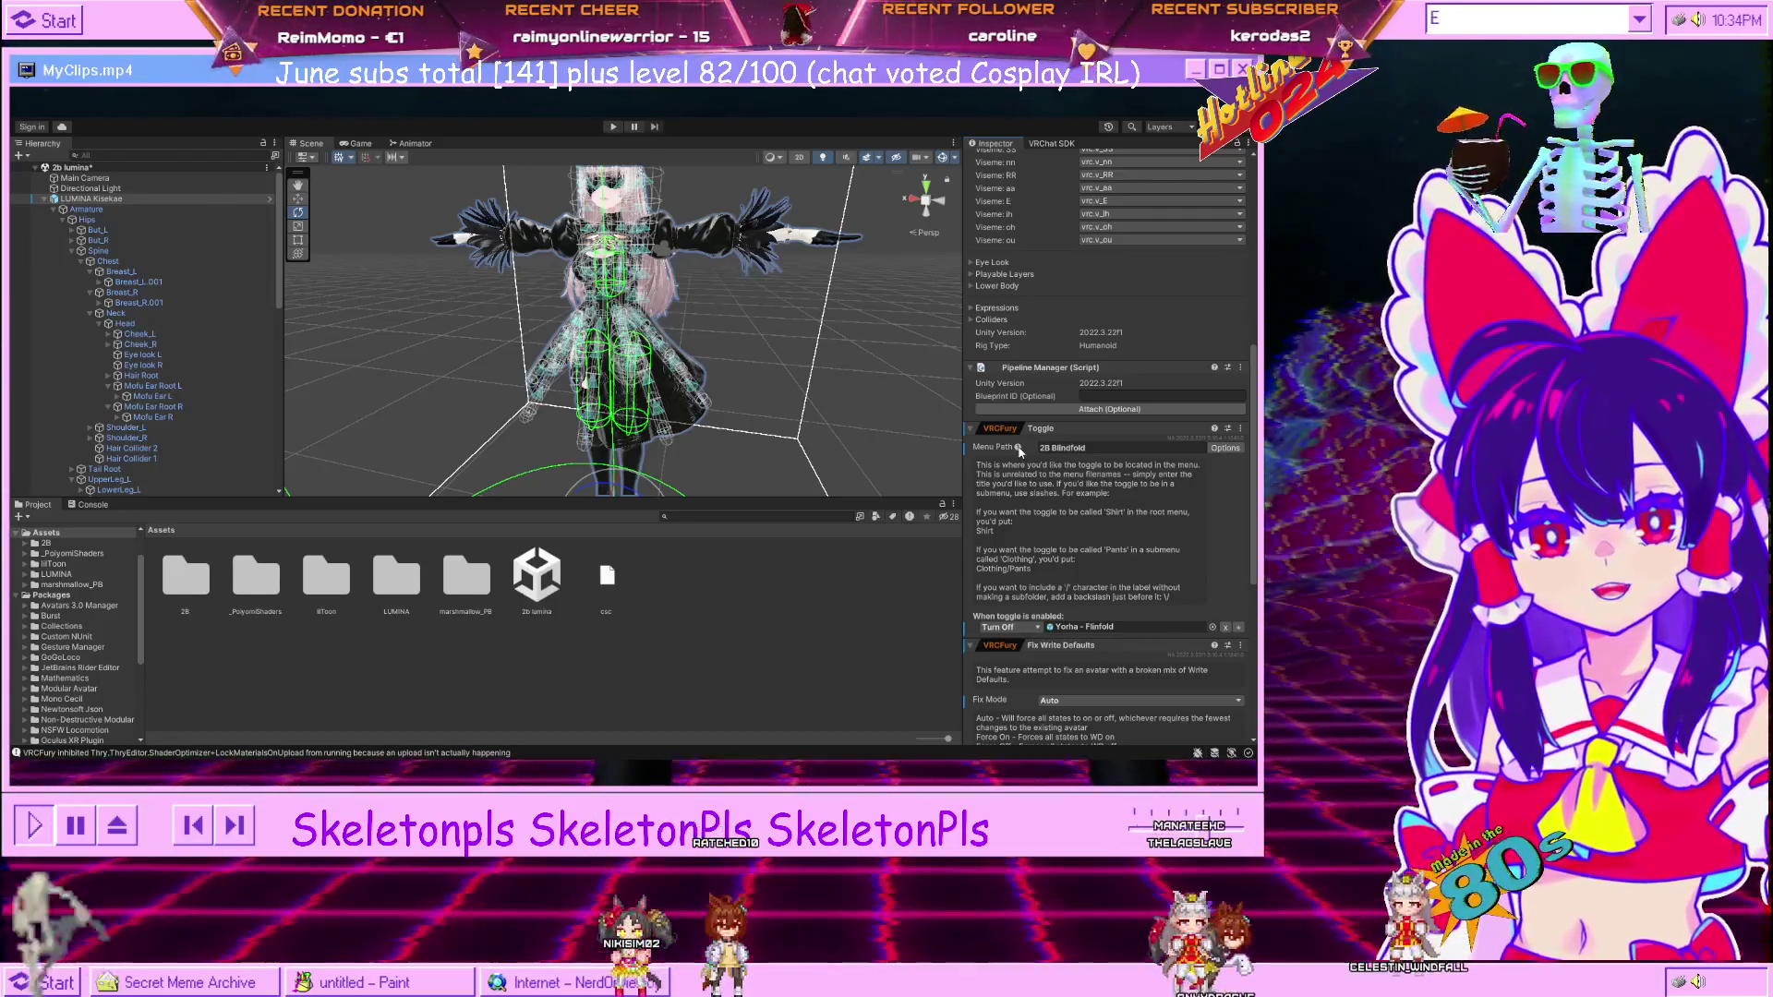
{"action": "left_click", "coordinate": [1018, 449]}
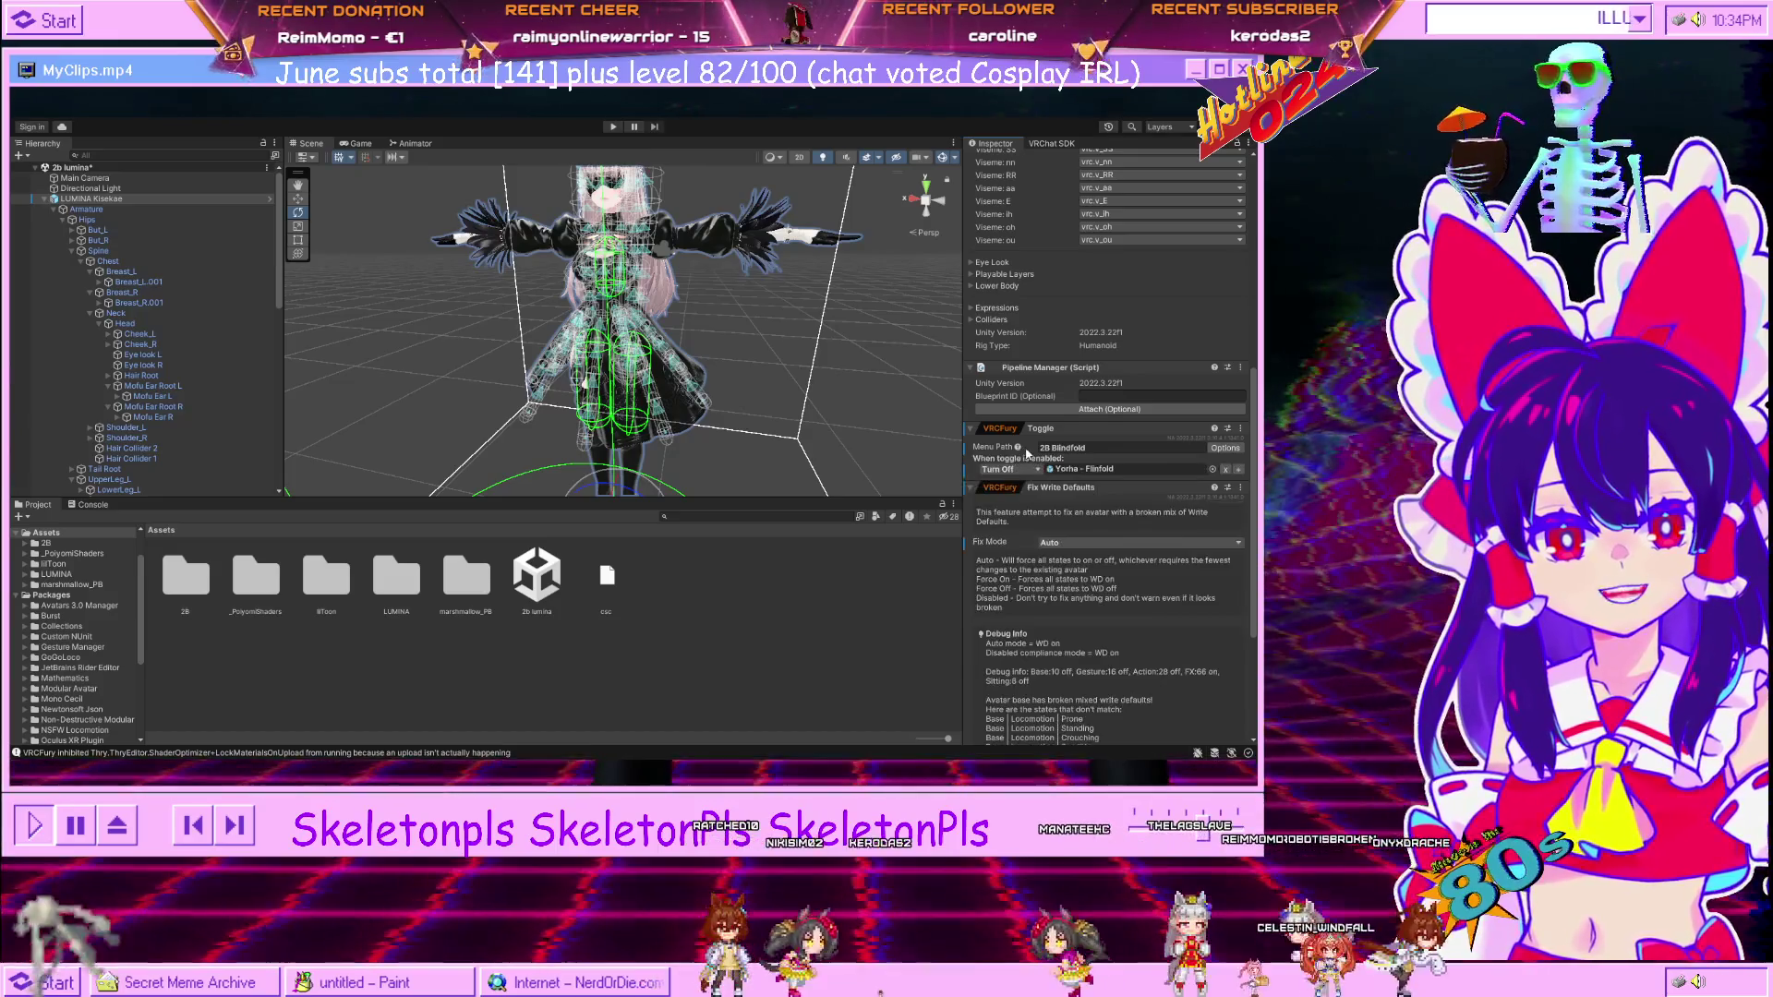
{"action": "left_click", "coordinate": [1019, 449]}
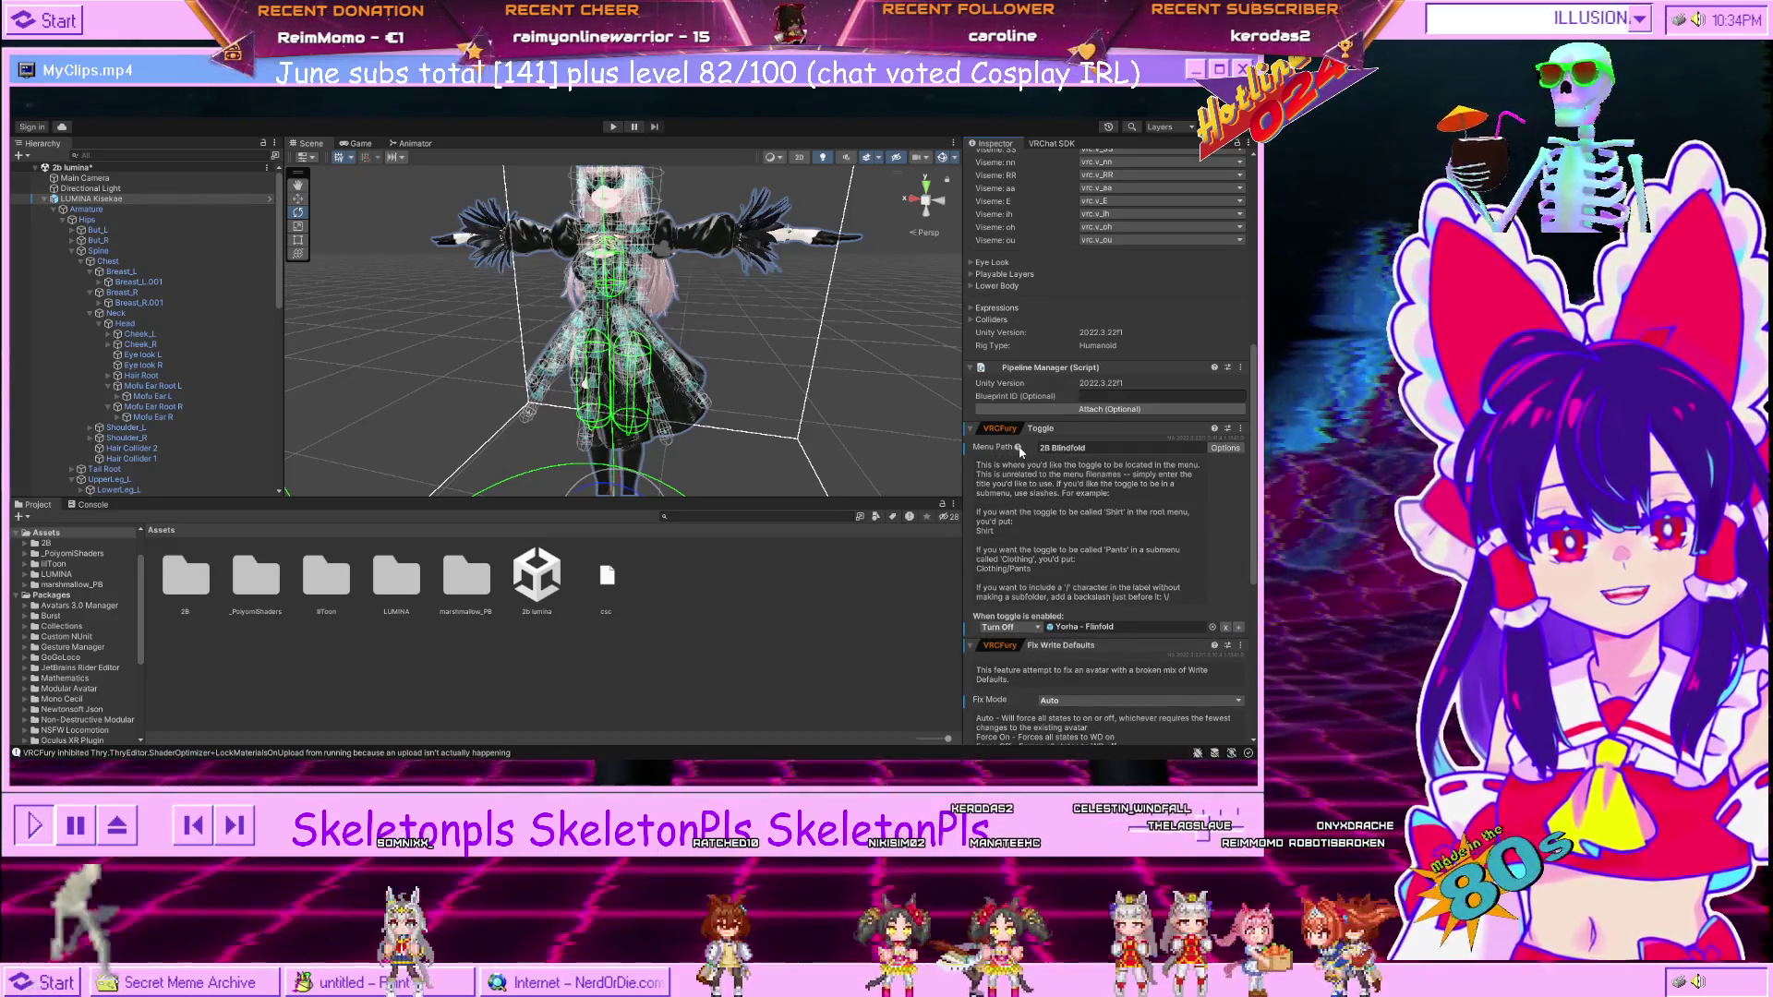
{"action": "left_click", "coordinate": [1019, 449]}
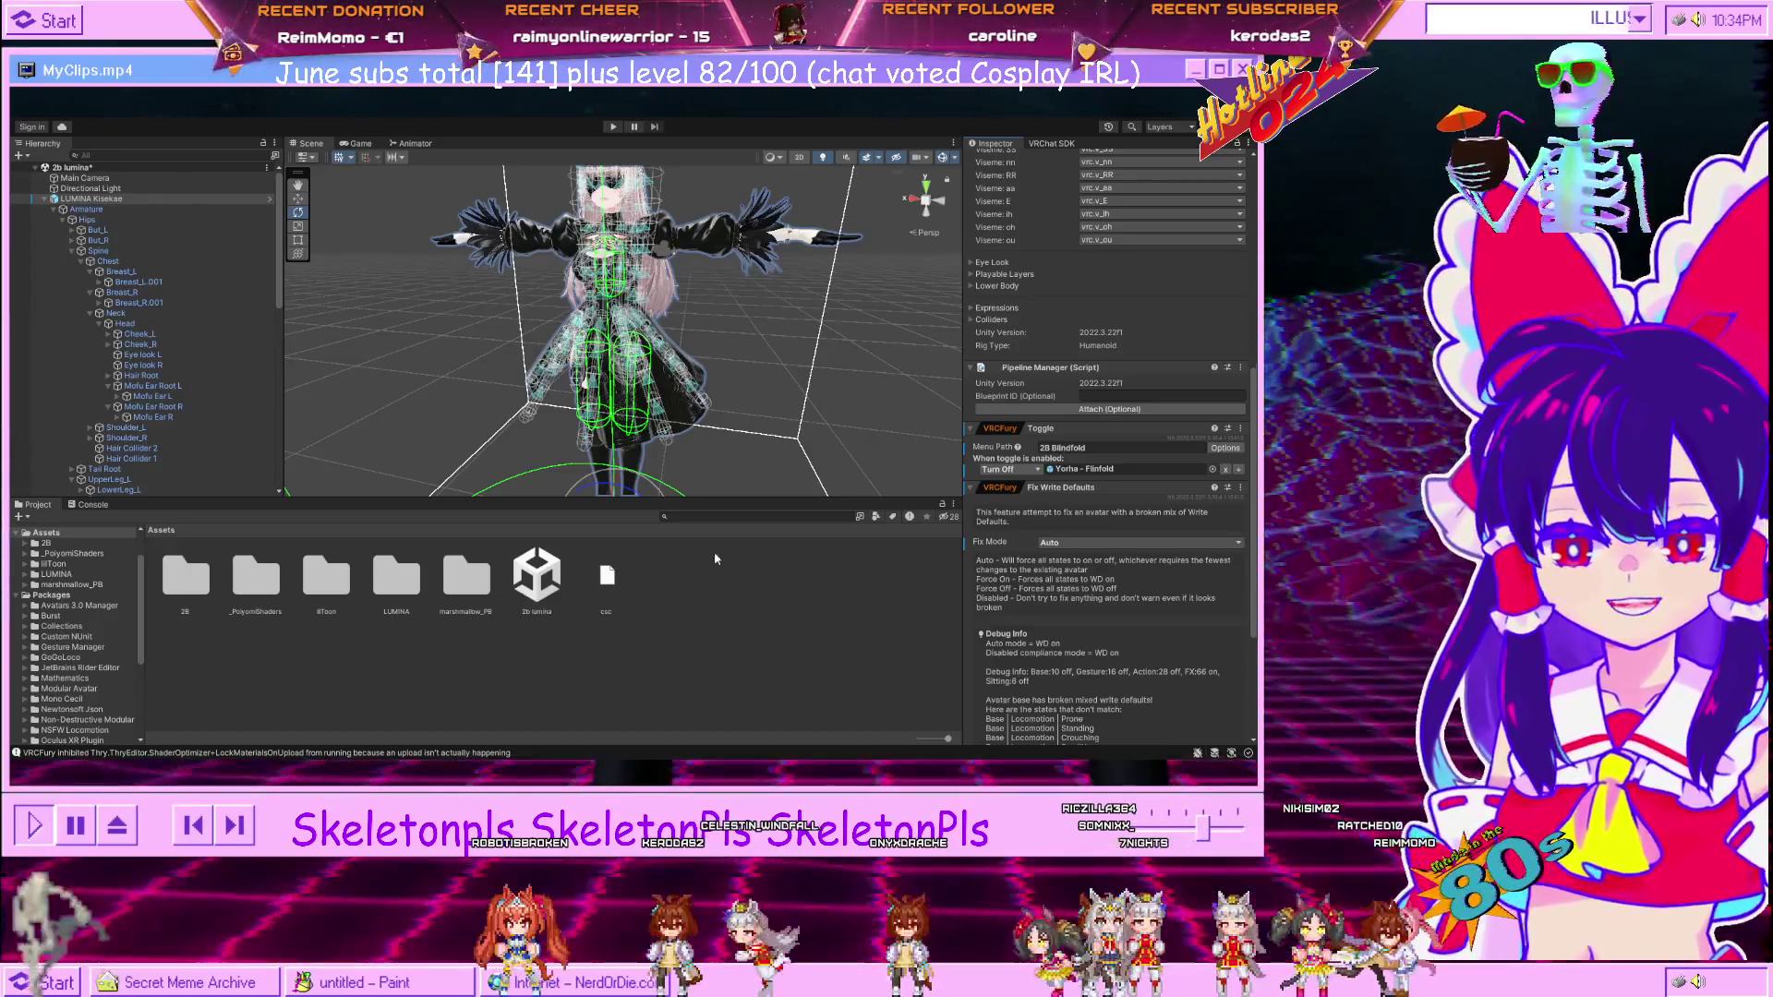
{"action": "left_click", "coordinate": [826, 309]}
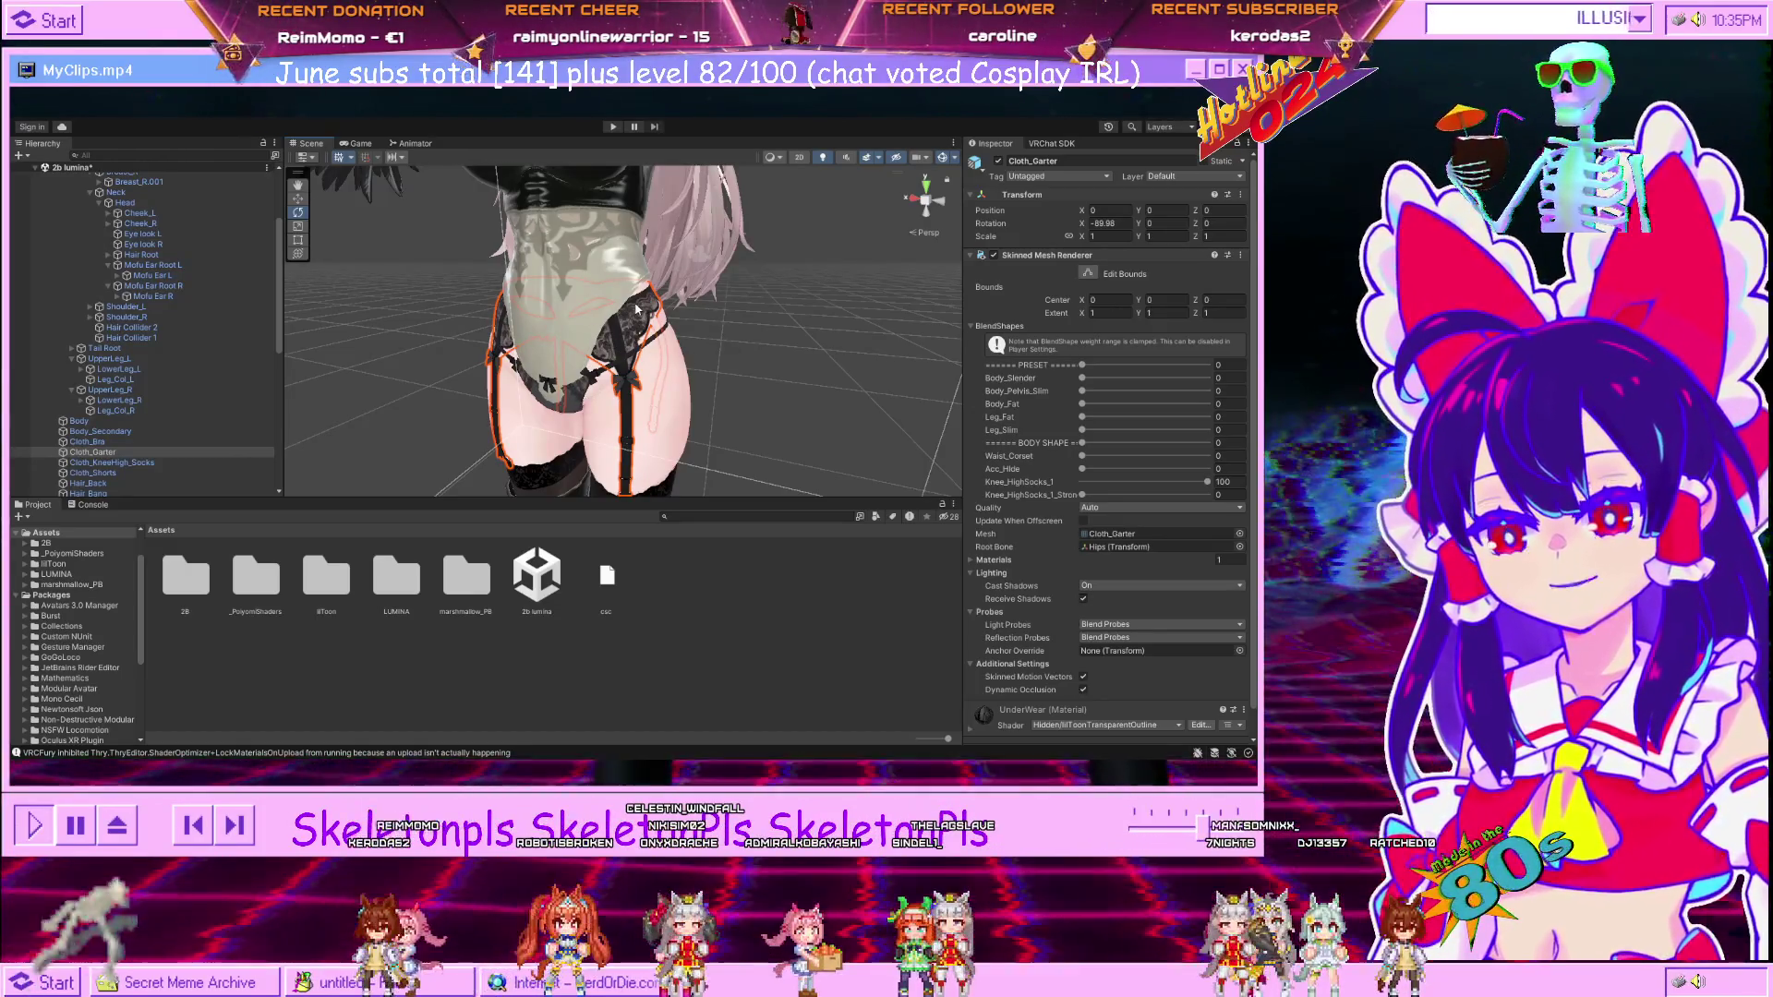
Select Yorha - Outfit, then Yorha 2b - Suit, to check their MA Mesh Settings.
{"action": "left_click", "coordinate": [587, 283]}
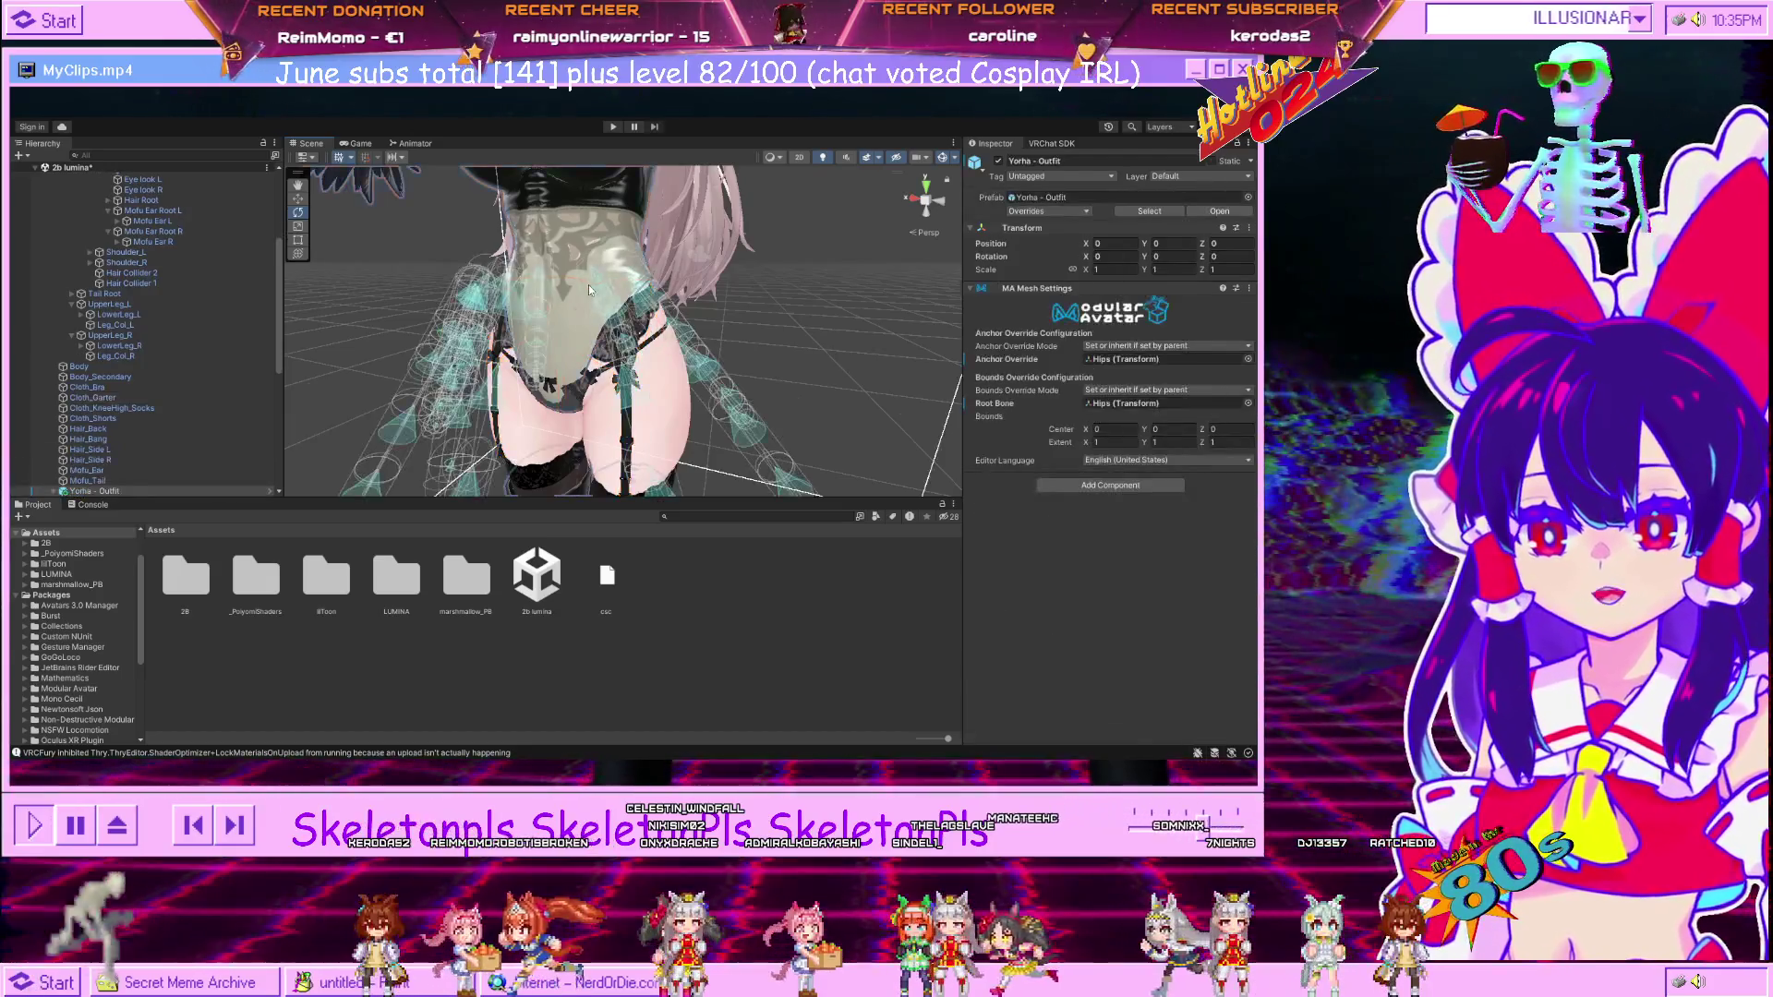
{"action": "left_click", "coordinate": [589, 285]}
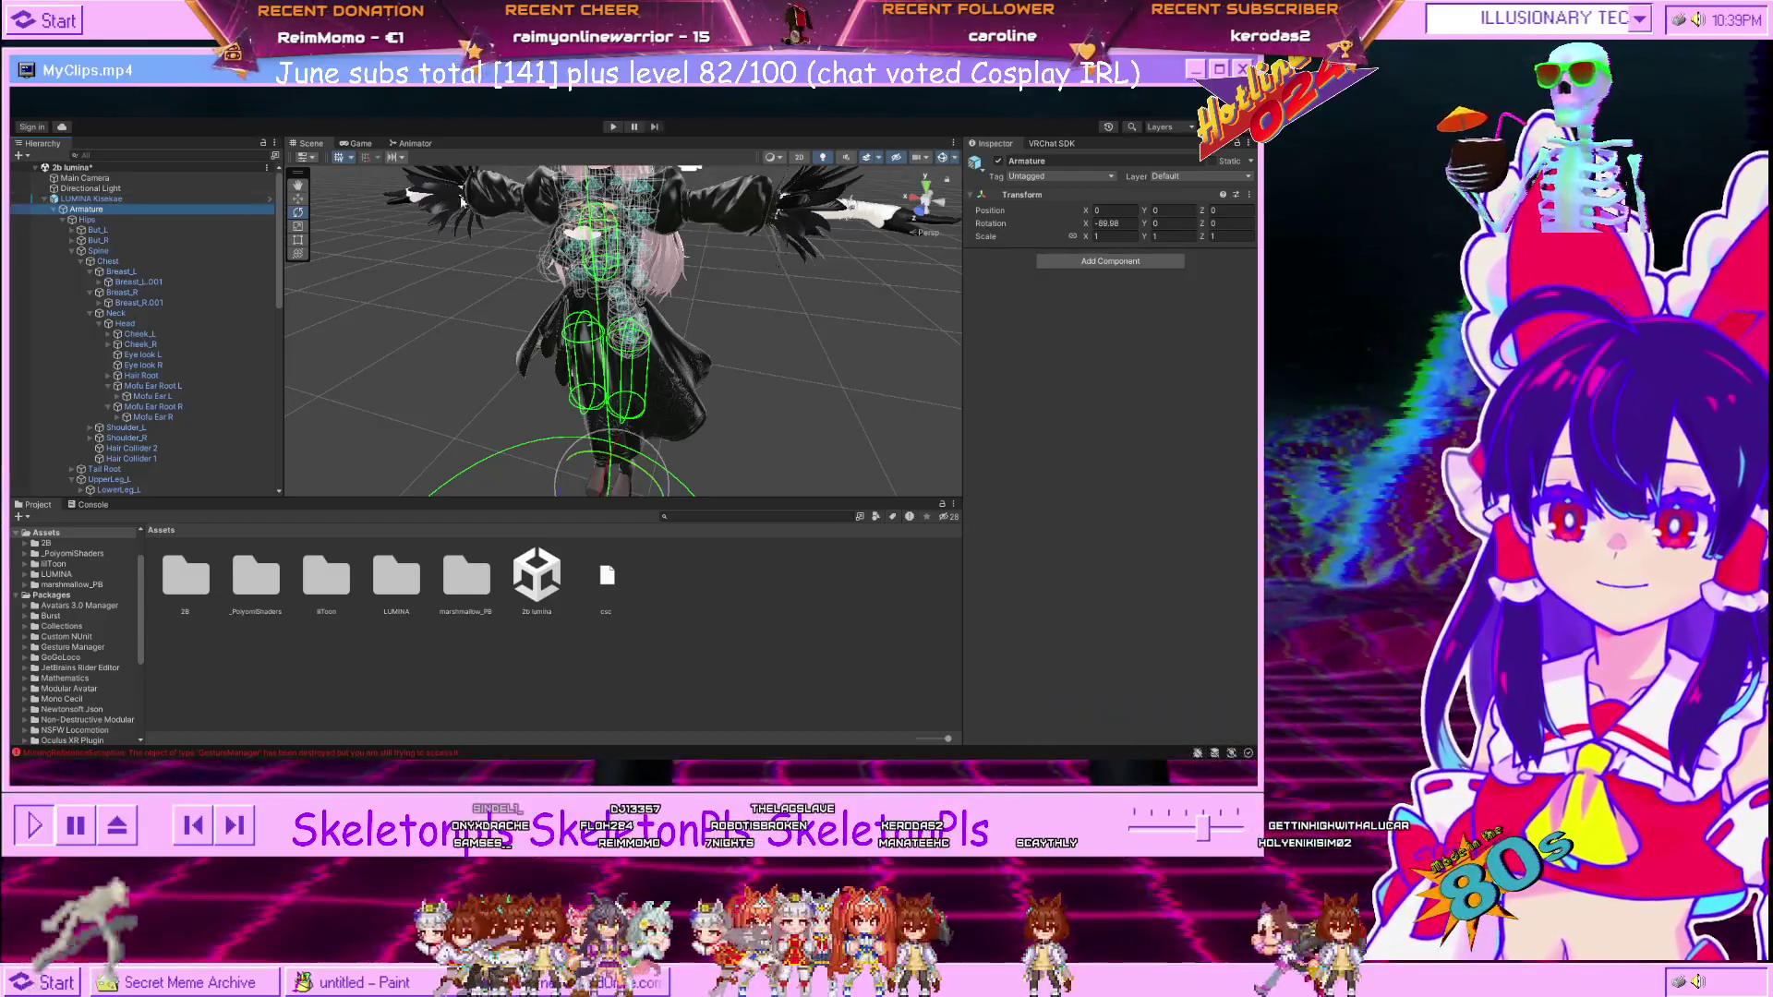
Orbit the Scene view closer around the avatar to inspect the blindfold and black outfit.
{"action": "left_click", "coordinate": [785, 307]}
{"action": "left_click_drag", "start_coordinate": [795, 307], "coordinate": [707, 334]}
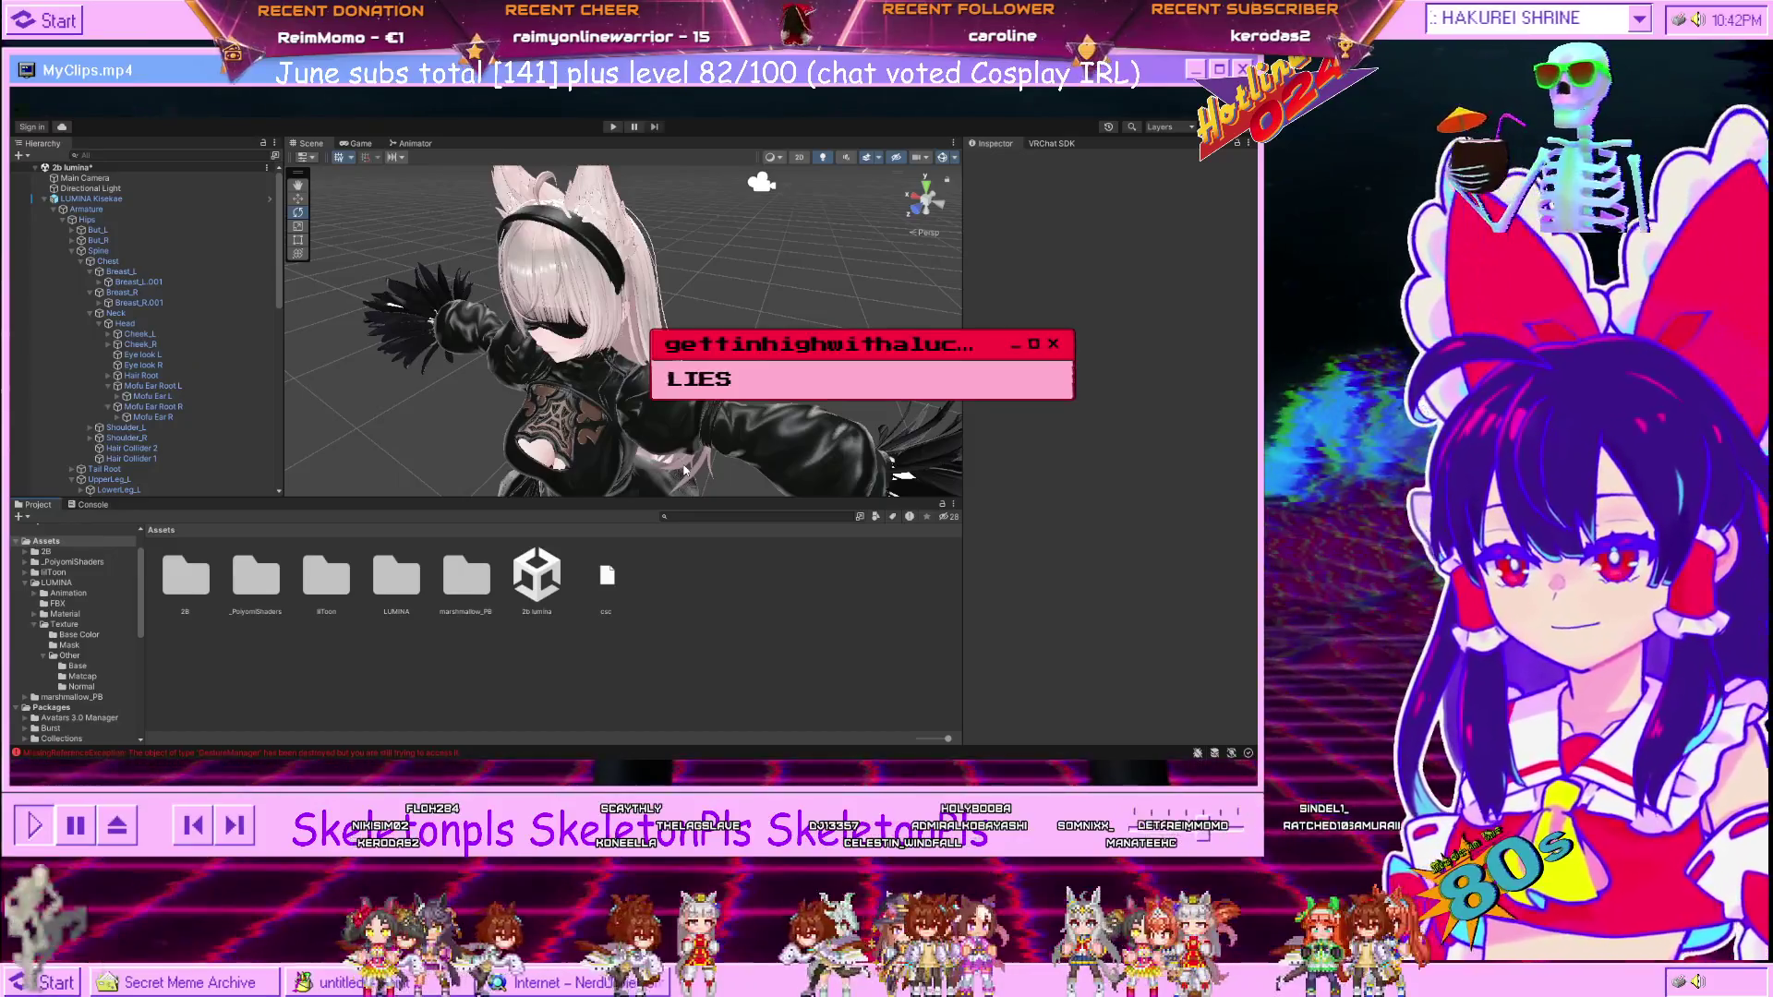
Frame the avatar, select LUMINA Kisekae, and add a Turn On action to the second VRCFury toggle.
{"action": "scroll", "scroll_direction": "down", "scroll_amount": 3}
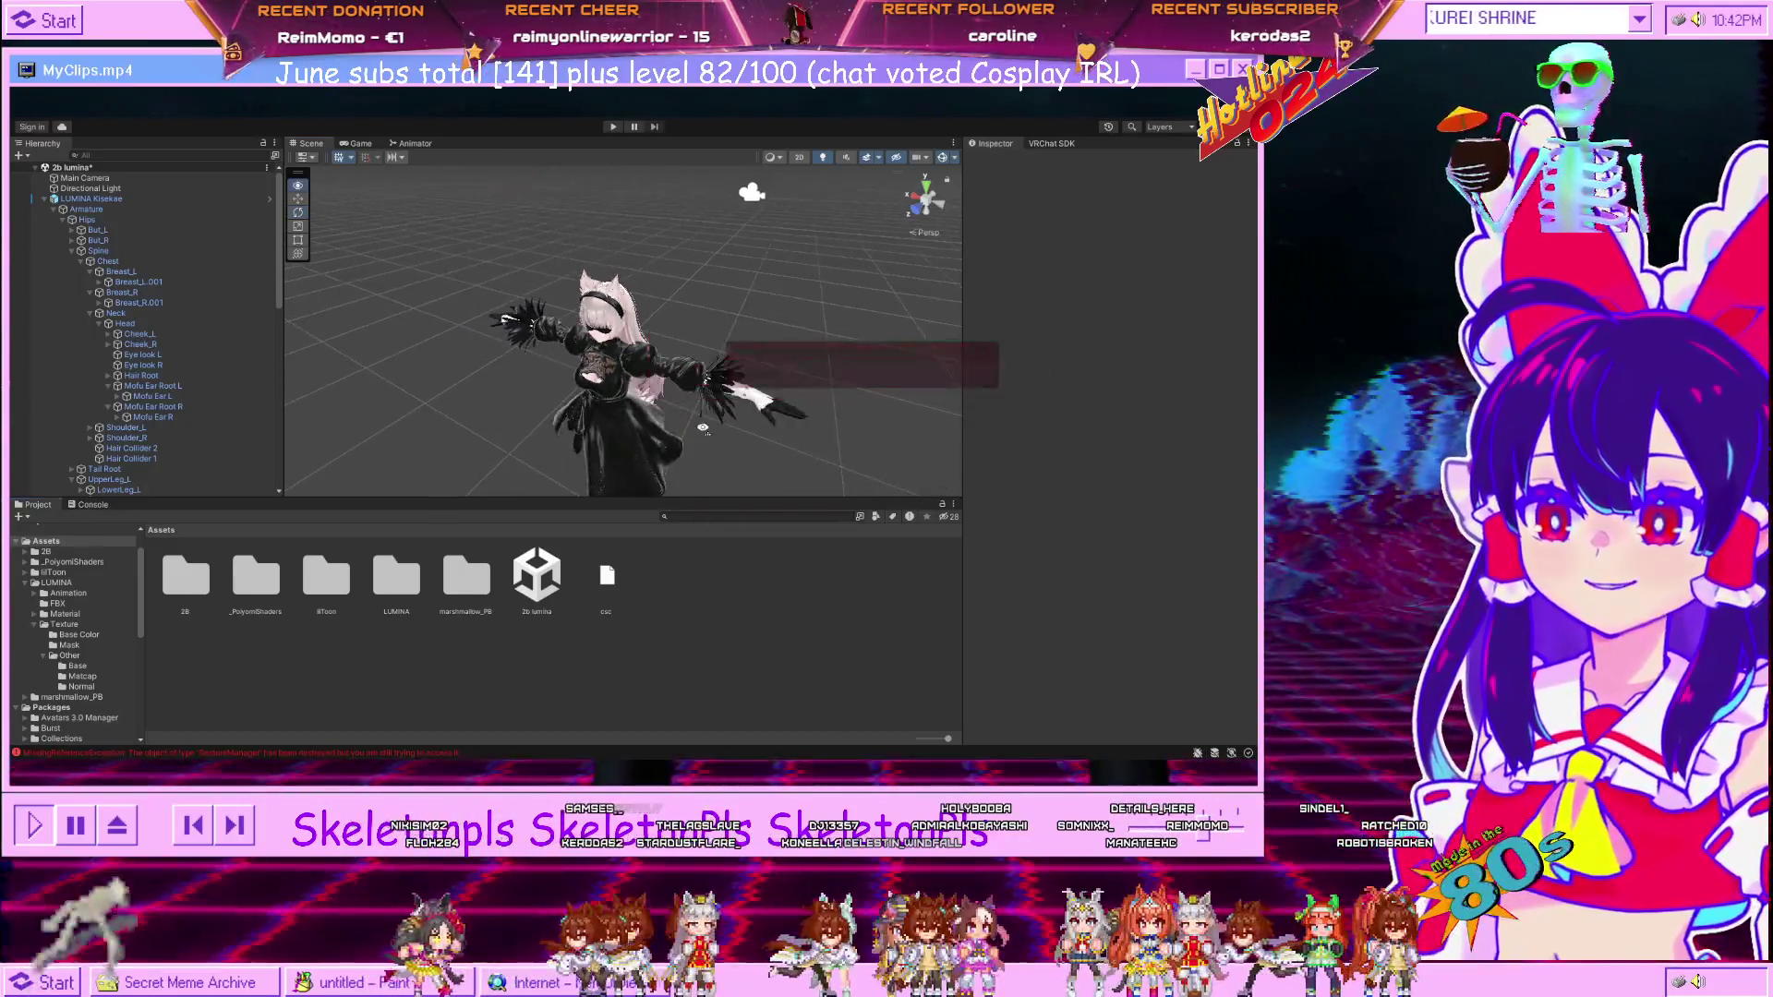
{"action": "key", "text": "f"}
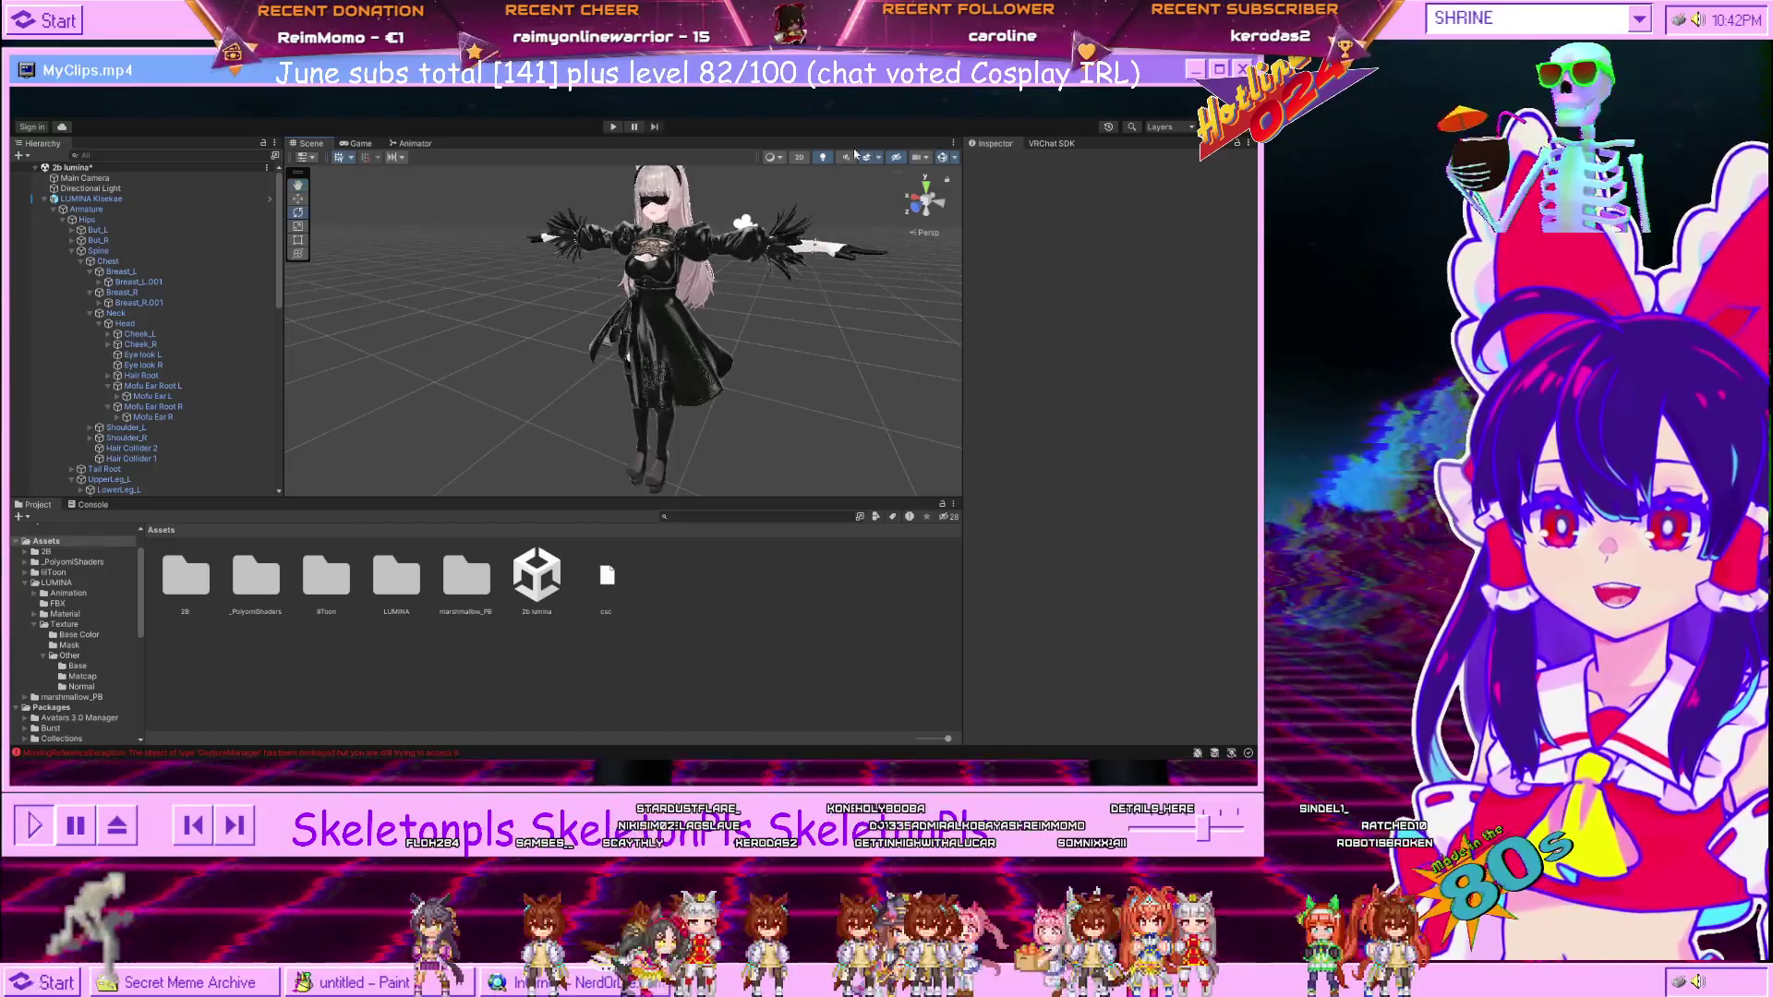
{"action": "left_click", "coordinate": [91, 199]}
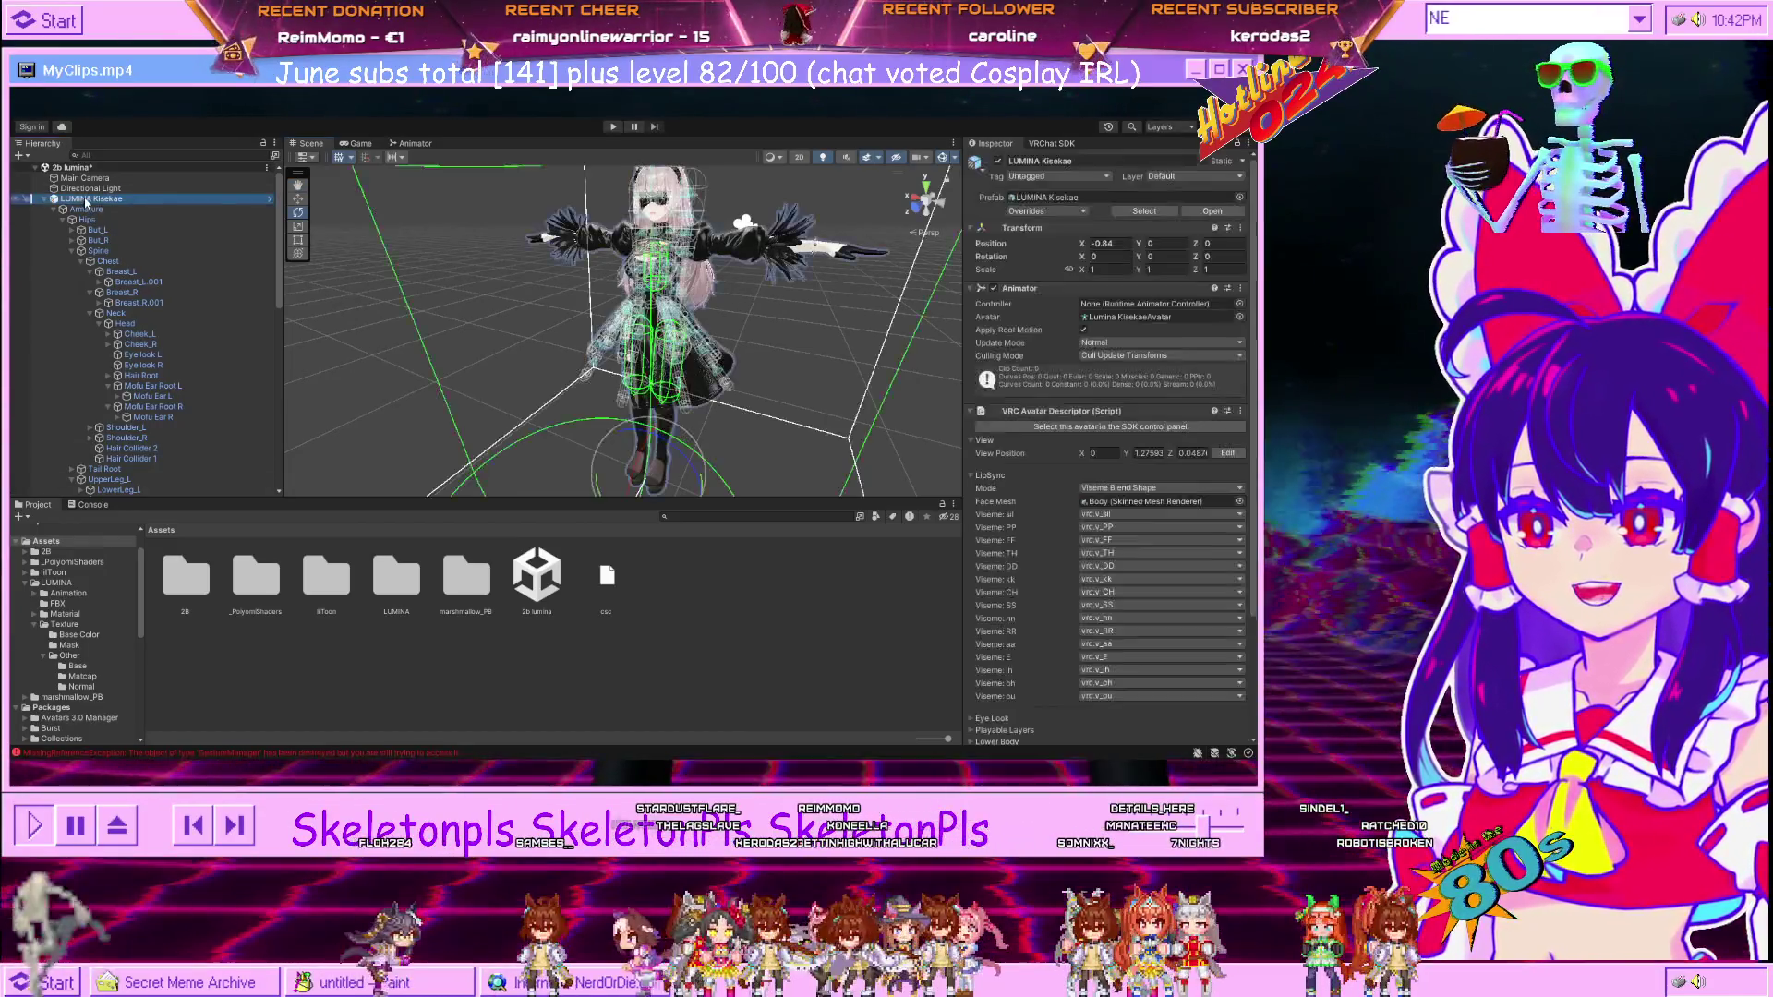
{"action": "scroll", "scroll_direction": "down", "scroll_amount": 3}
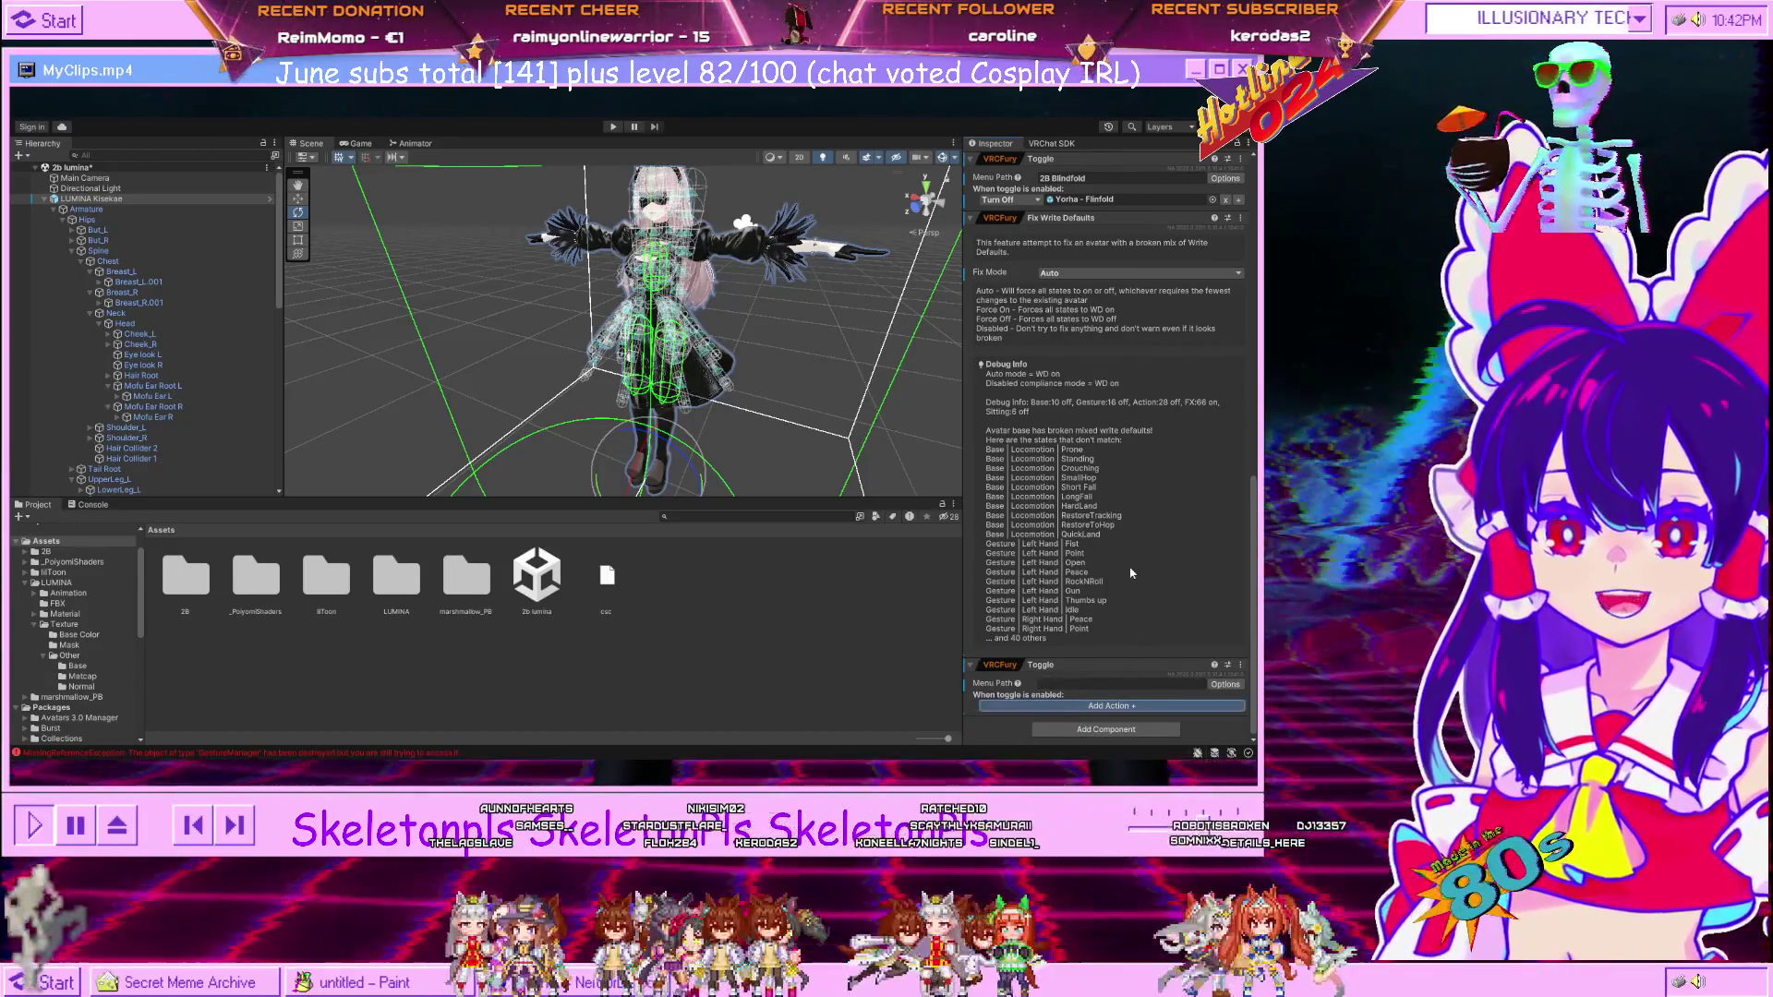
{"action": "key", "text": "Return"}
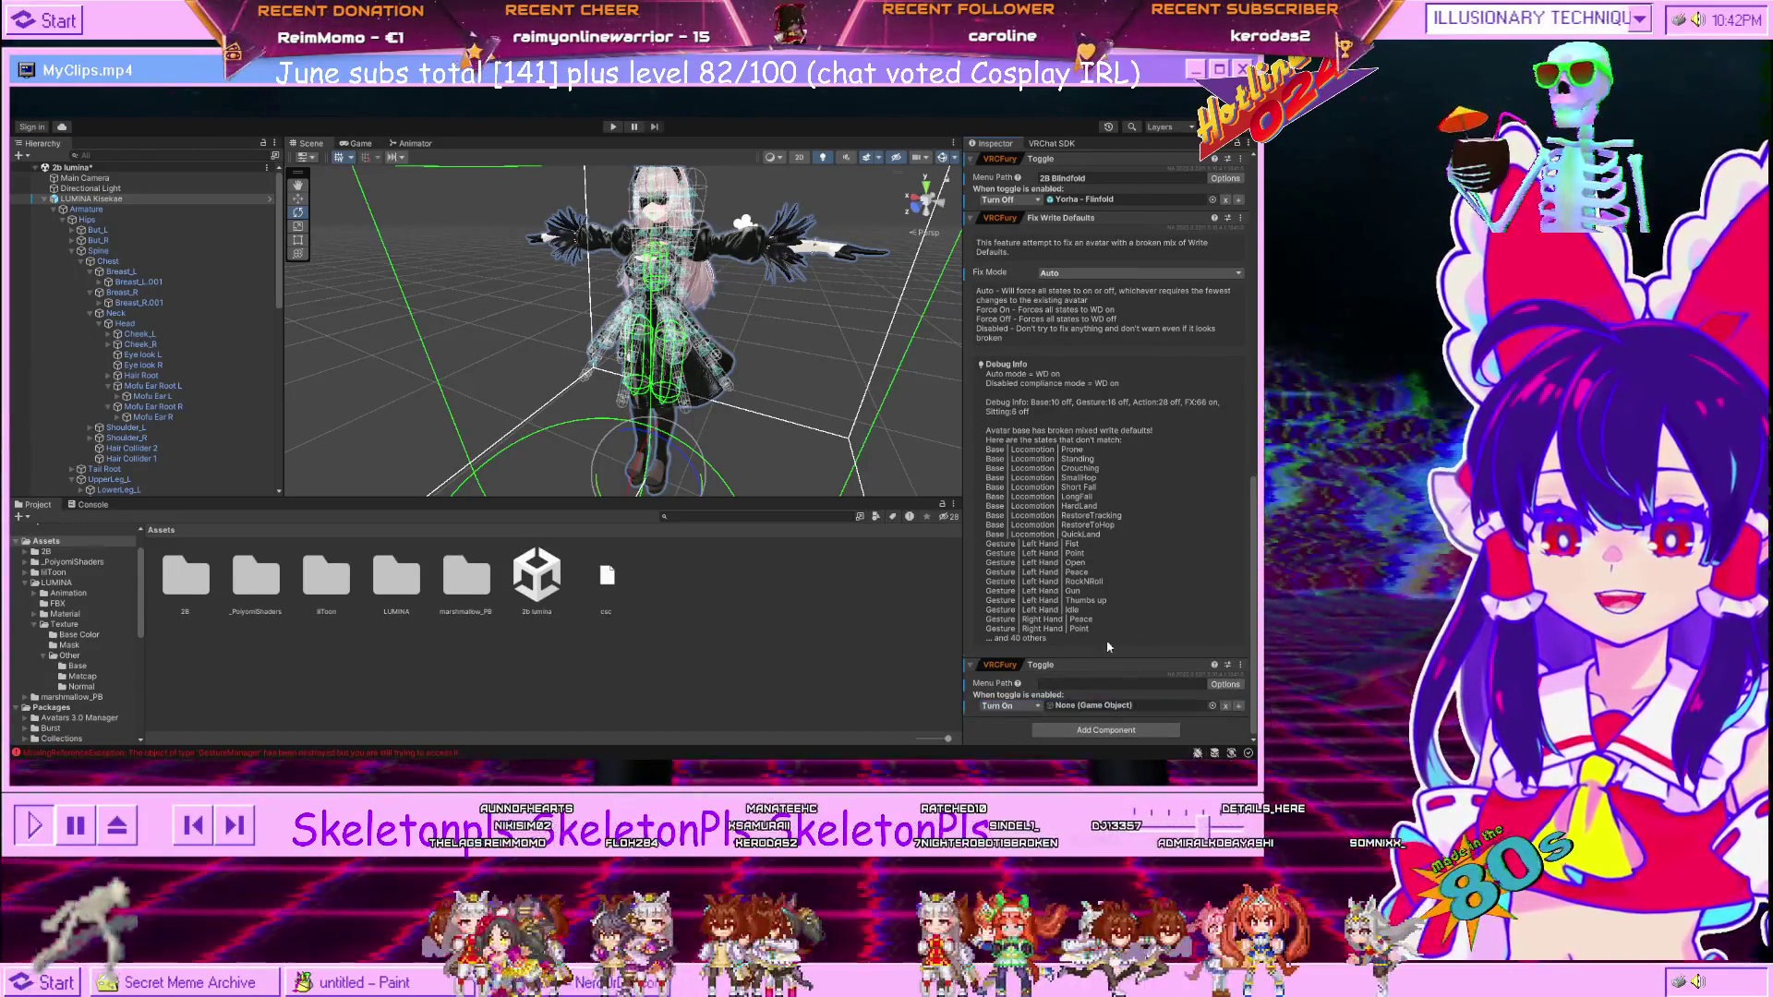
Name the second VRCFury toggle's menu path 'IMBOUTTABLOW'.
{"action": "left_click", "coordinate": [1065, 687]}
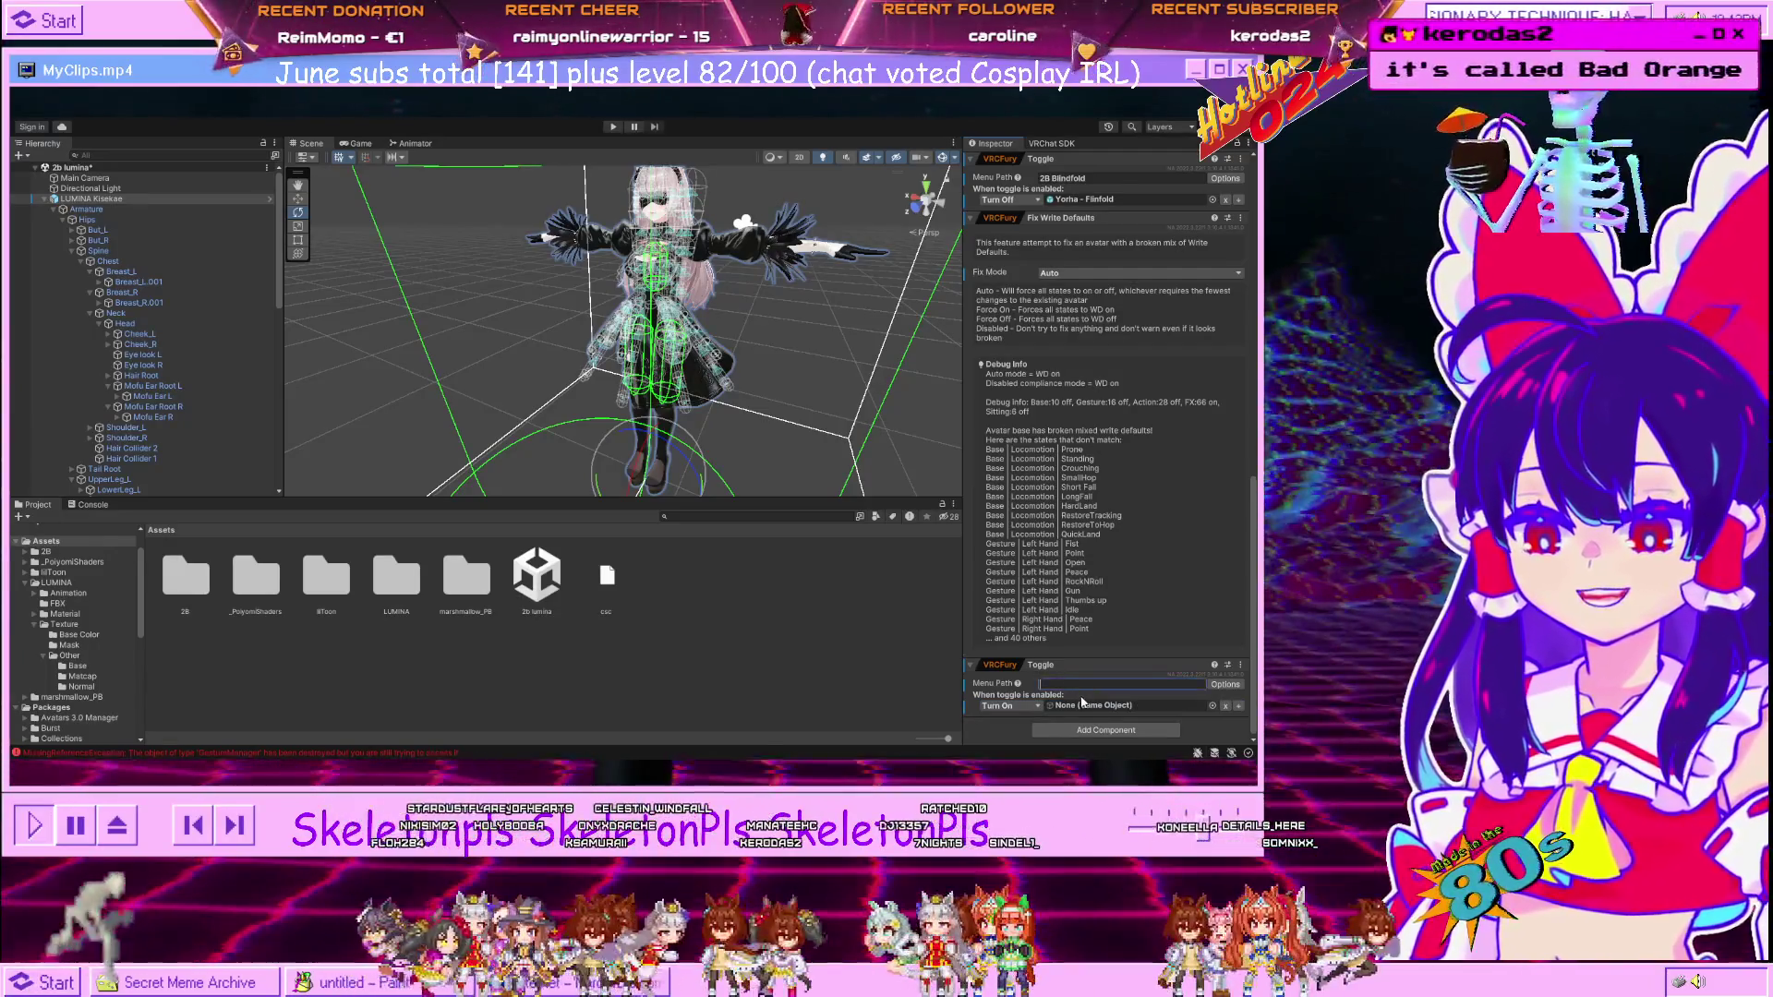
{"action": "type", "text": "IMGONNABL"}
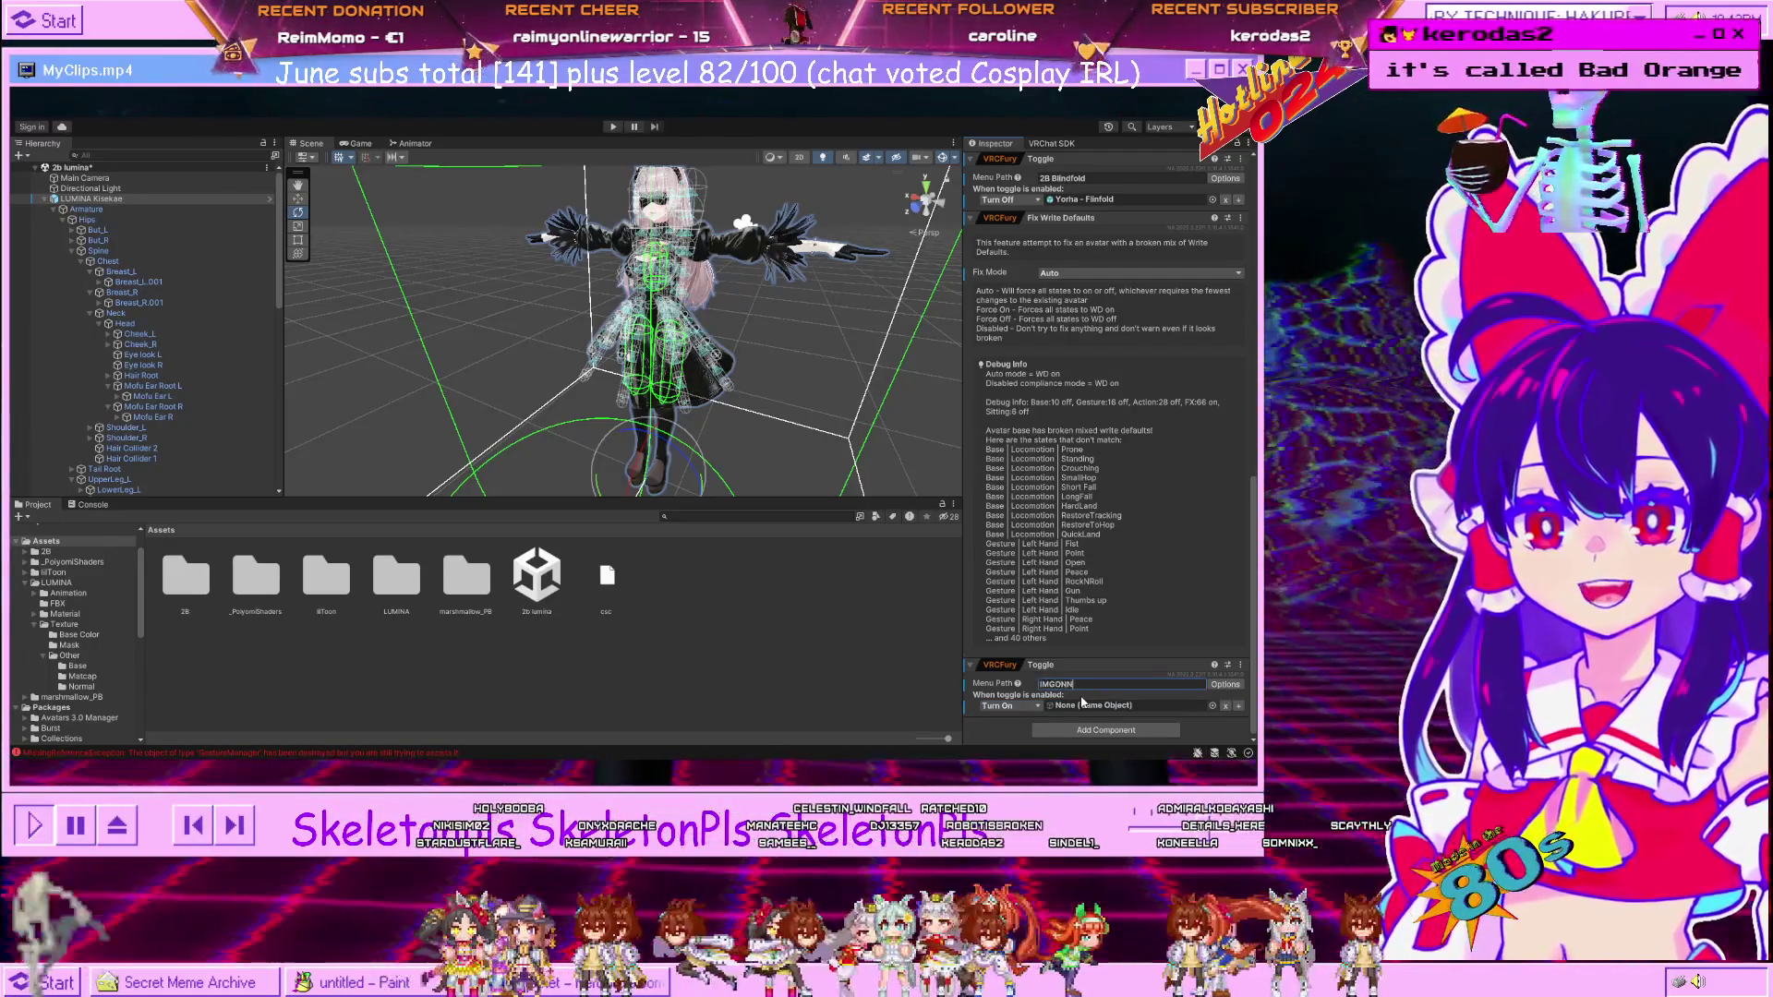
{"action": "type", "text": "OWWWWWWW"}
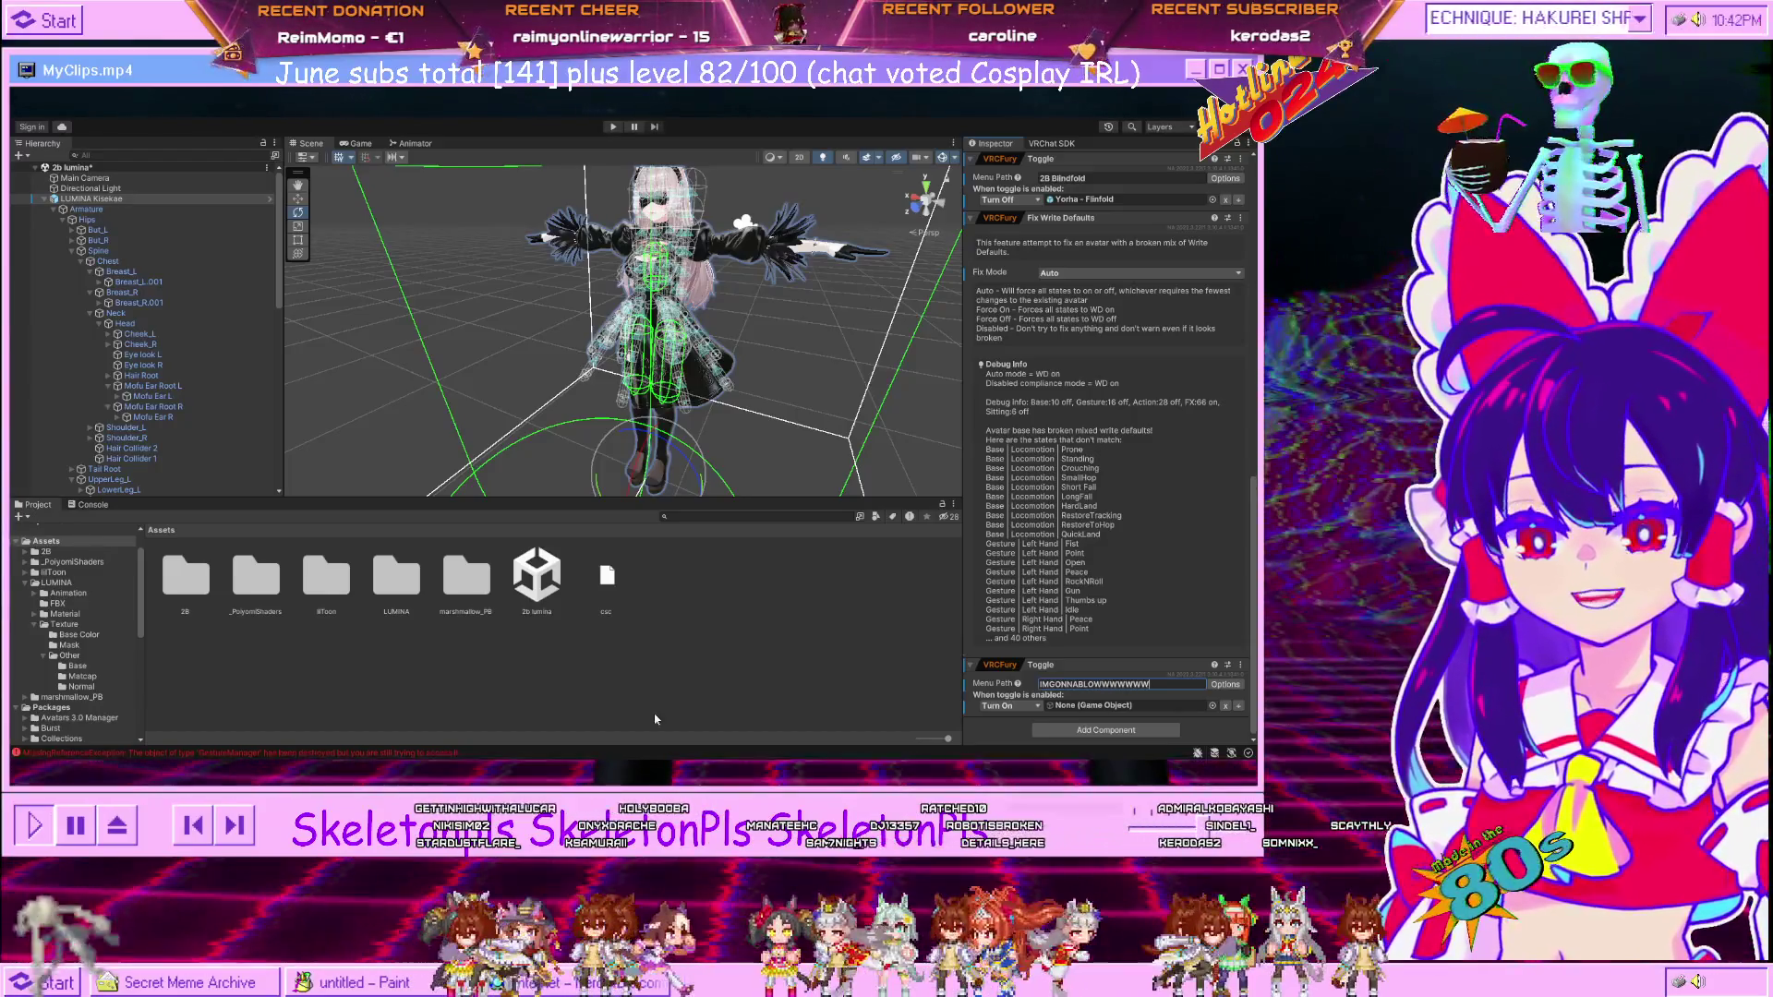
{"action": "key", "text": "ctrl+a"}
{"action": "type", "text": "IMBOUTTABLOW"}
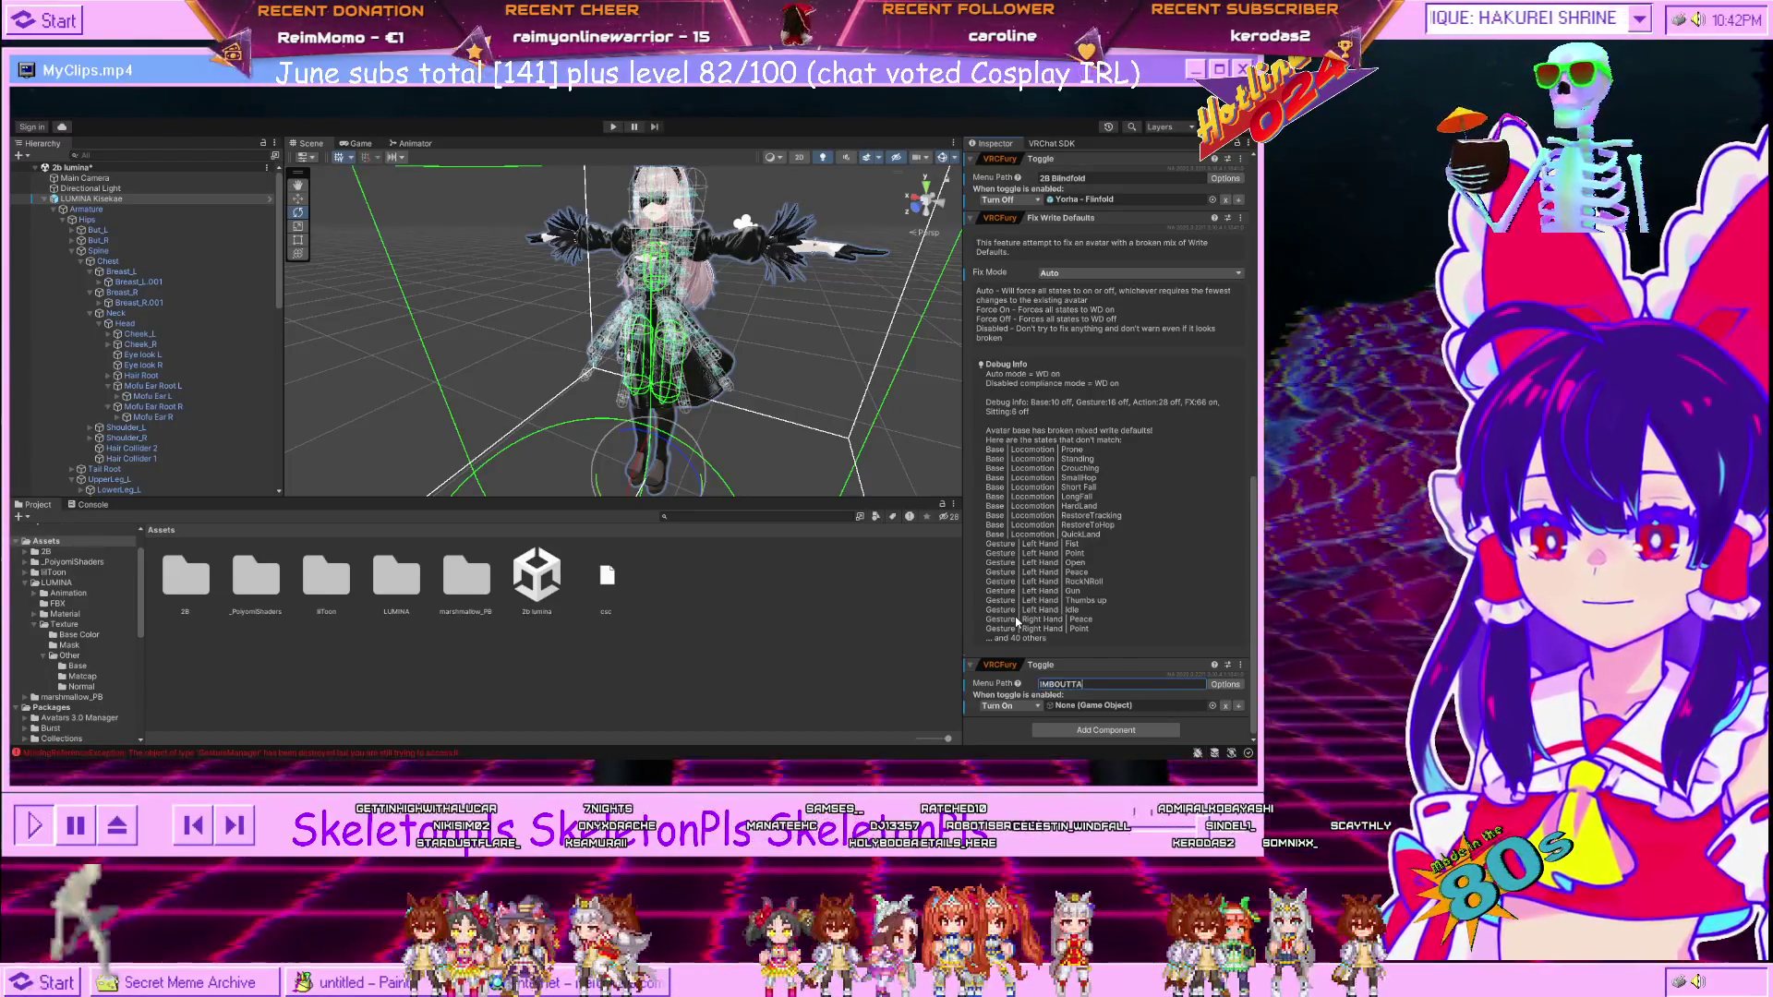
Make the toggle turn off Yorha 2b - Skirt, then select the GestureManager object.
{"action": "scroll", "scroll_direction": "down", "scroll_amount": 3}
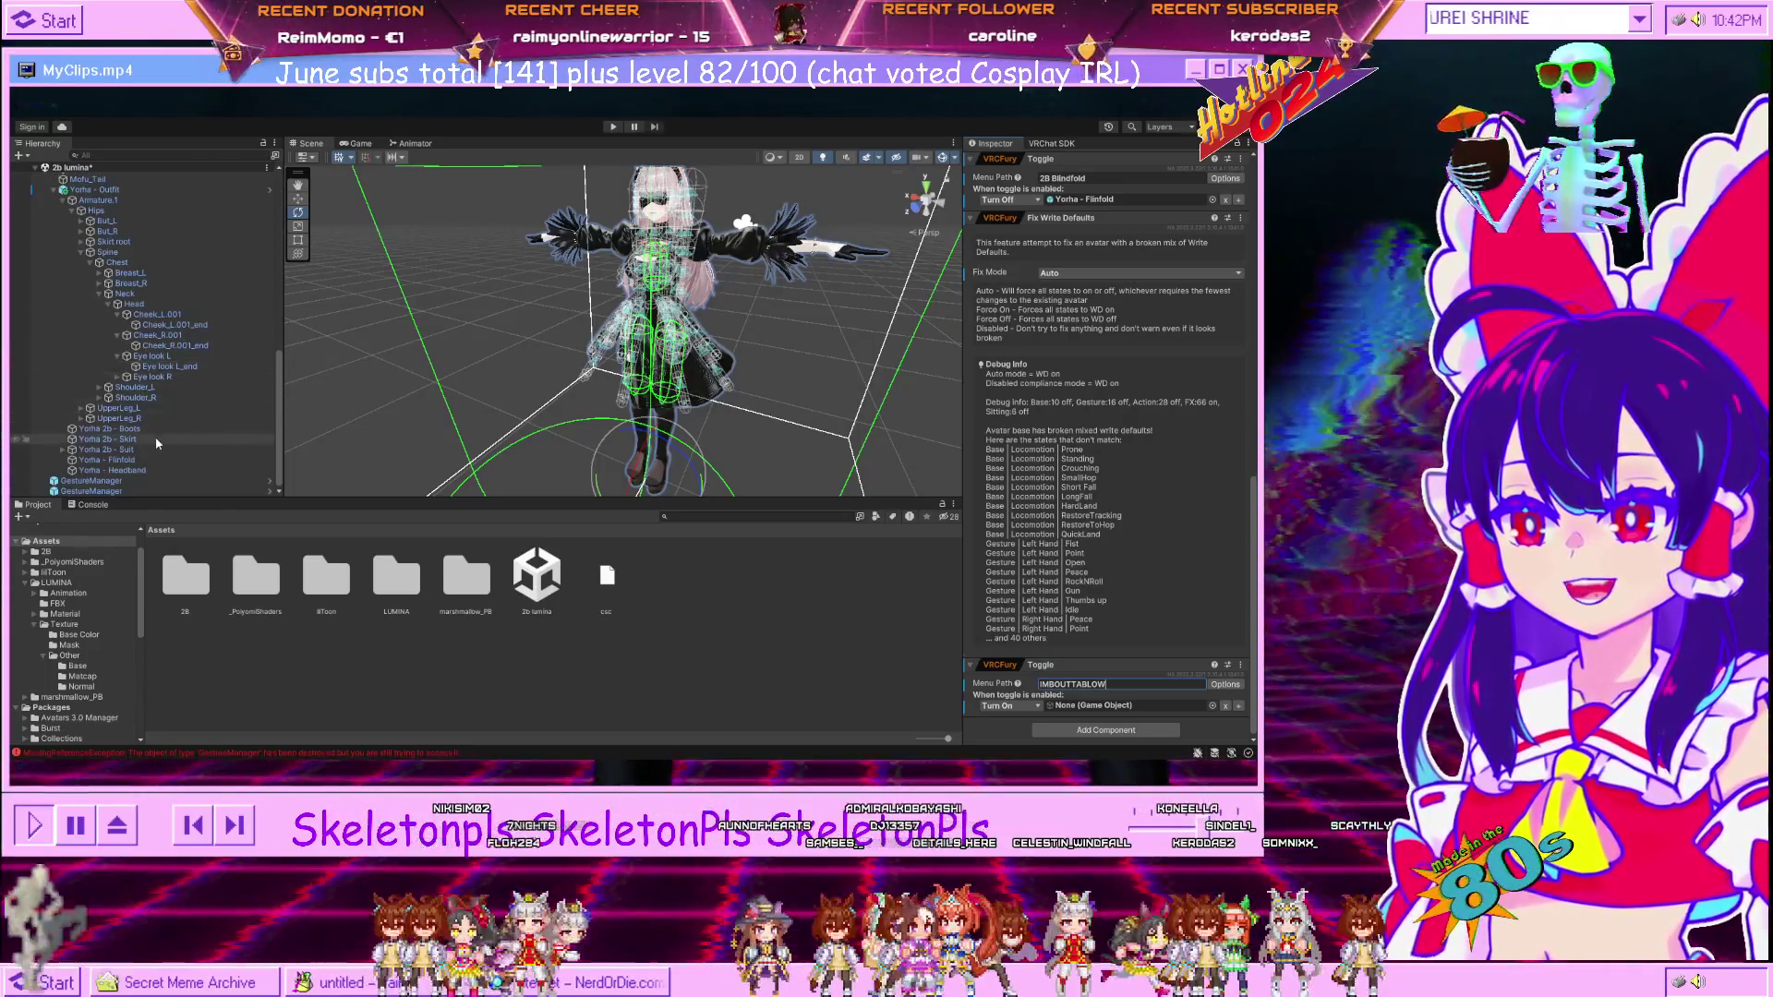
{"action": "left_click_drag", "start_coordinate": [102, 438], "coordinate": [1104, 707]}
{"action": "left_click", "coordinate": [1015, 707]}
{"action": "left_click", "coordinate": [1033, 729]}
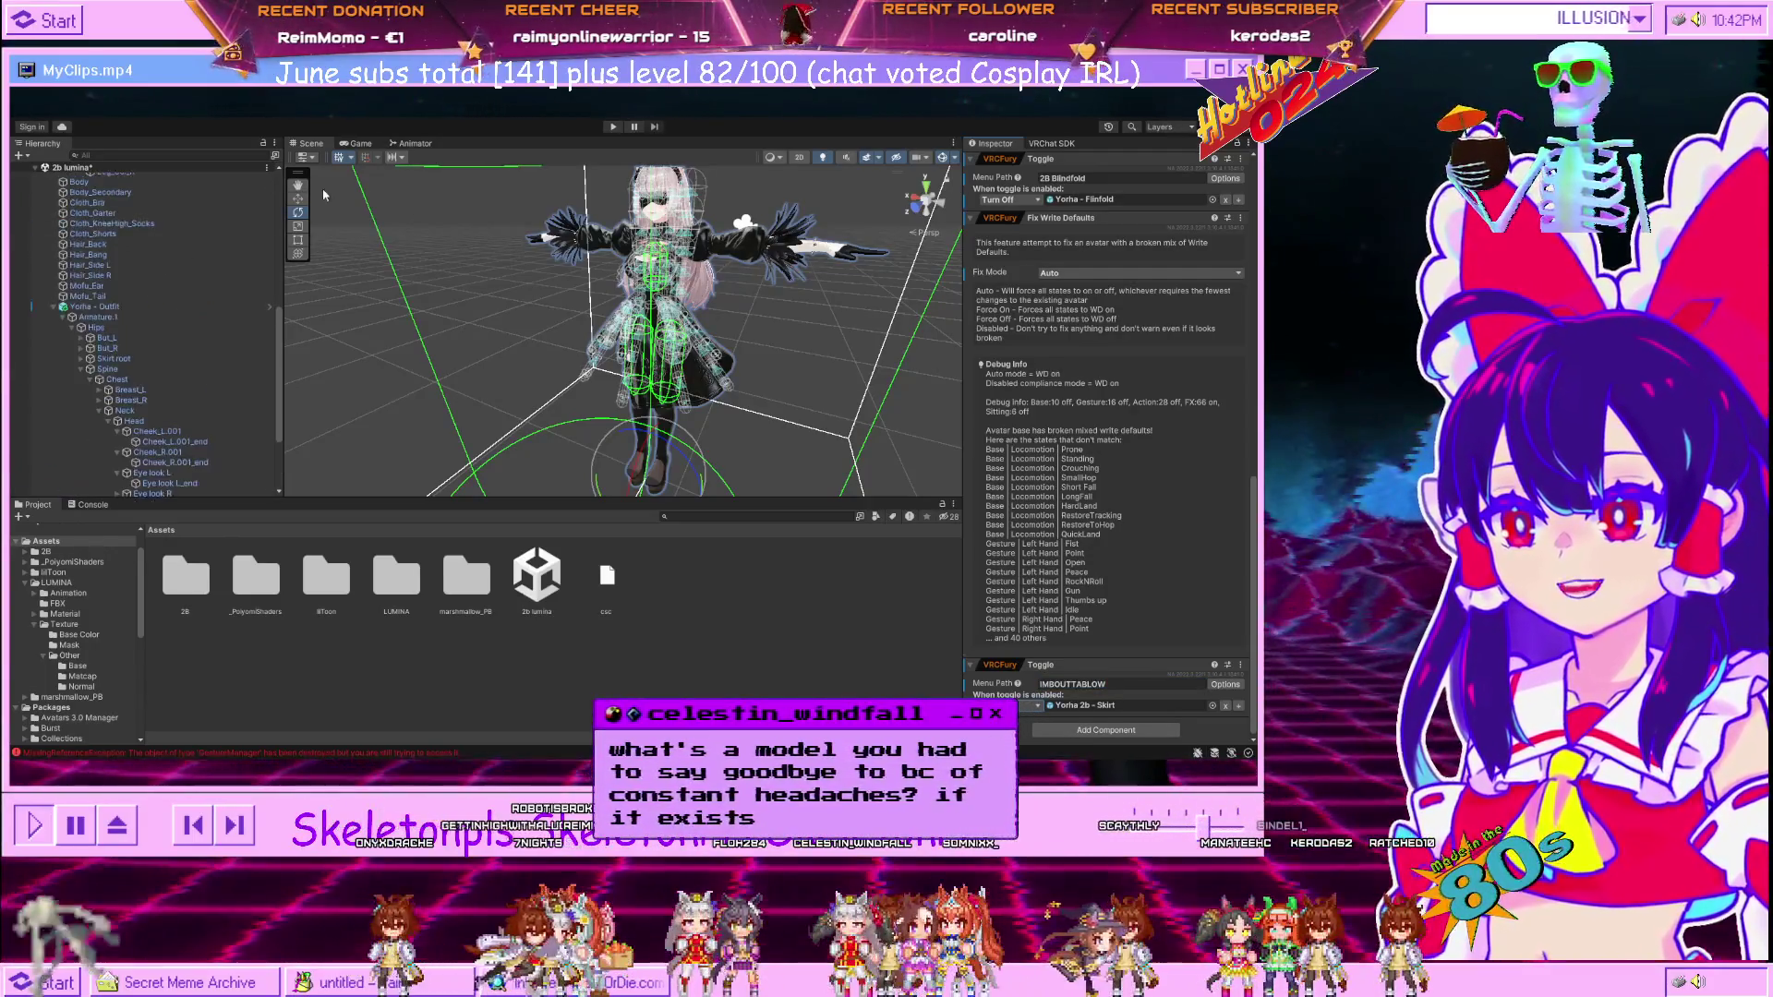
{"action": "left_click", "coordinate": [92, 480]}
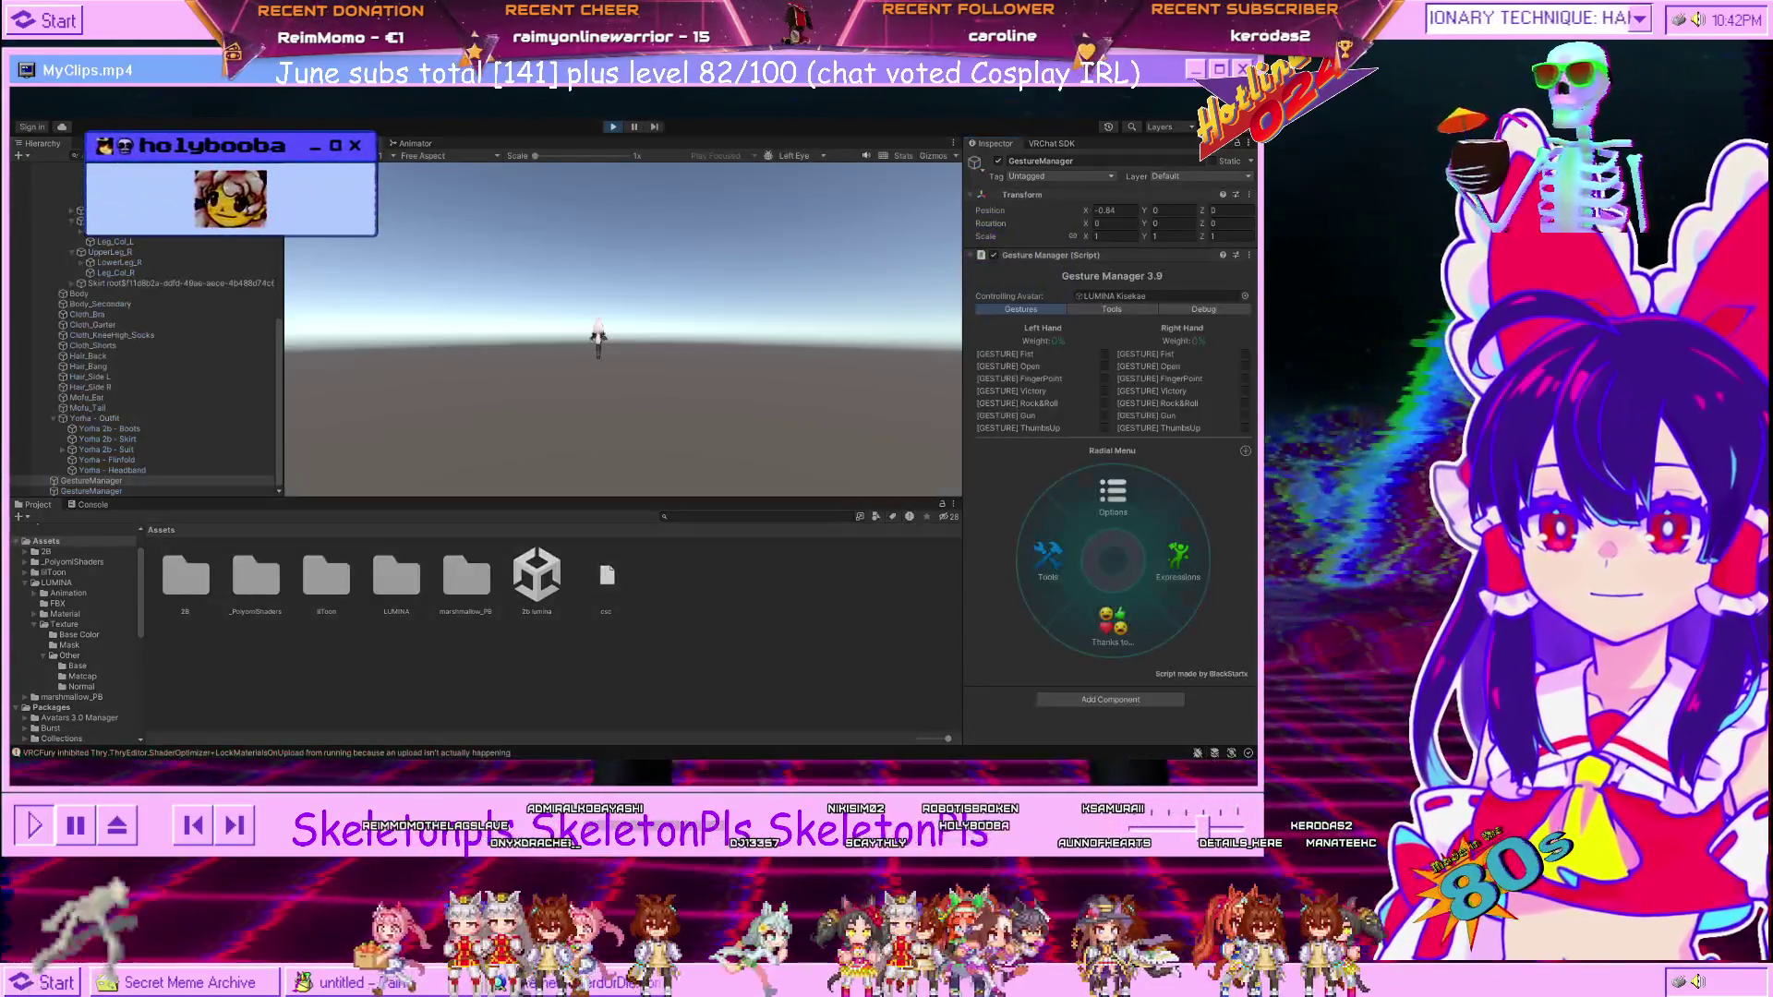
{"action": "left_click", "coordinate": [1168, 582]}
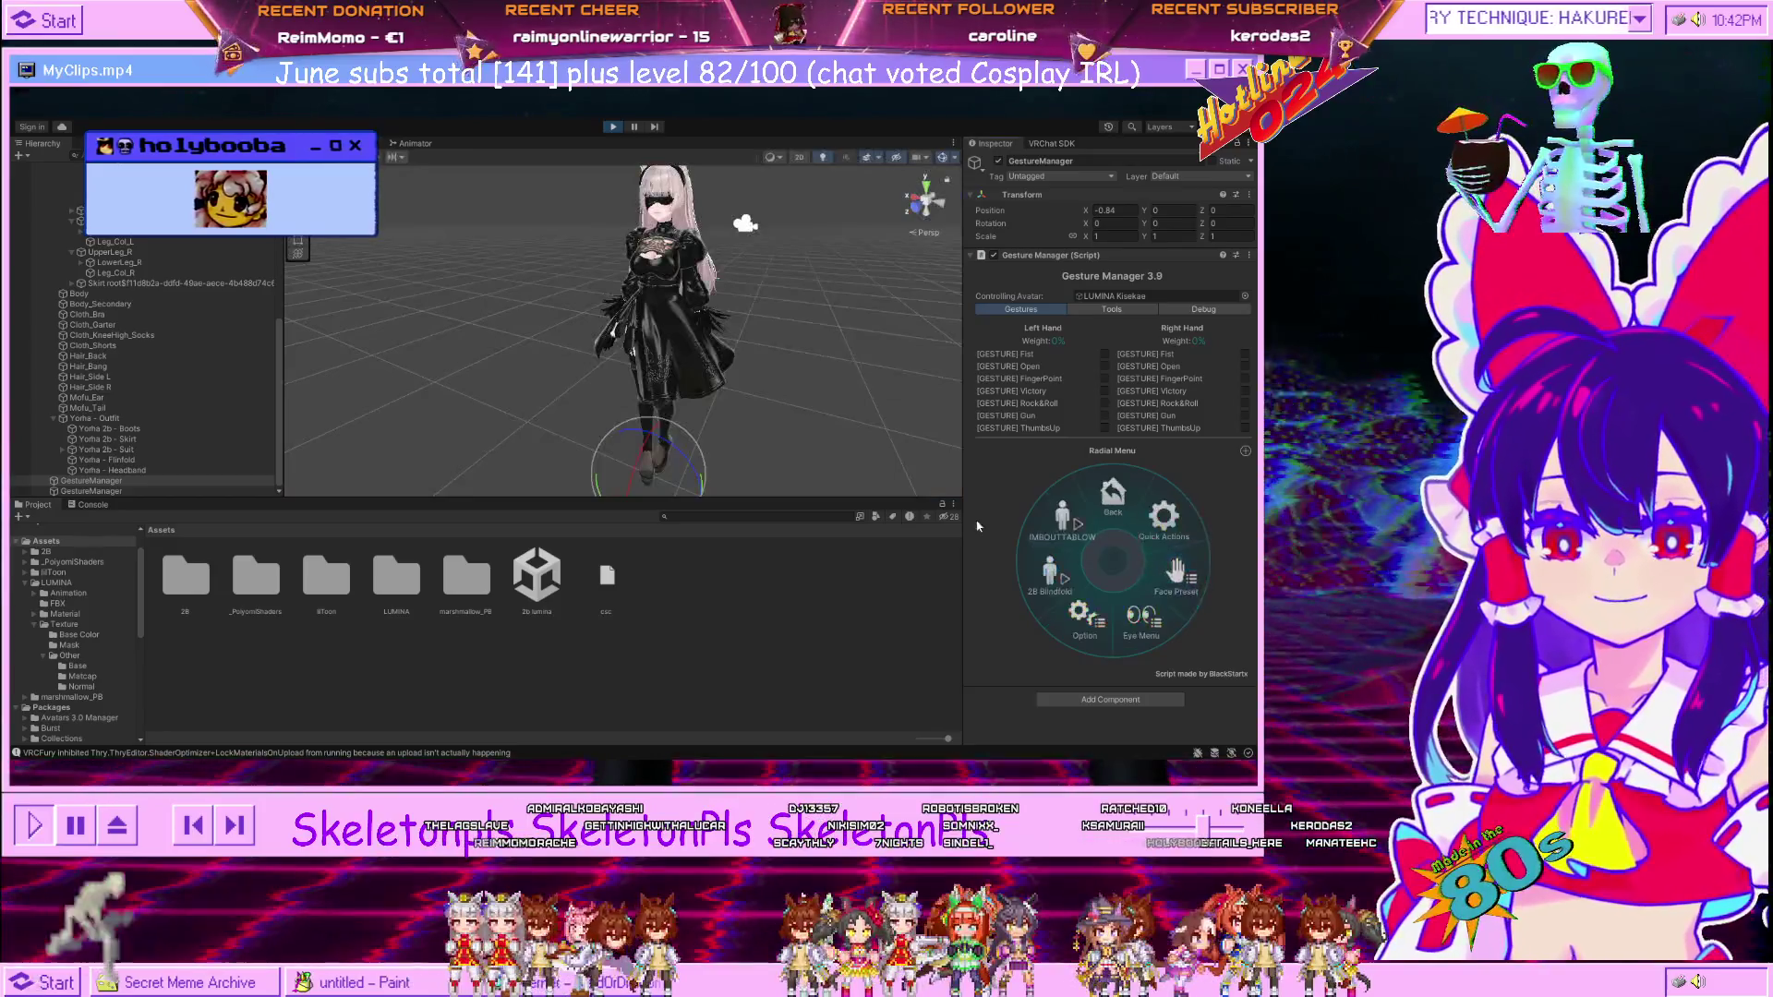
{"action": "left_click", "coordinate": [1075, 529]}
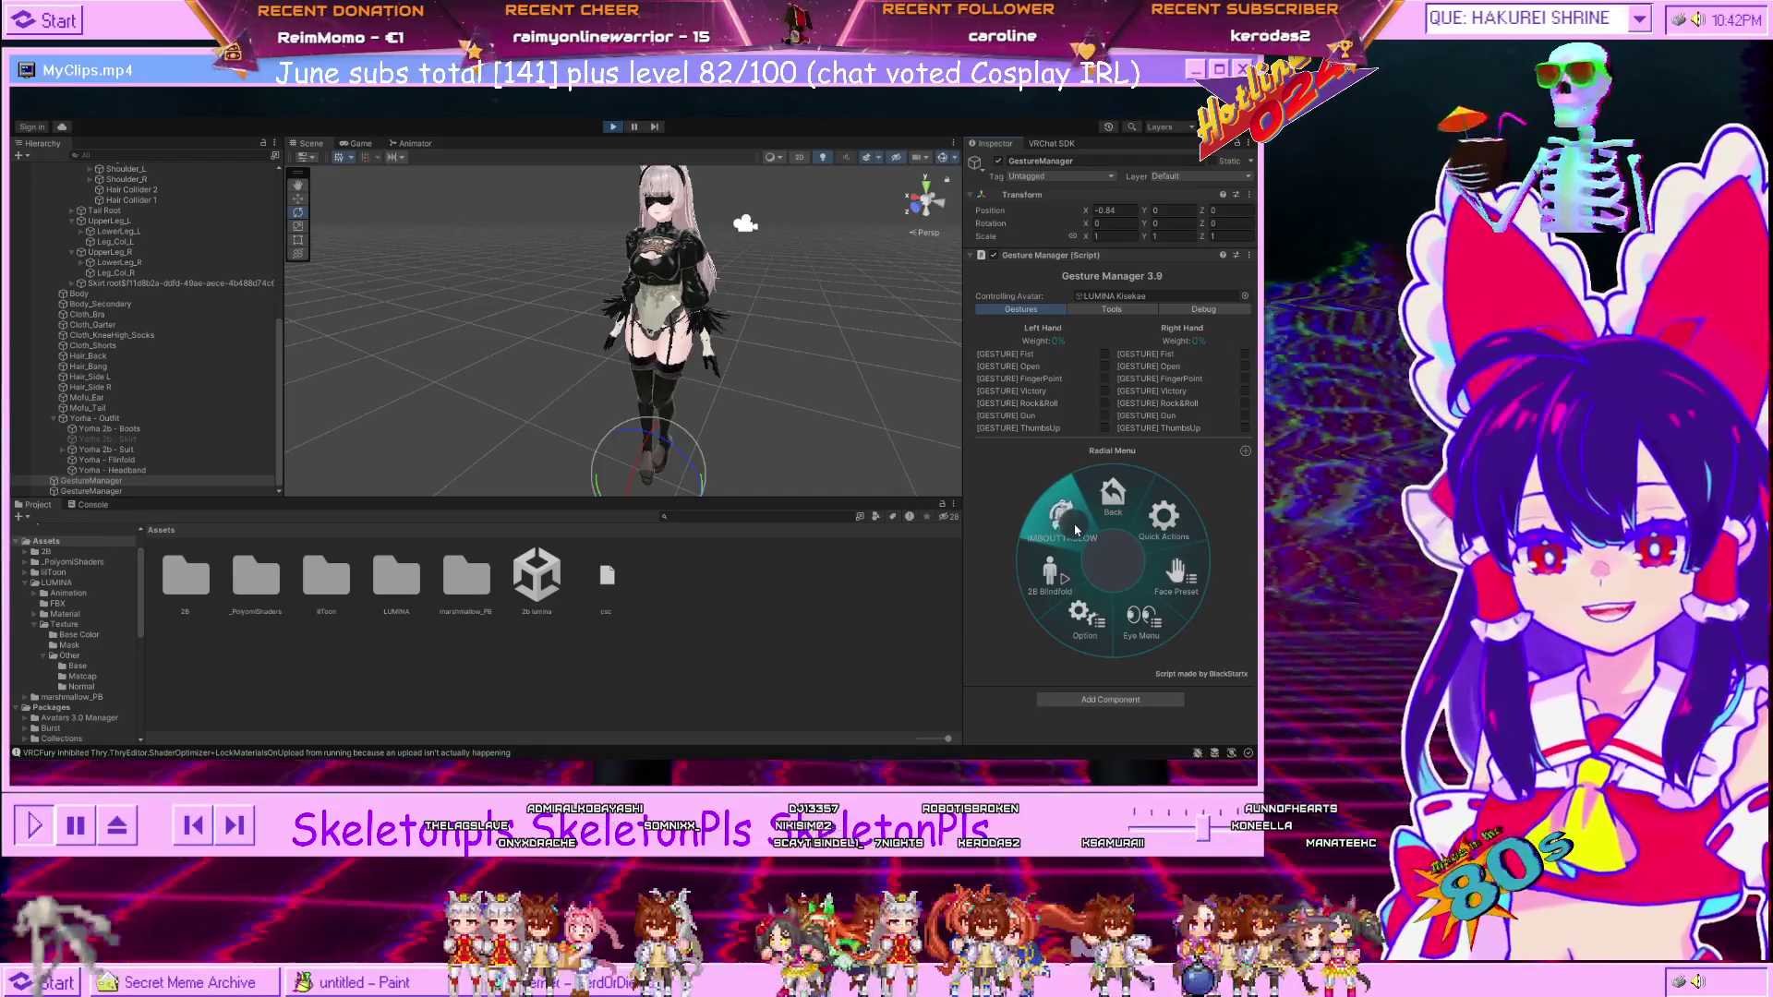
{"action": "left_click", "coordinate": [1076, 529]}
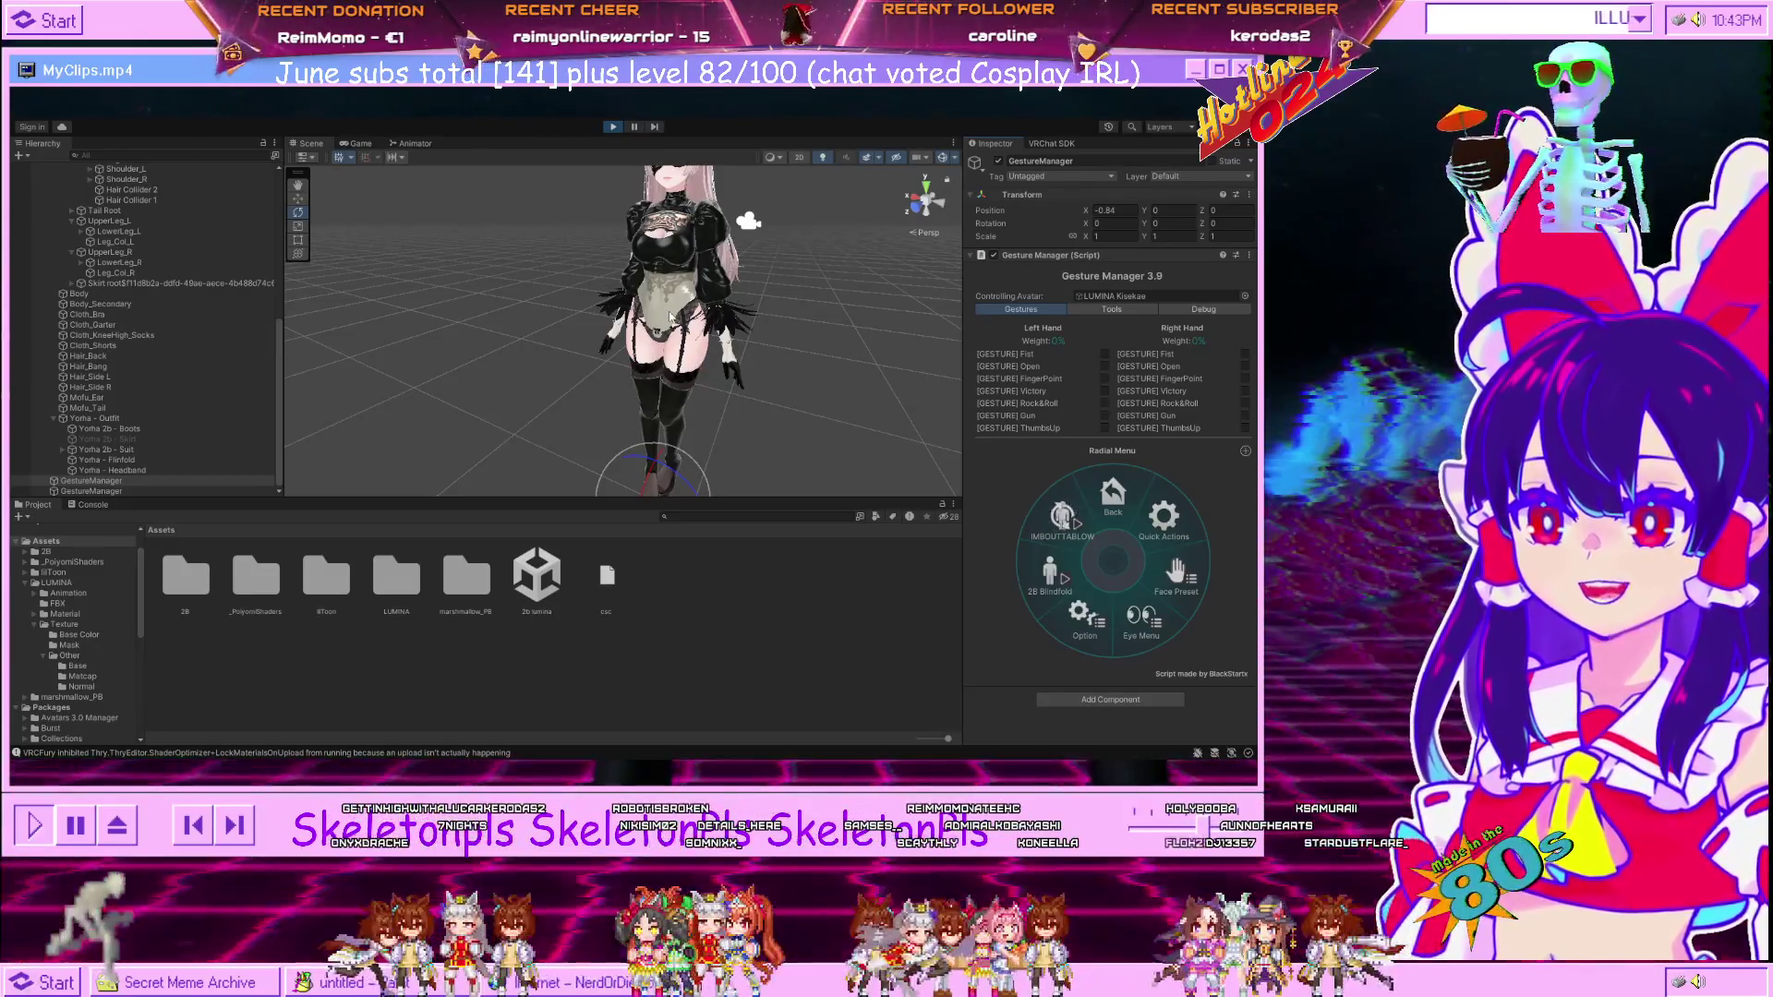
{"action": "left_click", "coordinate": [1035, 510]}
{"action": "left_click", "coordinate": [1033, 506]}
{"action": "left_click", "coordinate": [1031, 501]}
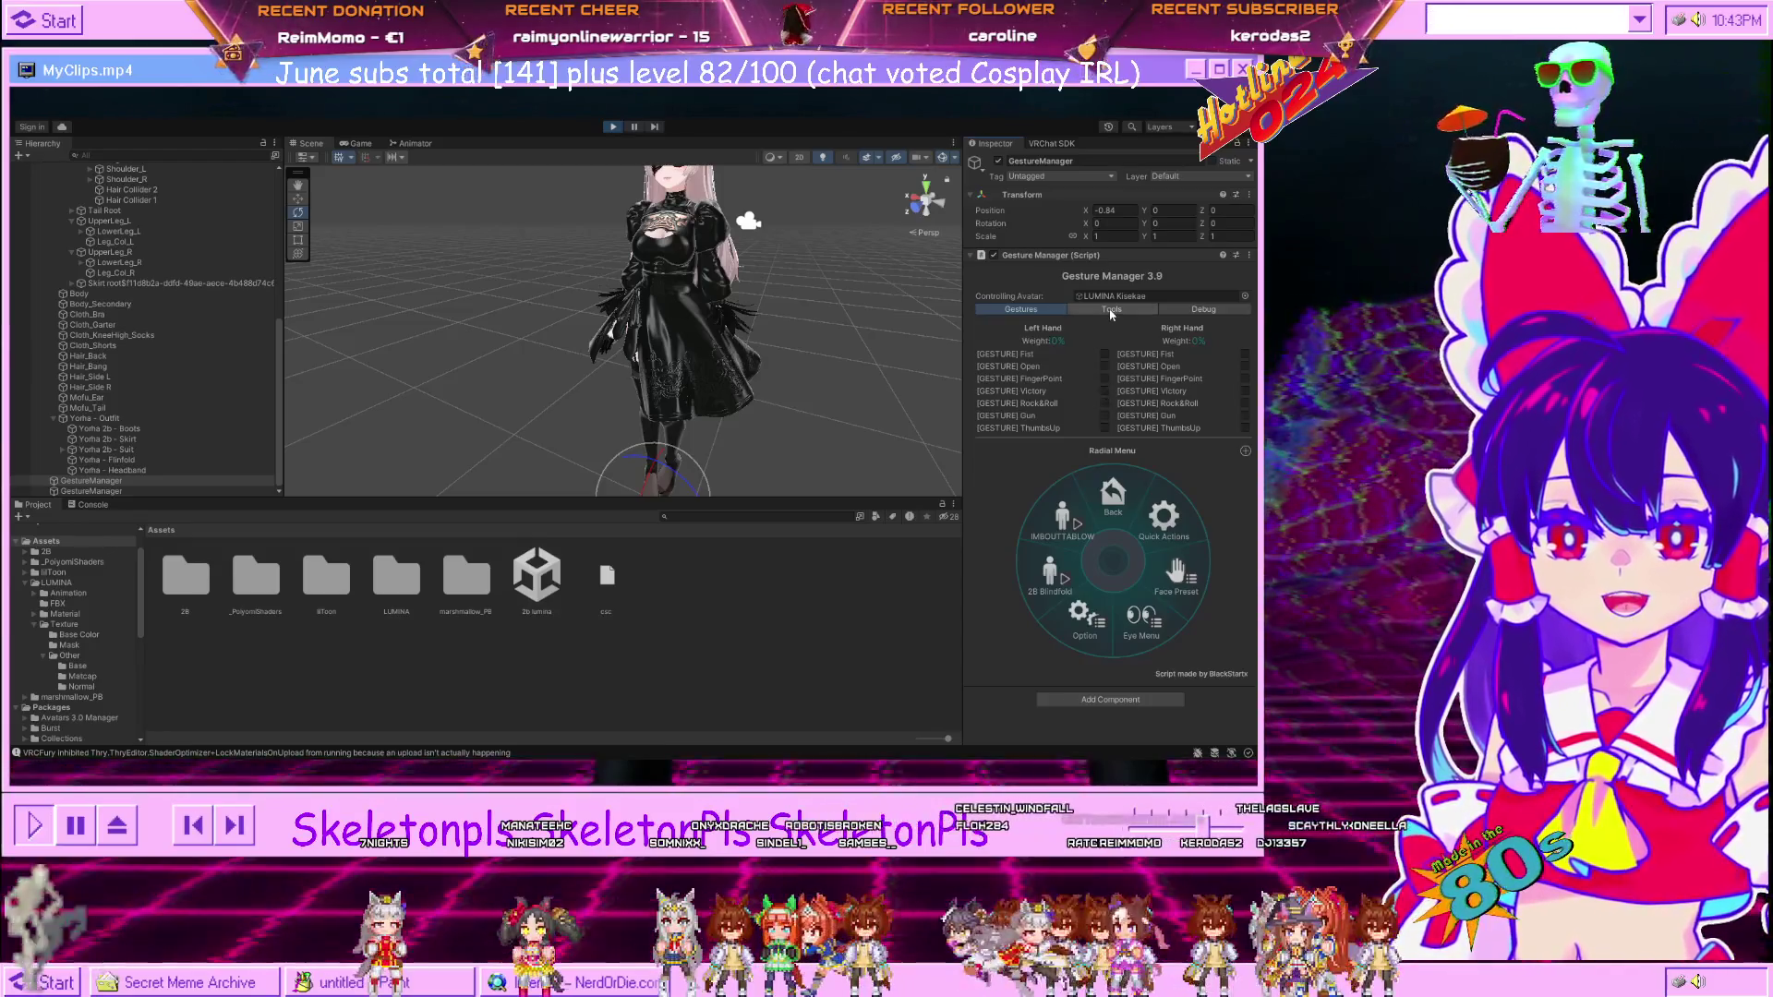
{"action": "left_click", "coordinate": [1111, 314]}
{"action": "left_click", "coordinate": [1048, 310]}
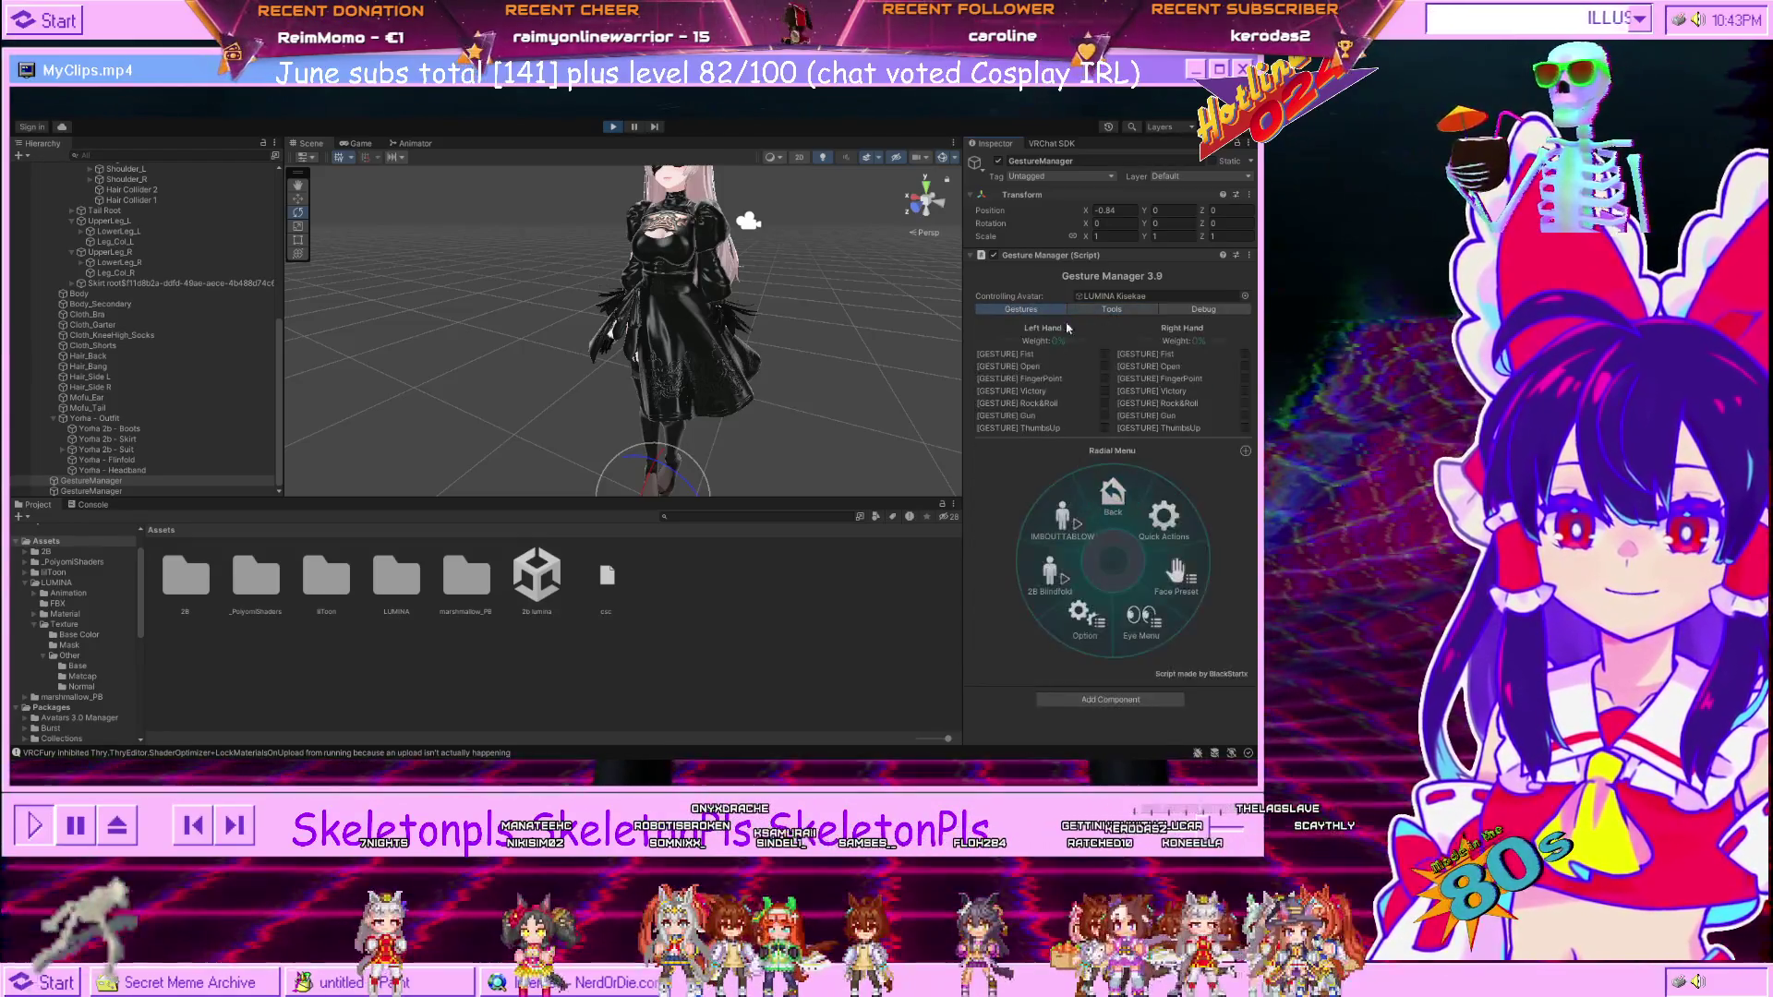
{"action": "left_click", "coordinate": [613, 126]}
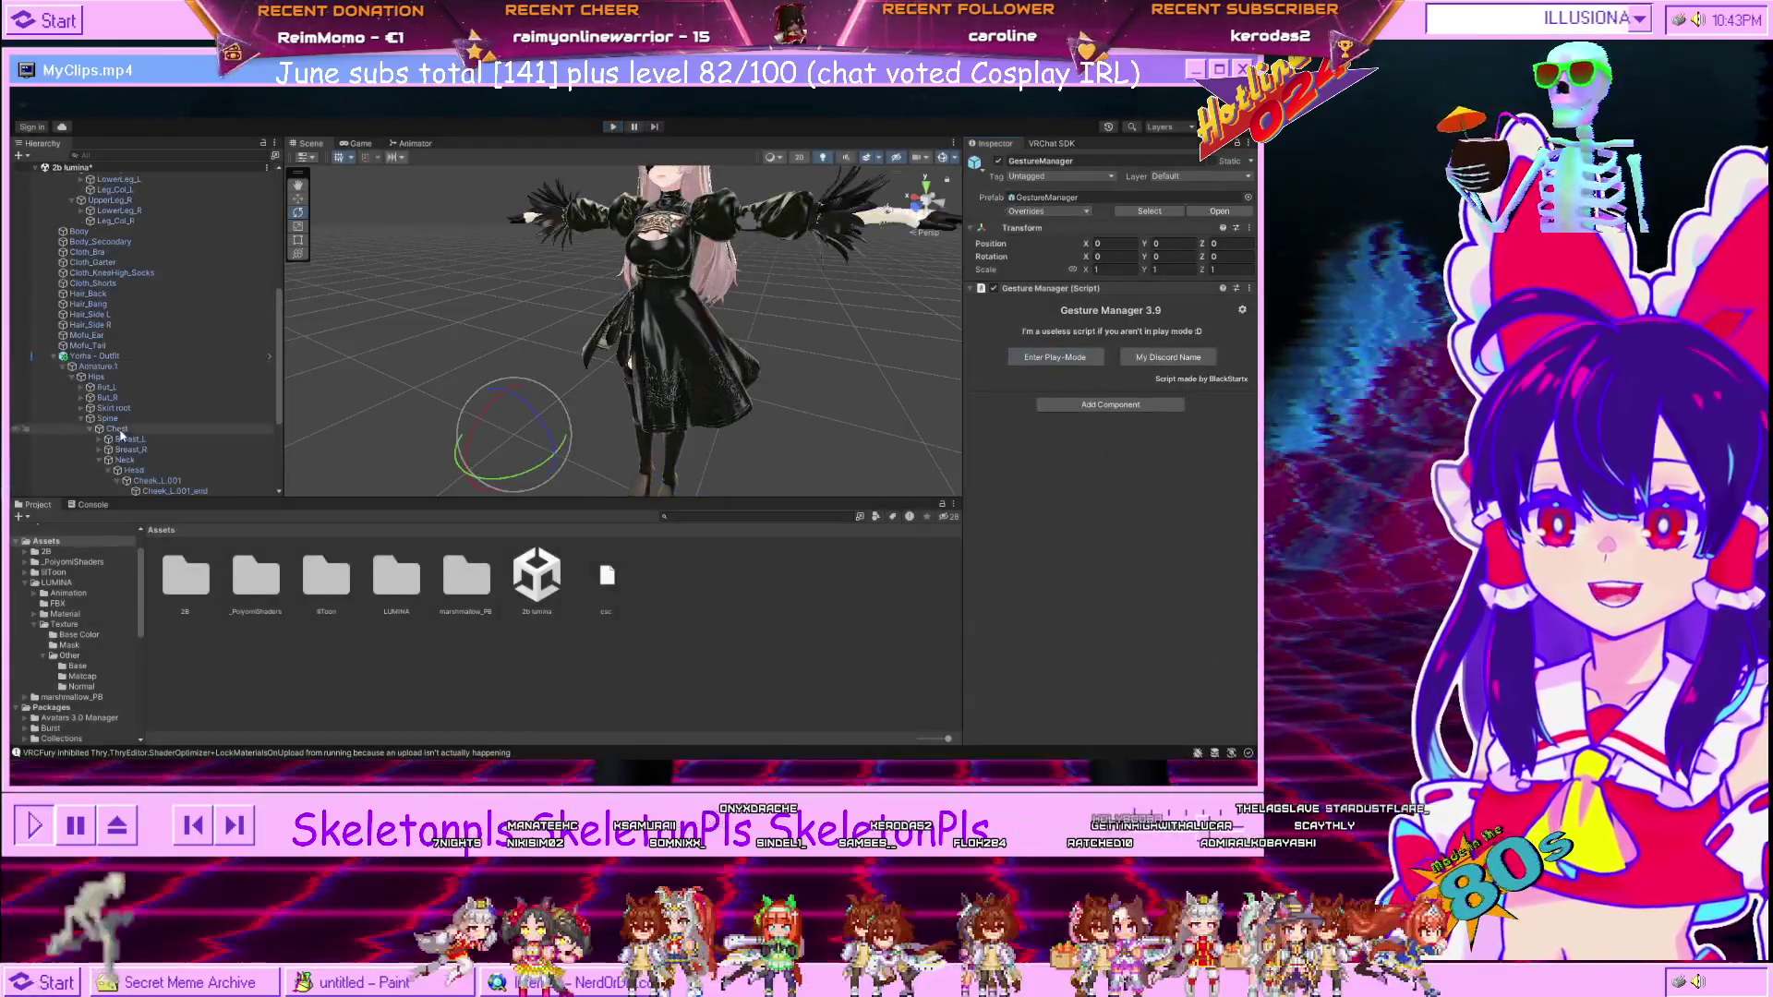
After checking the Gesture Manager objects, collapse Fix Write Defaults and remove the IMBOUTTABLOW skirt toggle.
{"action": "left_click", "coordinate": [134, 481]}
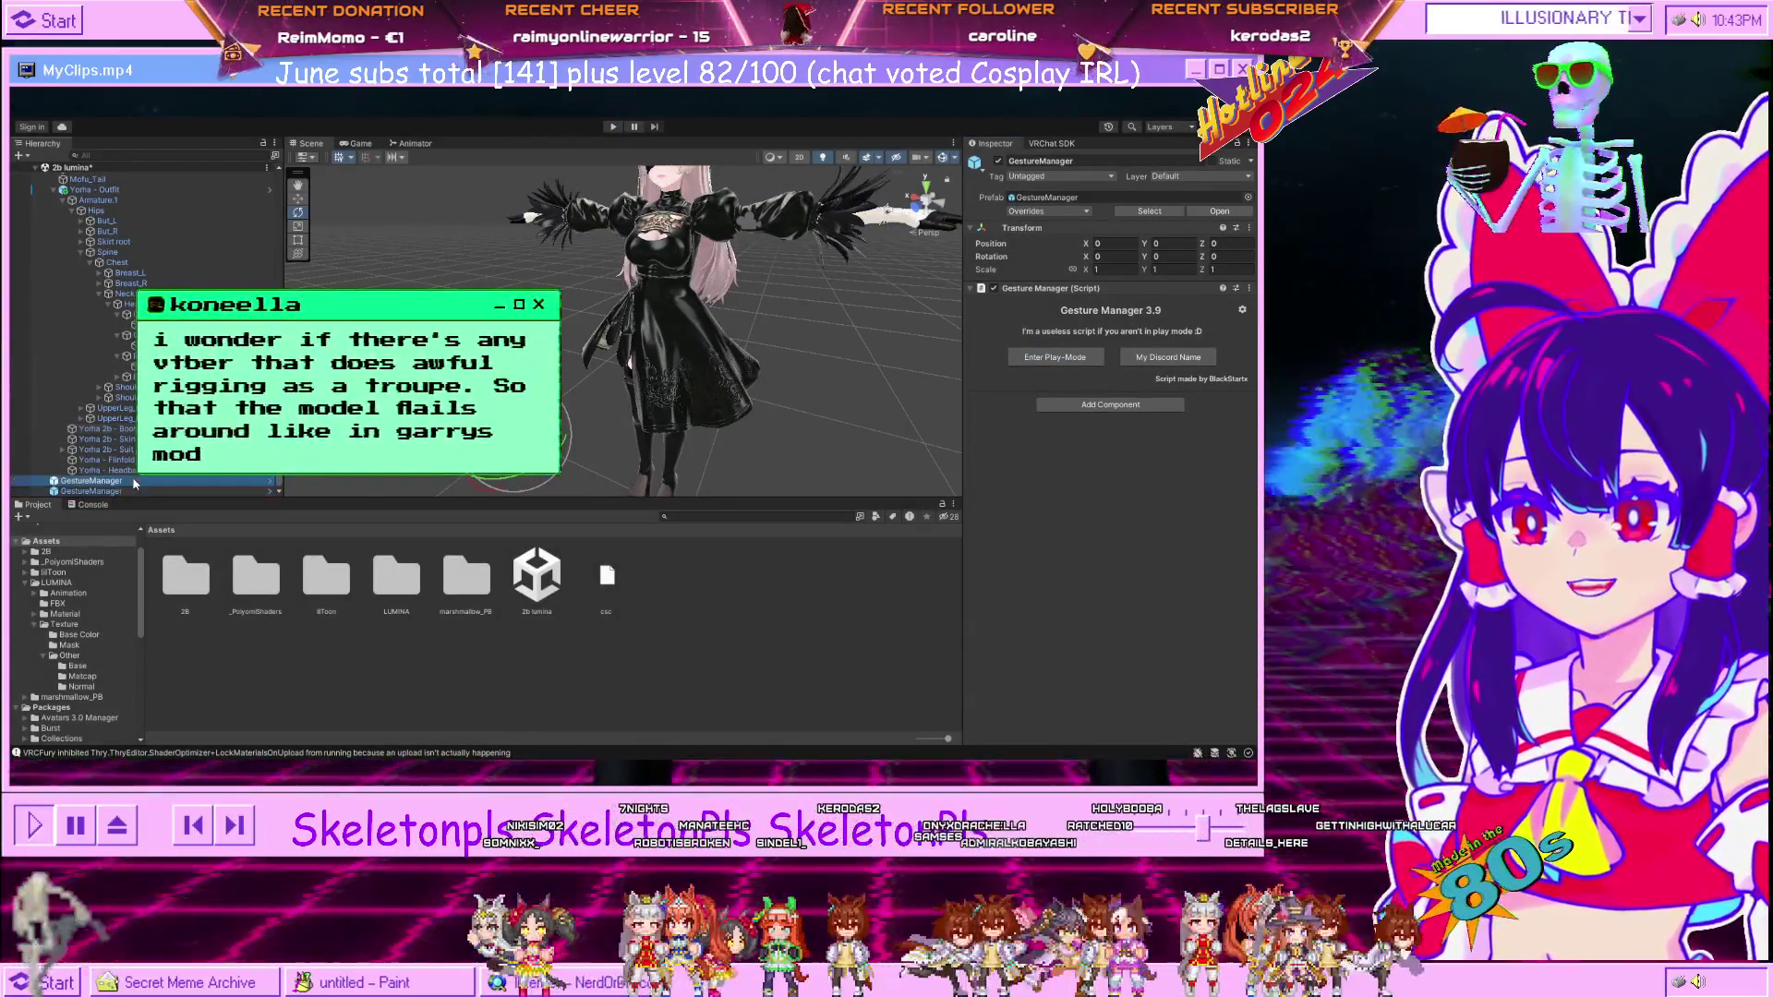
{"action": "left_click", "coordinate": [148, 491]}
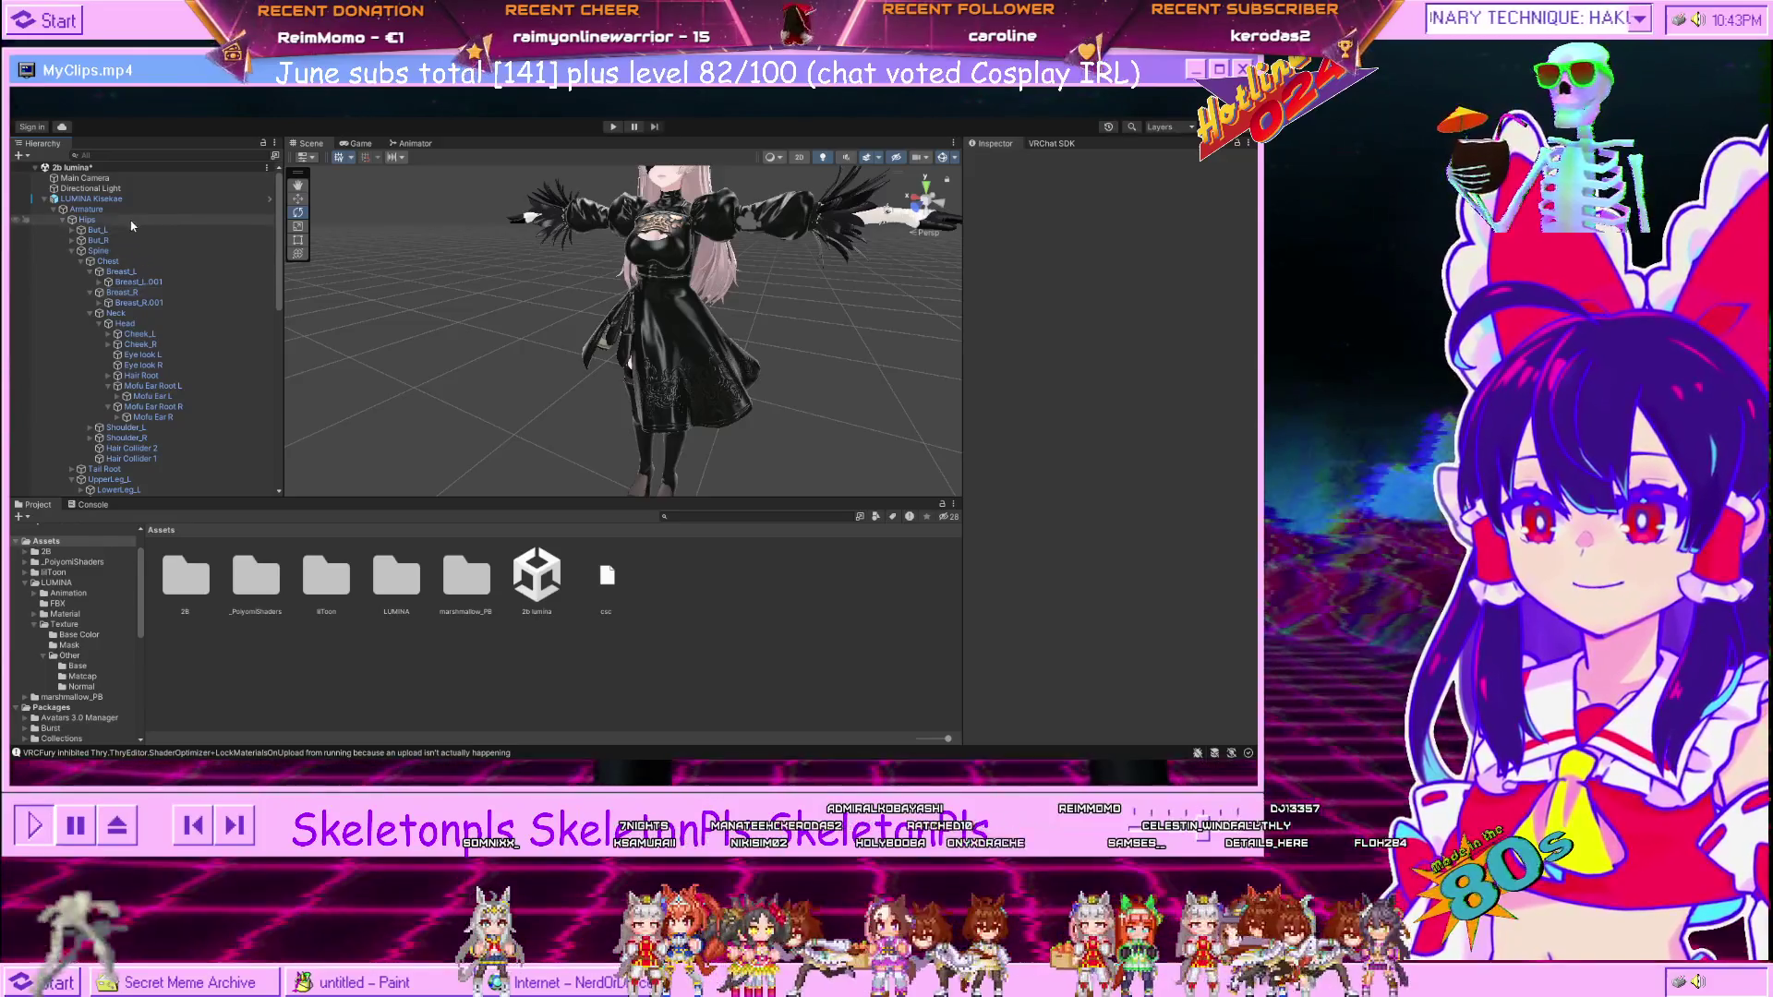
{"action": "left_click", "coordinate": [109, 200]}
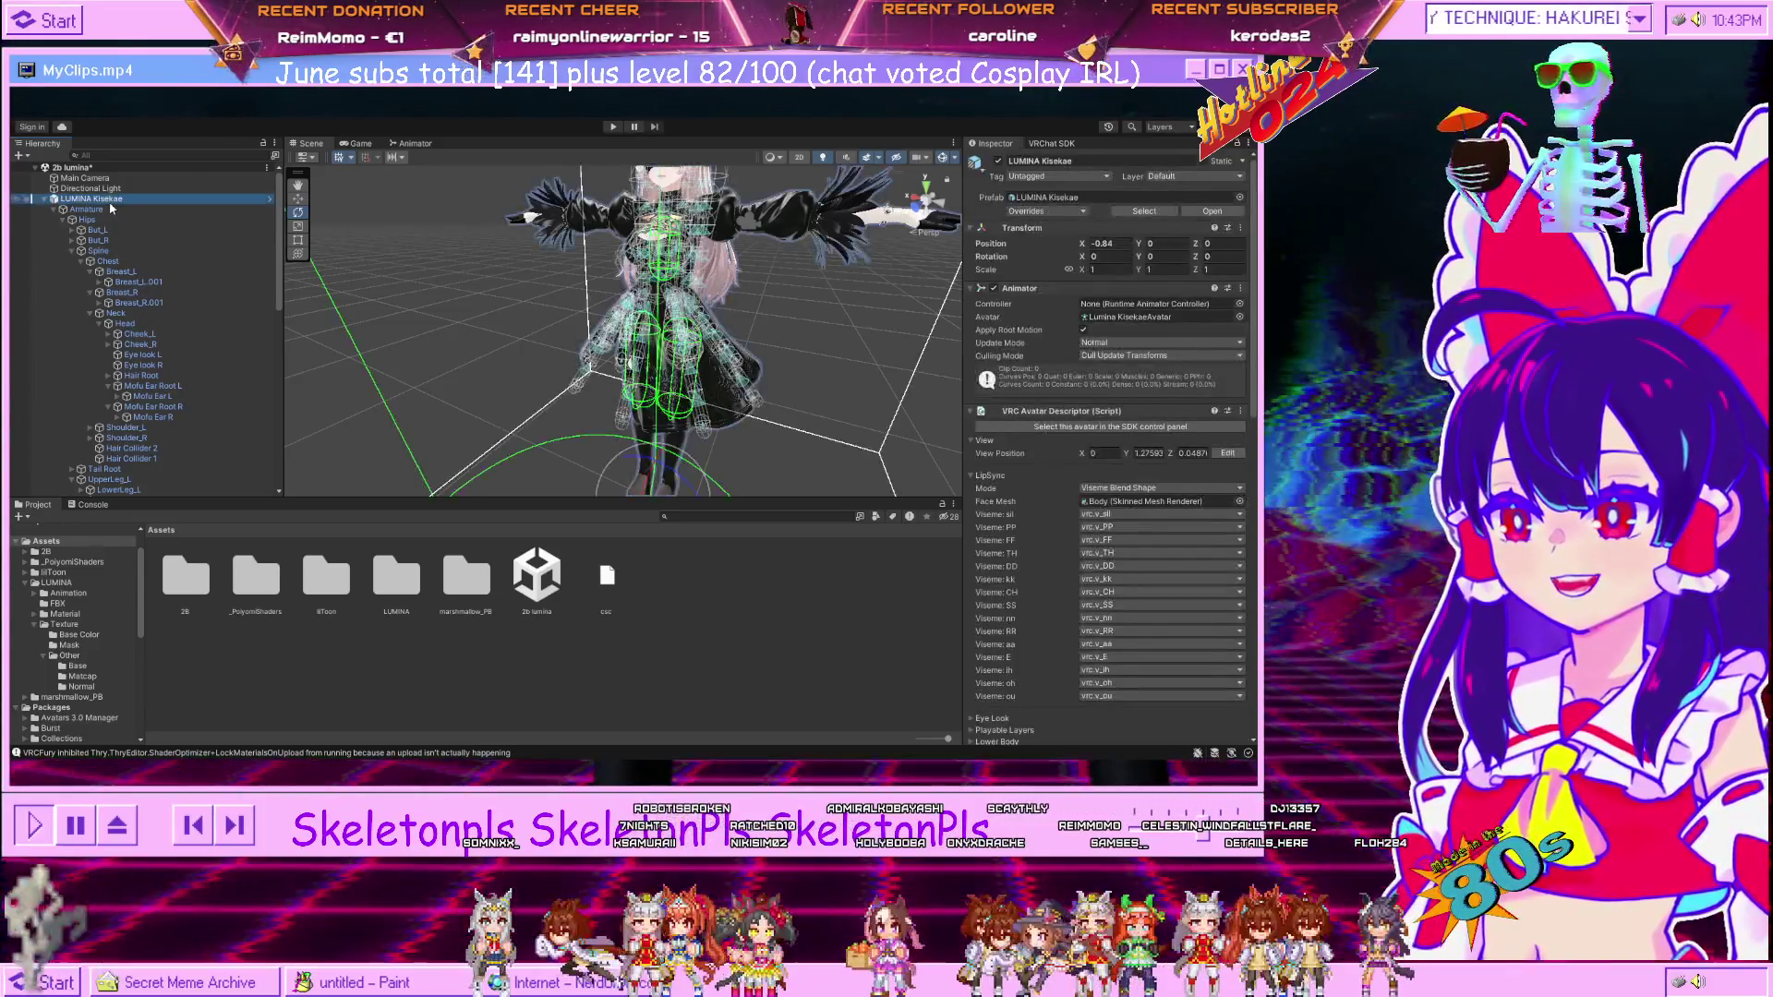
{"action": "scroll", "scroll_direction": "down", "scroll_amount": 3}
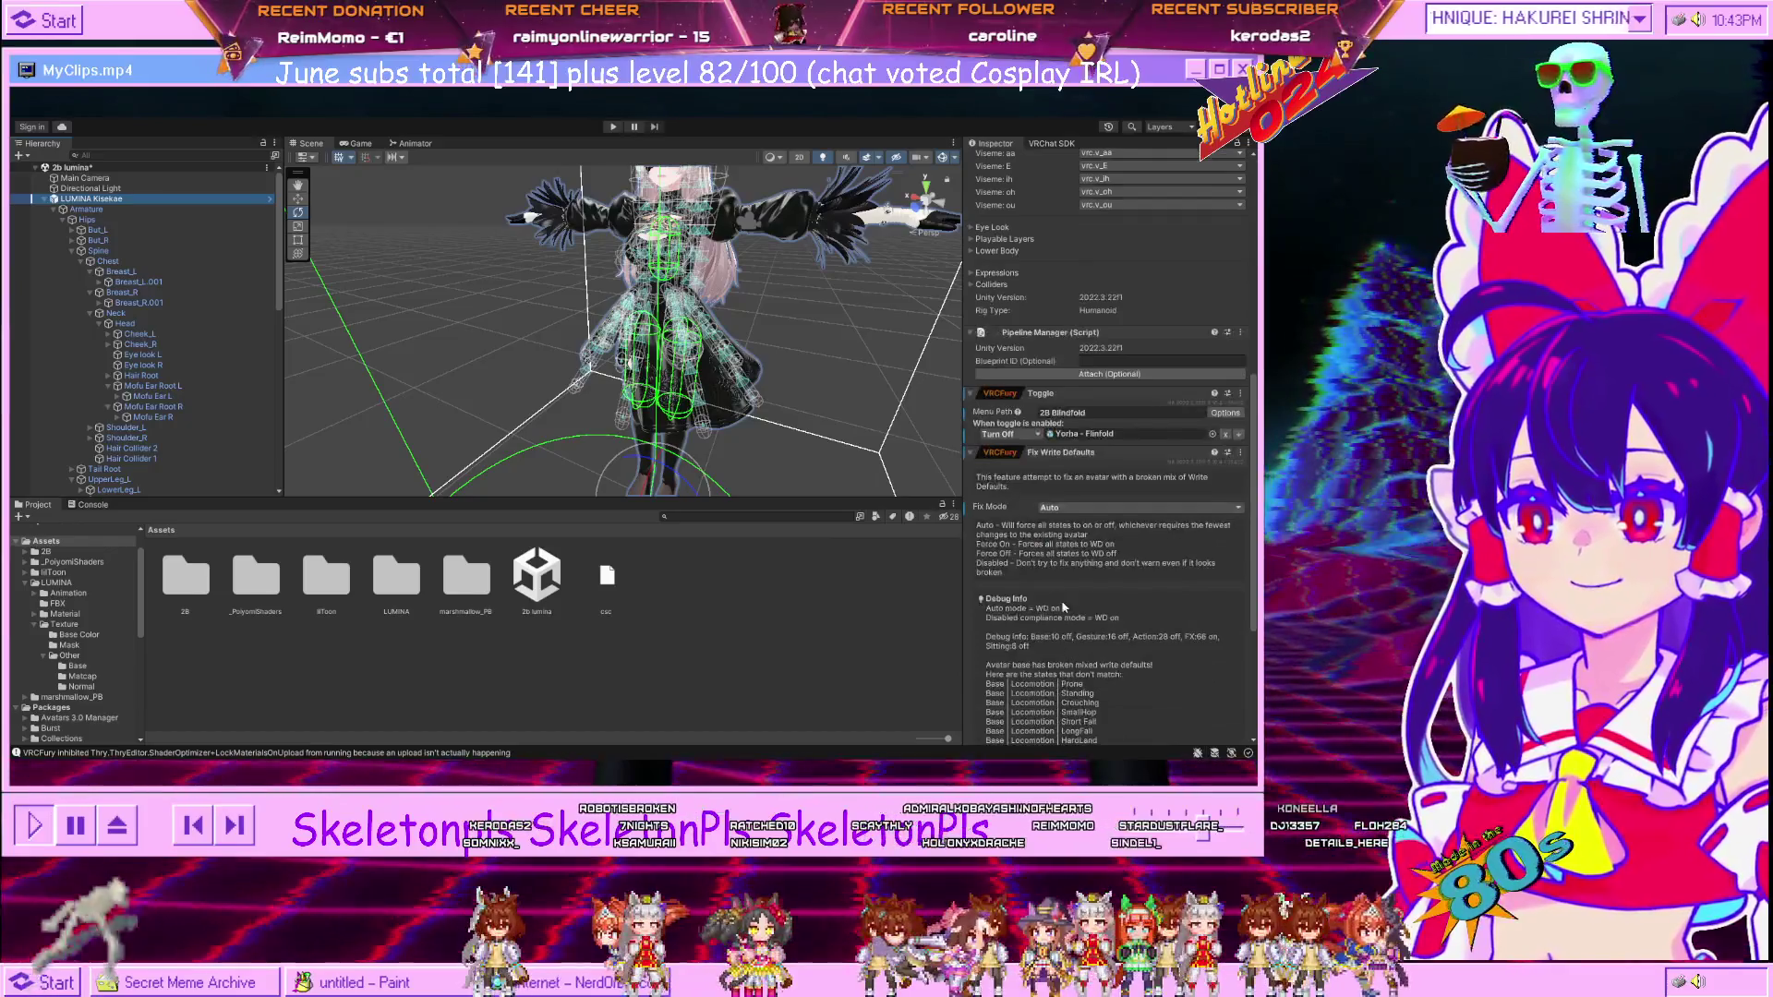
{"action": "left_click", "coordinate": [971, 454]}
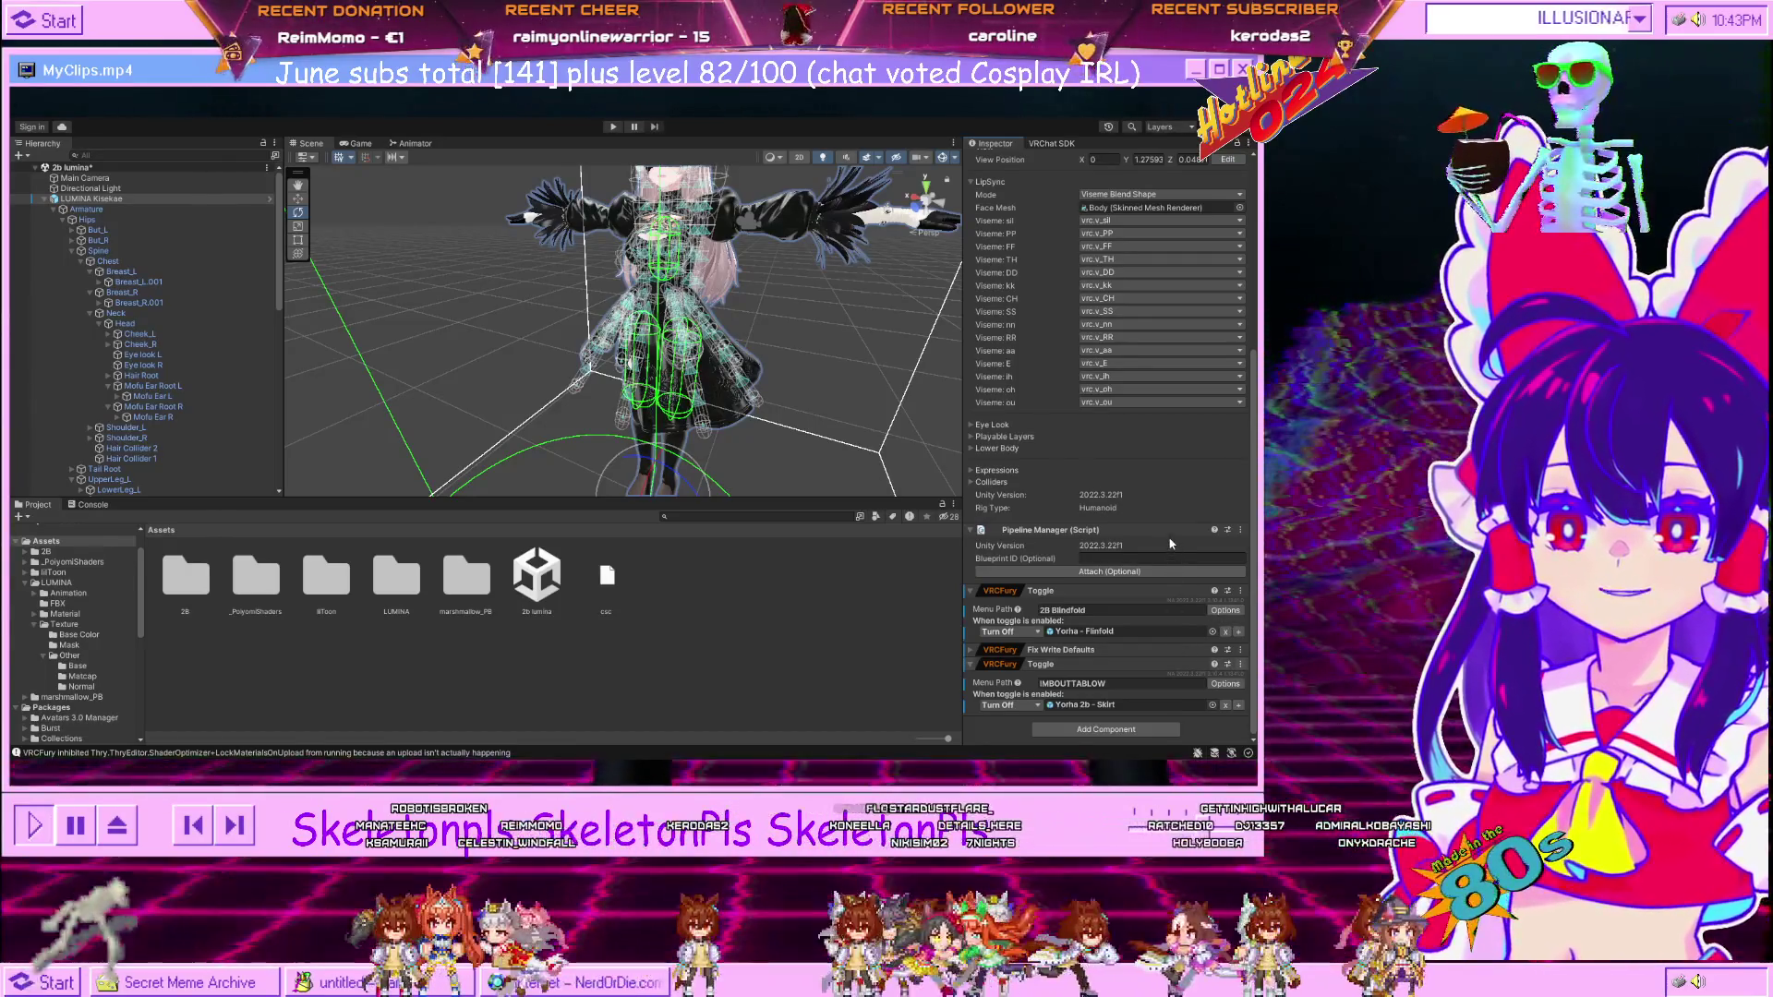
{"action": "key", "text": "ctrl+z"}
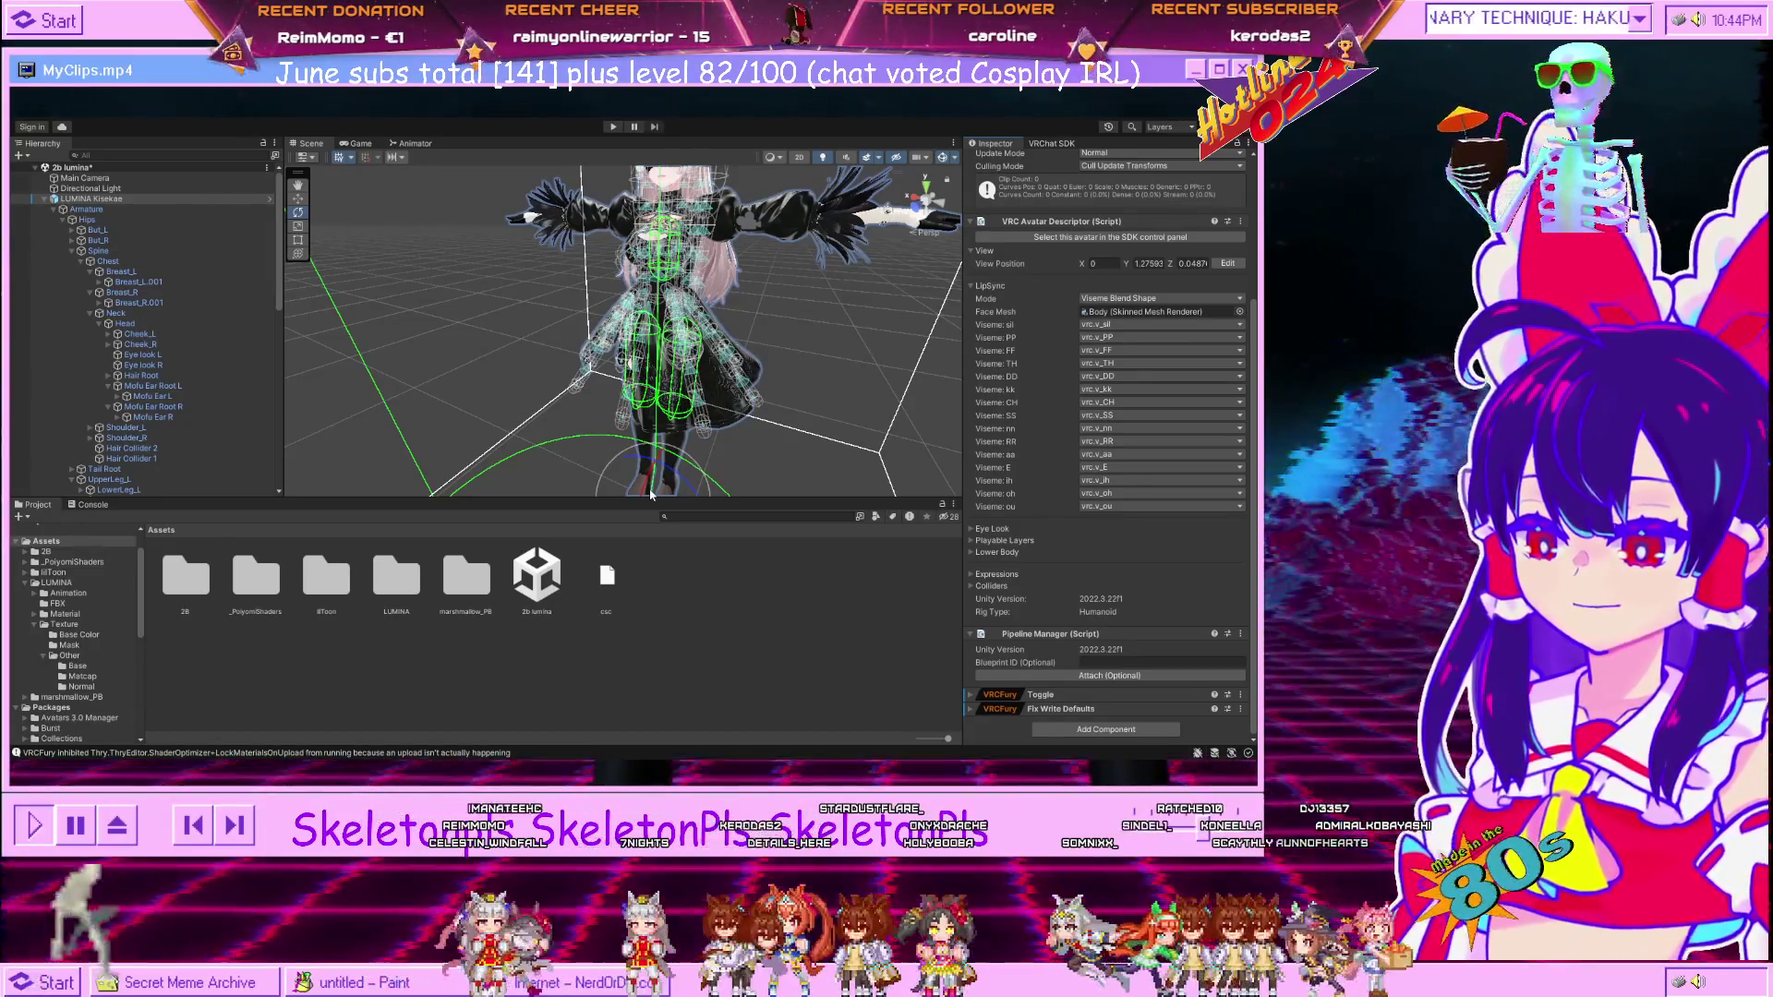
{"action": "left_click", "coordinate": [423, 319]}
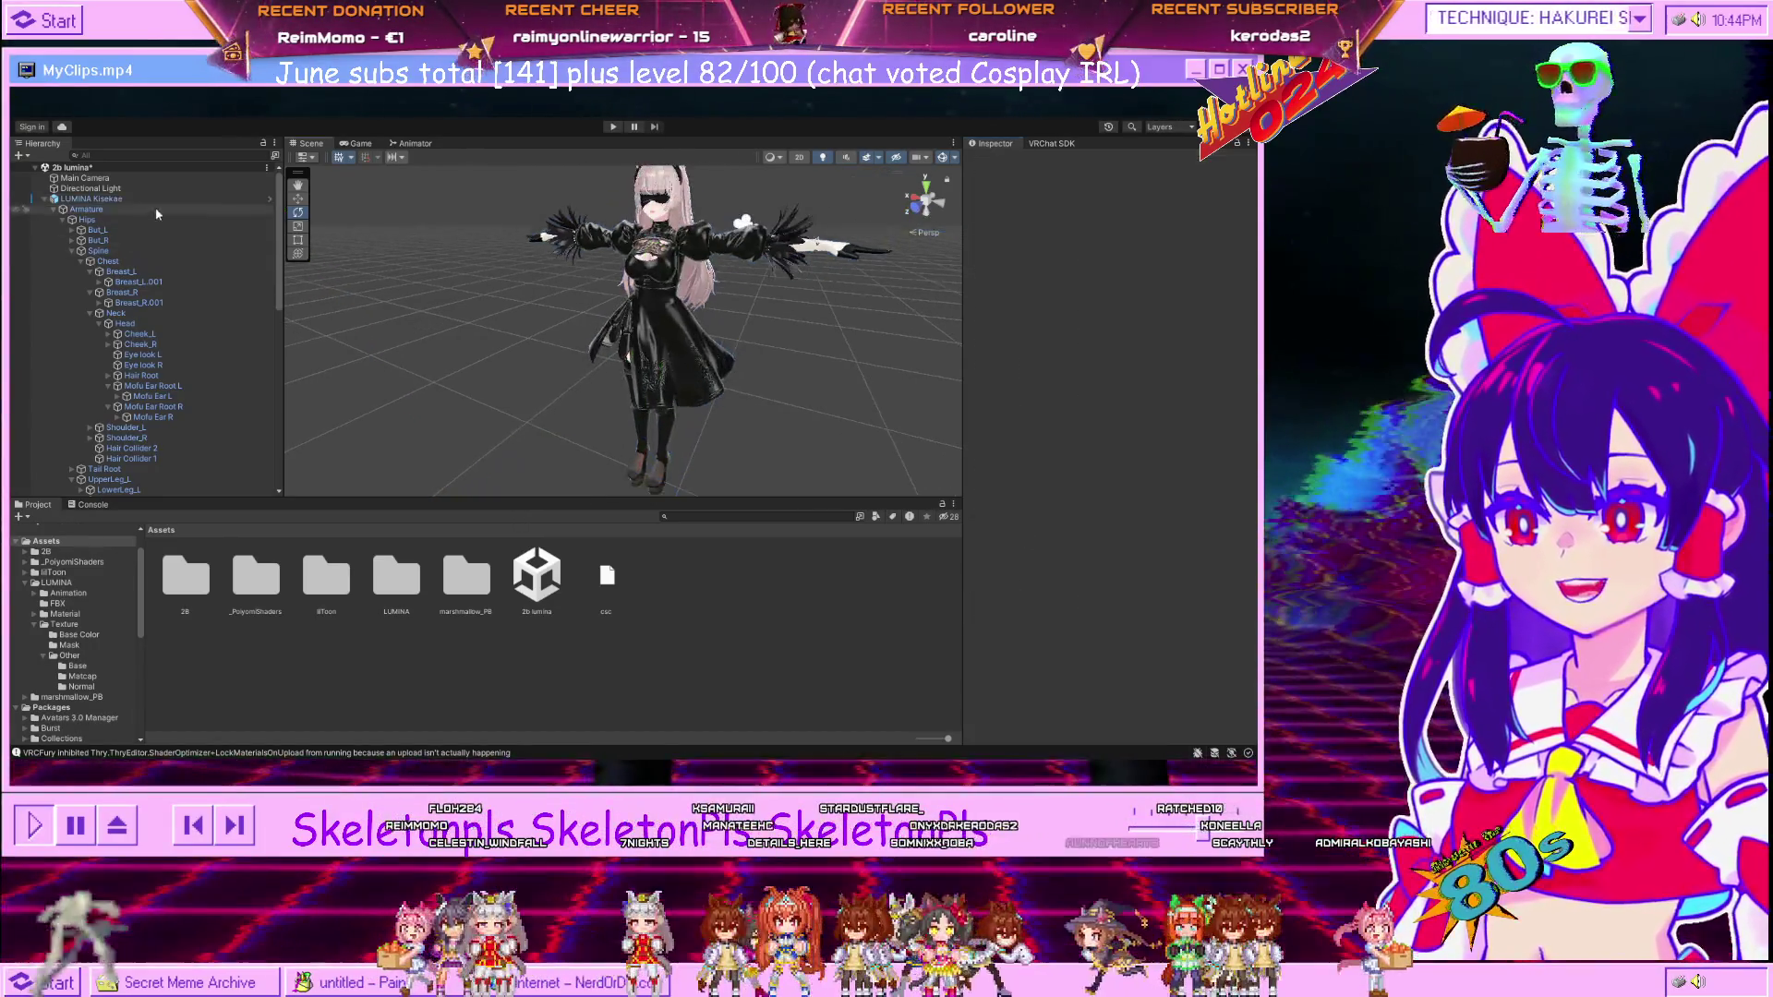
{"action": "left_click", "coordinate": [153, 199]}
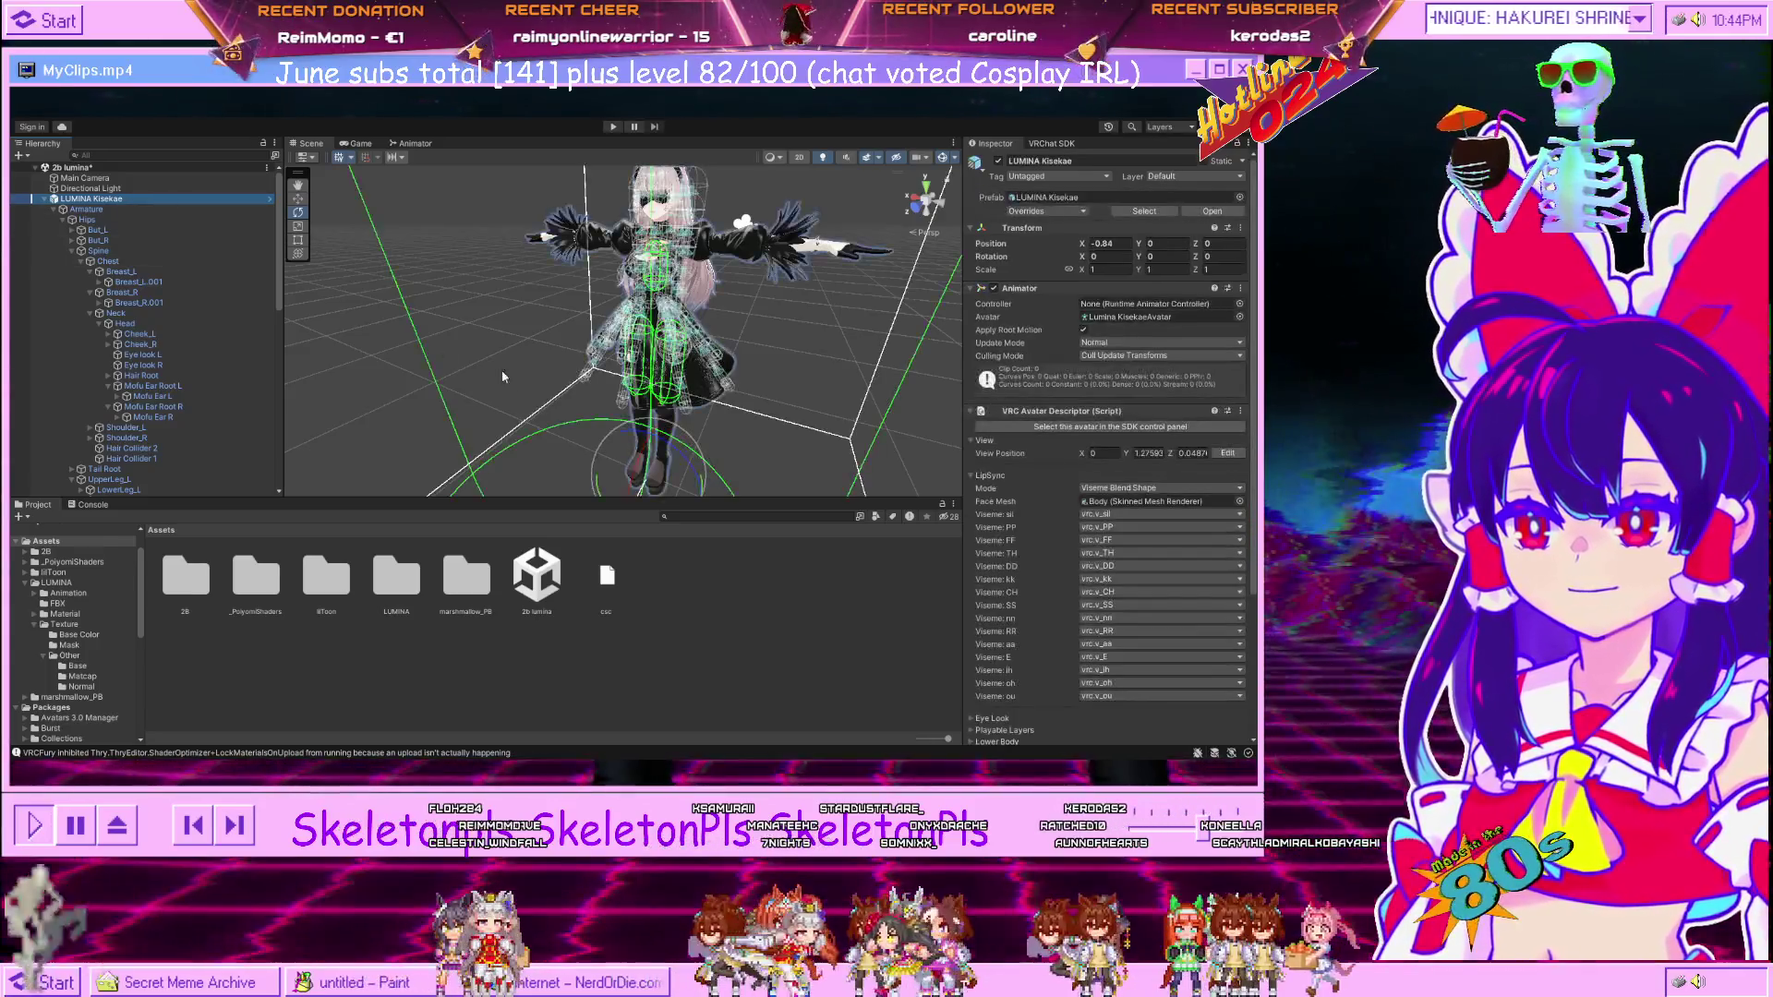
{"action": "left_click_drag", "start_coordinate": [498, 374], "coordinate": [678, 408]}
{"action": "key", "text": "ctrl+z"}
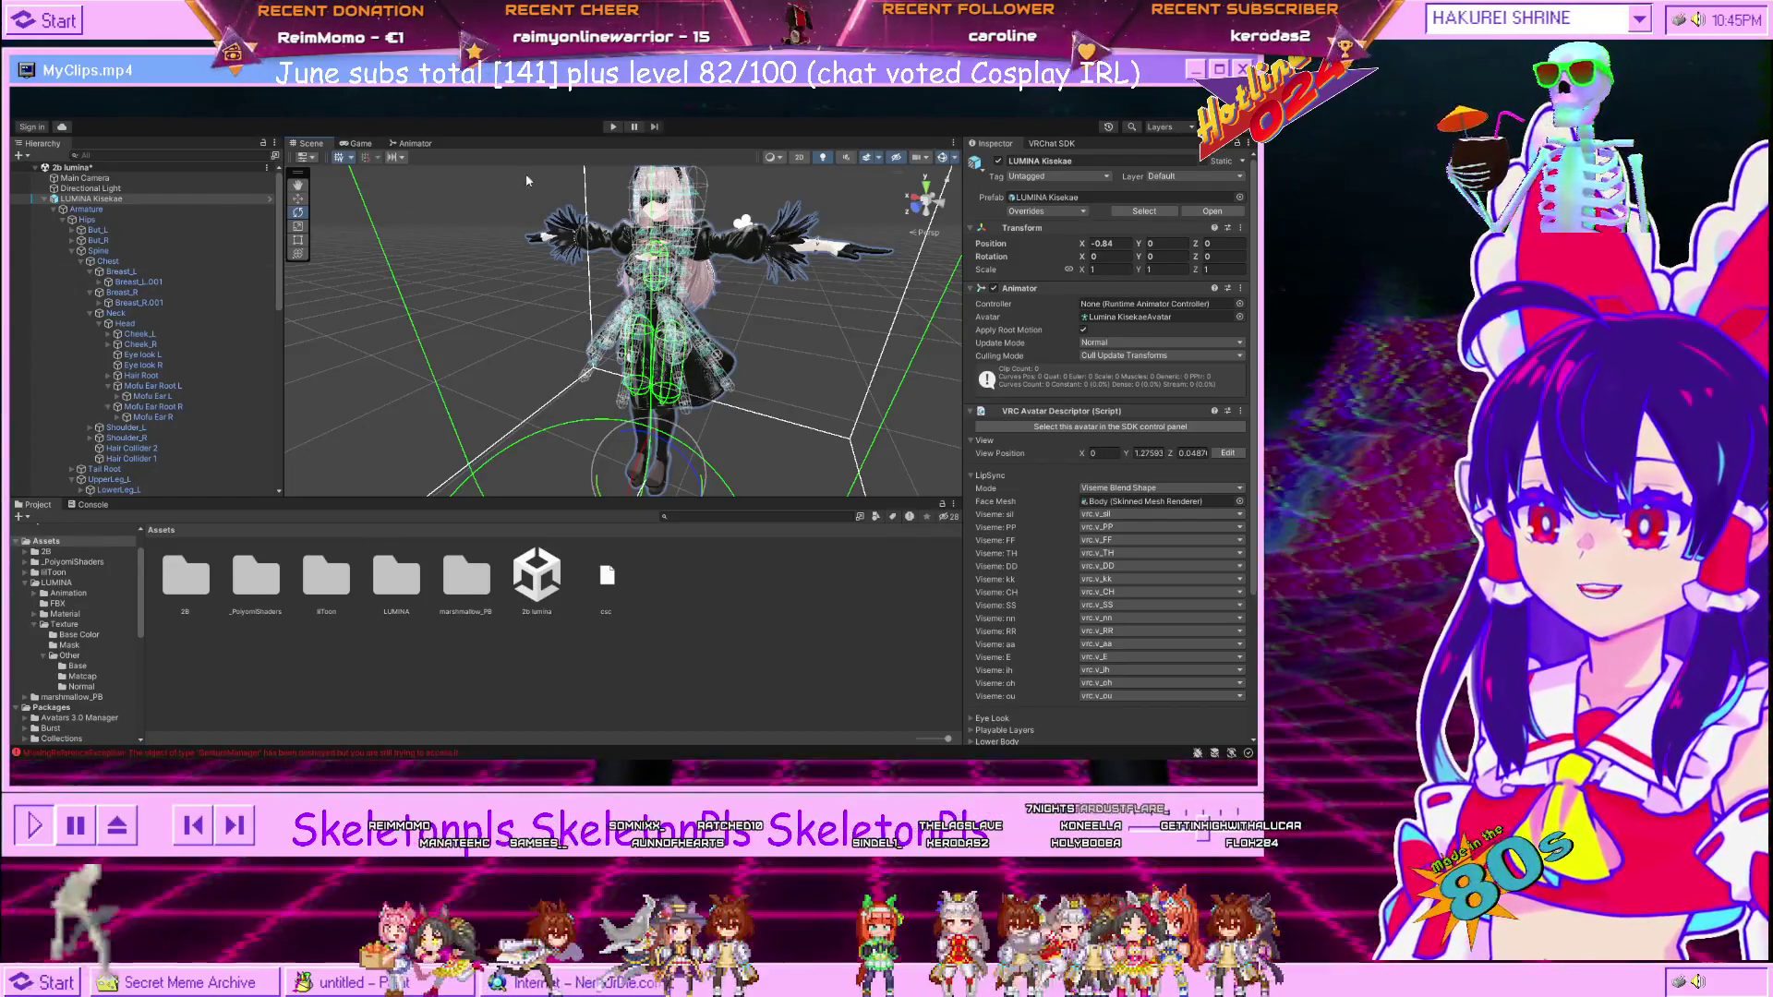
{"action": "left_click", "coordinate": [375, 357]}
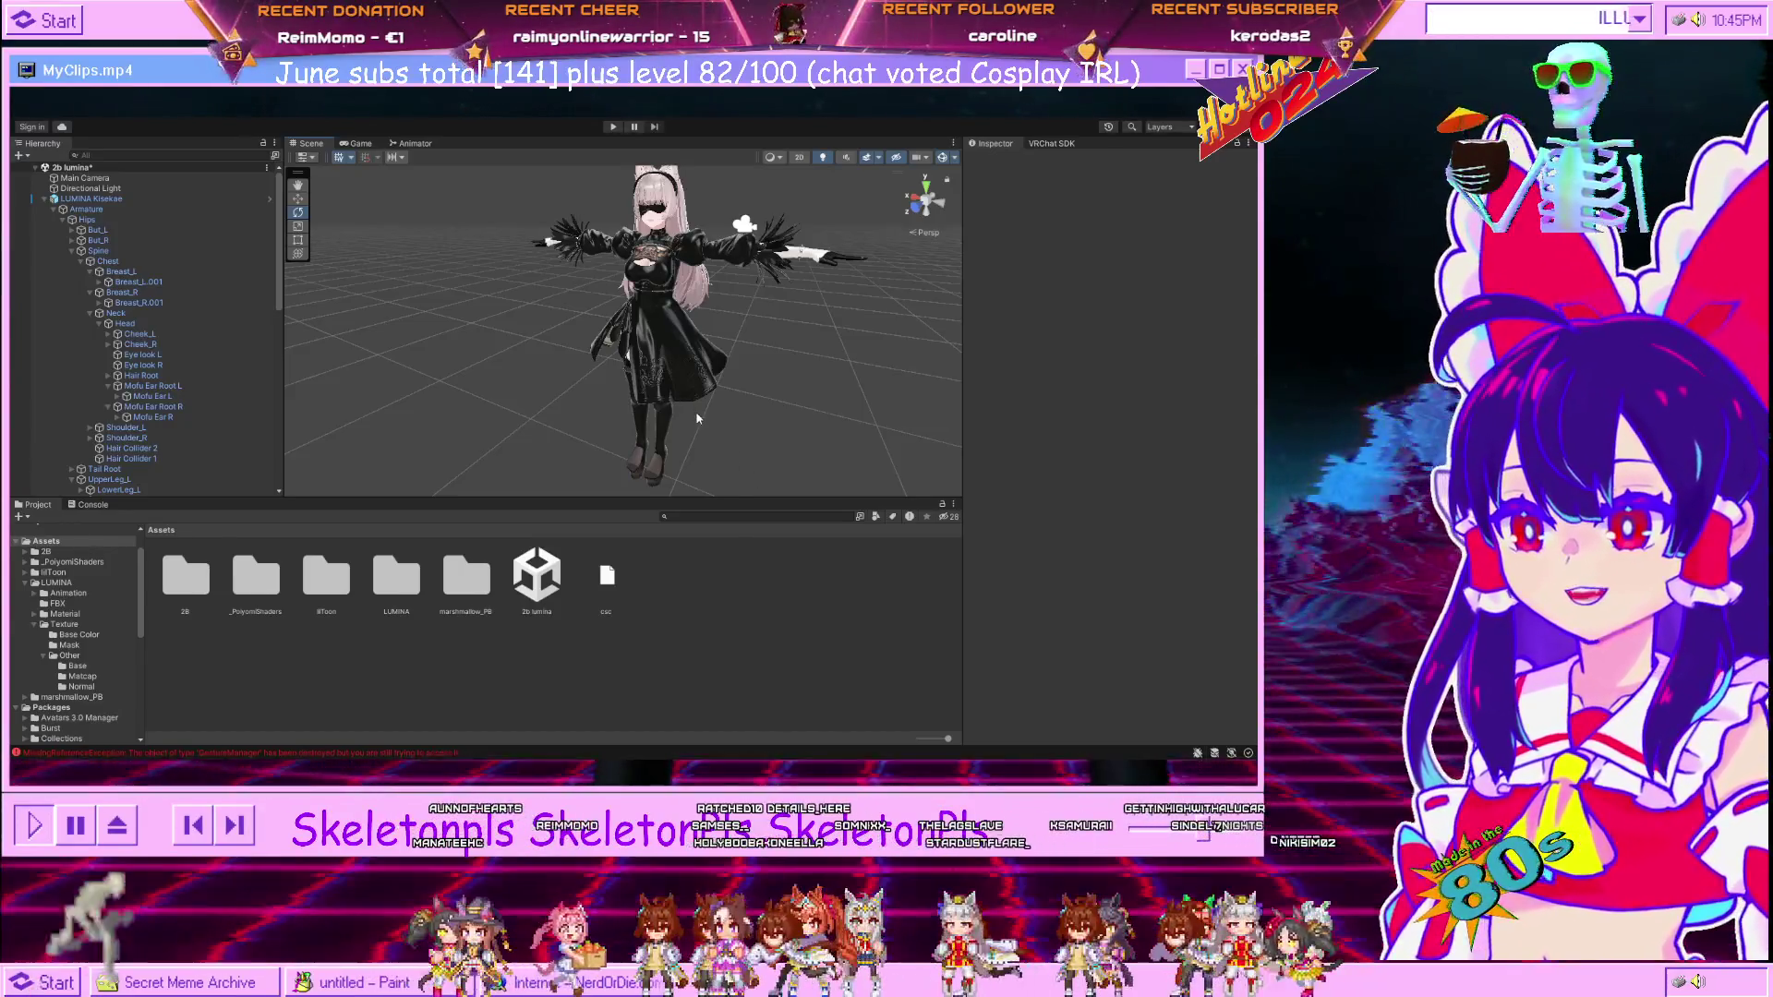
{"action": "left_click", "coordinate": [659, 333]}
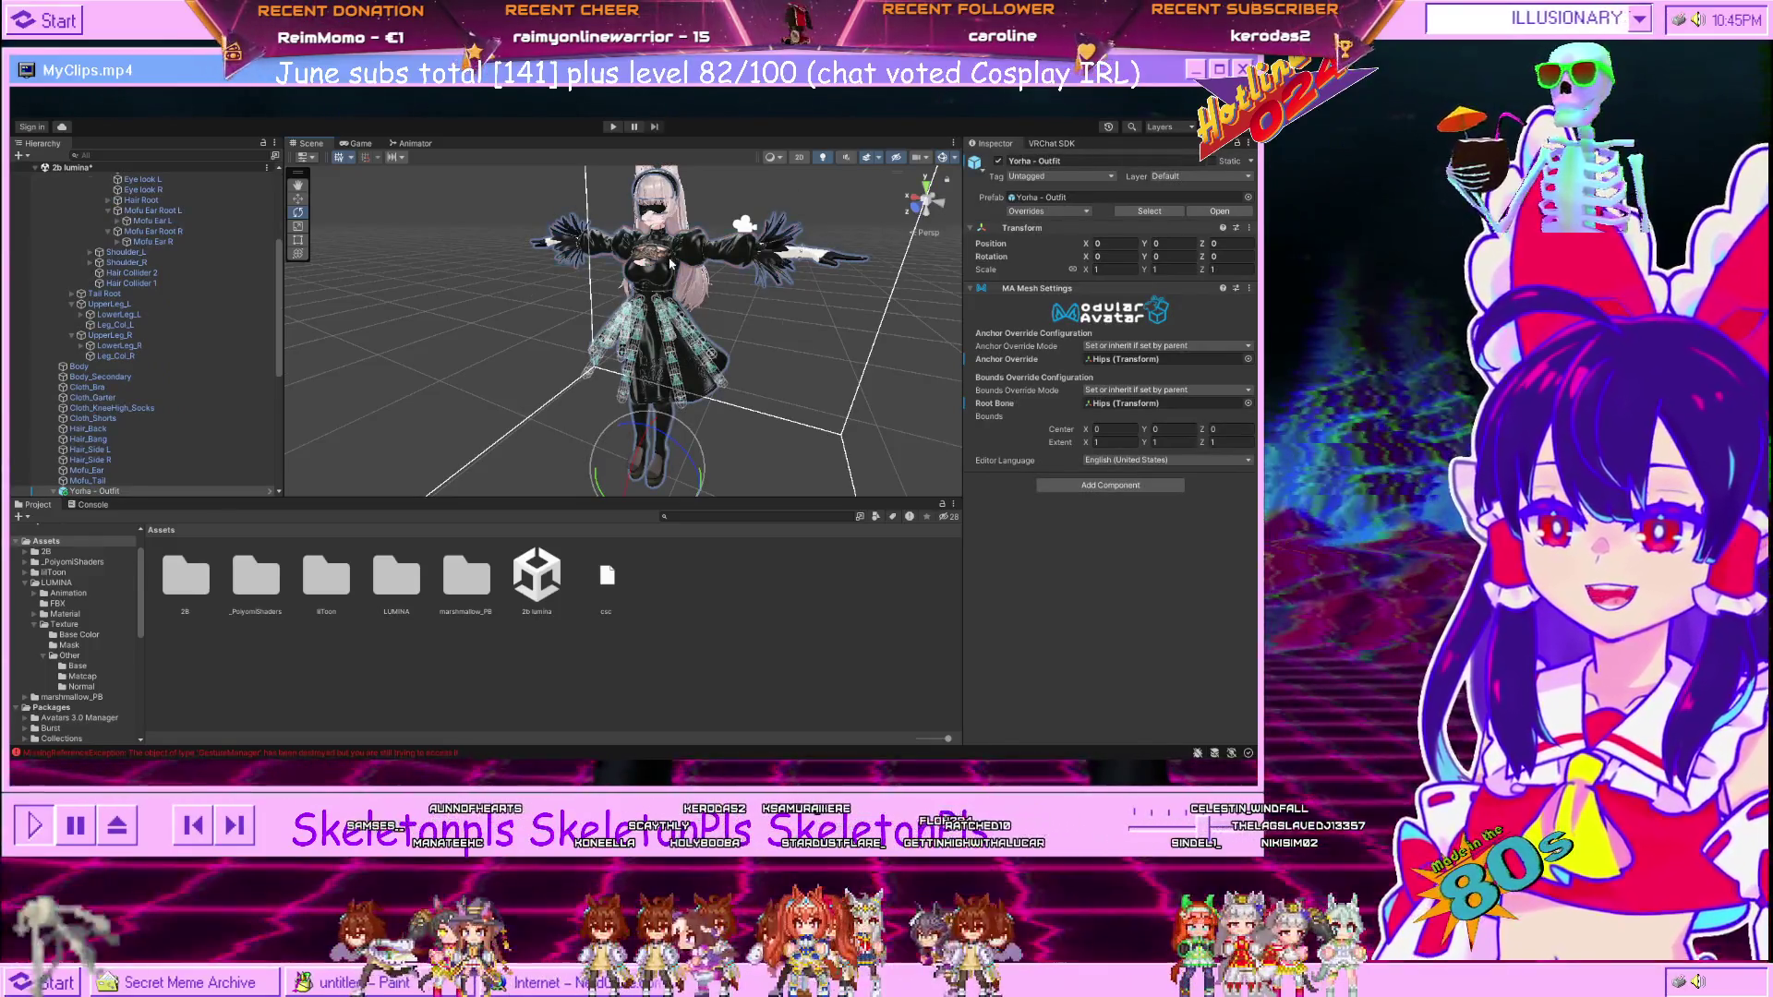
{"action": "left_click", "coordinate": [671, 265]}
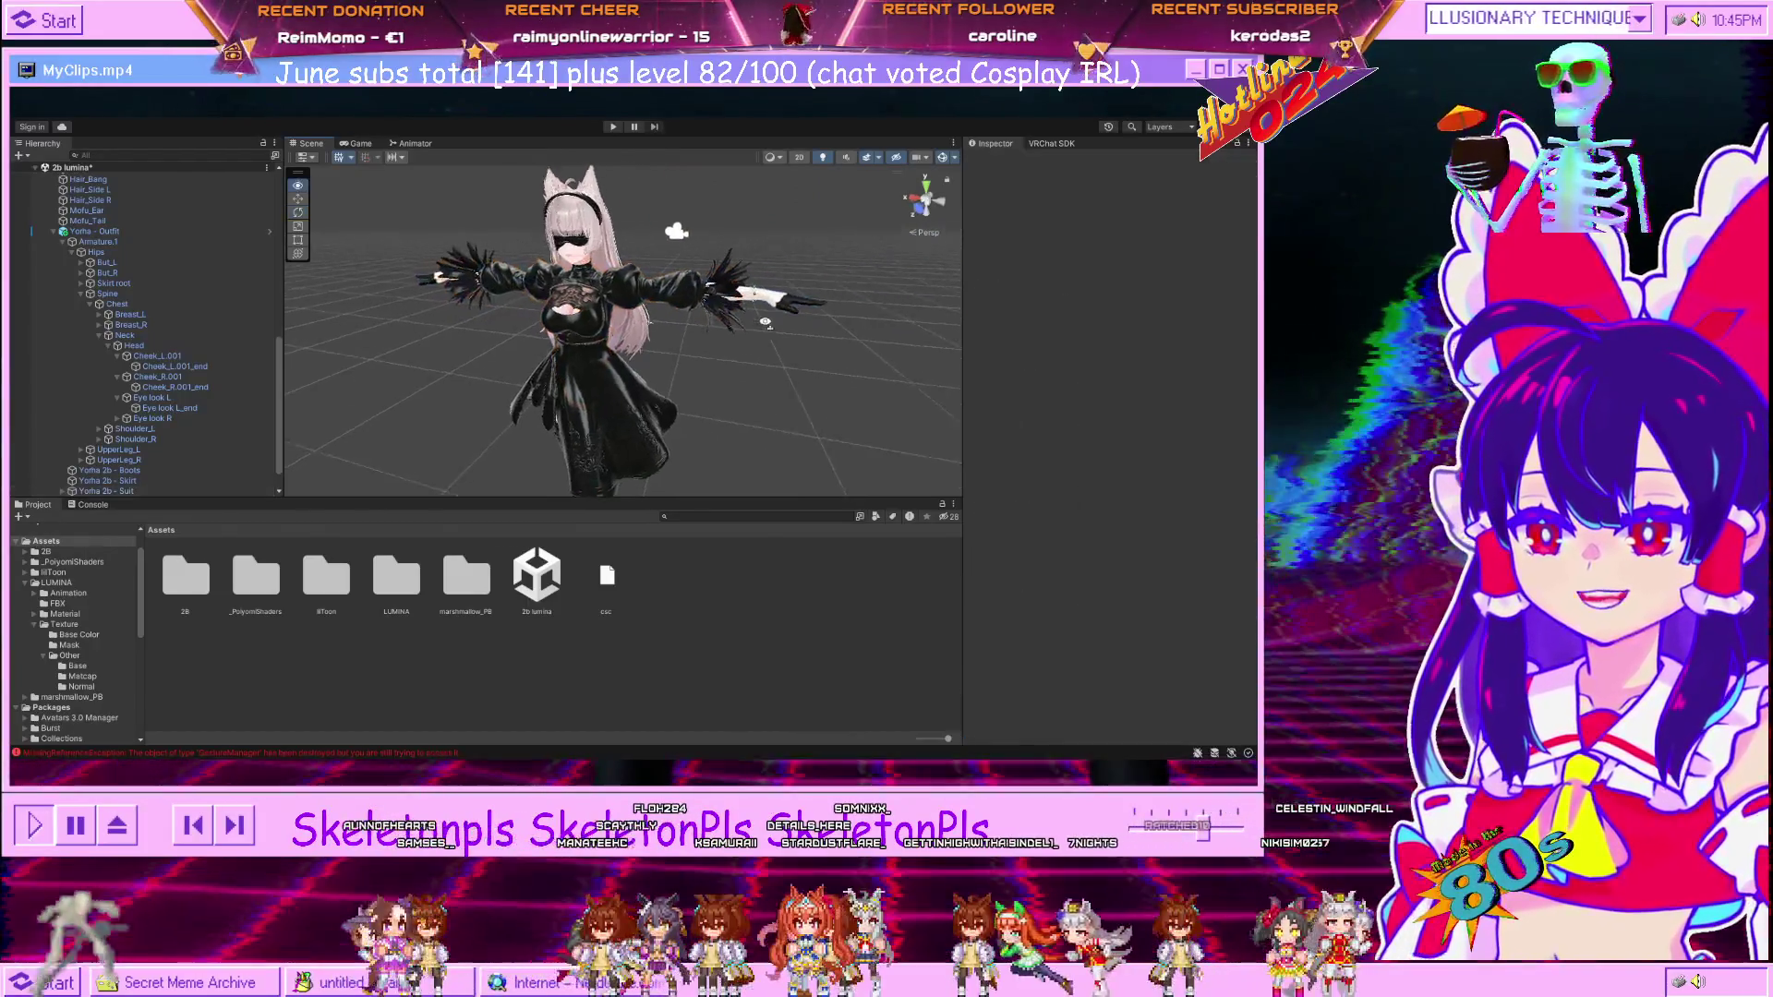
{"action": "left_click_drag", "start_coordinate": [757, 379], "coordinate": [698, 380]}
{"action": "left_click", "coordinate": [651, 382]}
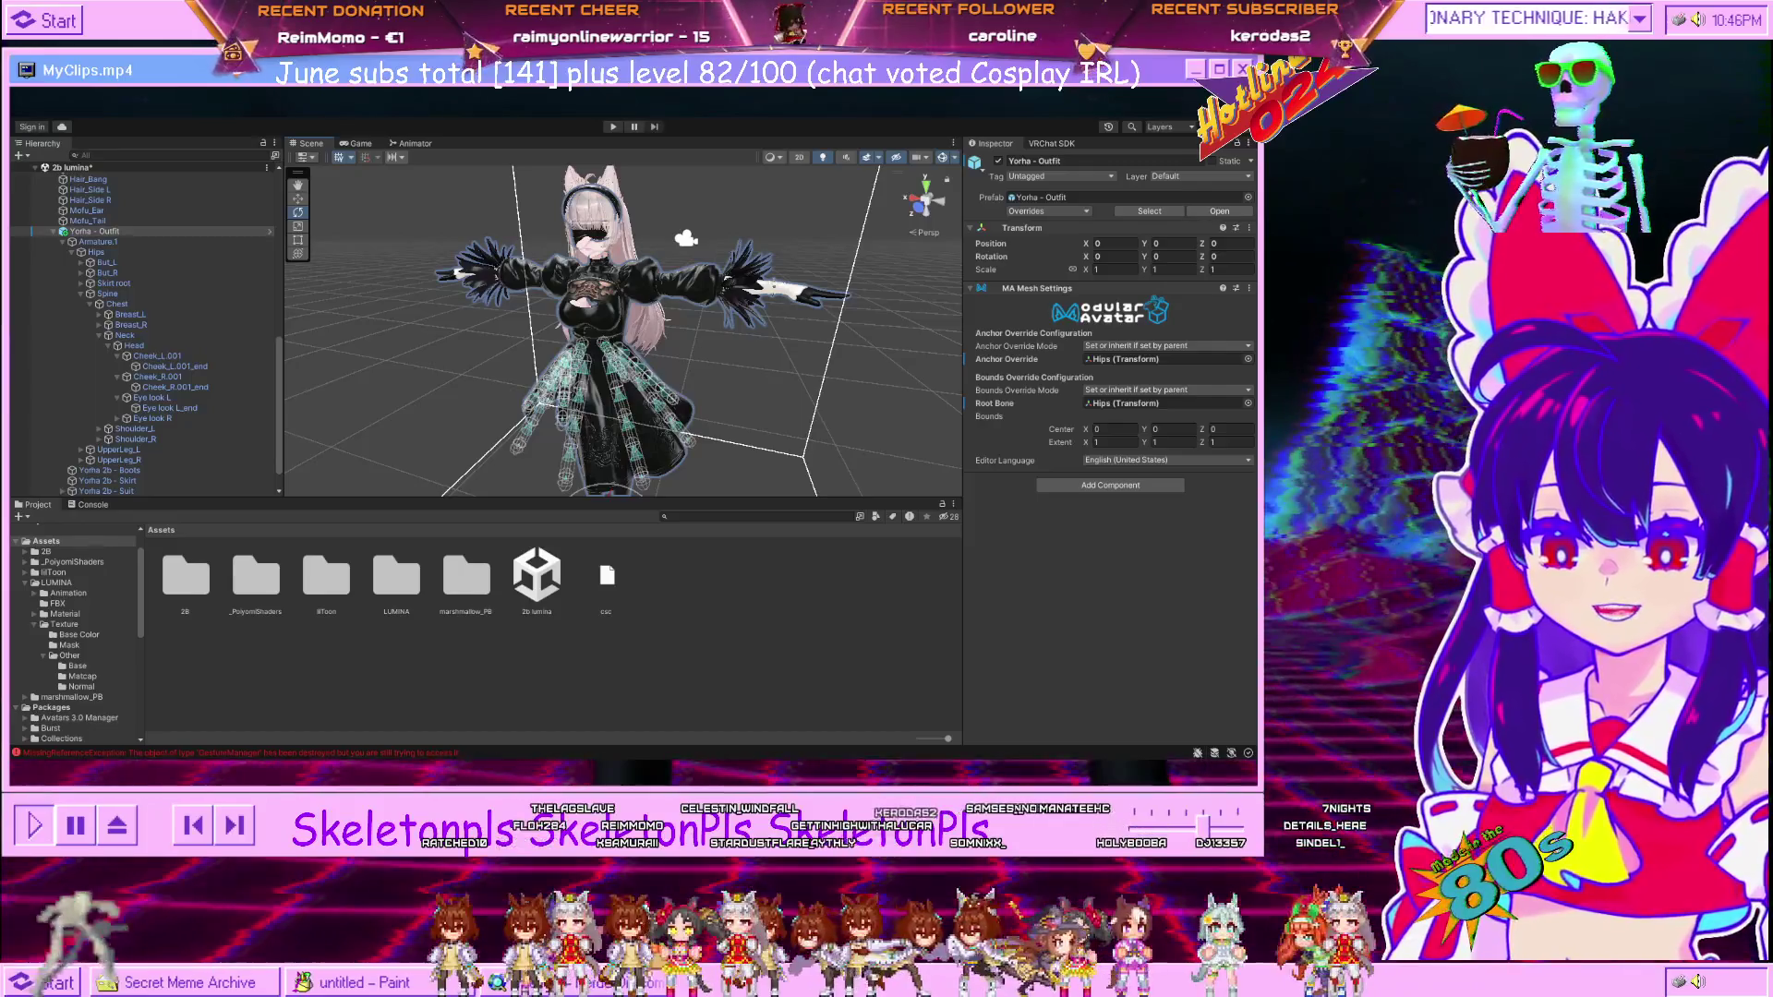
{"action": "left_click", "coordinate": [836, 383]}
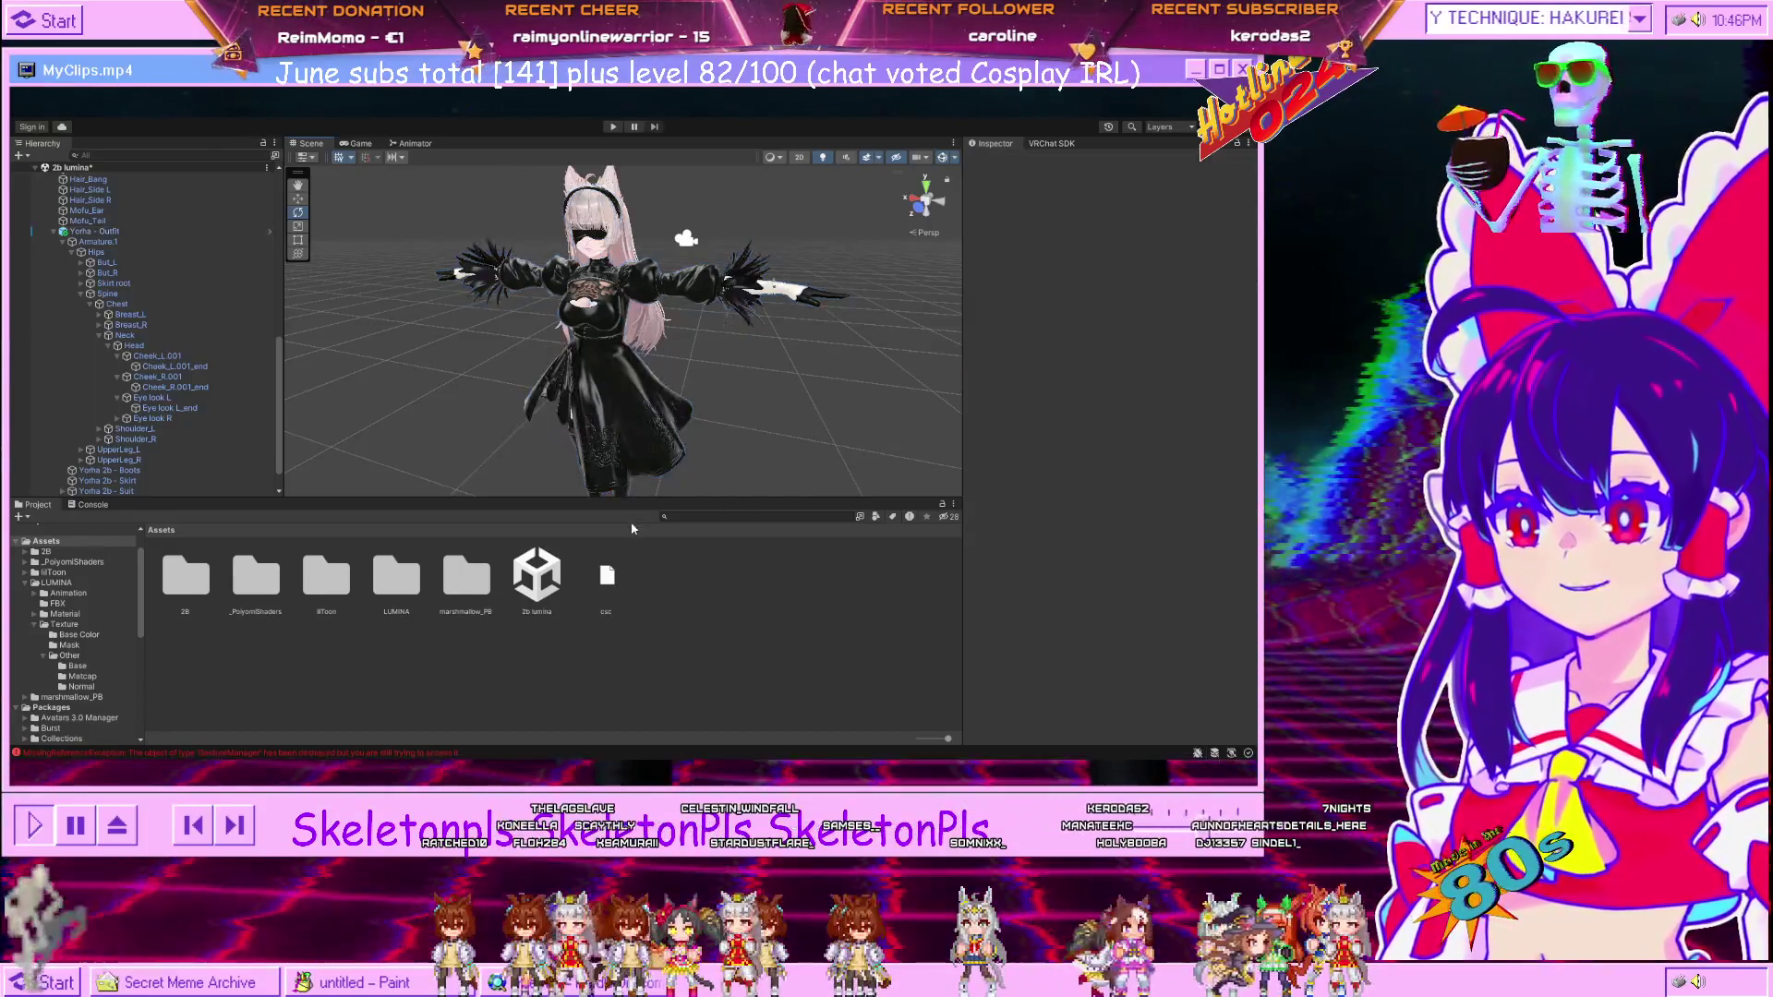
{"action": "left_click_drag", "start_coordinate": [621, 187], "coordinate": [602, 370]}
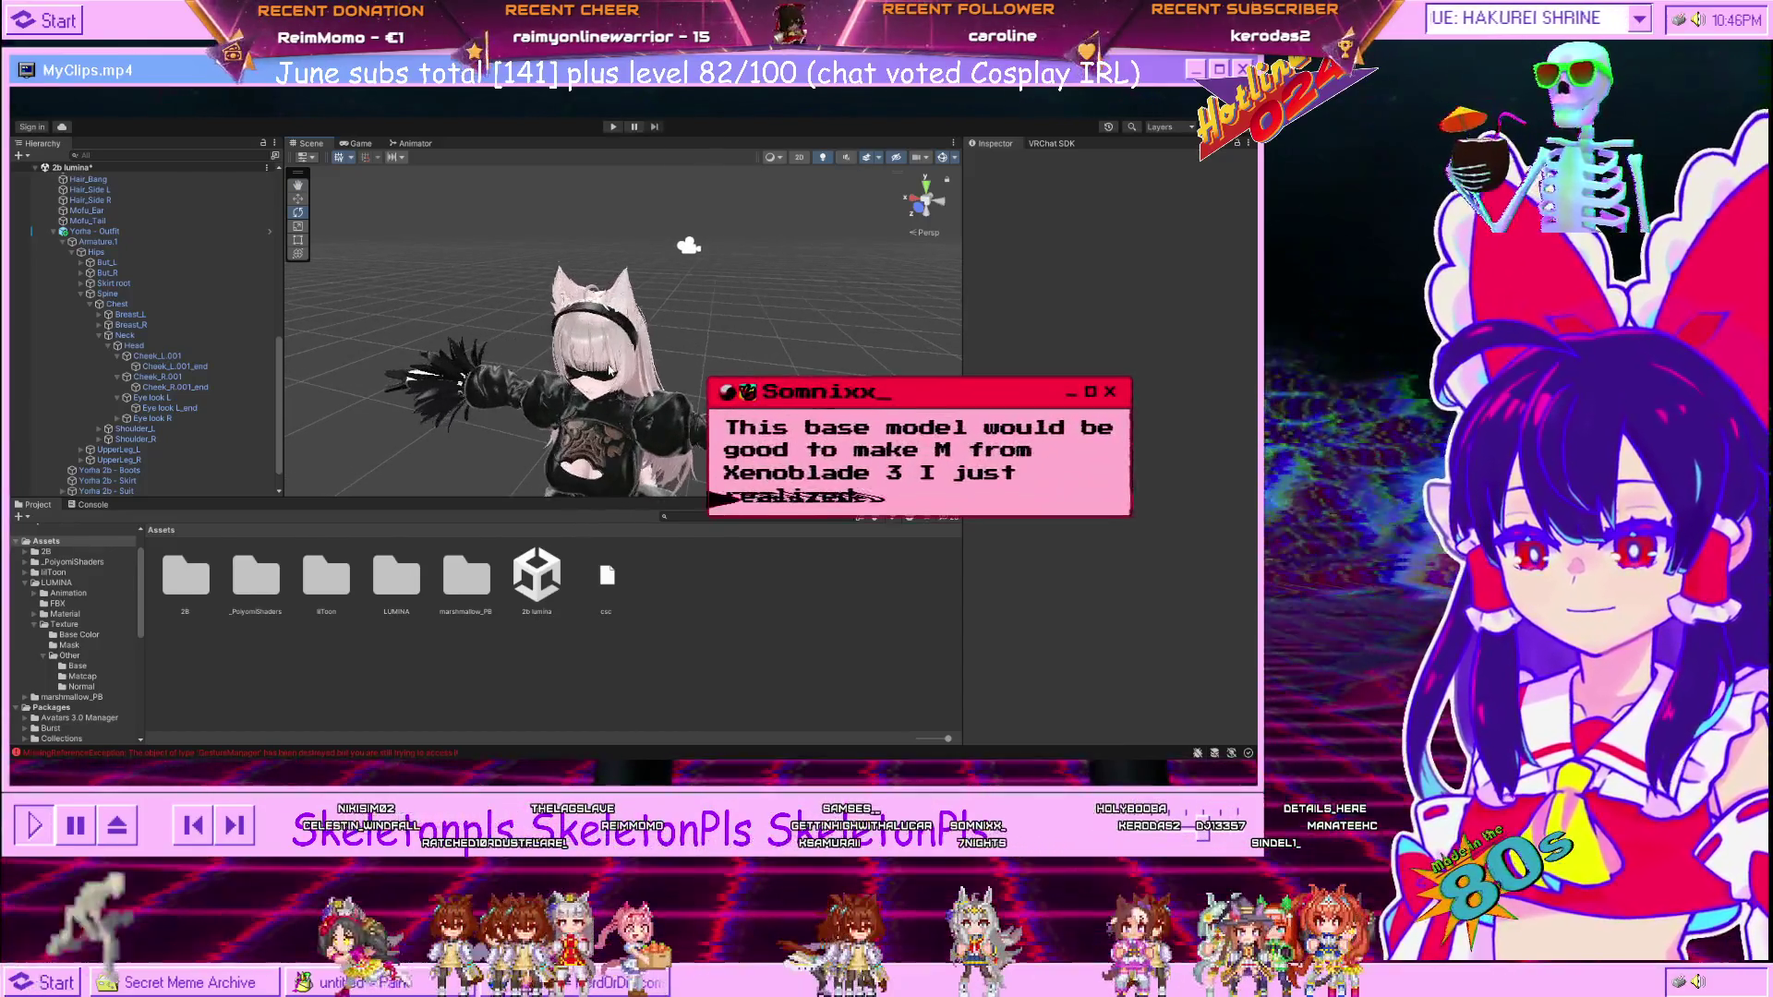
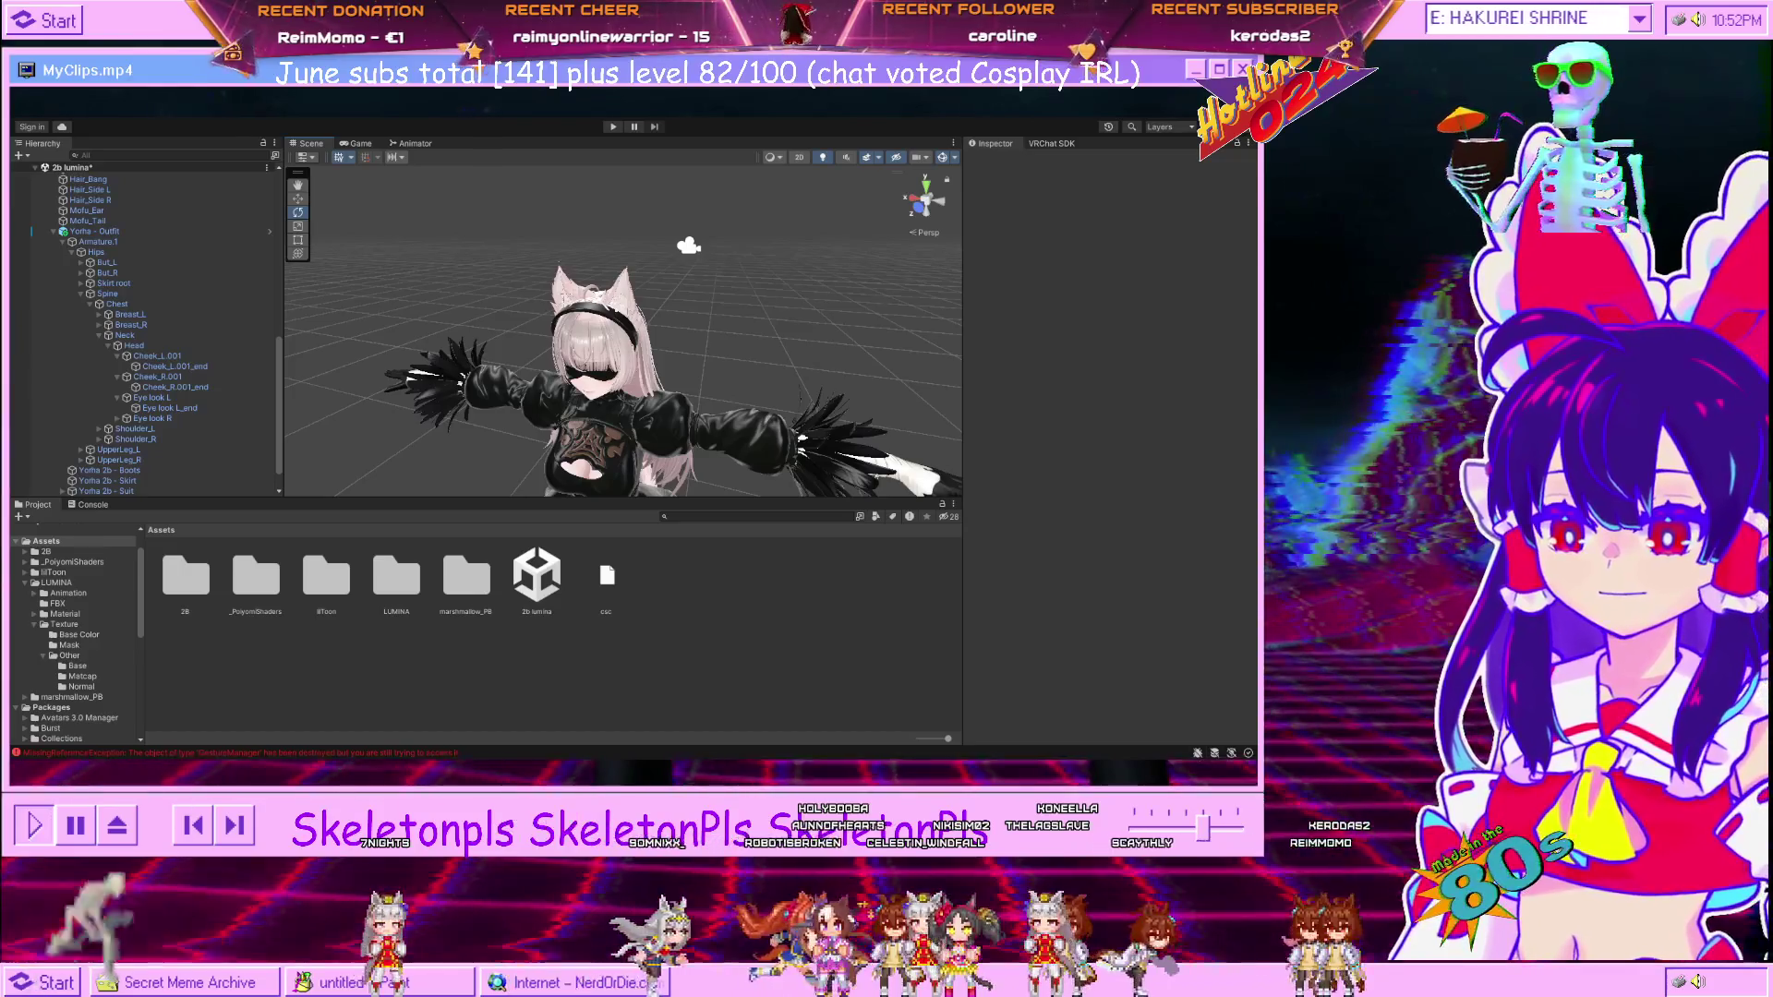
Enlarge the M.png character art to full size and scroll down through it.
{"action": "left_click", "coordinate": [960, 274]}
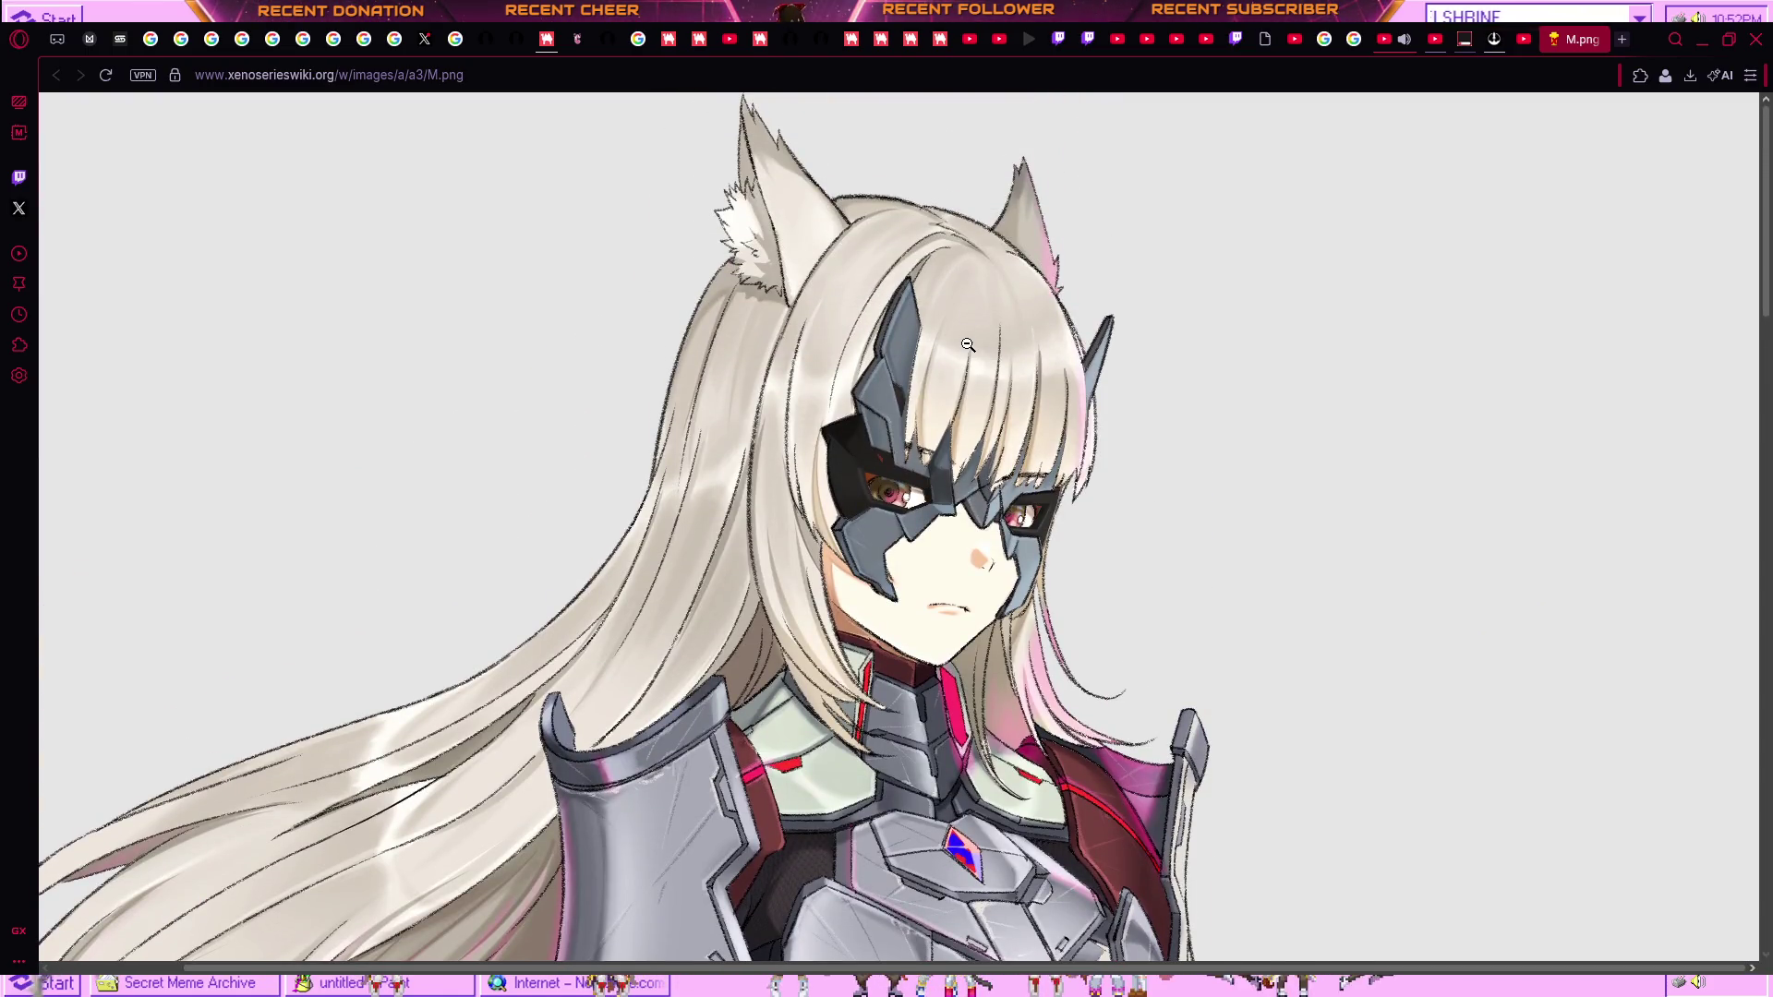
{"action": "scroll", "scroll_direction": "down", "scroll_amount": 3}
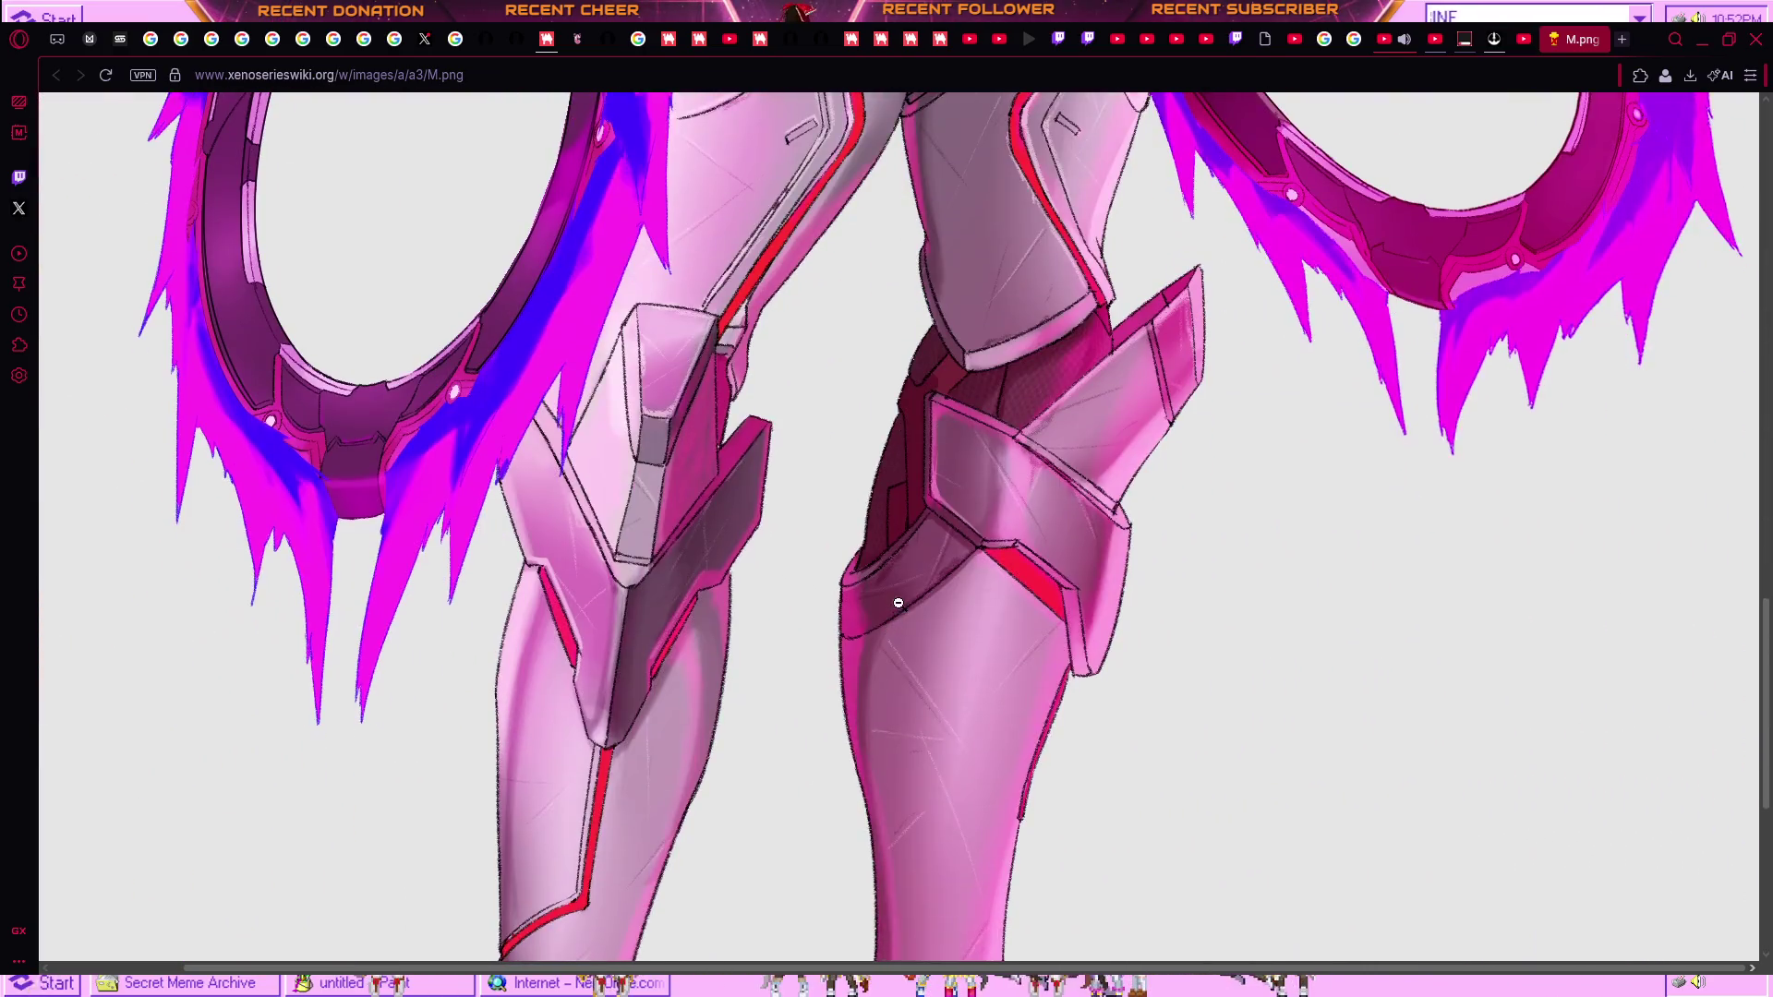
{"action": "scroll", "scroll_direction": "down", "scroll_amount": 3}
Glance over the BOOTH hair item page.
{"action": "left_click", "coordinate": [547, 39]}
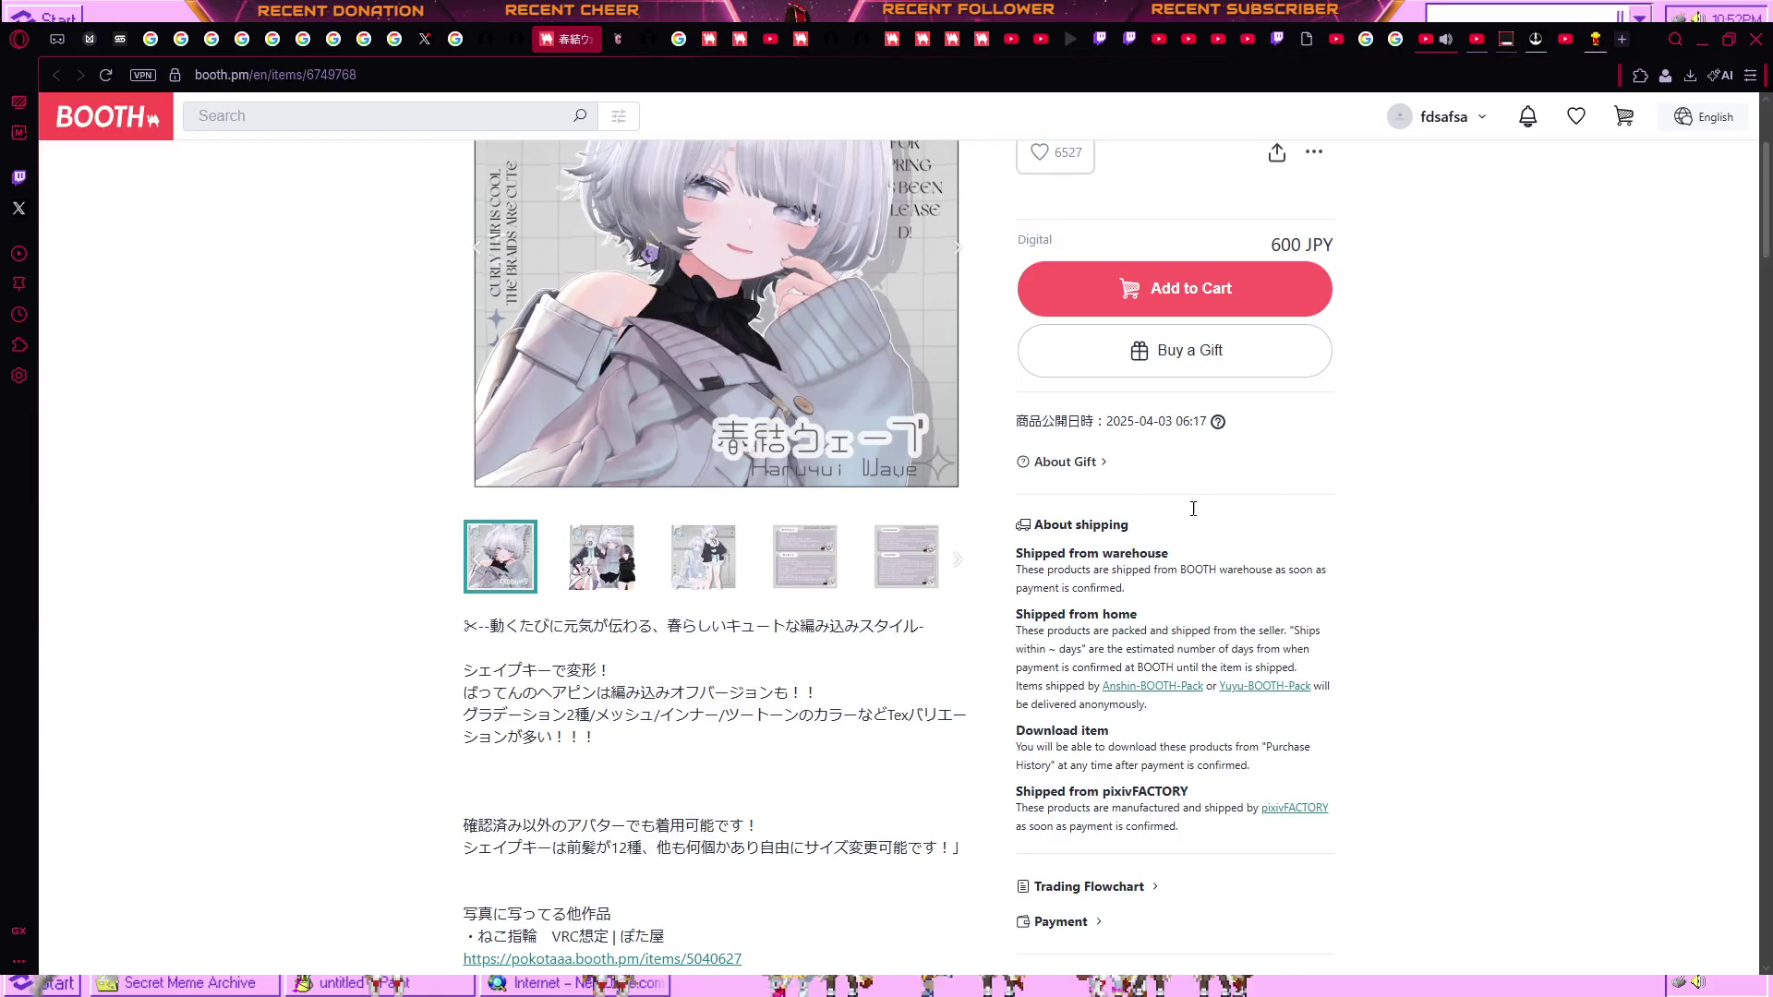
{"action": "scroll", "scroll_direction": "up", "scroll_amount": 3}
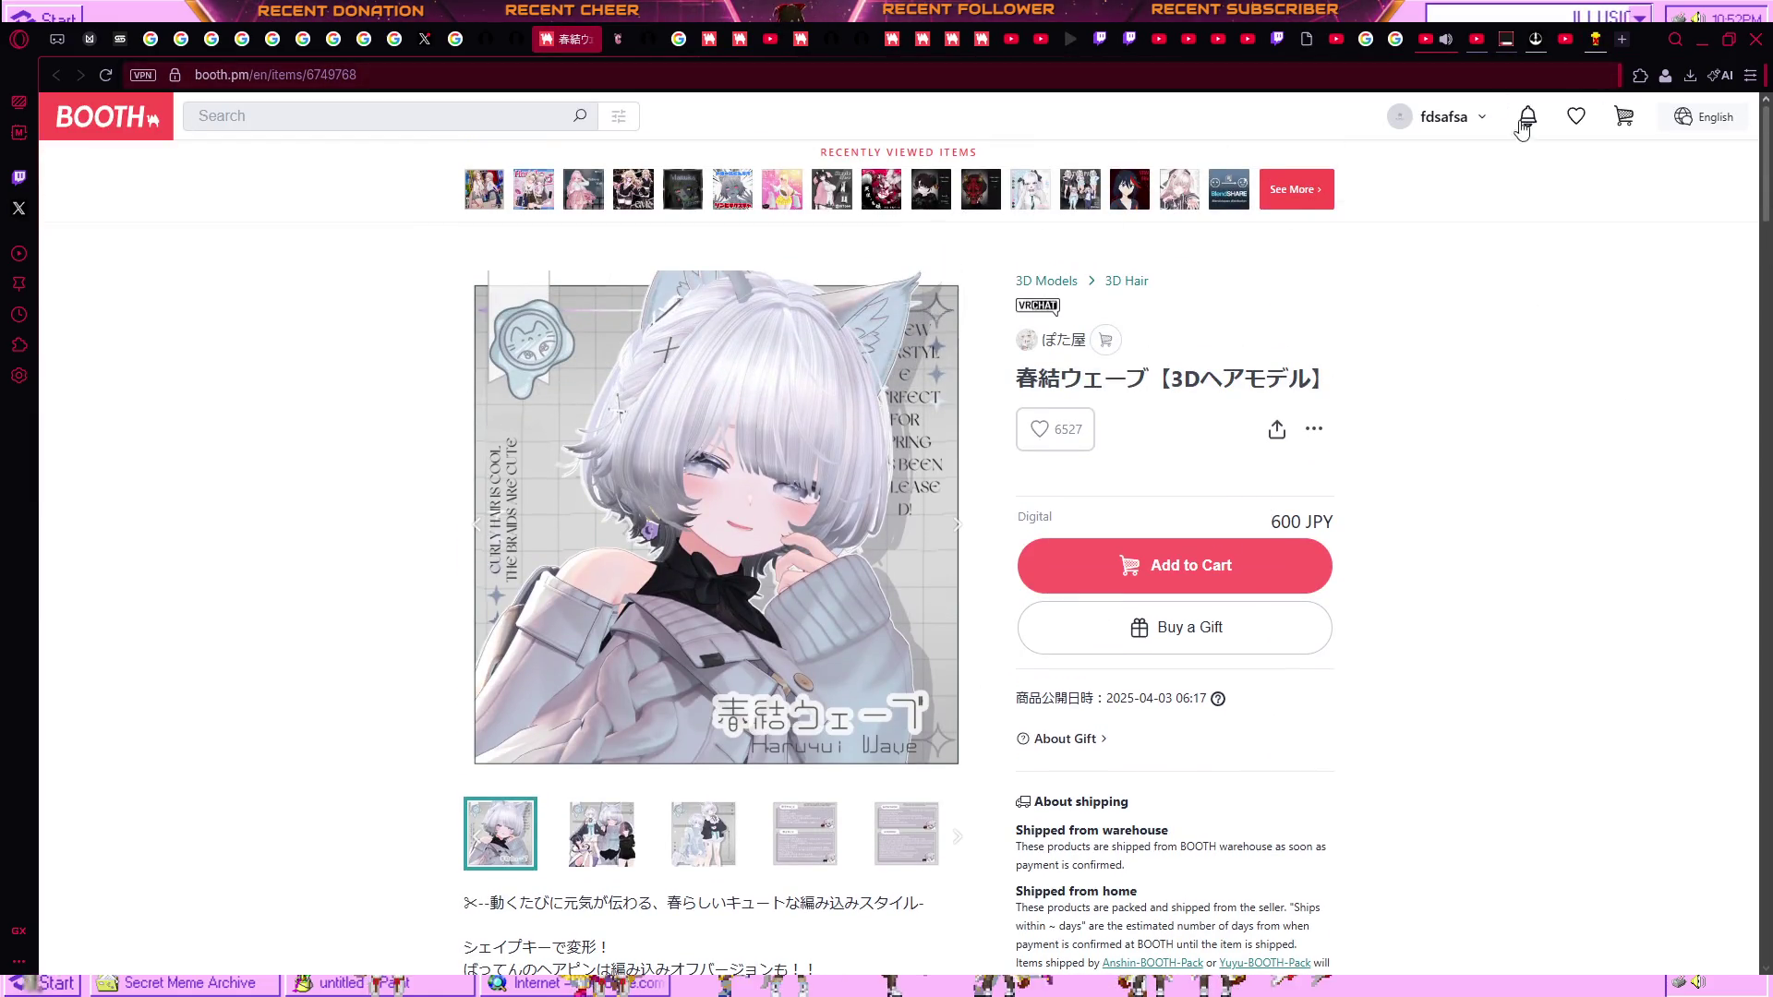
{"action": "scroll", "scroll_direction": "down", "scroll_amount": 3}
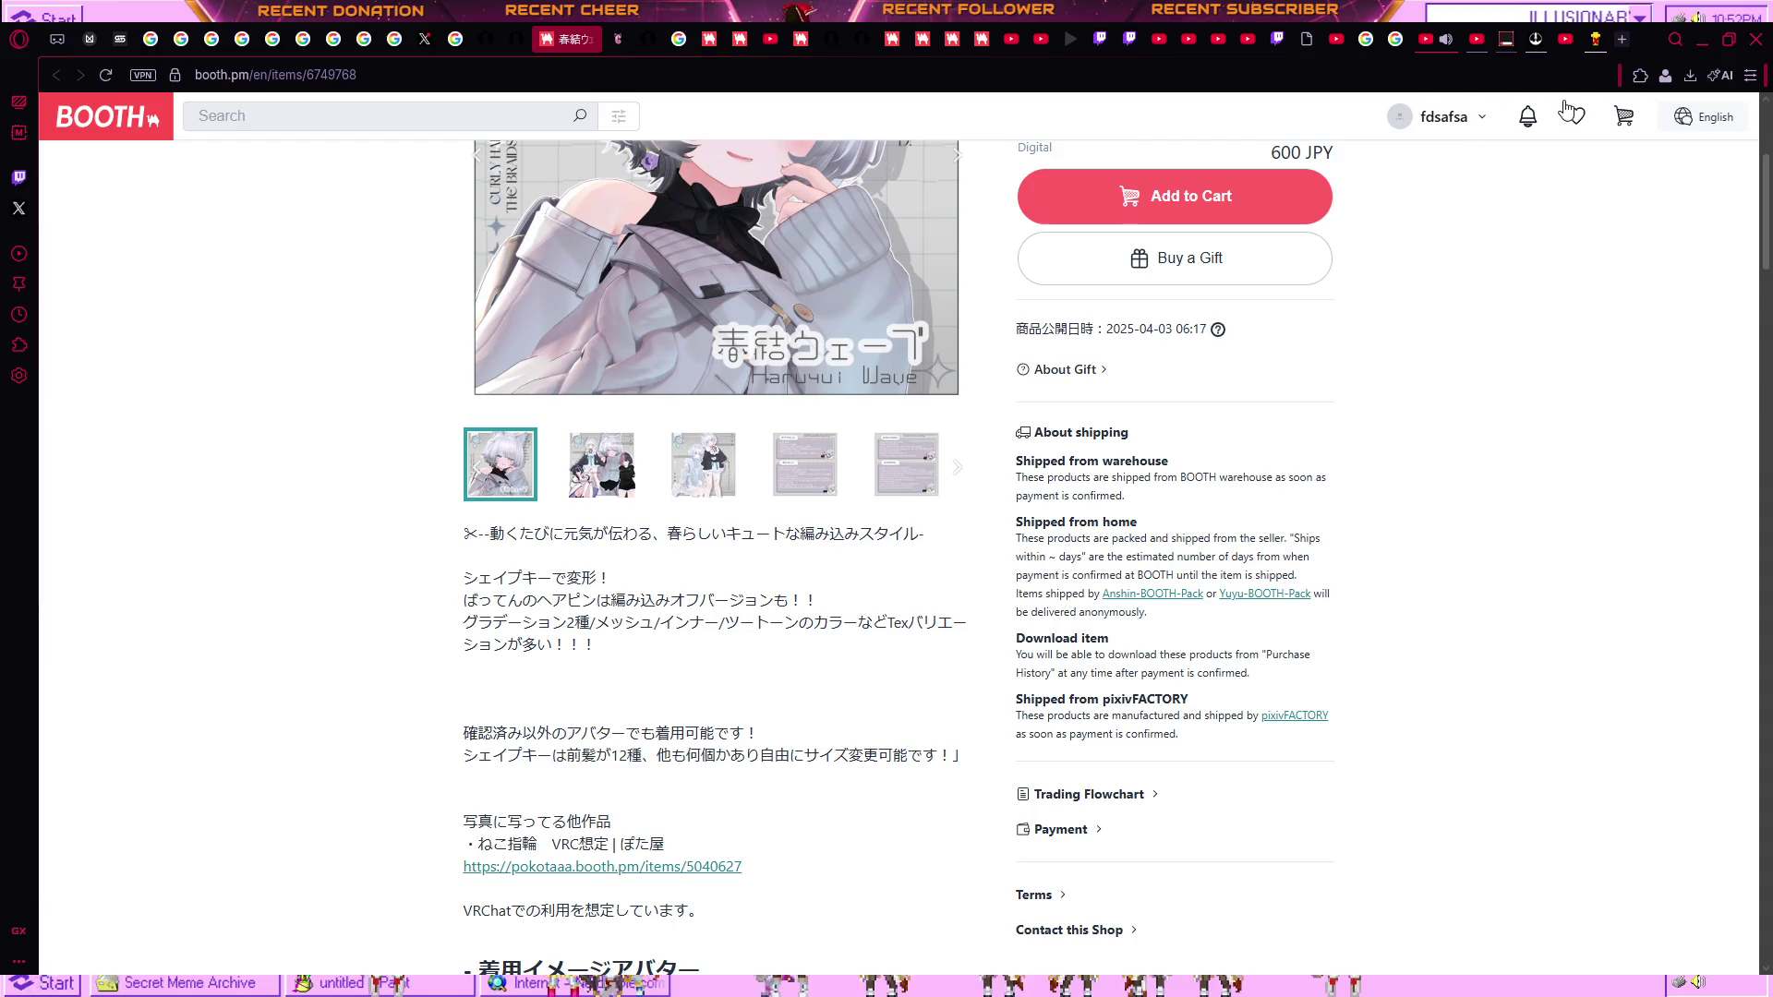
Return to the full-size character art and look over her armour from face to boots.
{"action": "left_click", "coordinate": [1594, 39]}
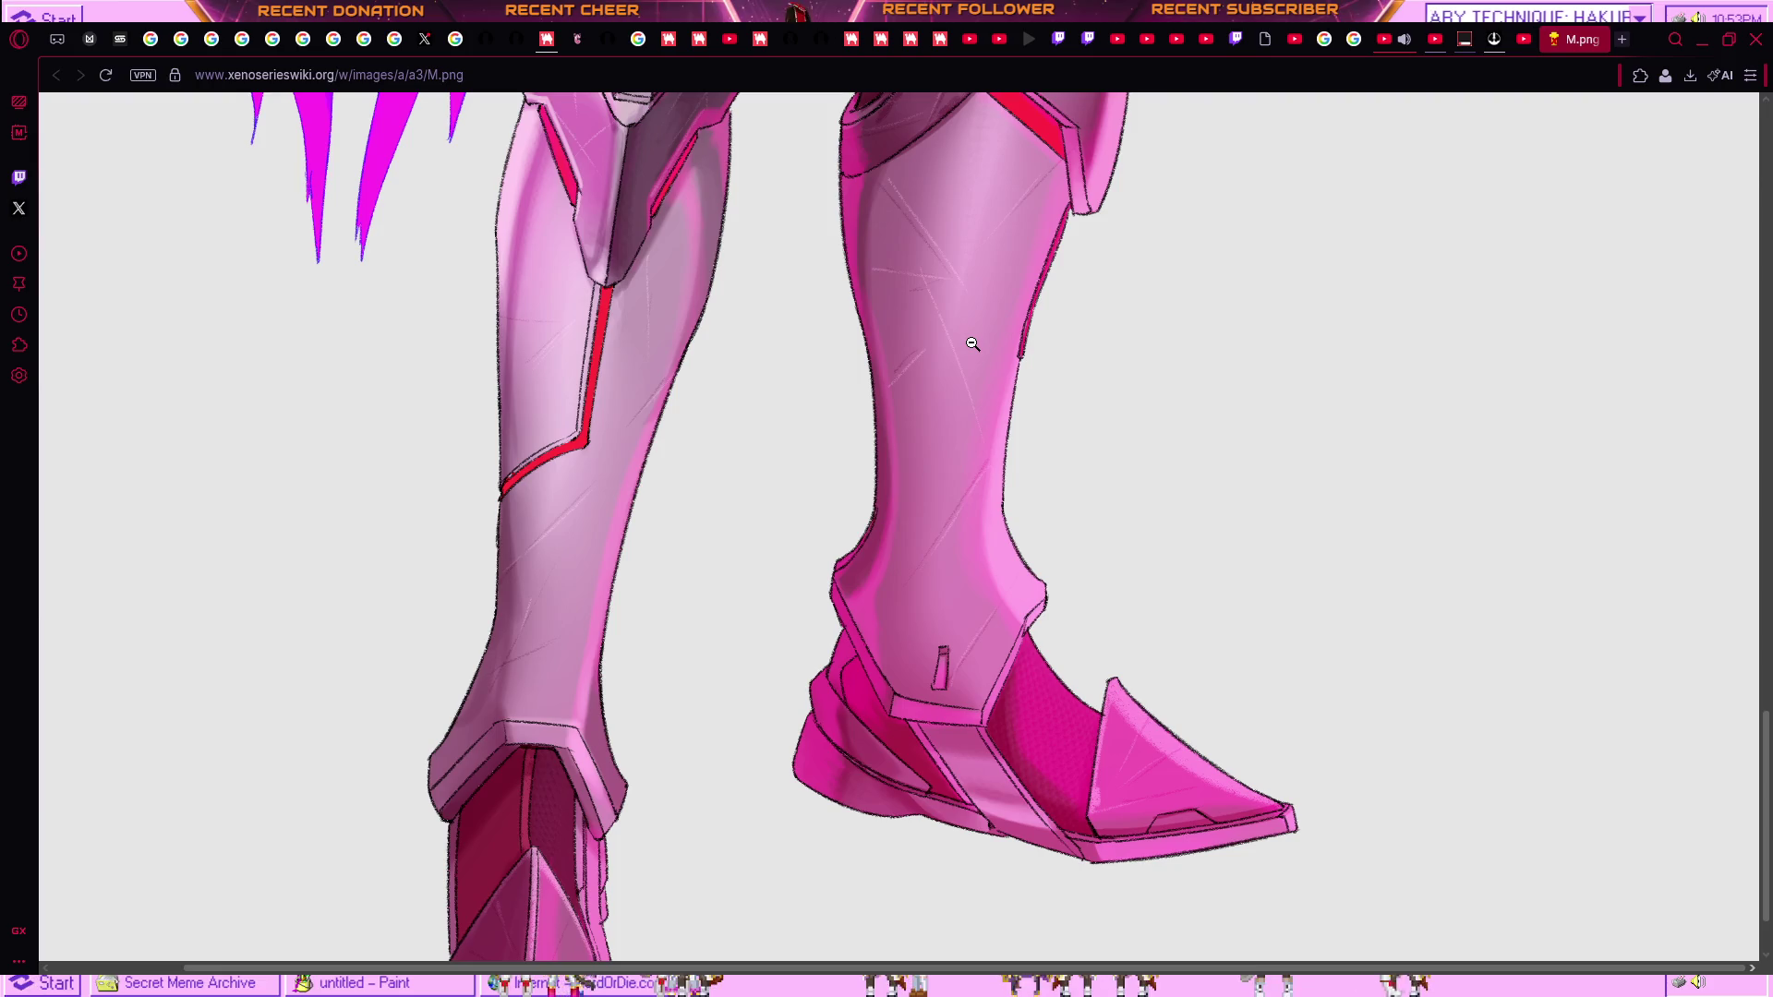
{"action": "scroll", "scroll_direction": "up", "scroll_amount": 3}
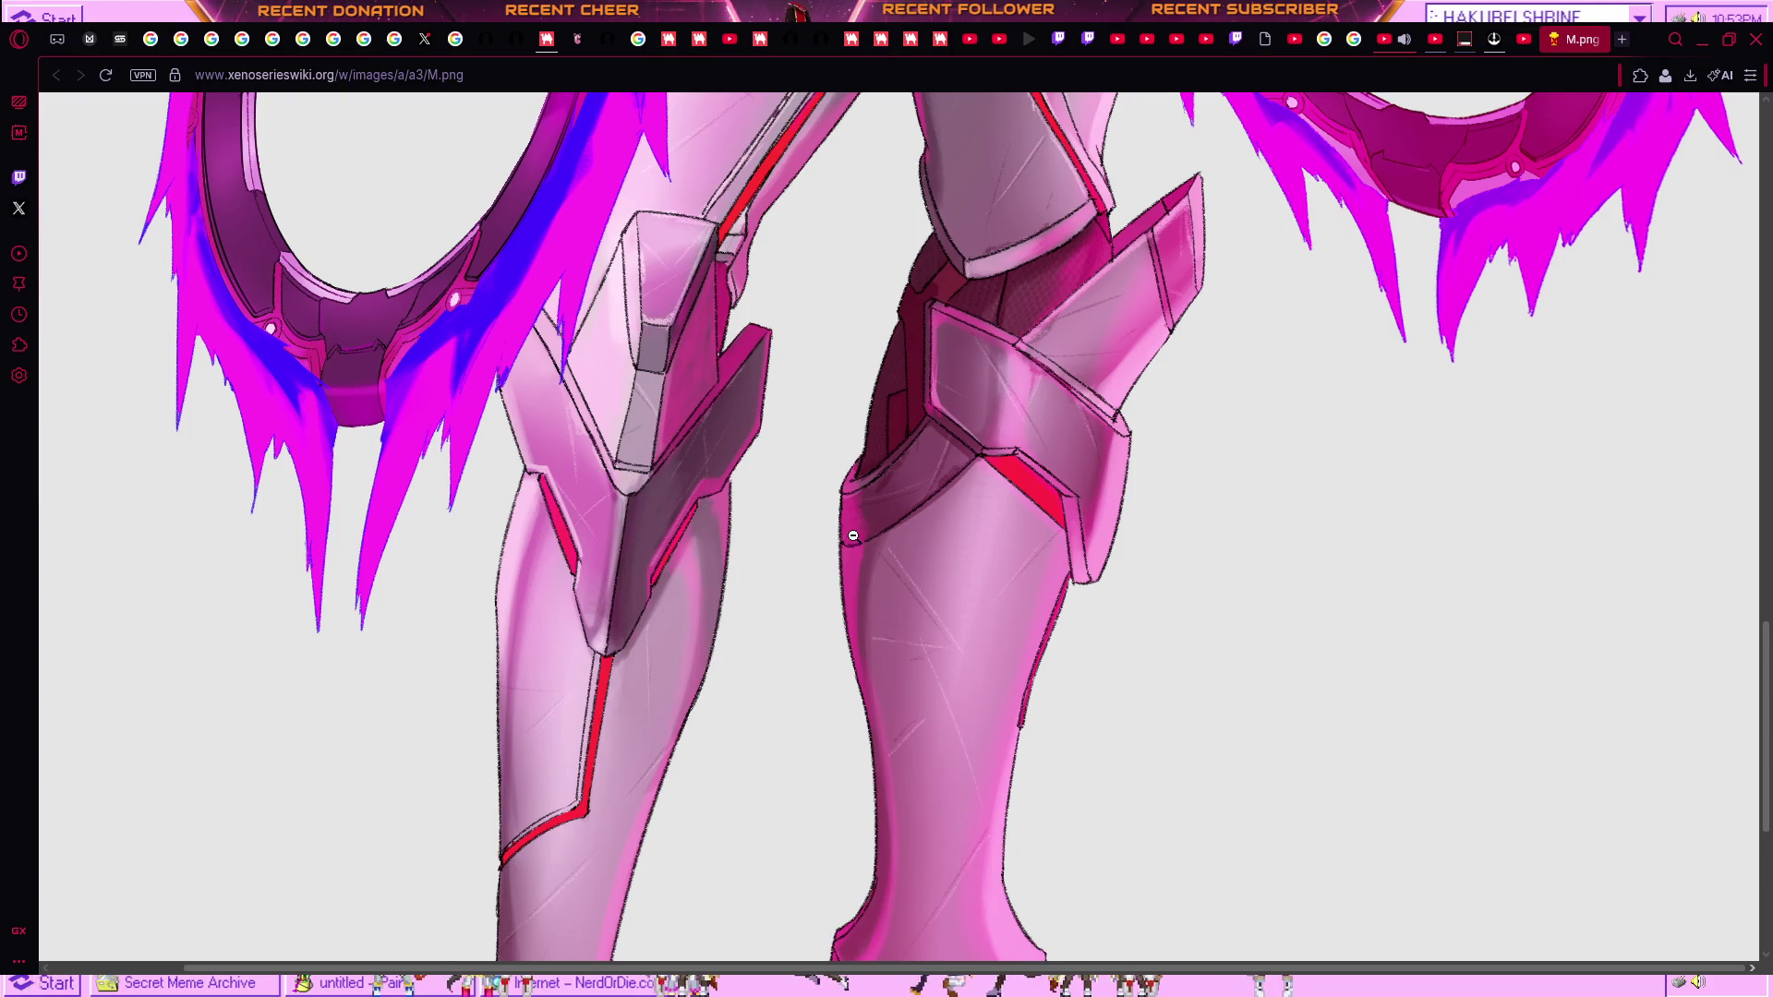
{"action": "scroll", "scroll_direction": "down", "scroll_amount": 3}
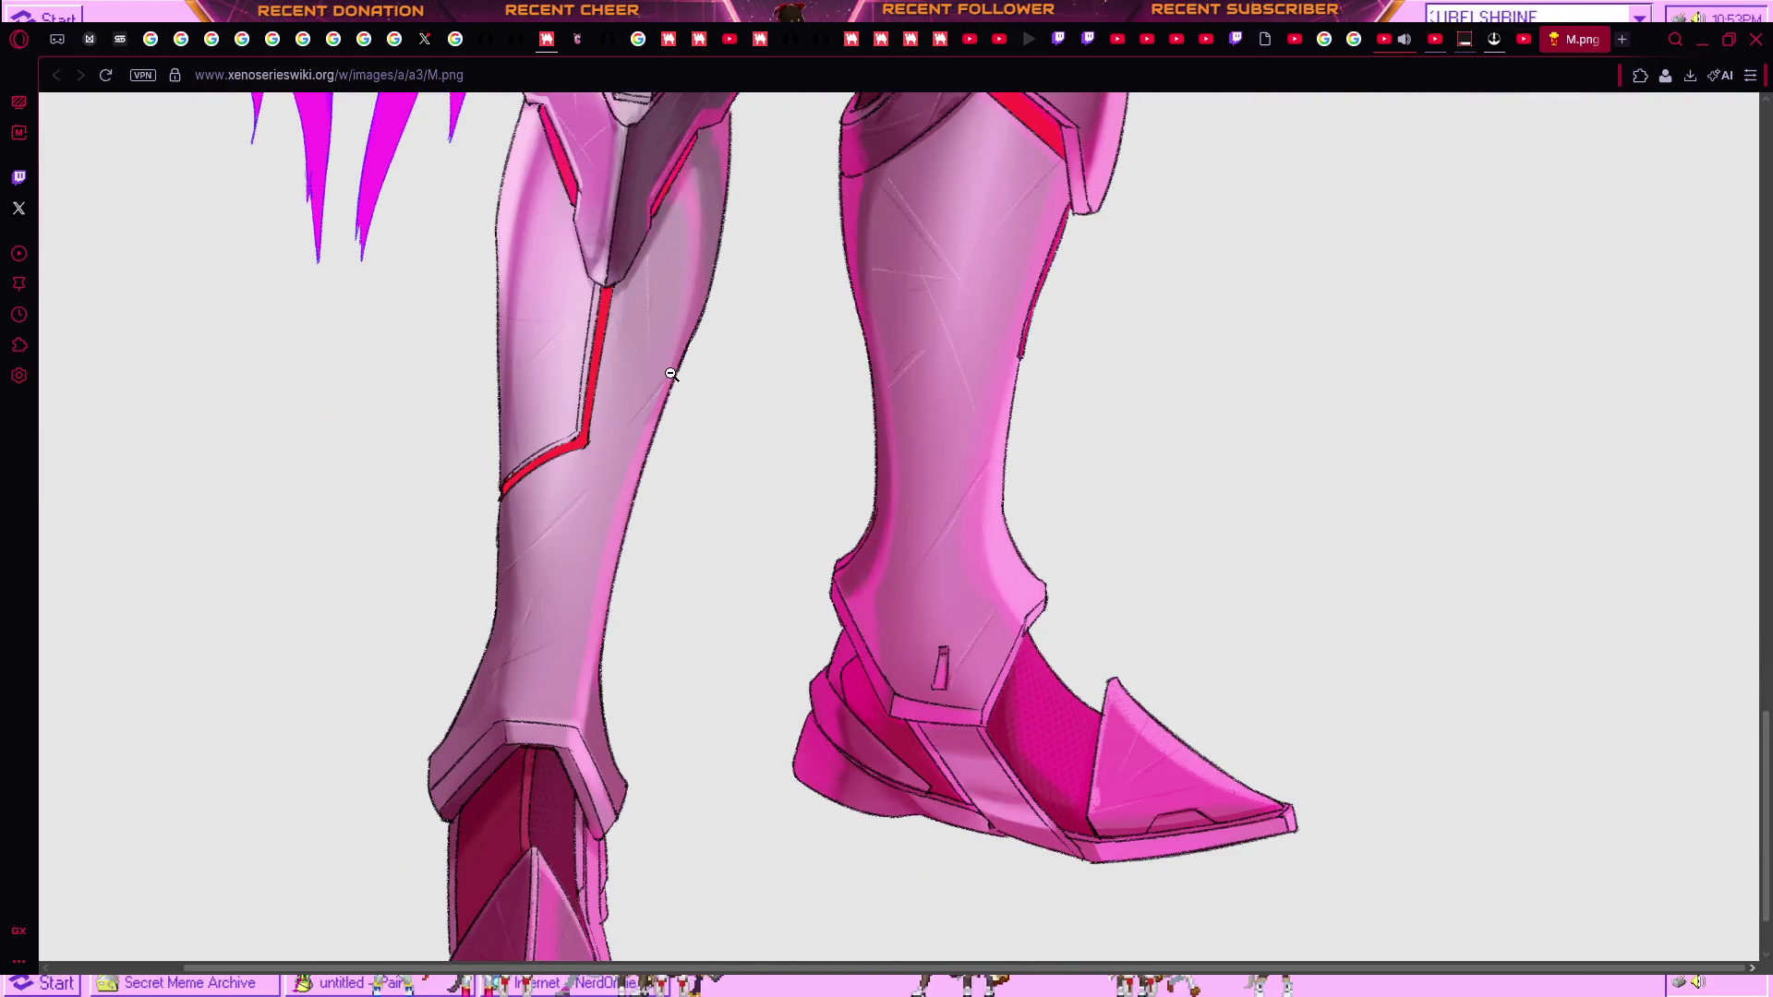
{"action": "scroll", "scroll_direction": "up", "scroll_amount": 3}
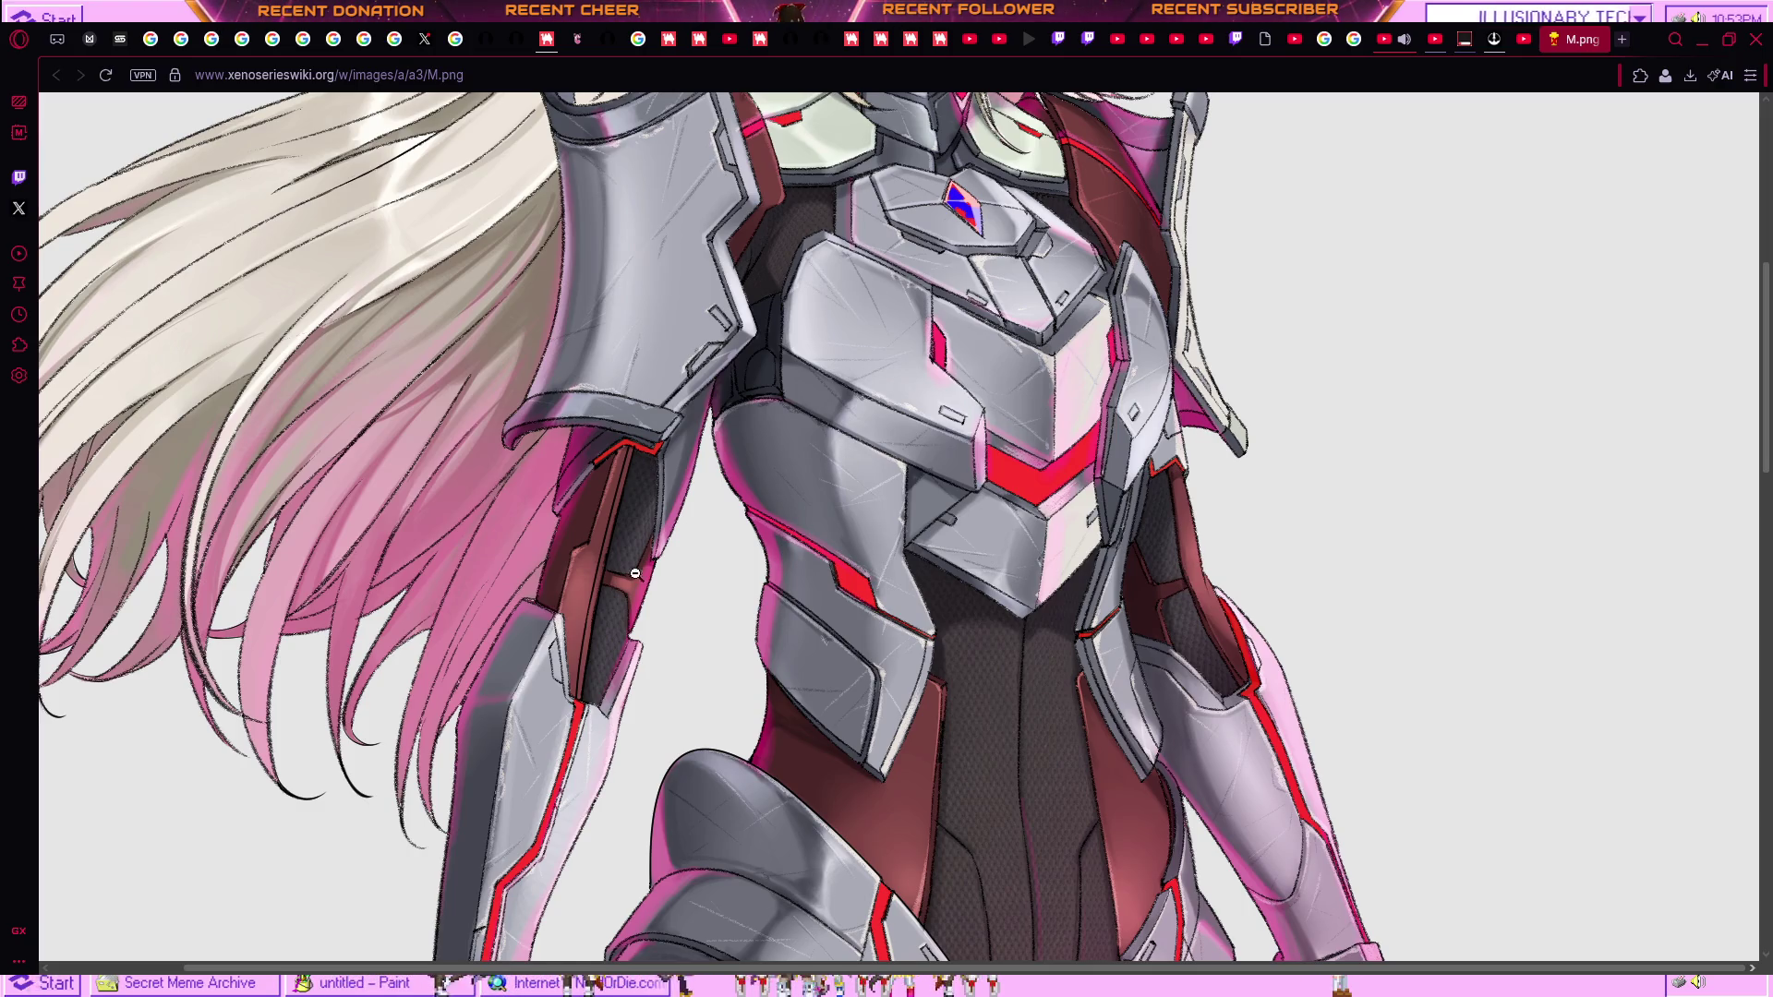
{"action": "scroll", "scroll_direction": "up", "scroll_amount": 3}
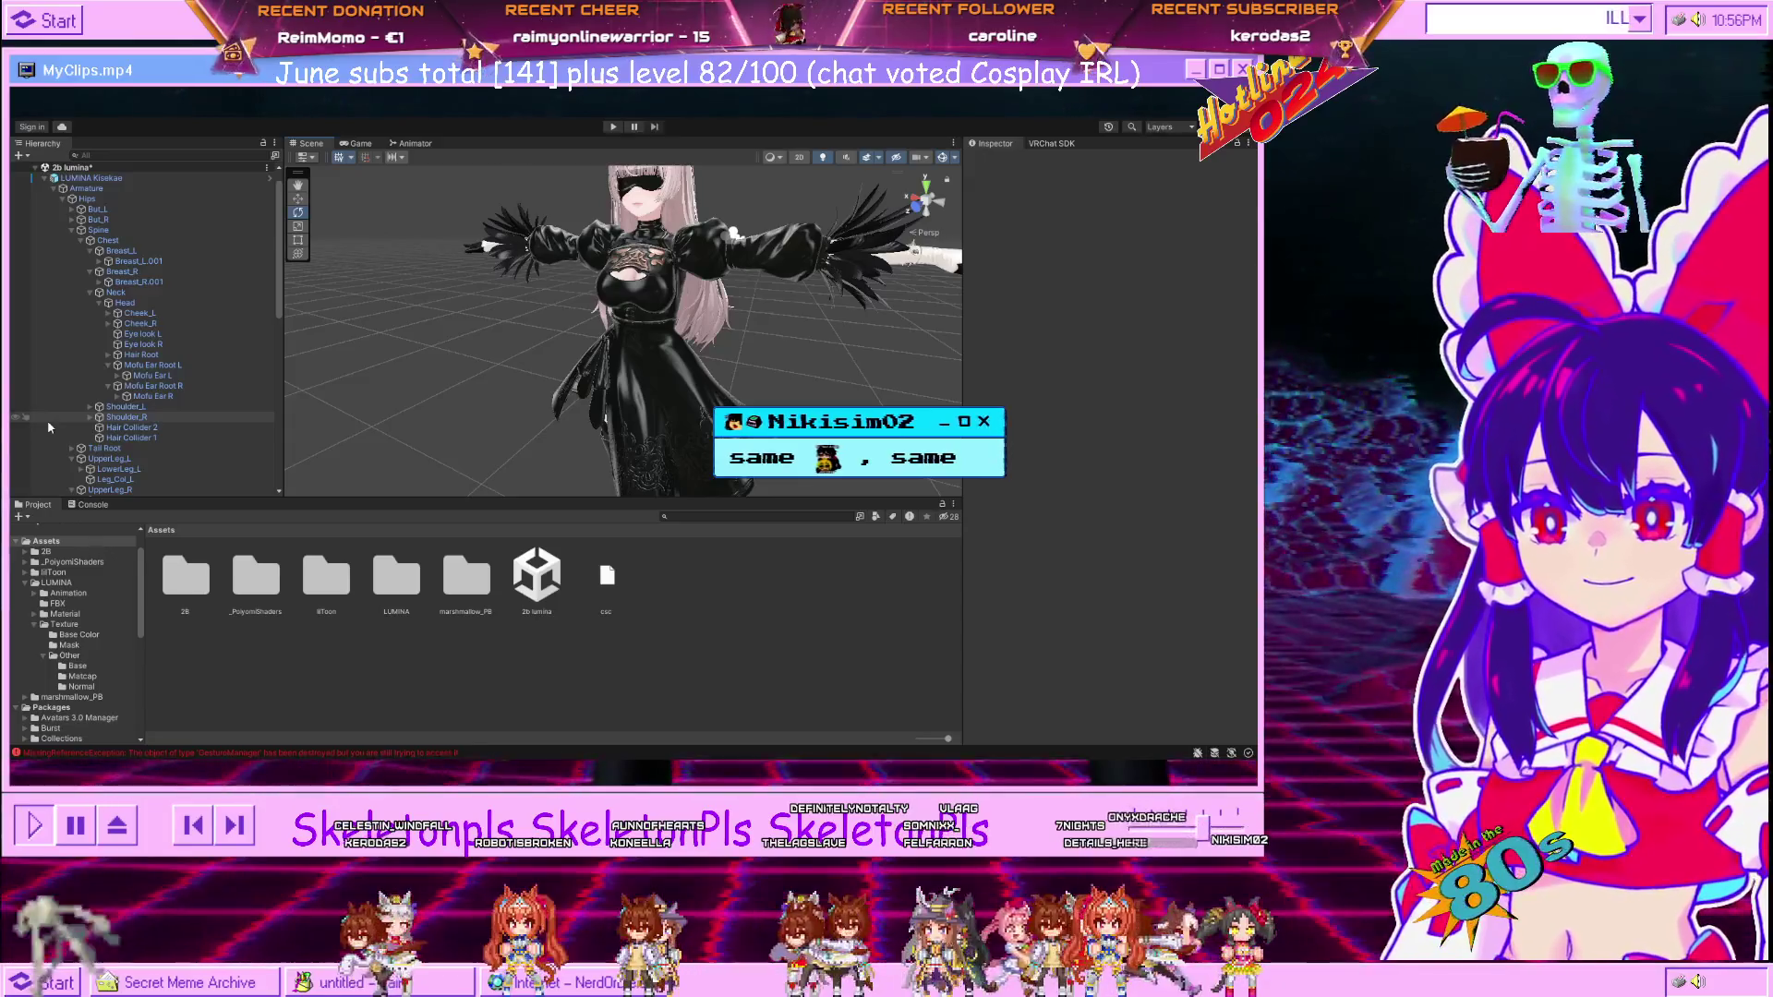
Trial-rotate Yorha - Outfit, undo it back to Y rotation 0, then select the Yorha 2b - Boots mesh.
{"action": "scroll", "scroll_direction": "down", "scroll_amount": 3}
{"action": "scroll", "scroll_direction": "down", "scroll_amount": 3}
{"action": "scroll", "scroll_direction": "up", "scroll_amount": 3}
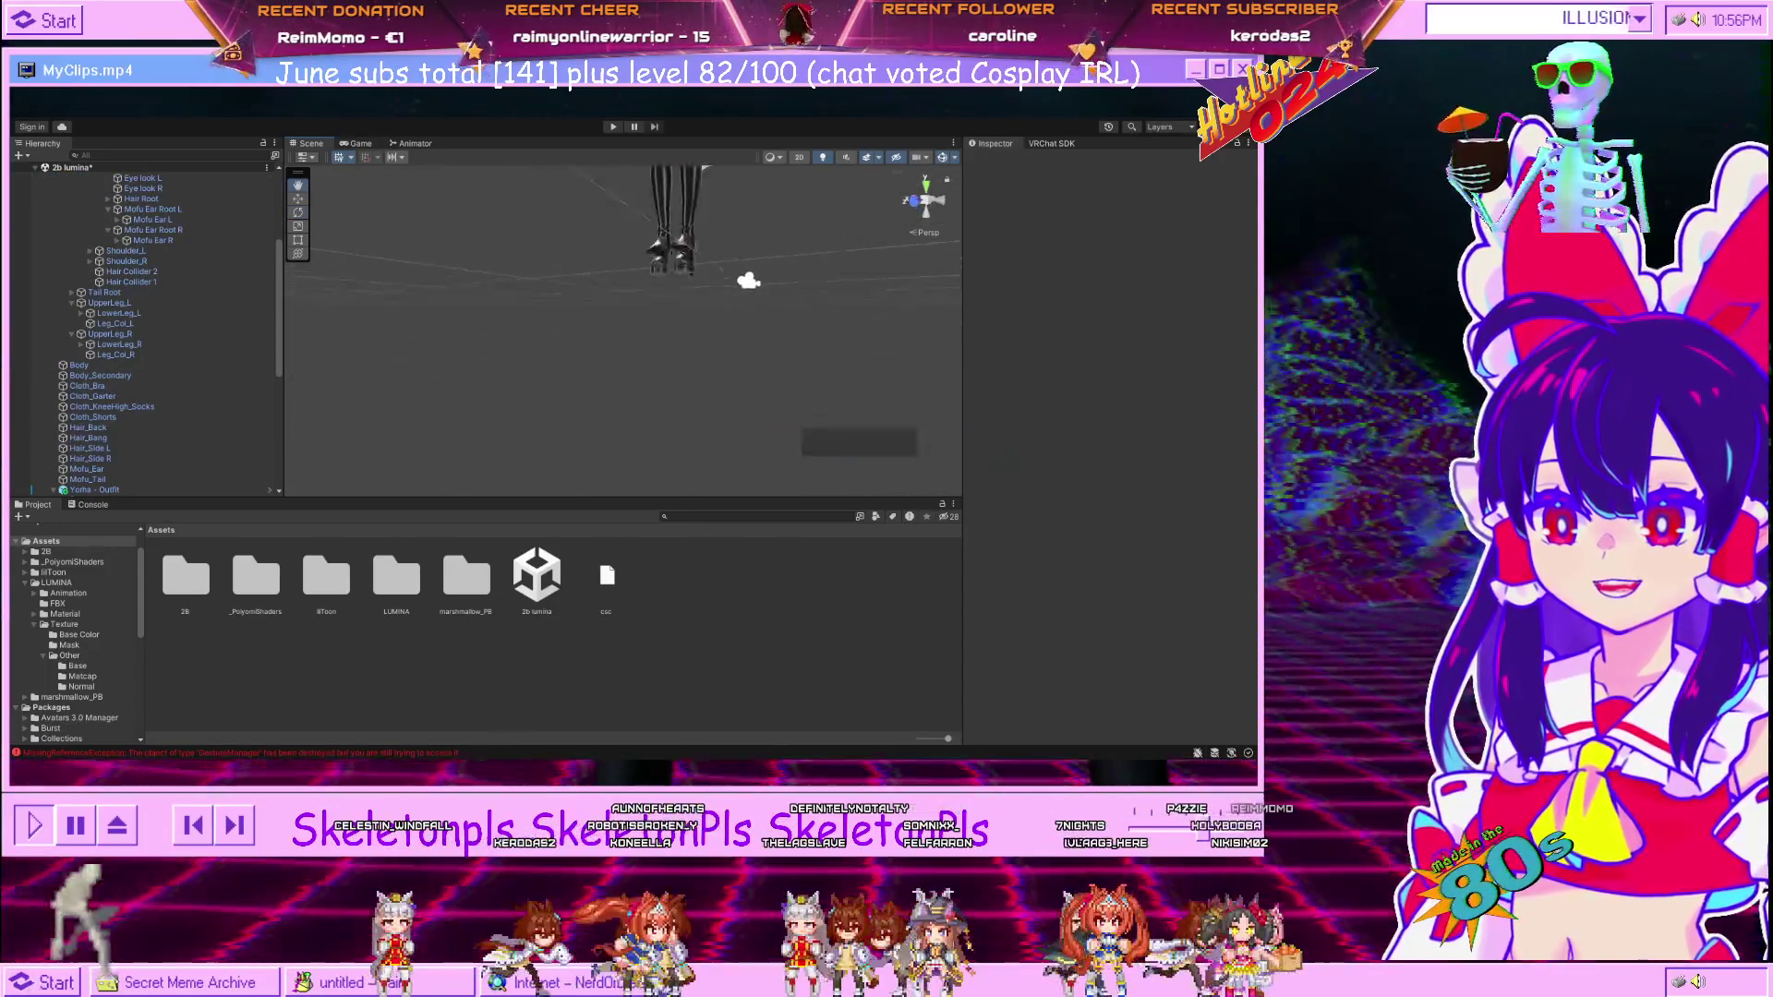
{"action": "left_click", "coordinate": [713, 346]}
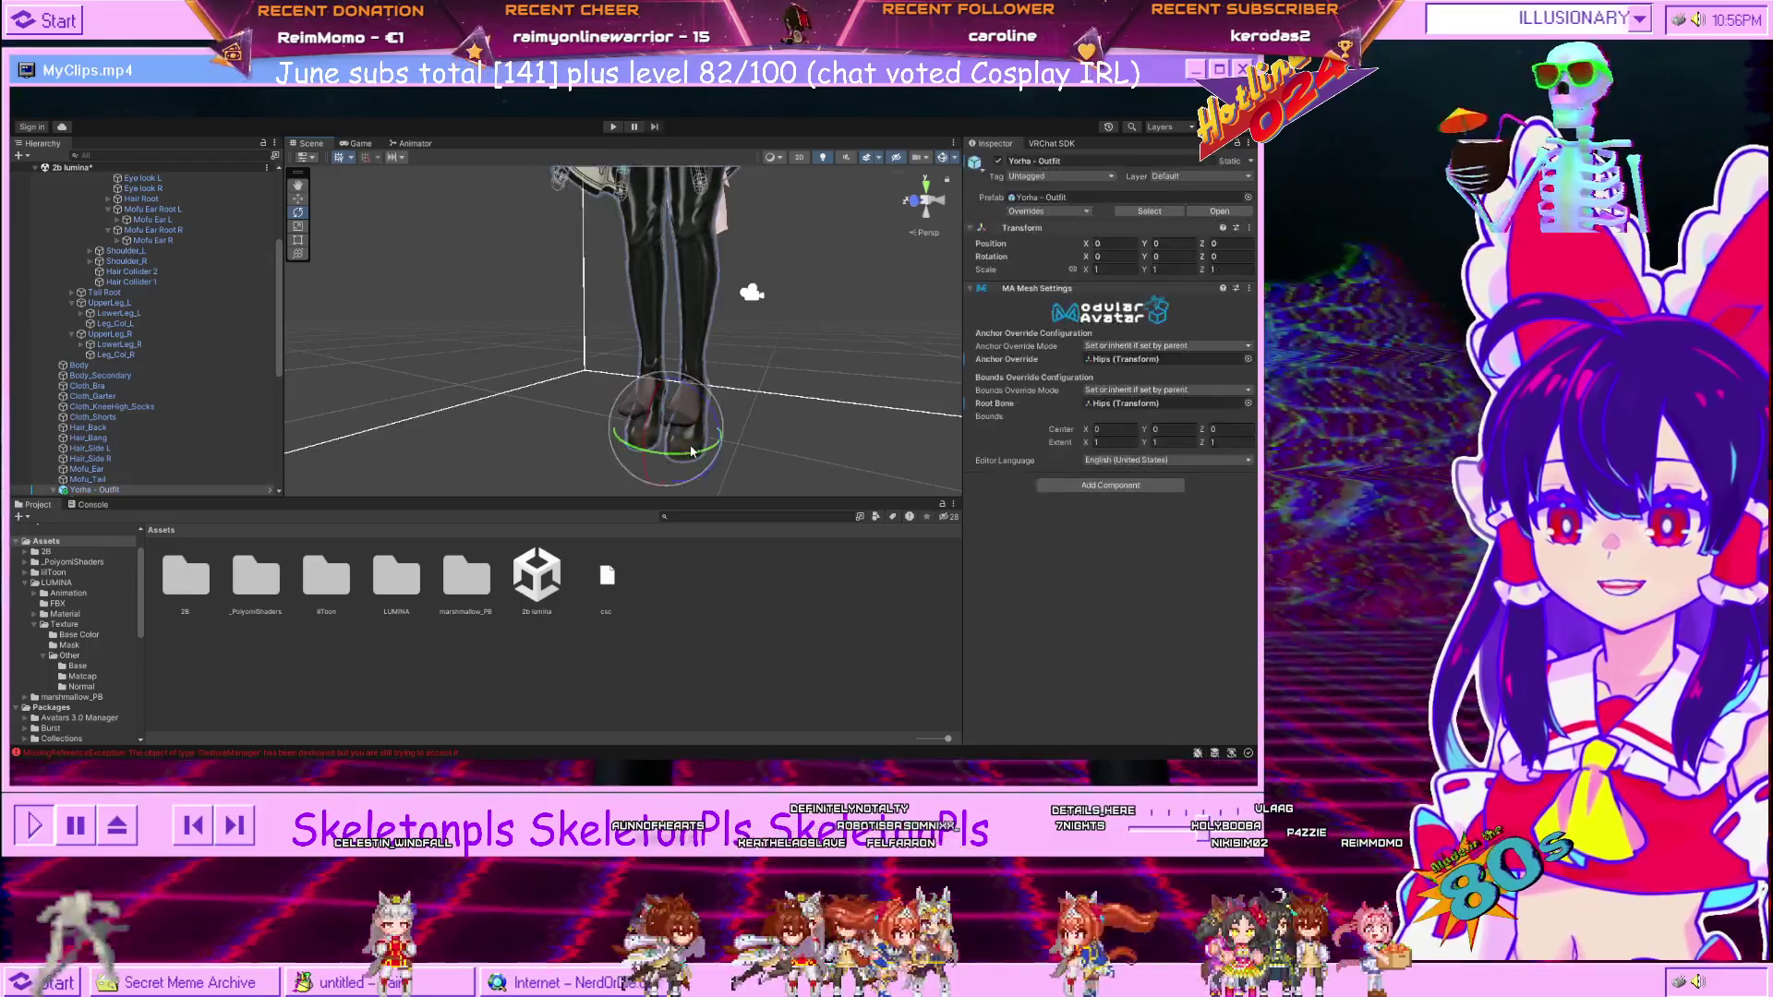
{"action": "left_click_drag", "start_coordinate": [670, 433], "coordinate": [694, 474]}
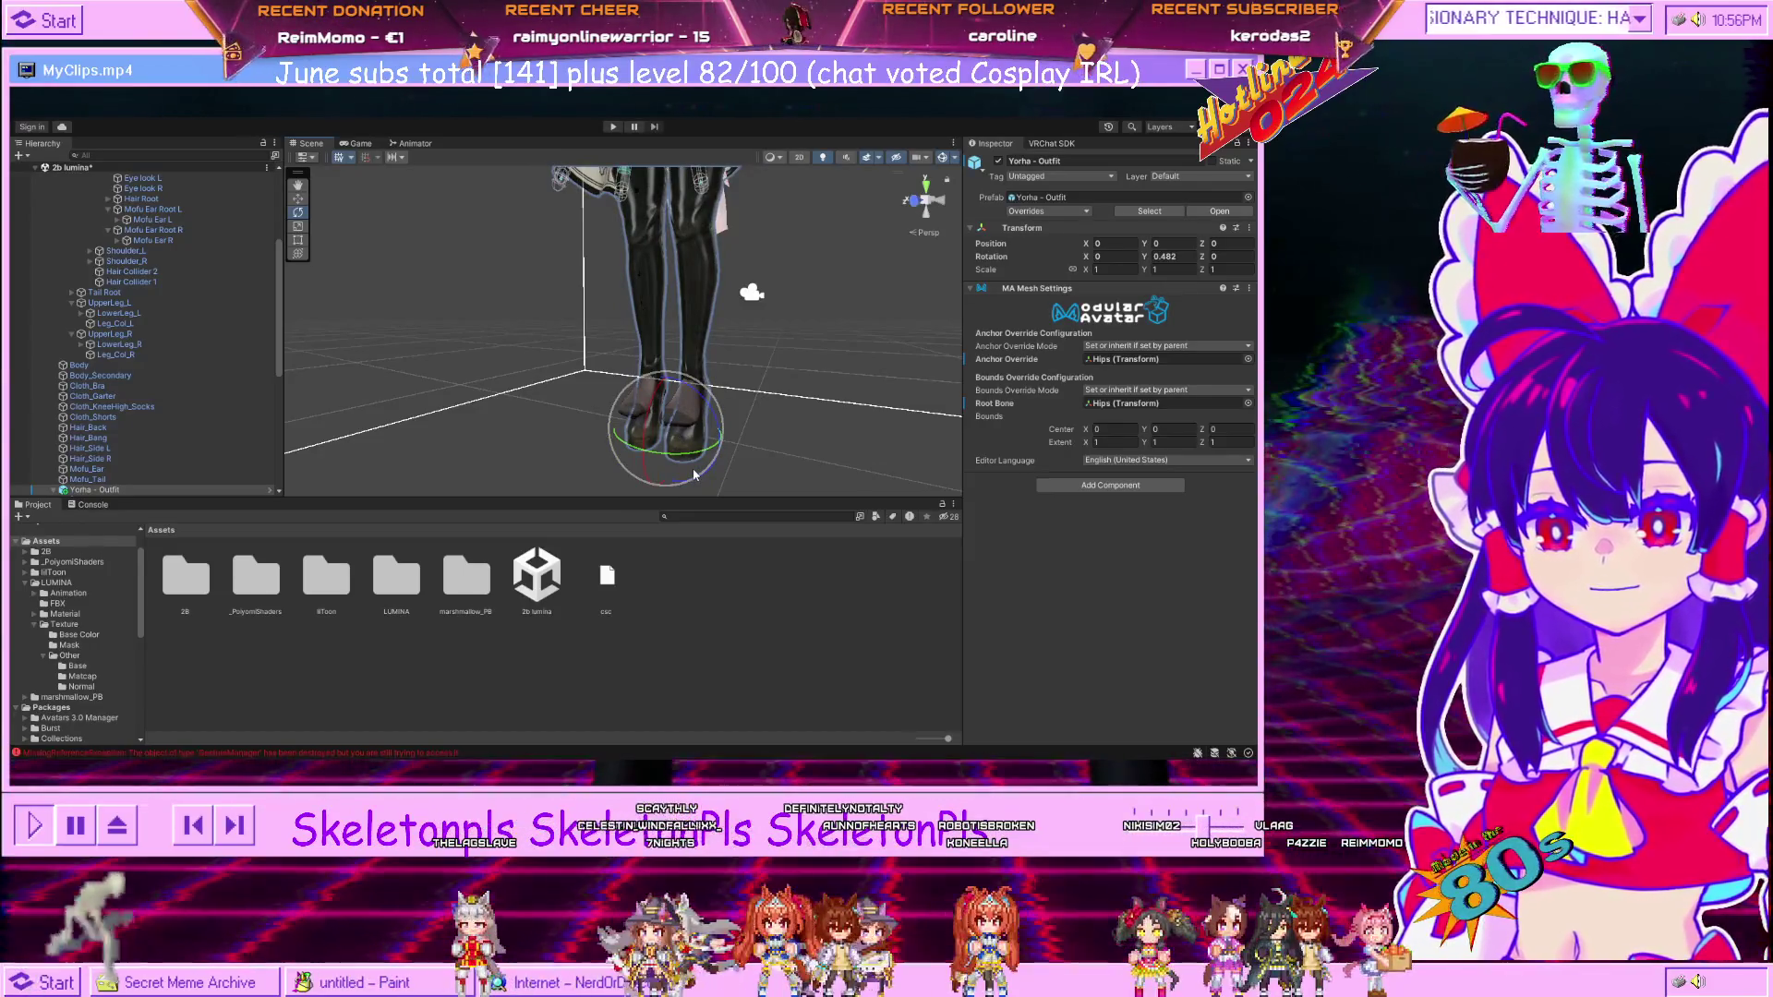
{"action": "key", "text": "ctrl+z"}
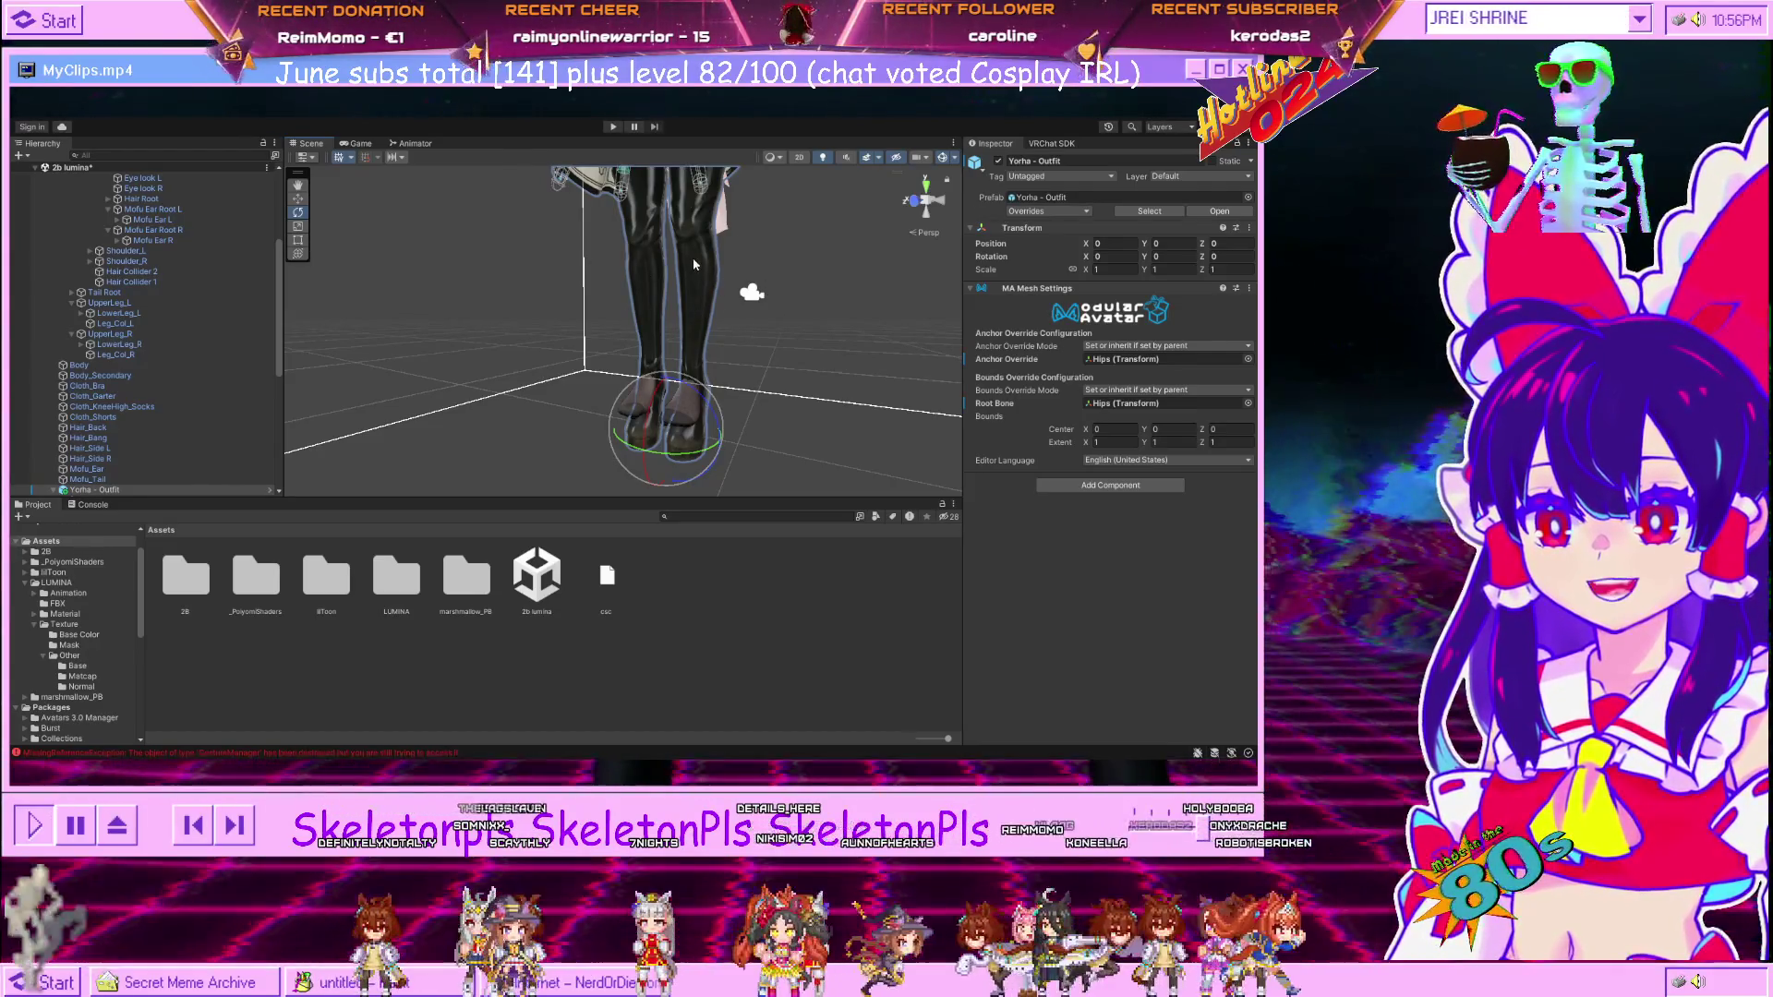
{"action": "left_click", "coordinate": [692, 258]}
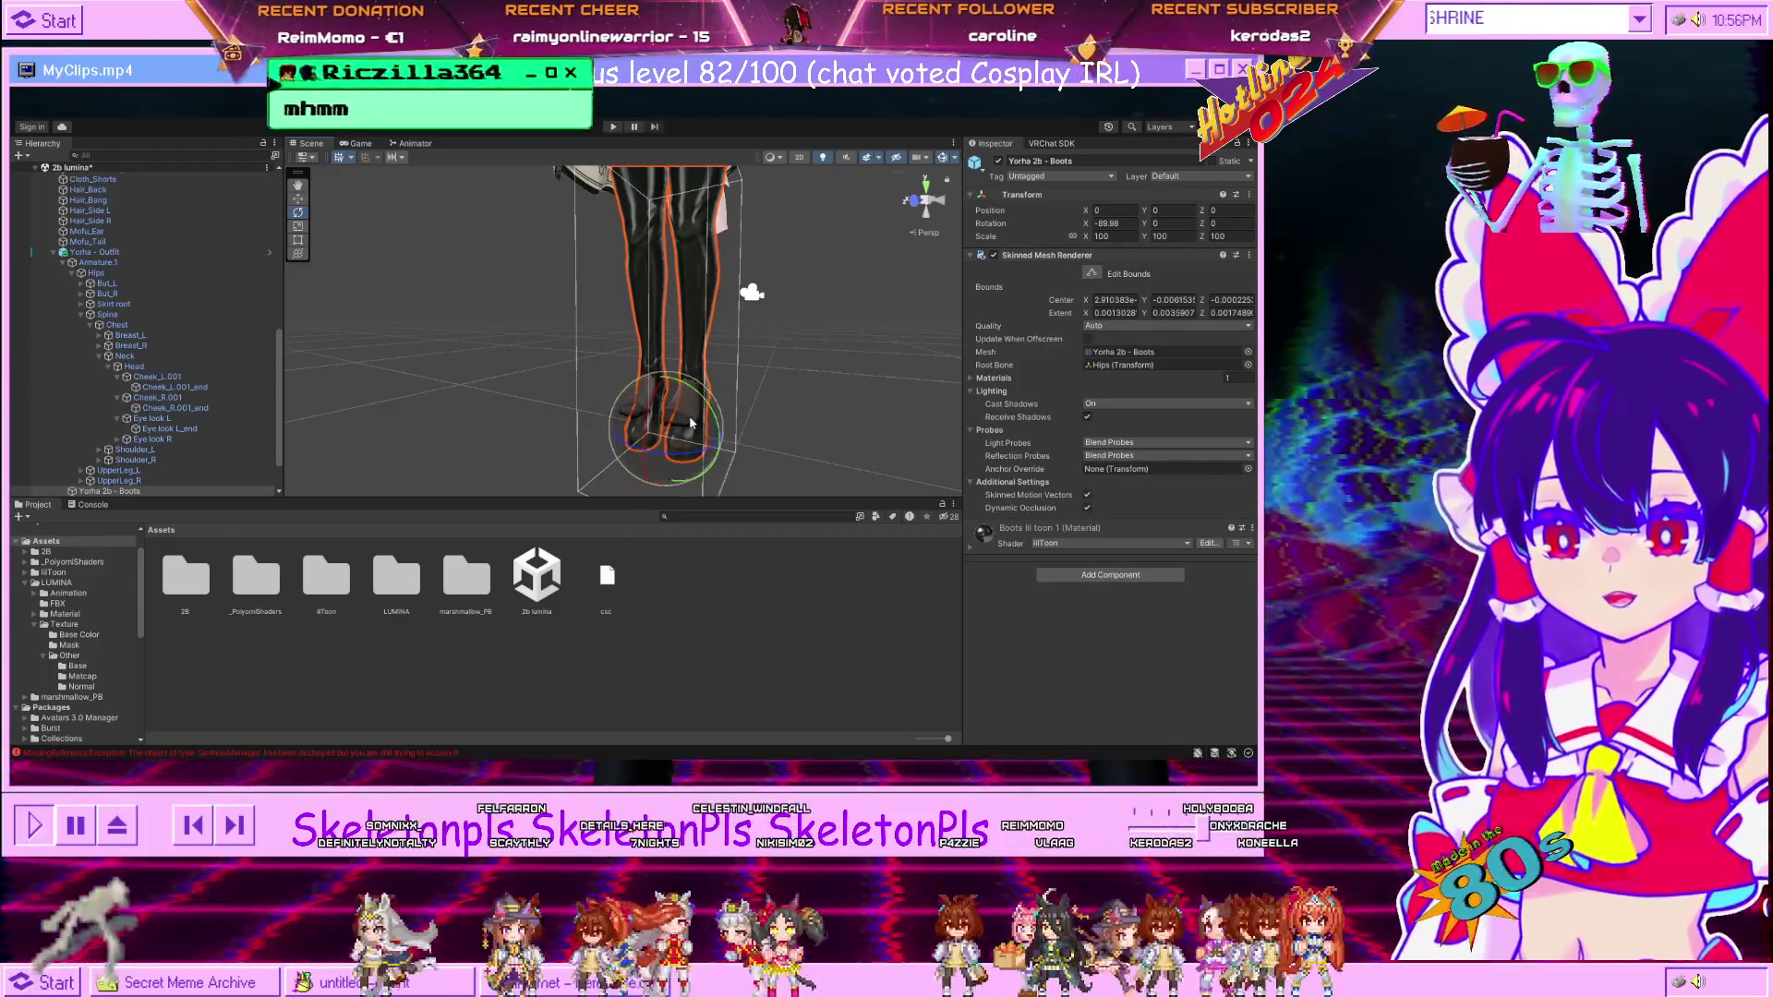
{"action": "left_click", "coordinate": [740, 348]}
{"action": "left_click_drag", "start_coordinate": [740, 348], "coordinate": [715, 275]}
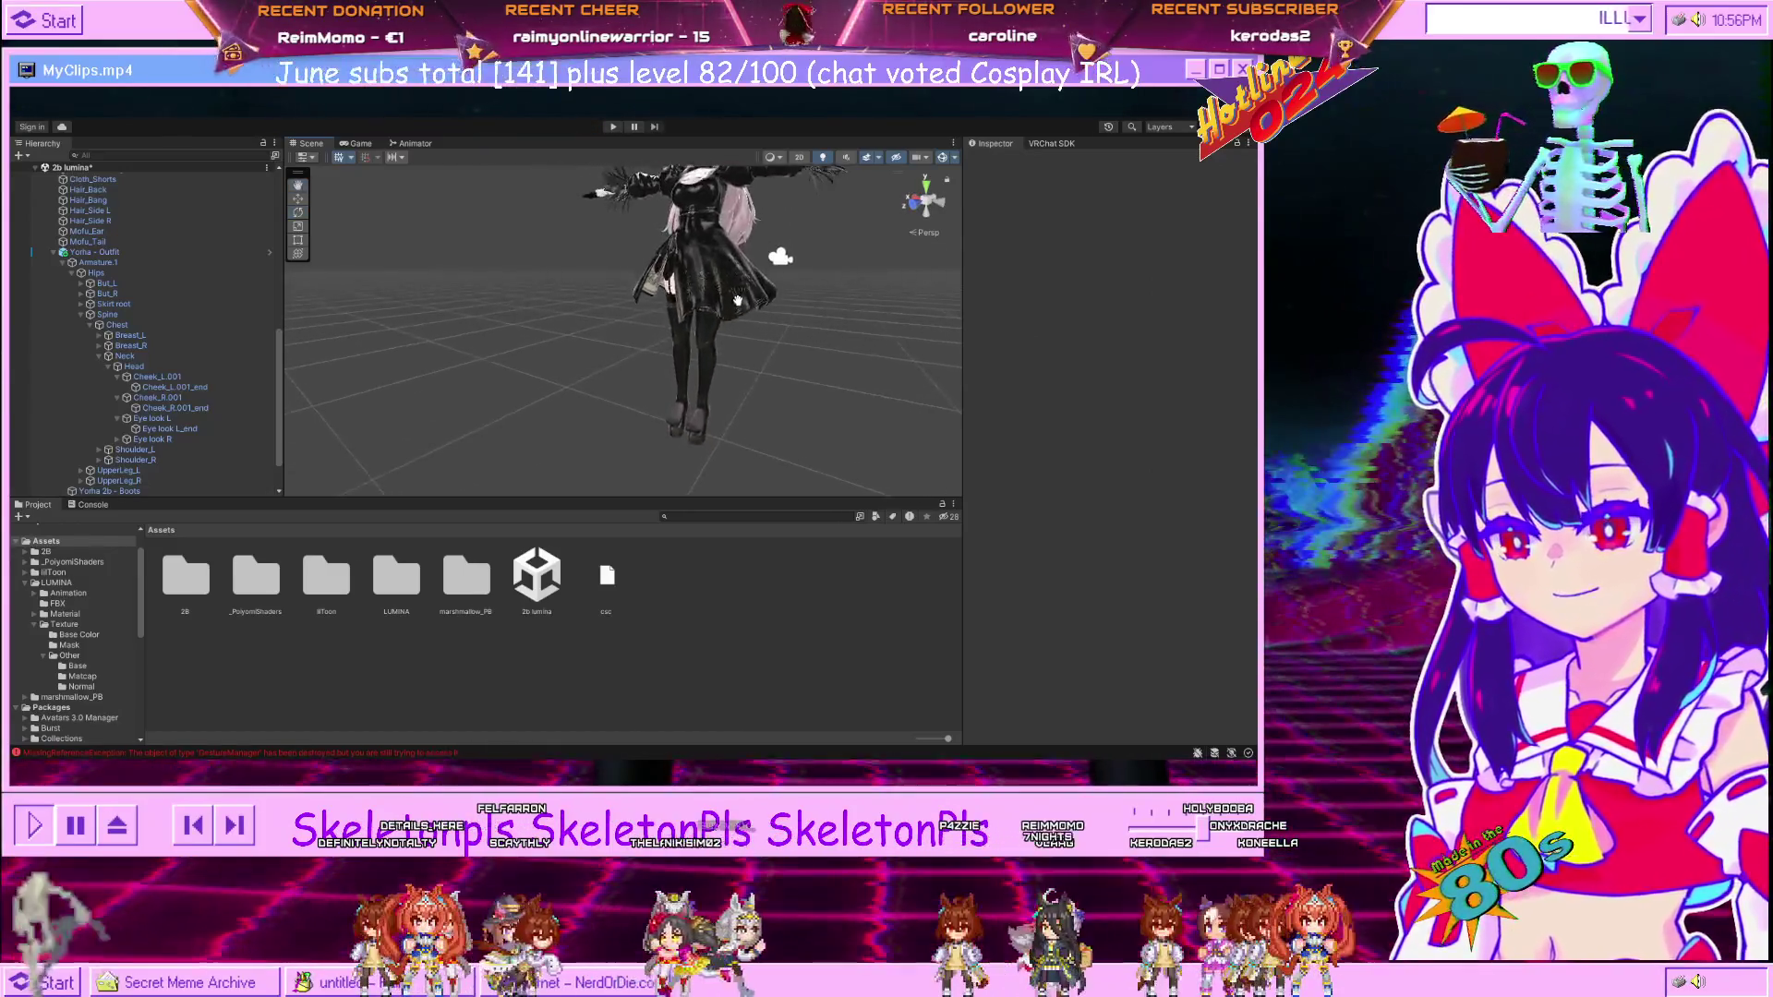
{"action": "scroll", "scroll_direction": "up", "scroll_amount": 3}
{"action": "scroll", "scroll_direction": "down", "scroll_amount": 3}
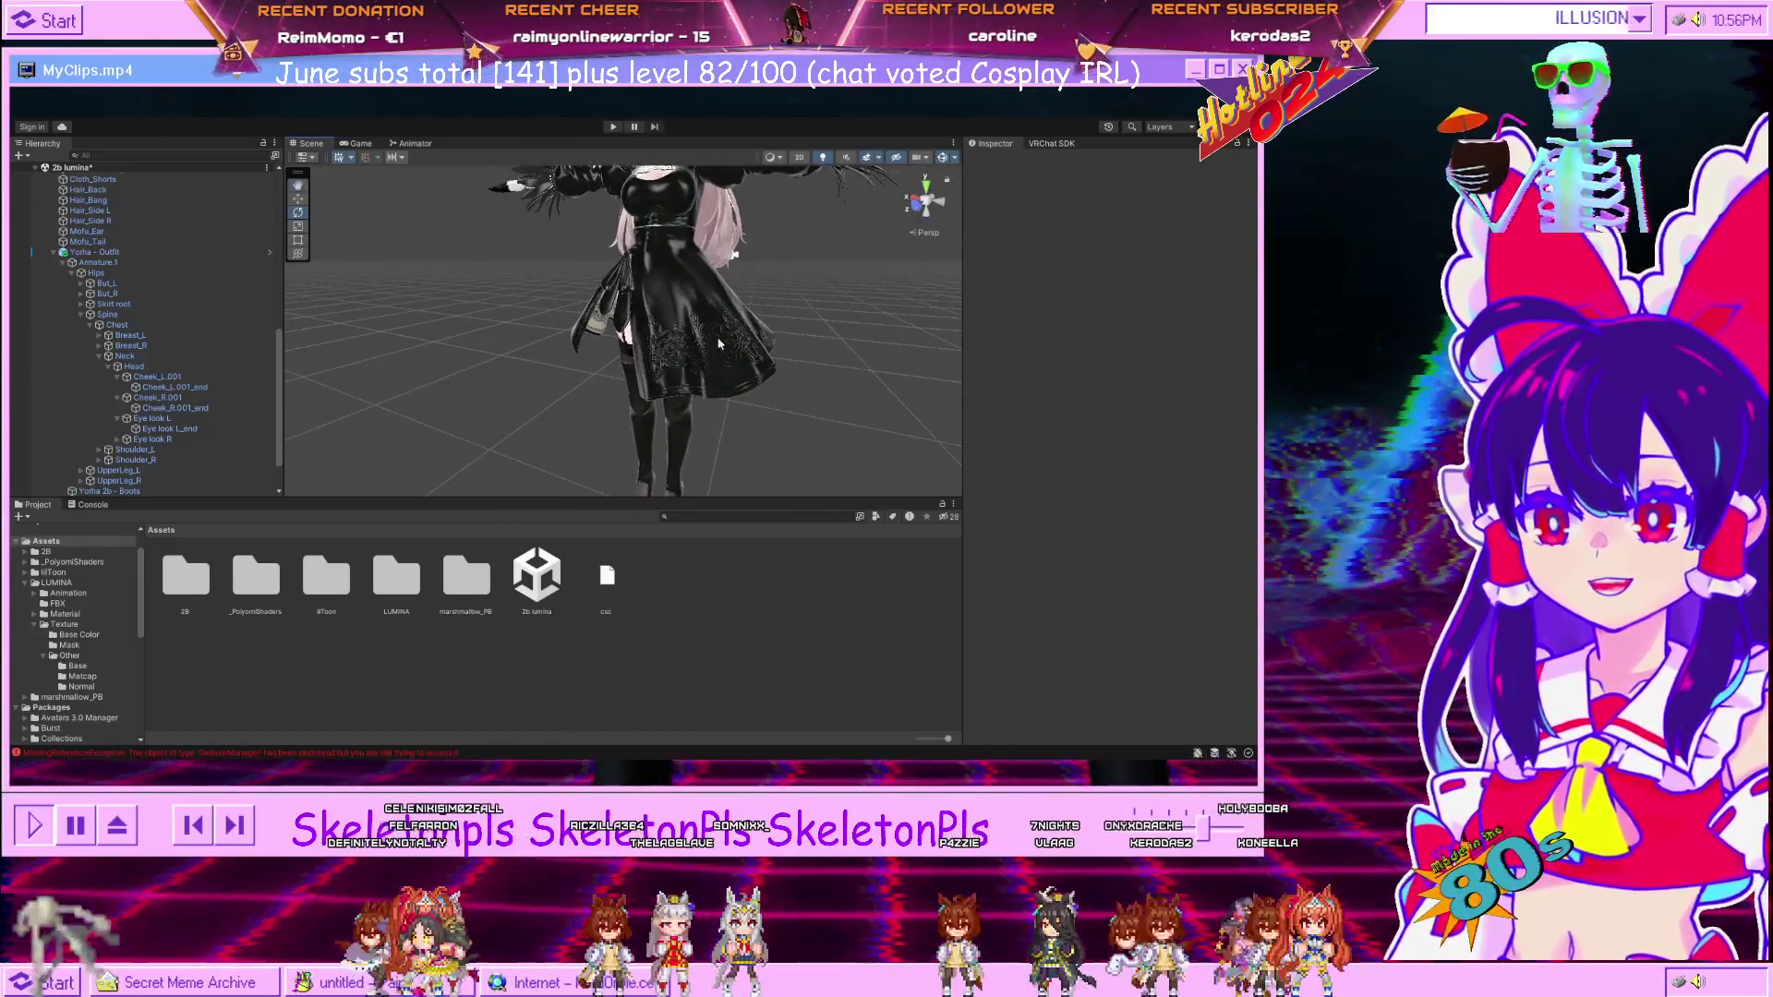
{"action": "scroll", "scroll_direction": "up", "scroll_amount": 3}
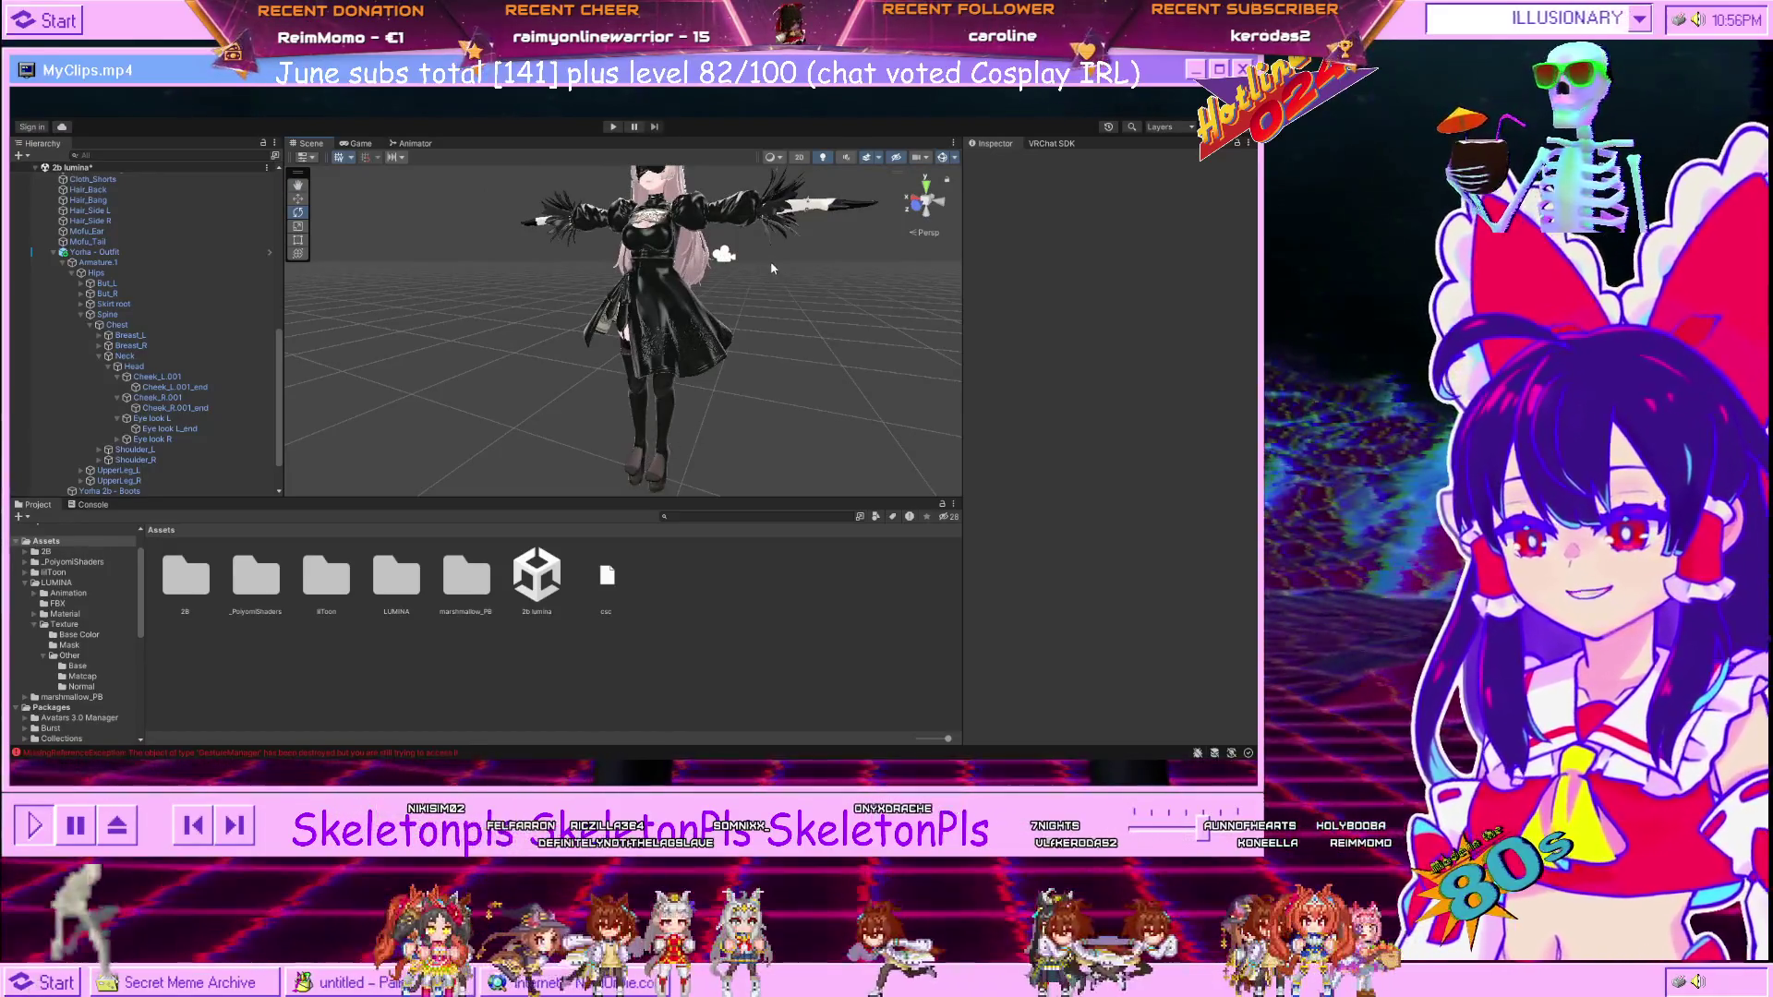
{"action": "left_click_drag", "start_coordinate": [762, 254], "coordinate": [810, 277]}
{"action": "scroll", "scroll_direction": "up", "scroll_amount": 3}
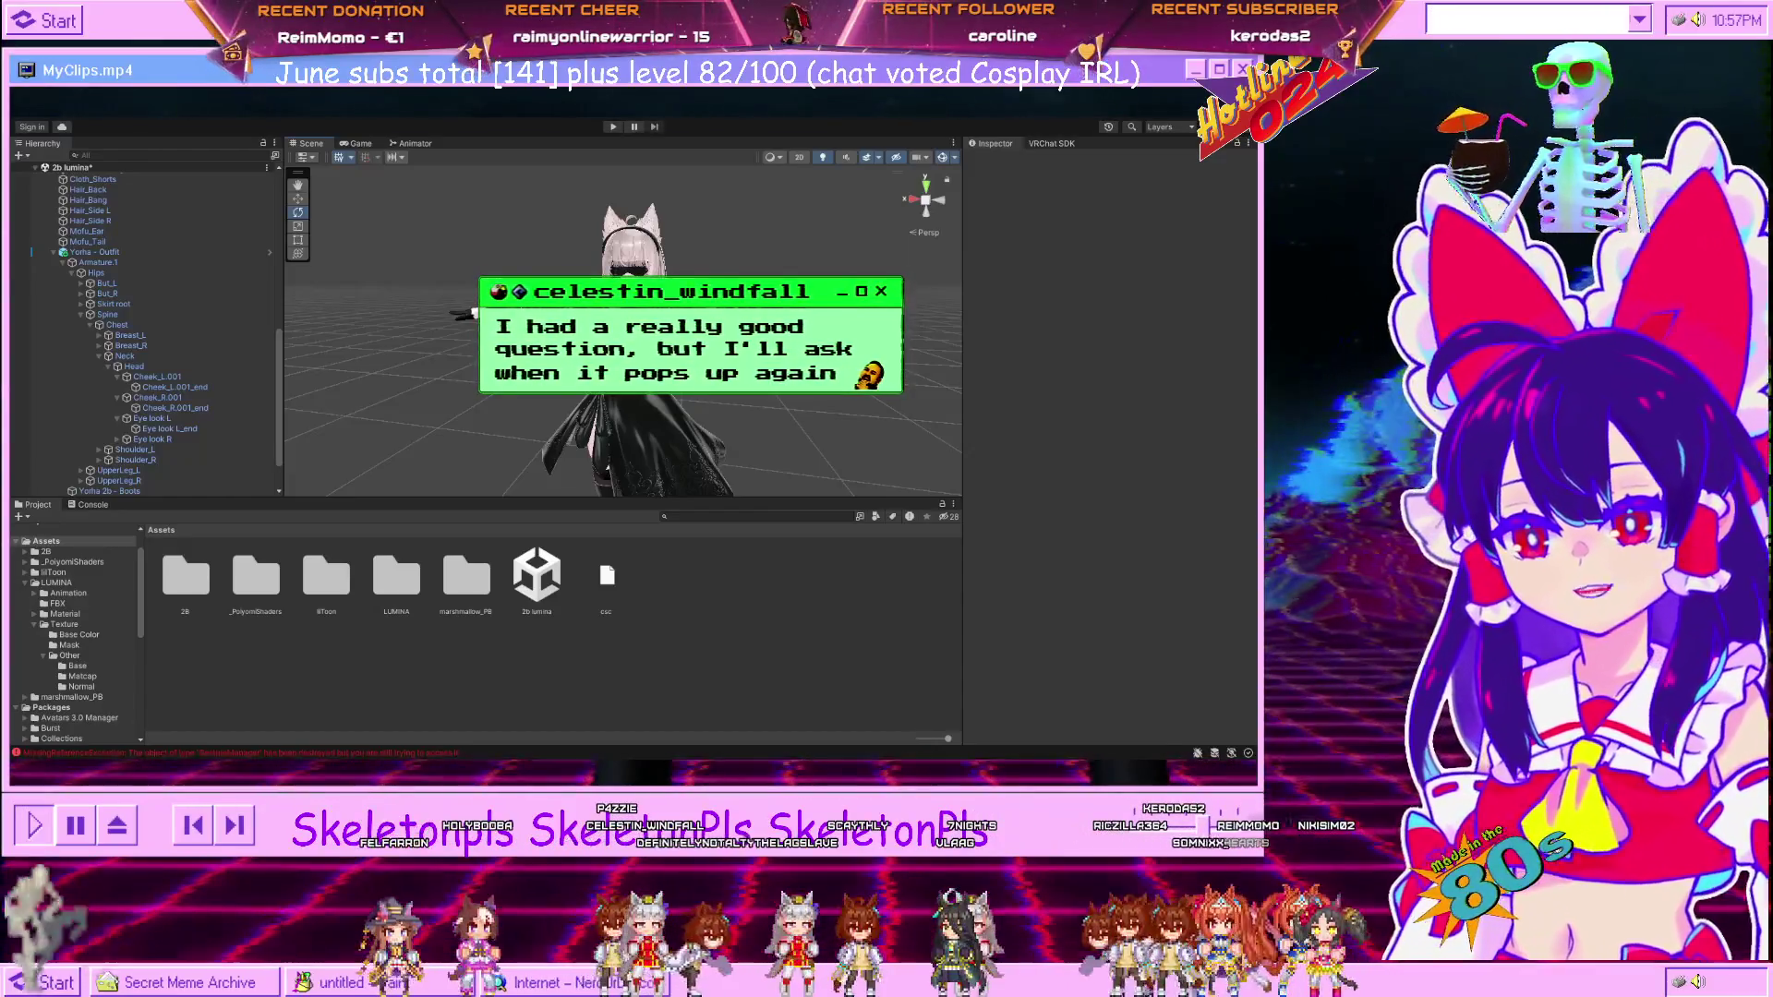
Select the LUMINA Kisekae root to show its Animator and VRC Avatar Descriptor, orbiting around the avatar.
{"action": "left_click", "coordinate": [83, 251]}
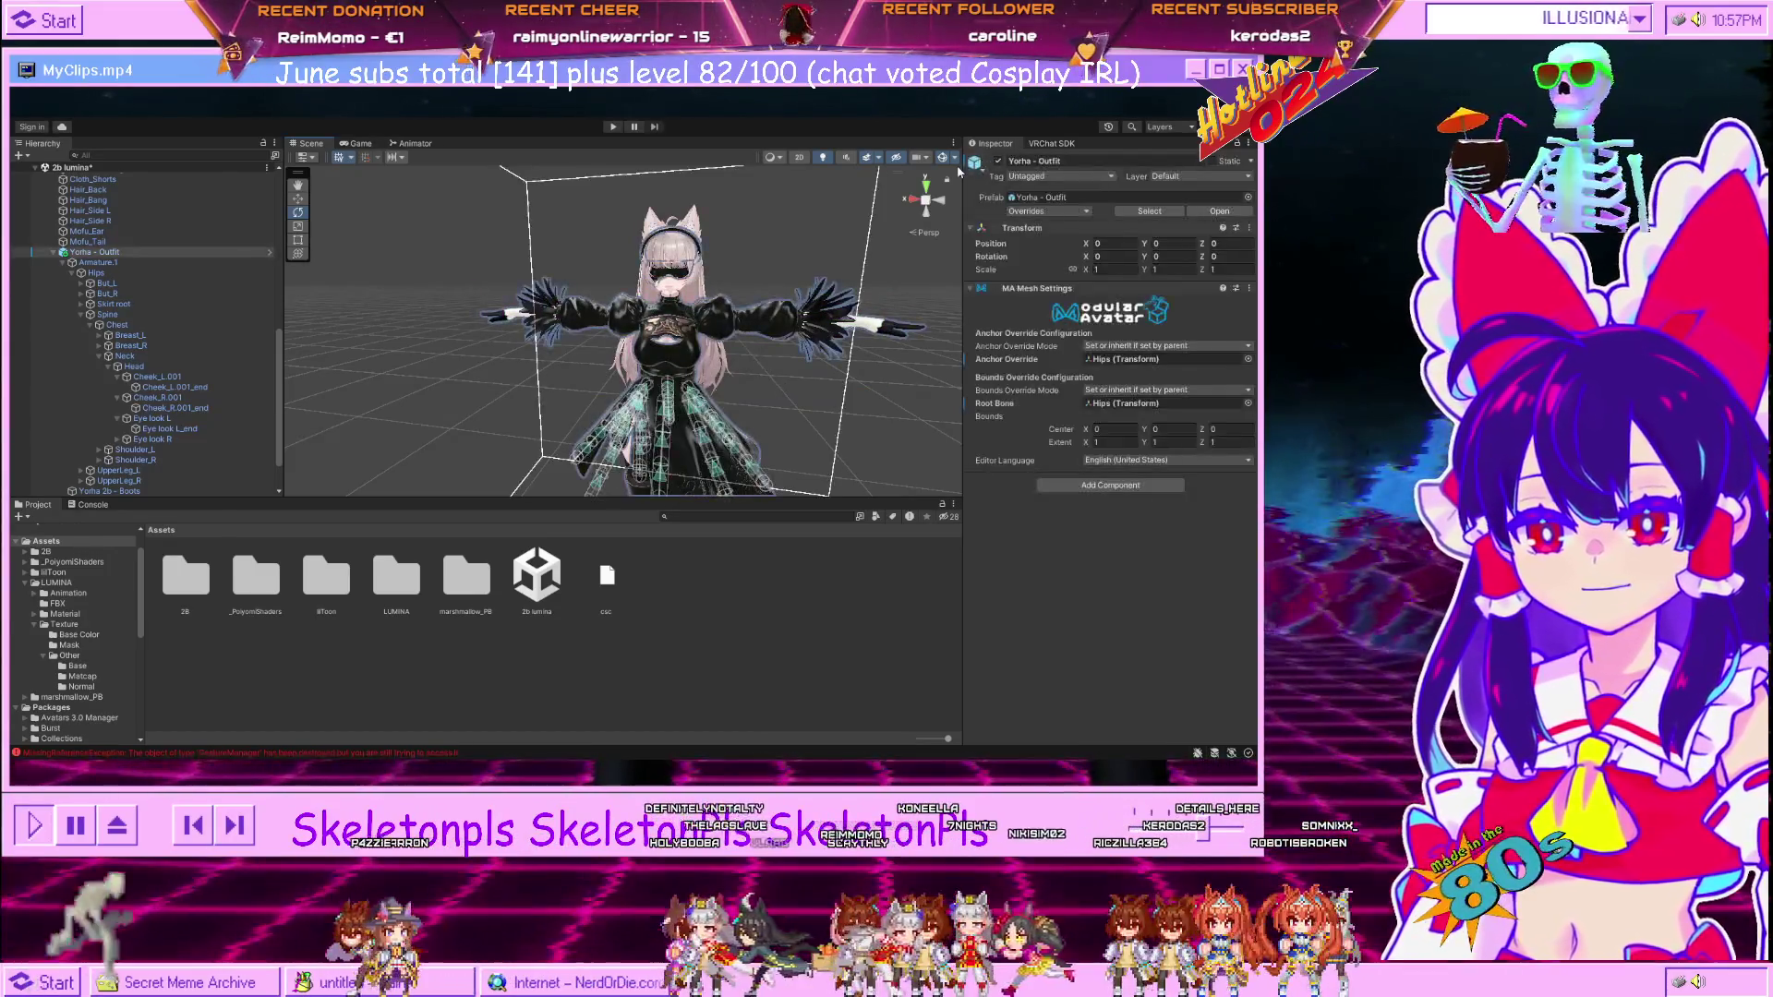
{"action": "scroll", "scroll_direction": "up", "scroll_amount": 3}
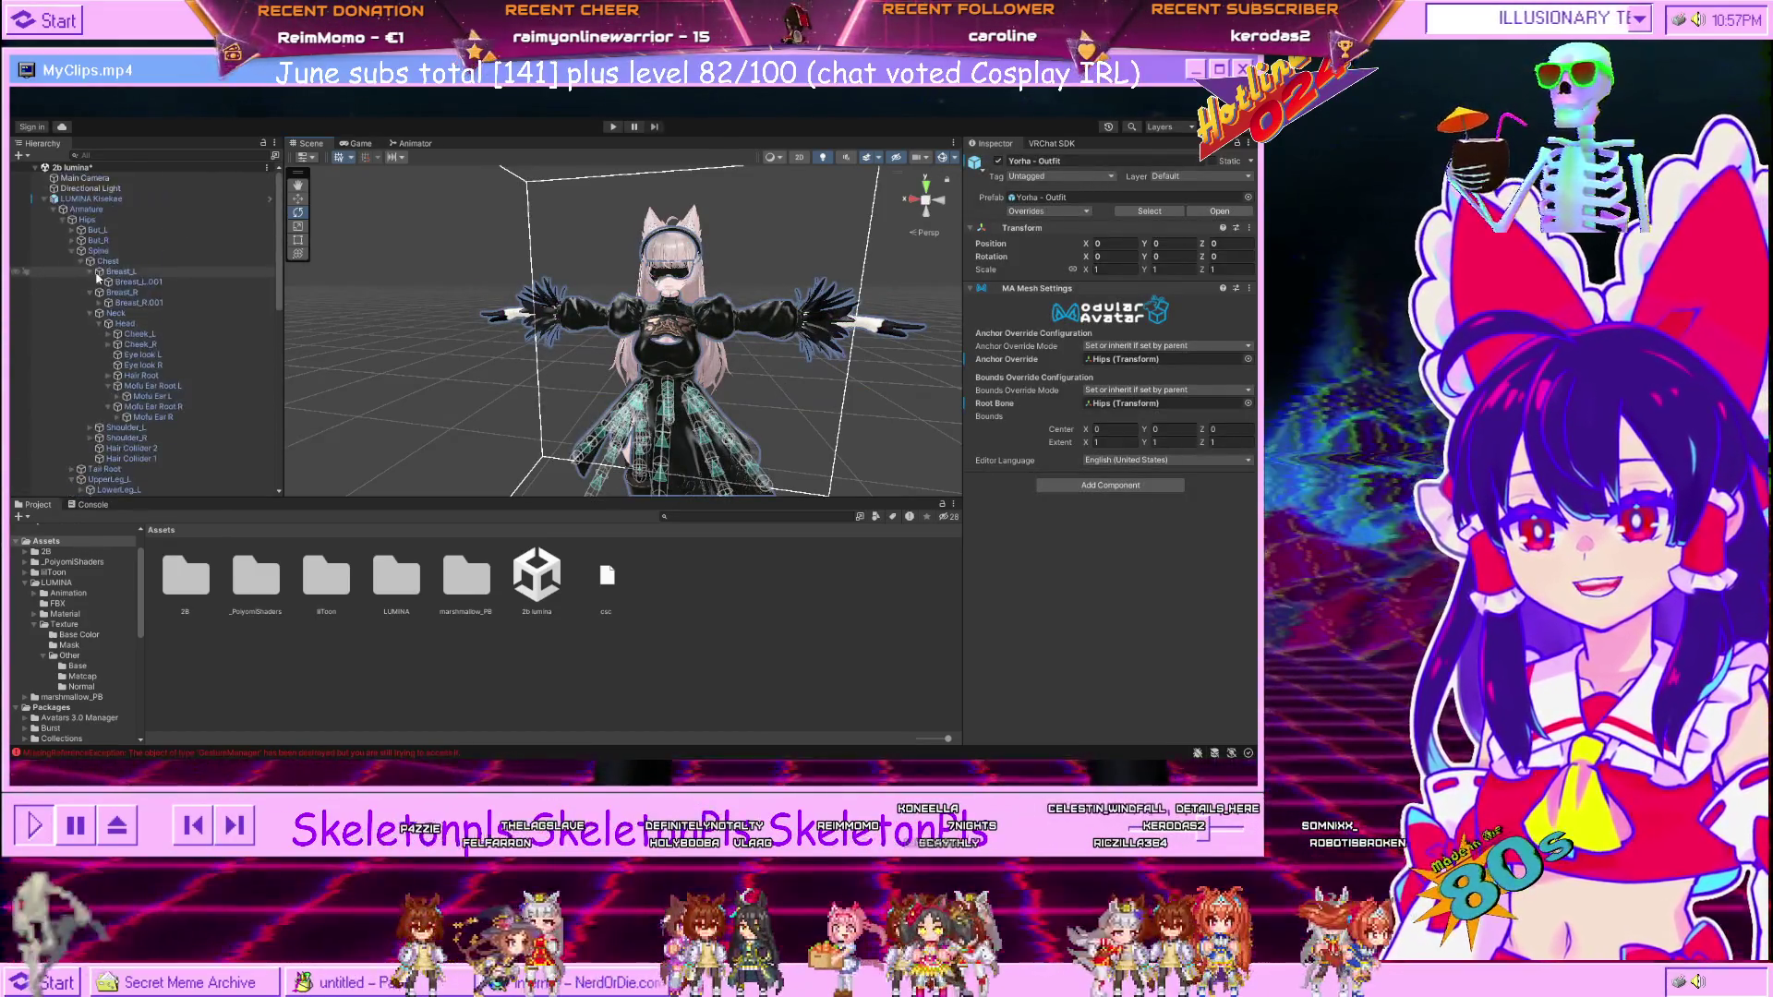
{"action": "left_click", "coordinate": [88, 198]}
{"action": "left_click_drag", "start_coordinate": [785, 399], "coordinate": [765, 354]}
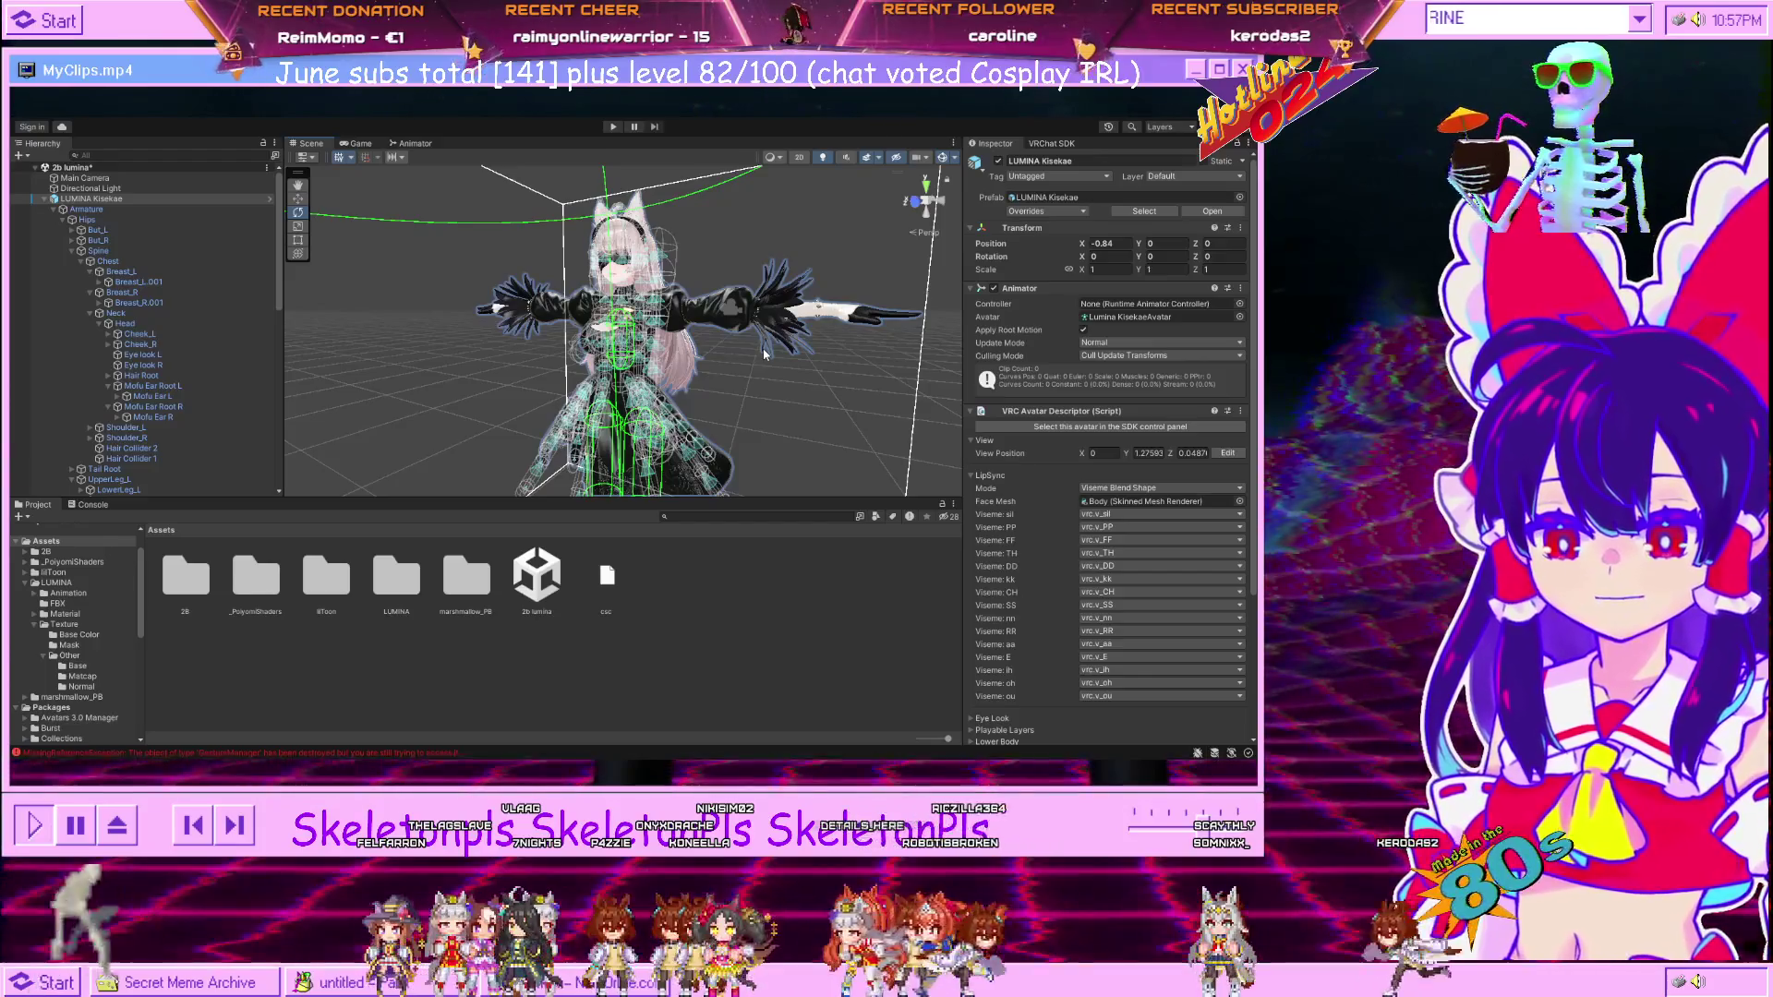
{"action": "left_click", "coordinate": [765, 354]}
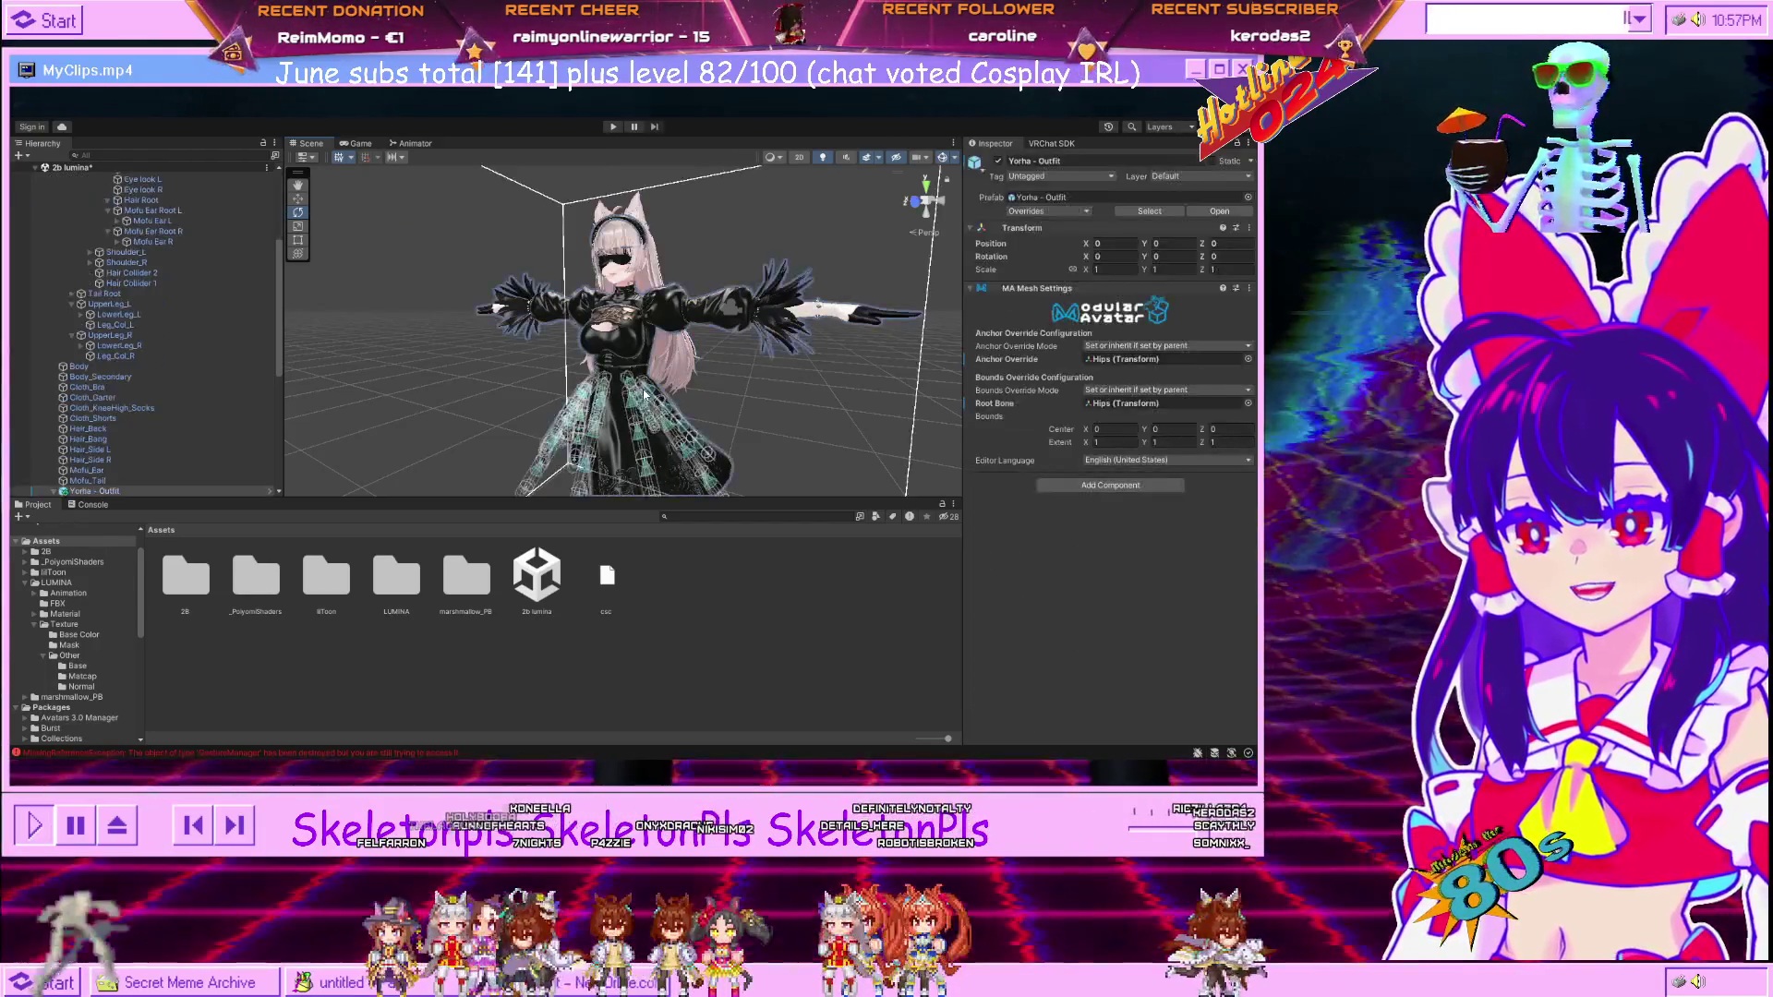
{"action": "left_click", "coordinate": [713, 264]}
{"action": "left_click_drag", "start_coordinate": [712, 264], "coordinate": [748, 258]}
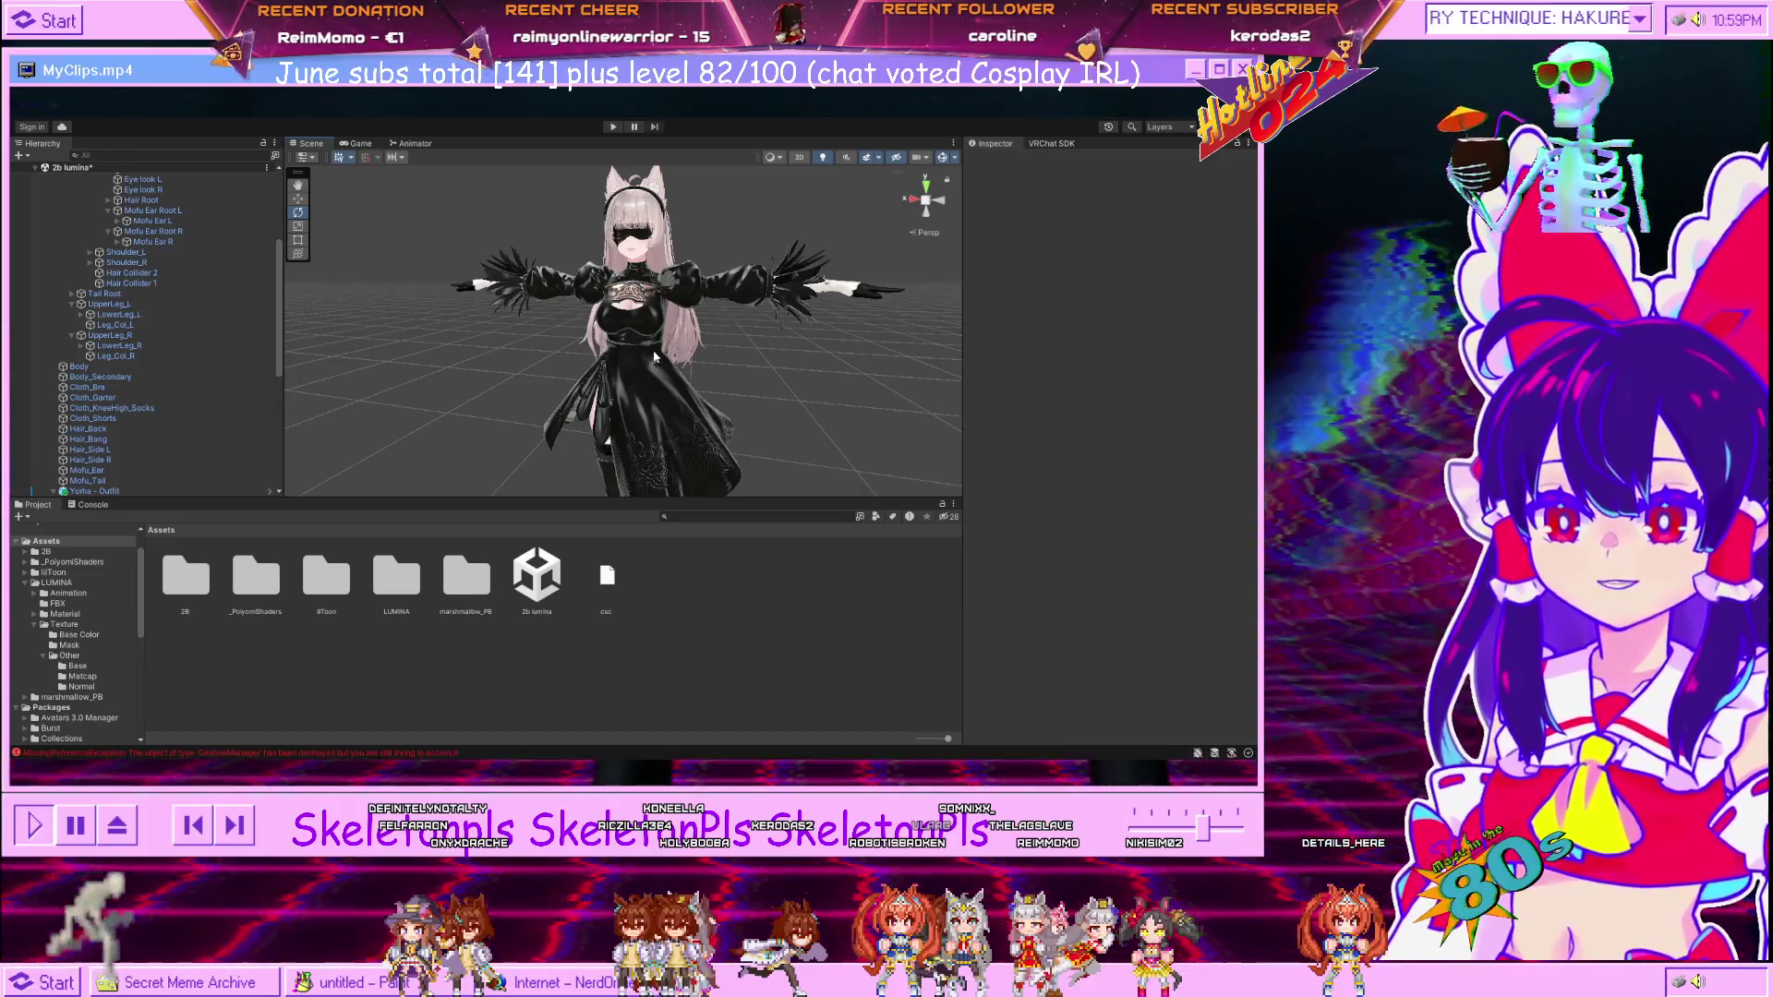
{"action": "left_click", "coordinate": [656, 360]}
{"action": "left_click", "coordinate": [738, 353]}
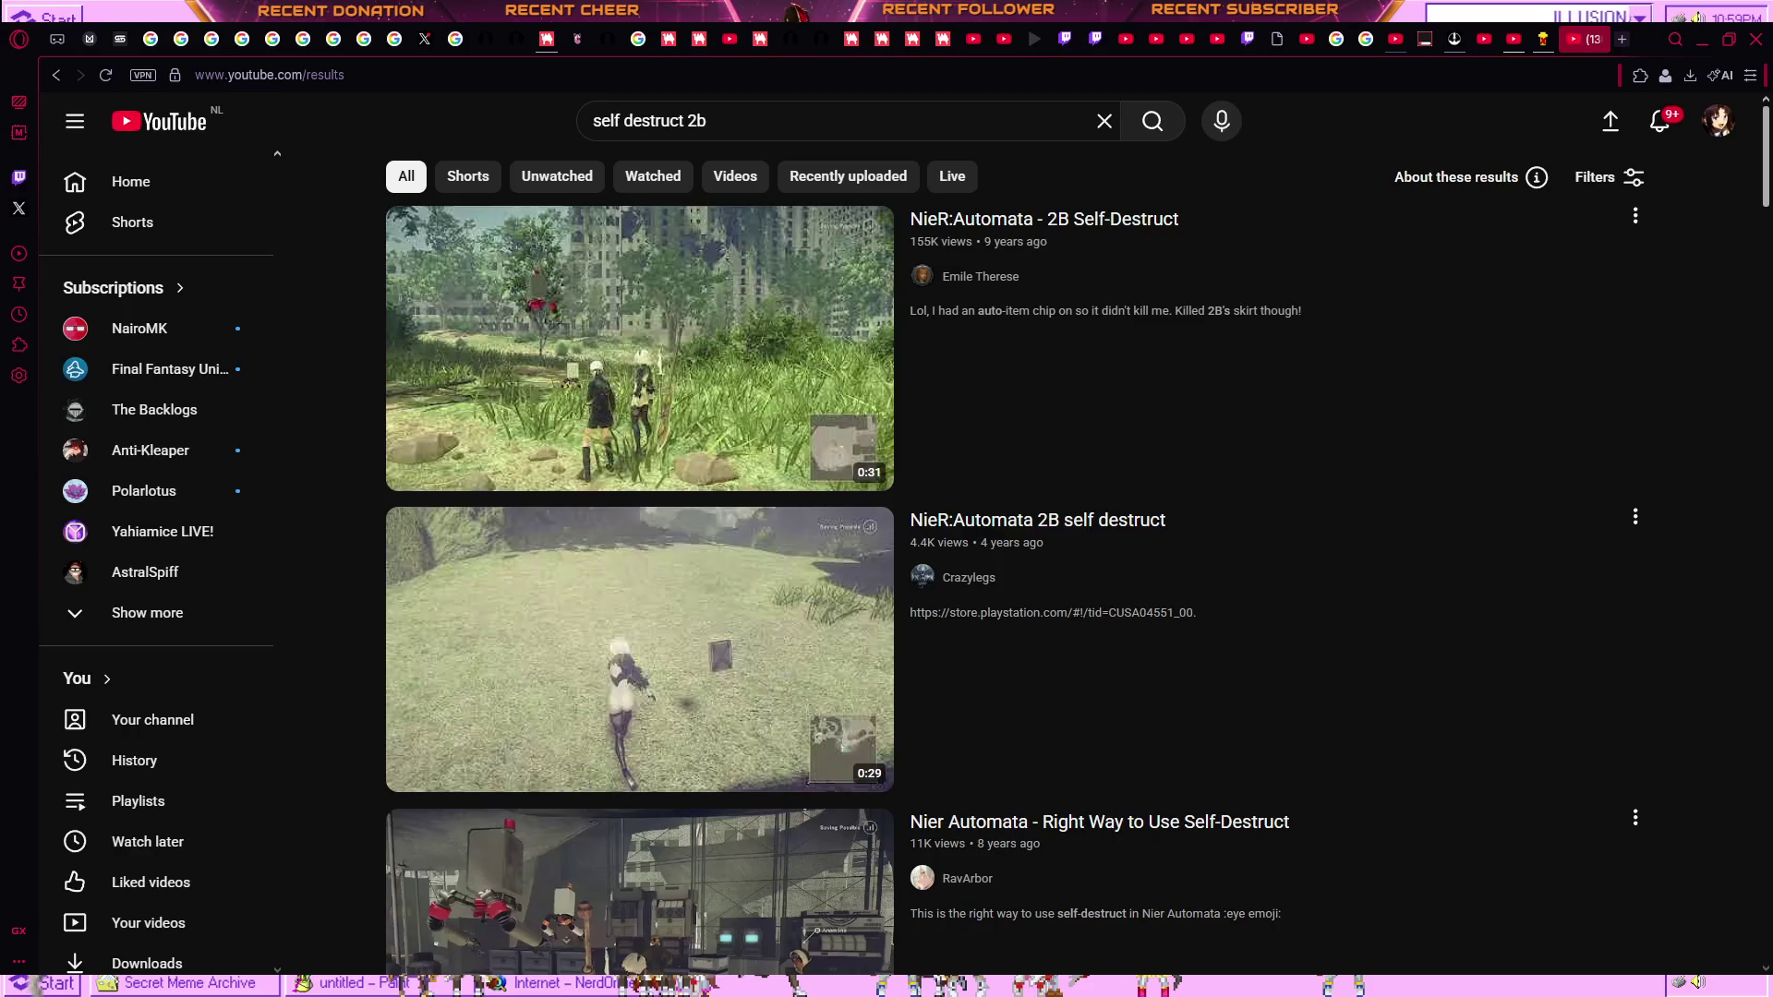
Play the NieR:Automata - 2B Self-Destruct video in full screen.
{"action": "left_click", "coordinate": [699, 319]}
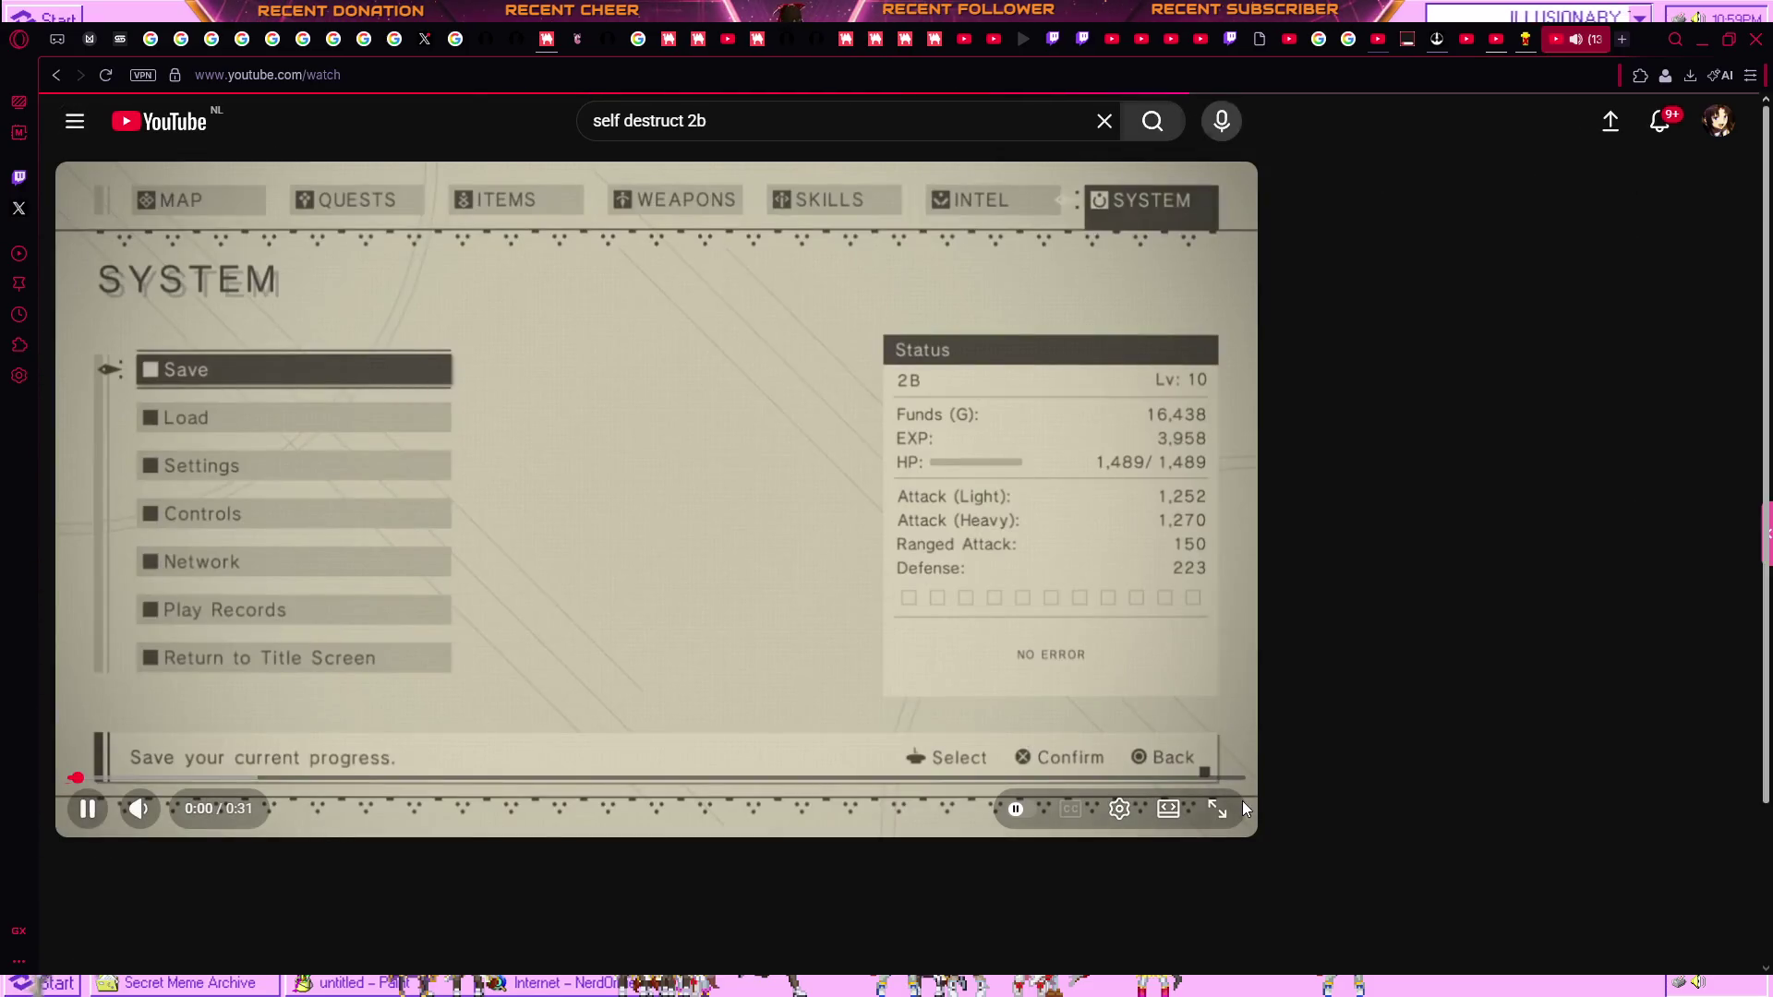
{"action": "left_click", "coordinate": [1215, 811]}
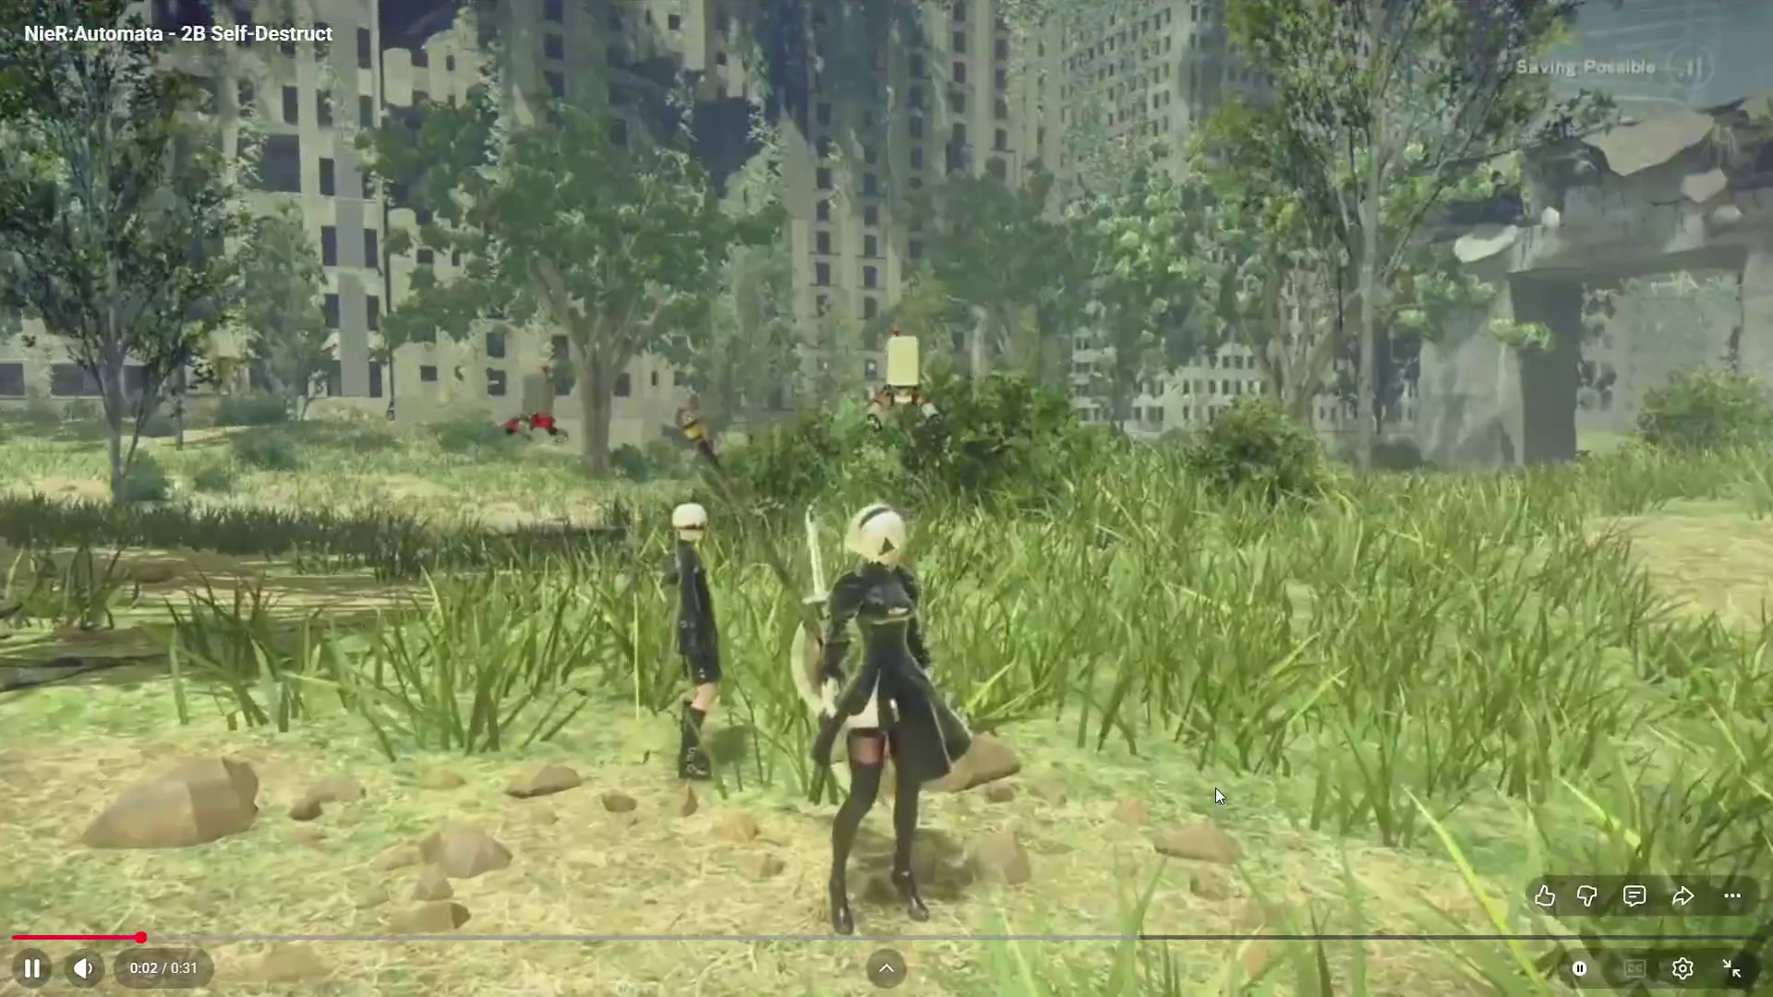
{"action": "left_click", "coordinate": [1215, 789]}
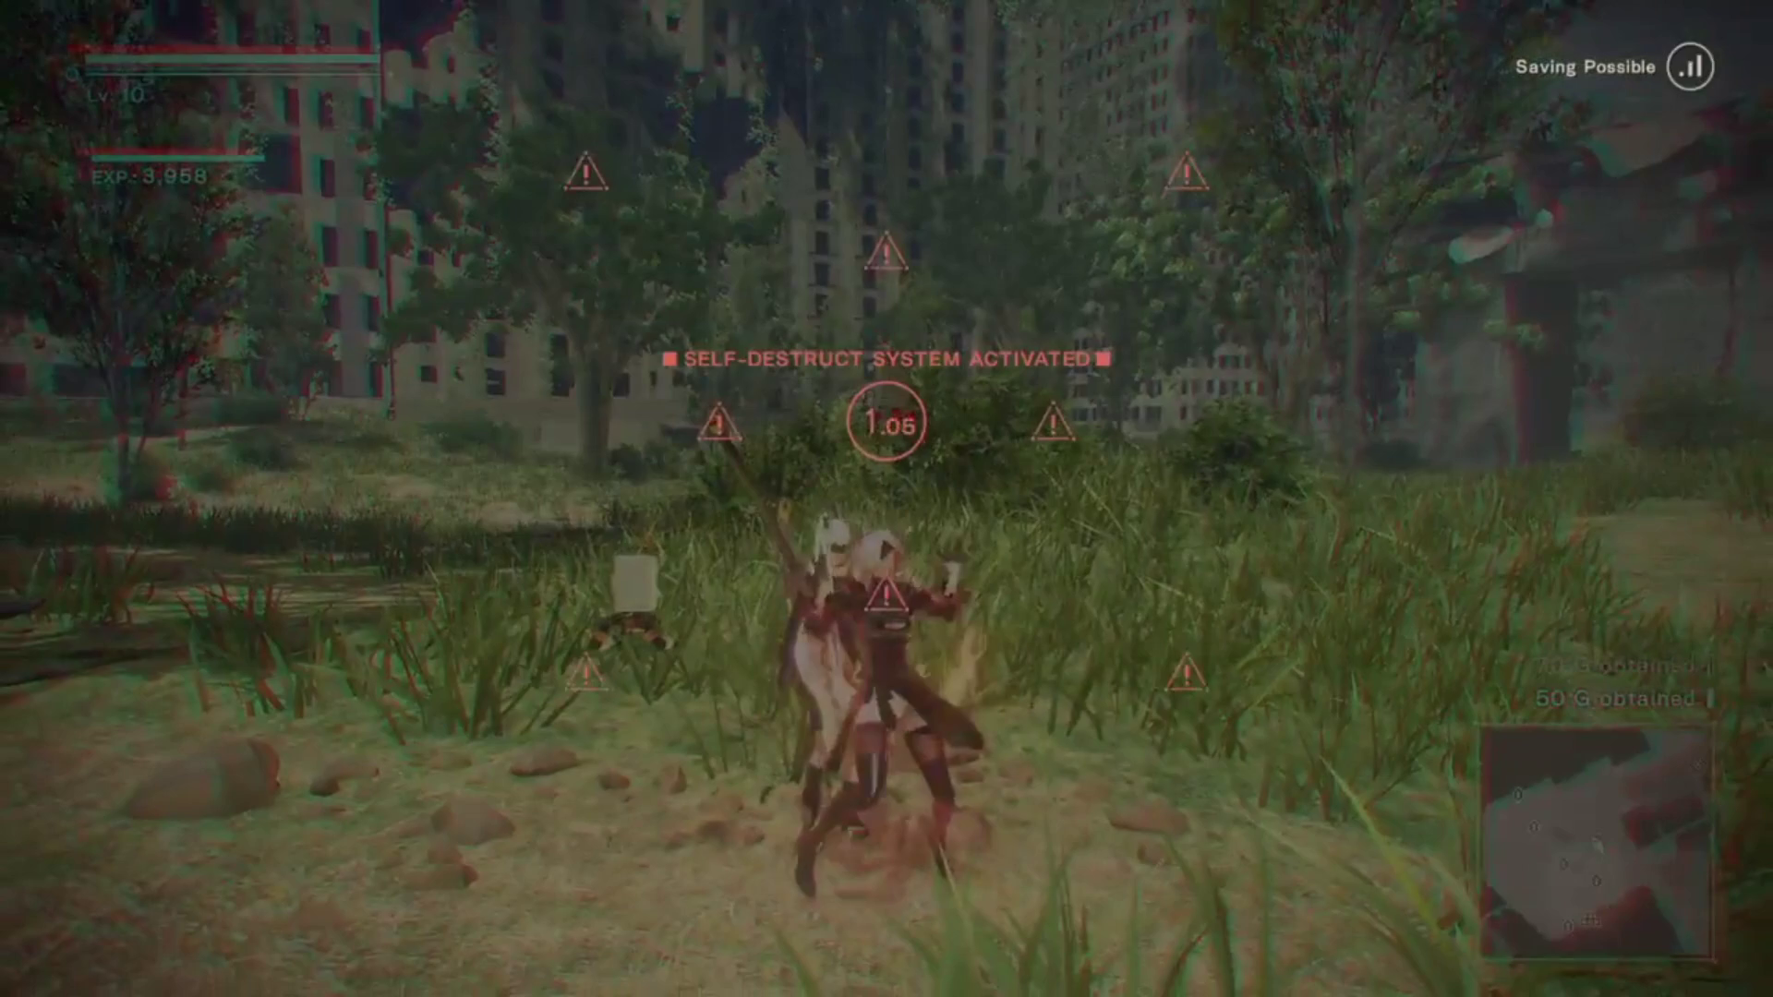
{"action": "mouse_move", "coordinate": [1097, 509]}
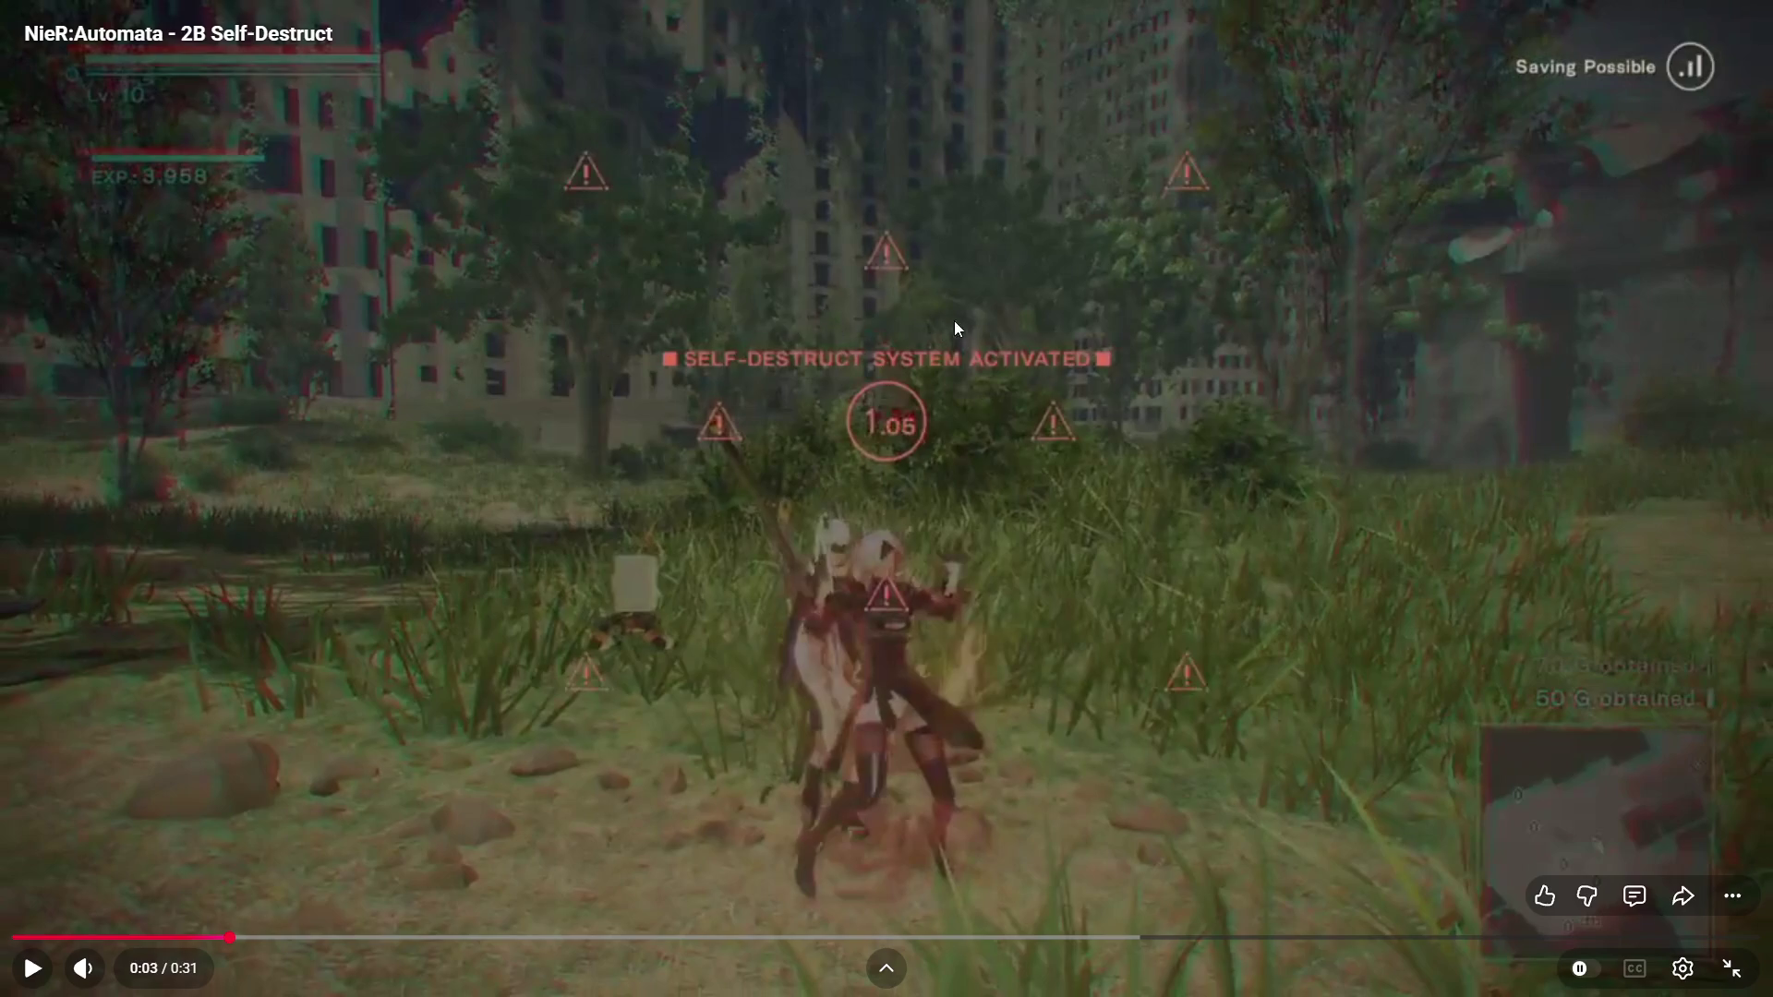
{"action": "left_click", "coordinate": [823, 212]}
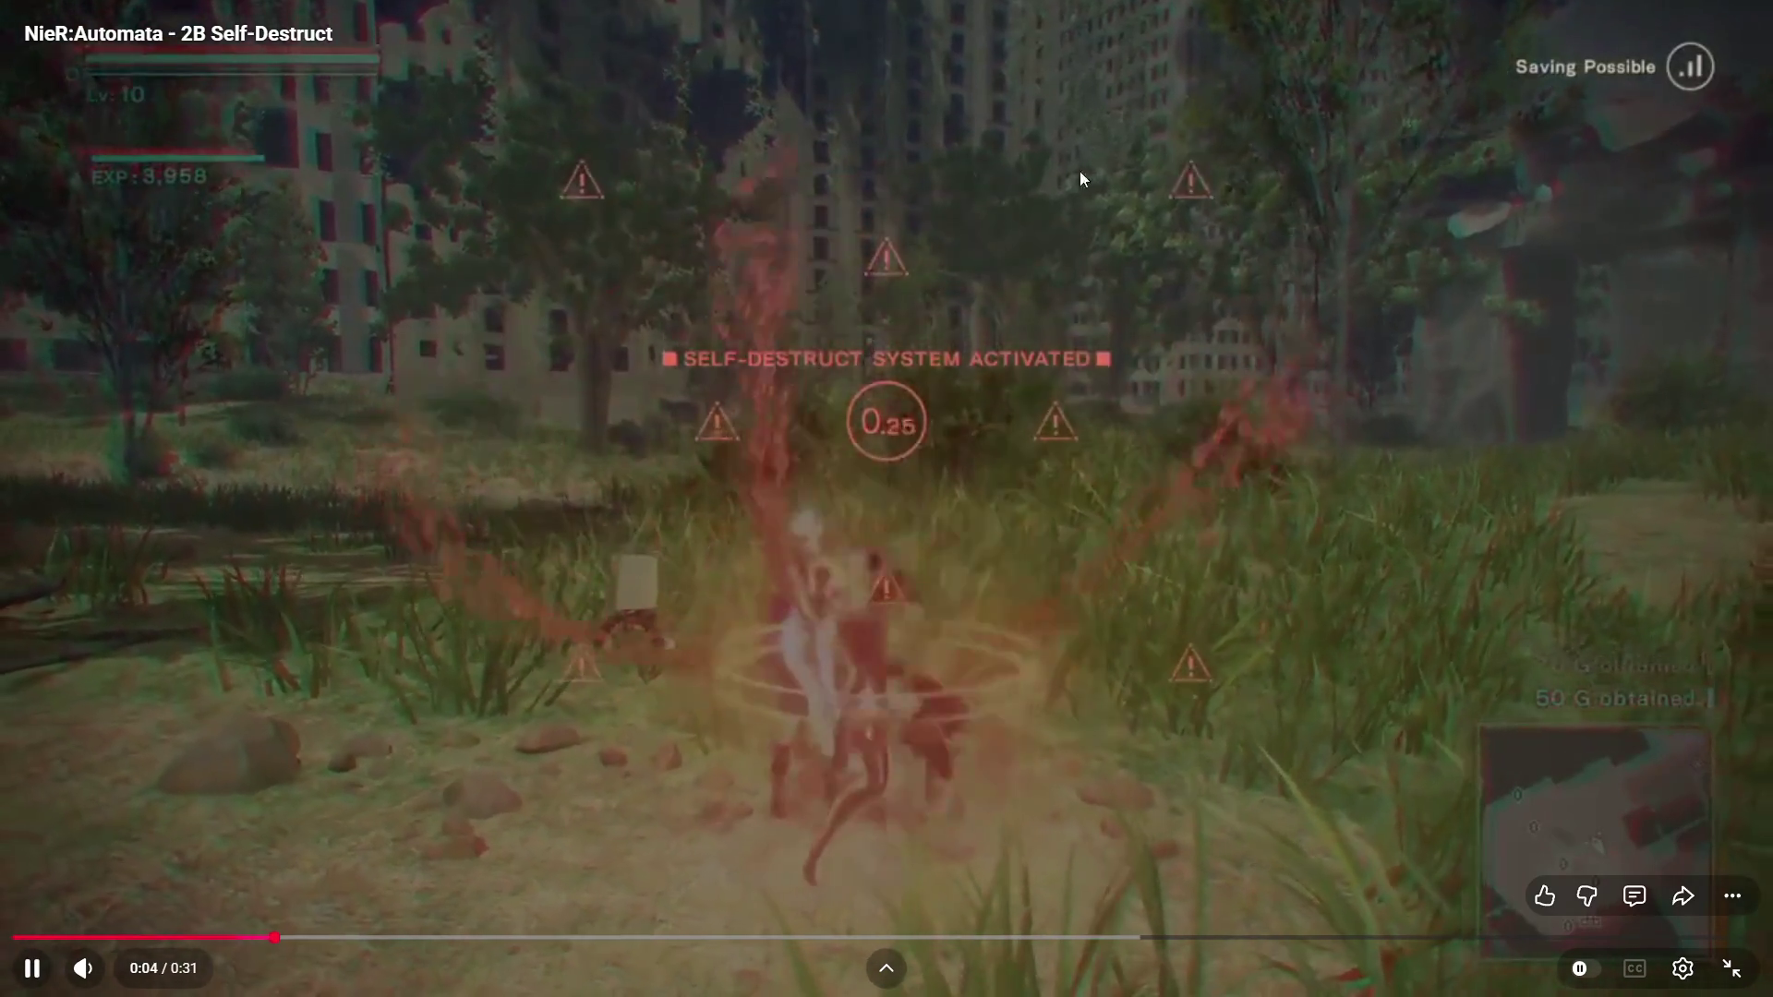
Rewind five seconds twice to replay the self-destruct moment, then pause.
{"action": "left_click", "coordinate": [1004, 375]}
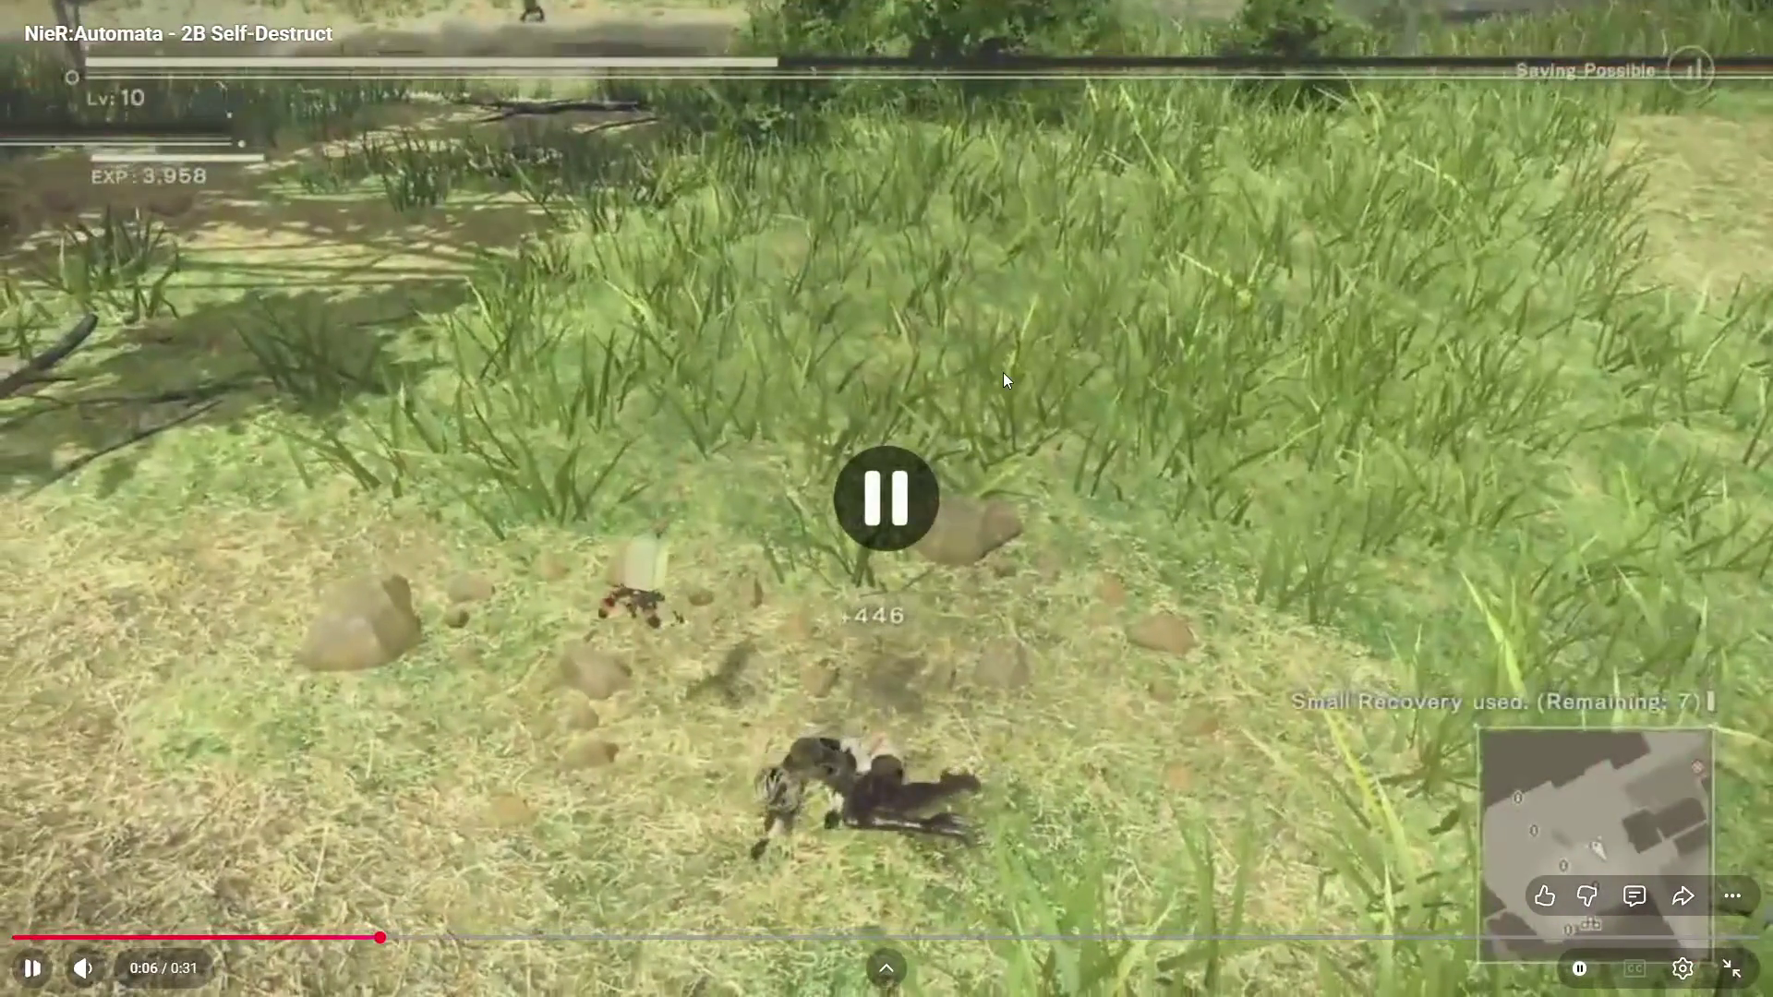
{"action": "key", "text": "Left"}
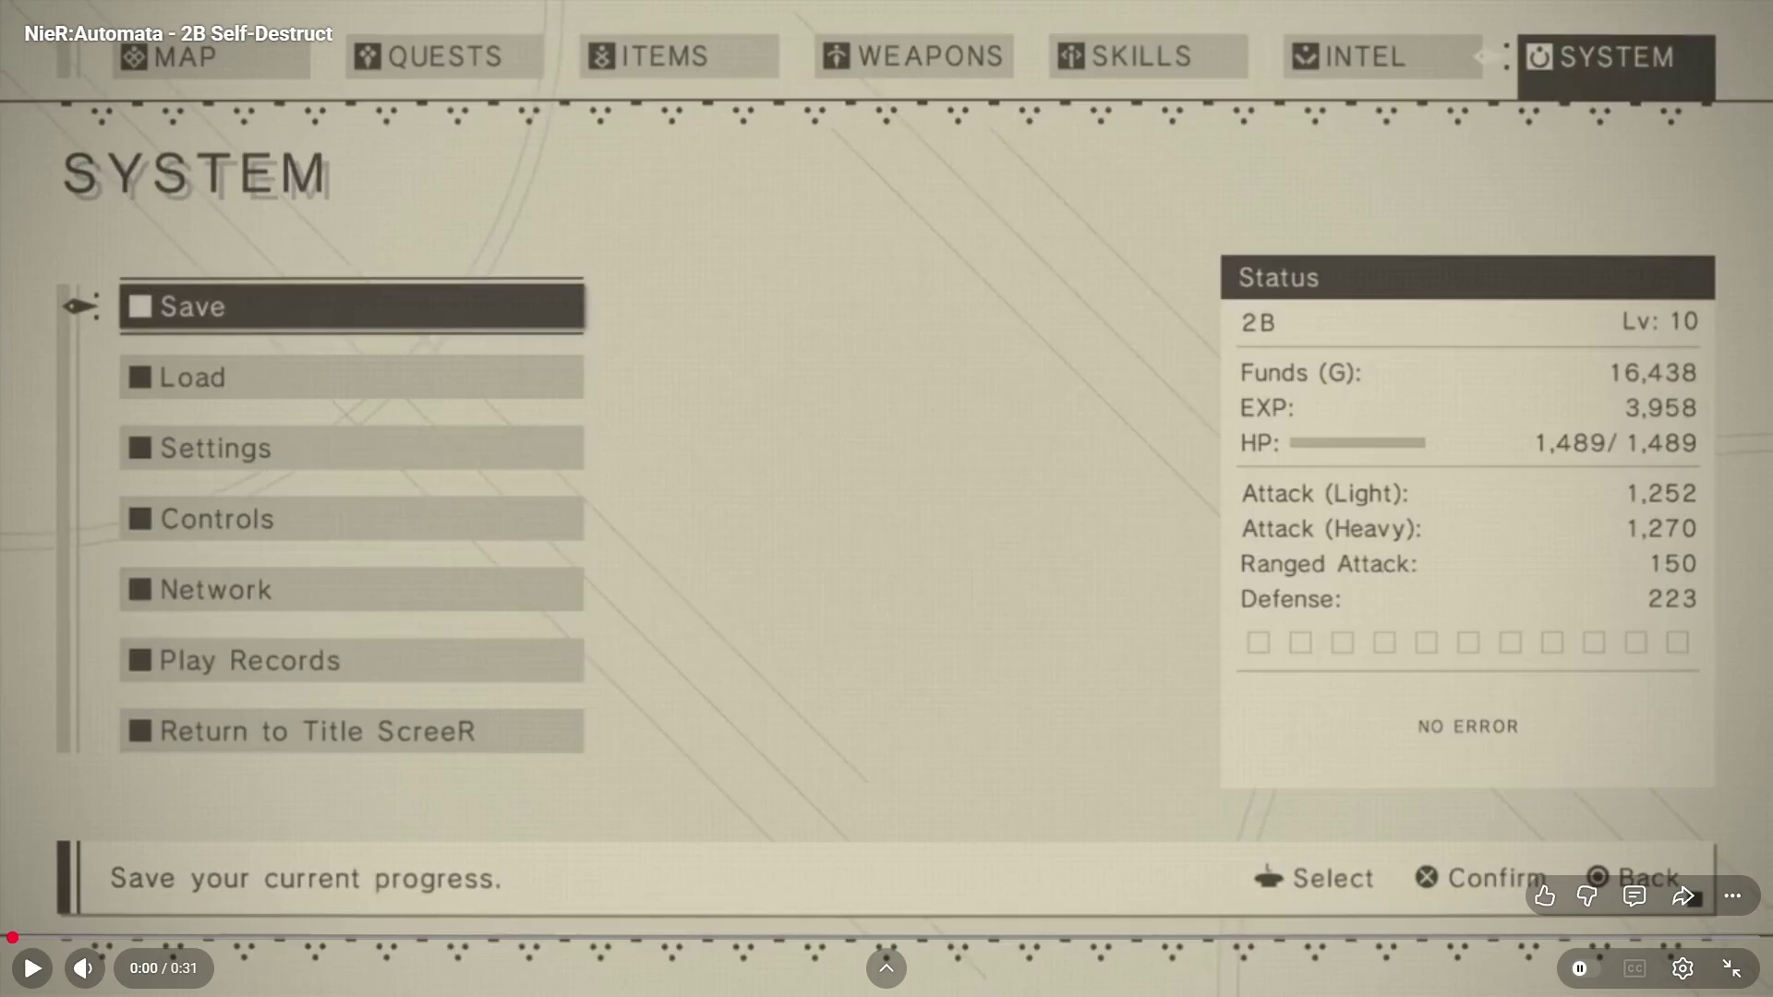
{"action": "key", "text": "space"}
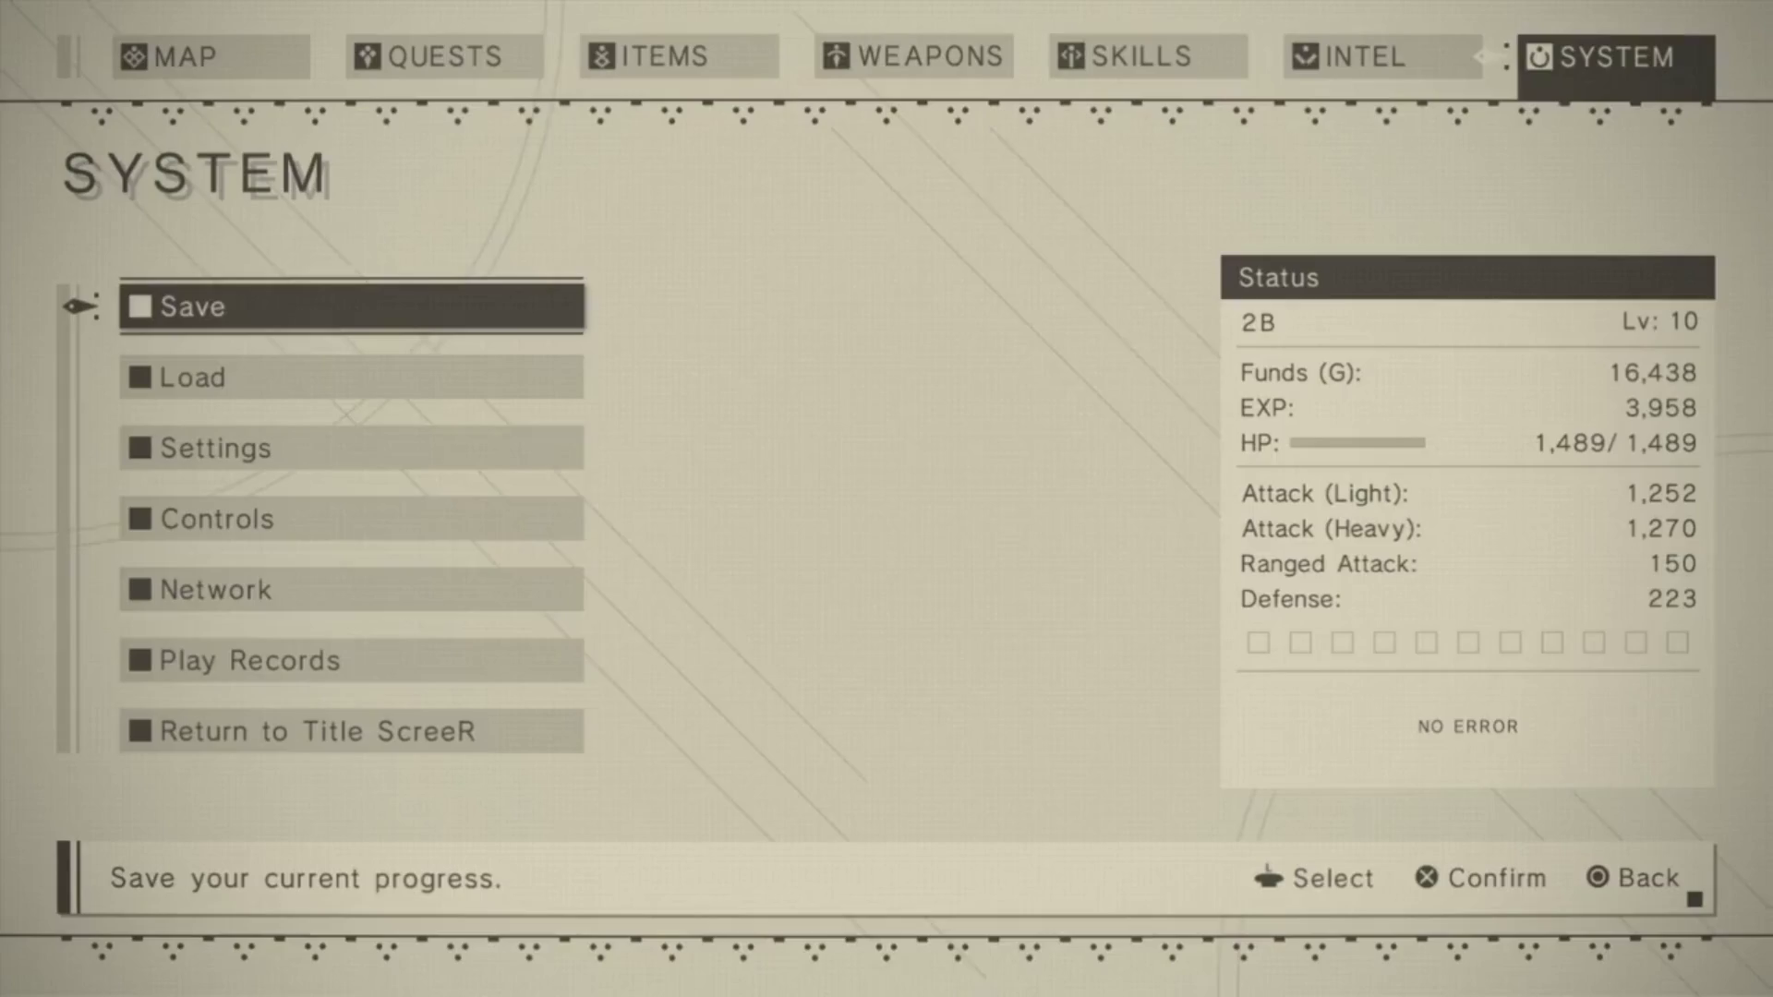
{"action": "key", "text": "Left"}
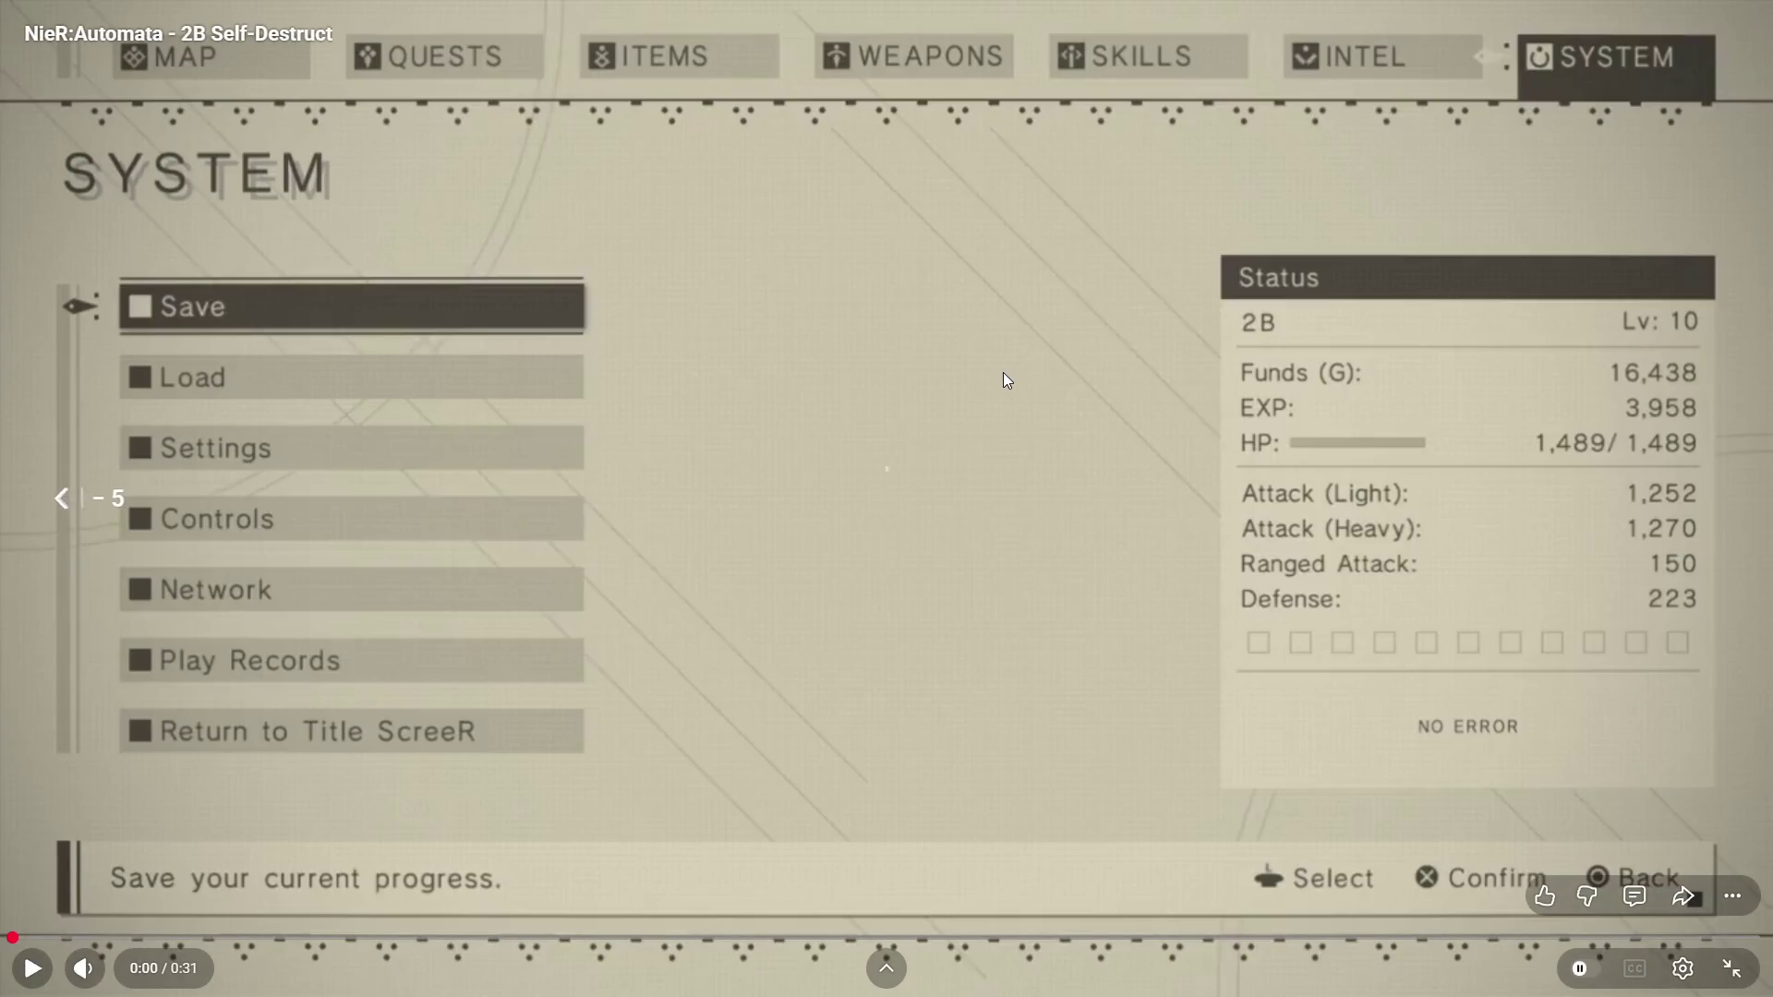
{"action": "key", "text": "k"}
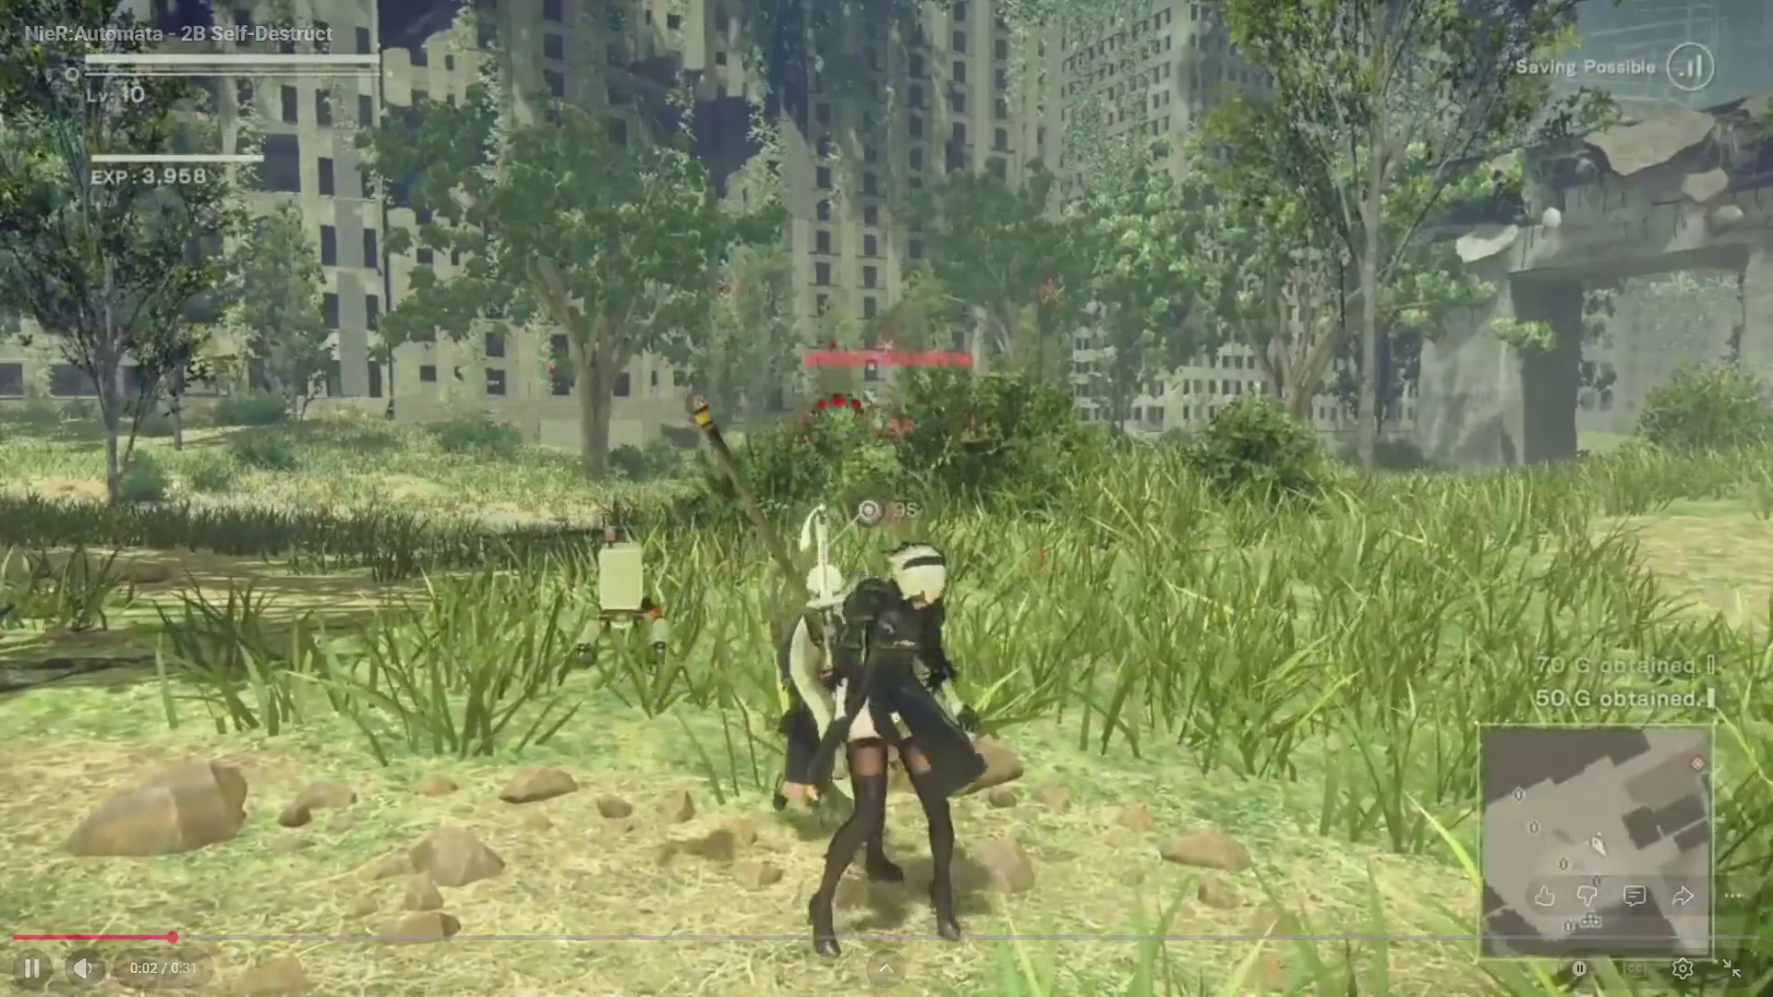
{"action": "key", "text": "k"}
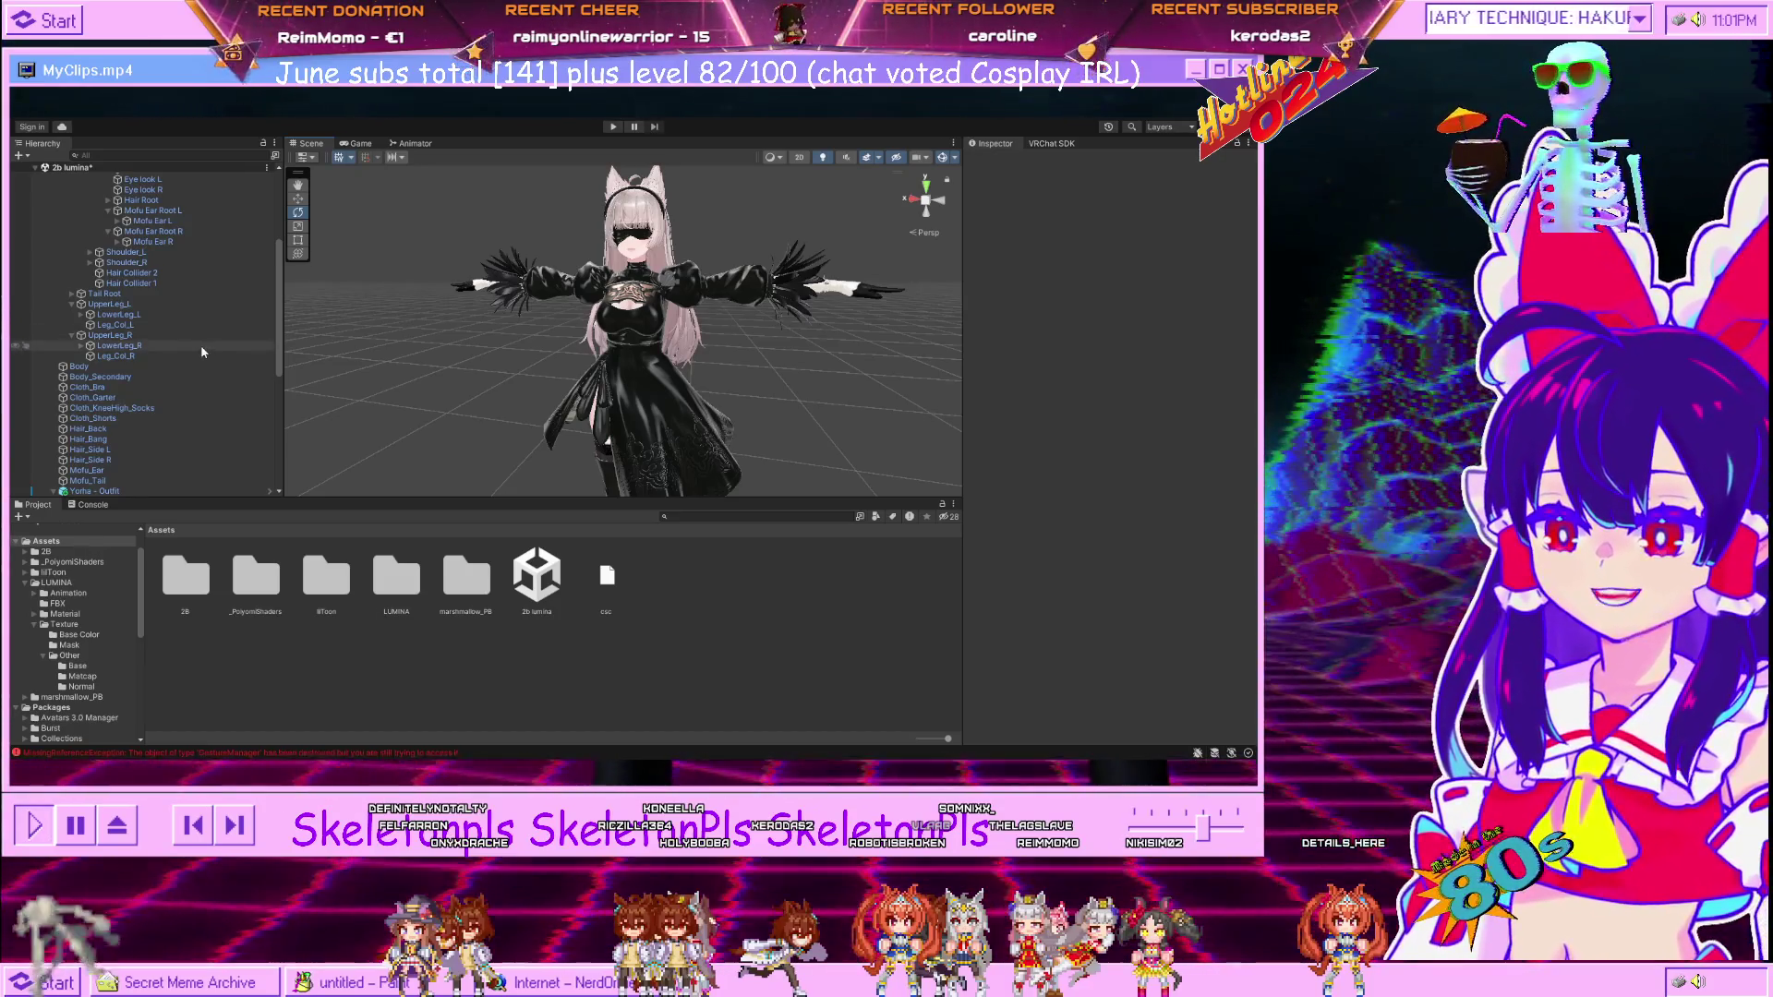
Frame LUMINA Kisekae with F, then pan, zoom and orbit to a front view of head and torso.
{"action": "scroll", "scroll_direction": "up", "scroll_amount": 3}
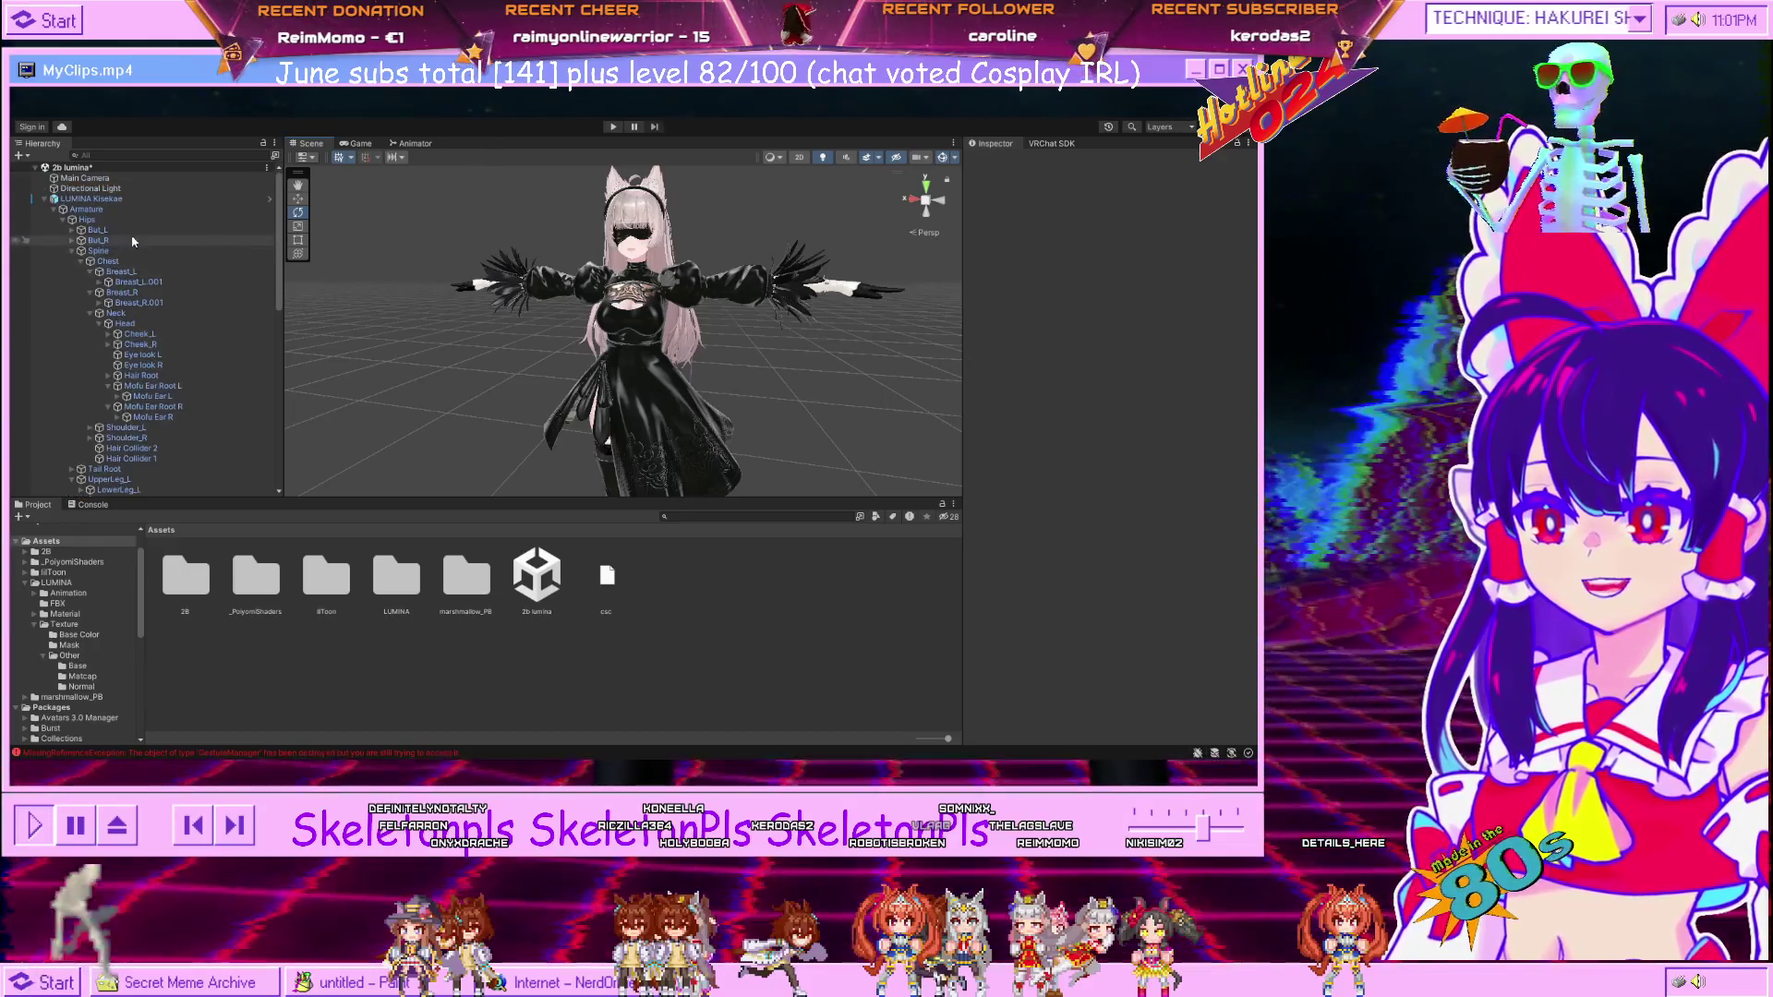
{"action": "scroll", "scroll_direction": "down", "scroll_amount": 3}
{"action": "scroll", "scroll_direction": "down", "scroll_amount": 3}
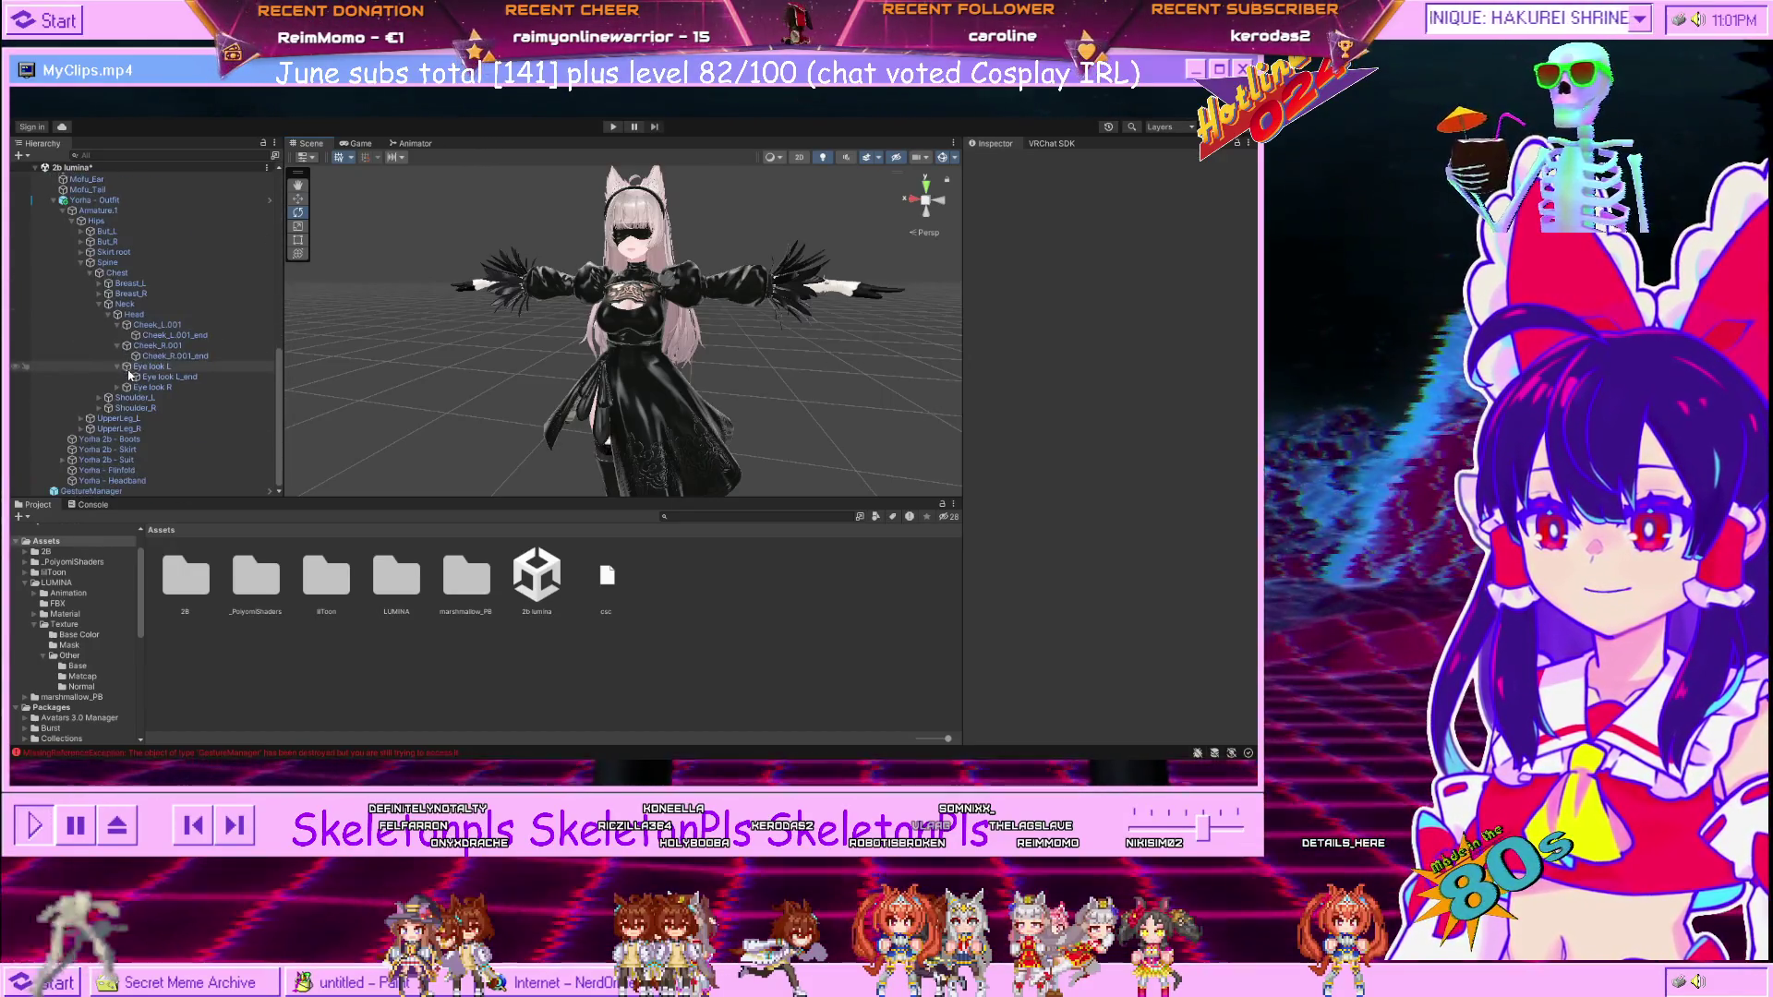
{"action": "scroll", "scroll_direction": "up", "scroll_amount": 3}
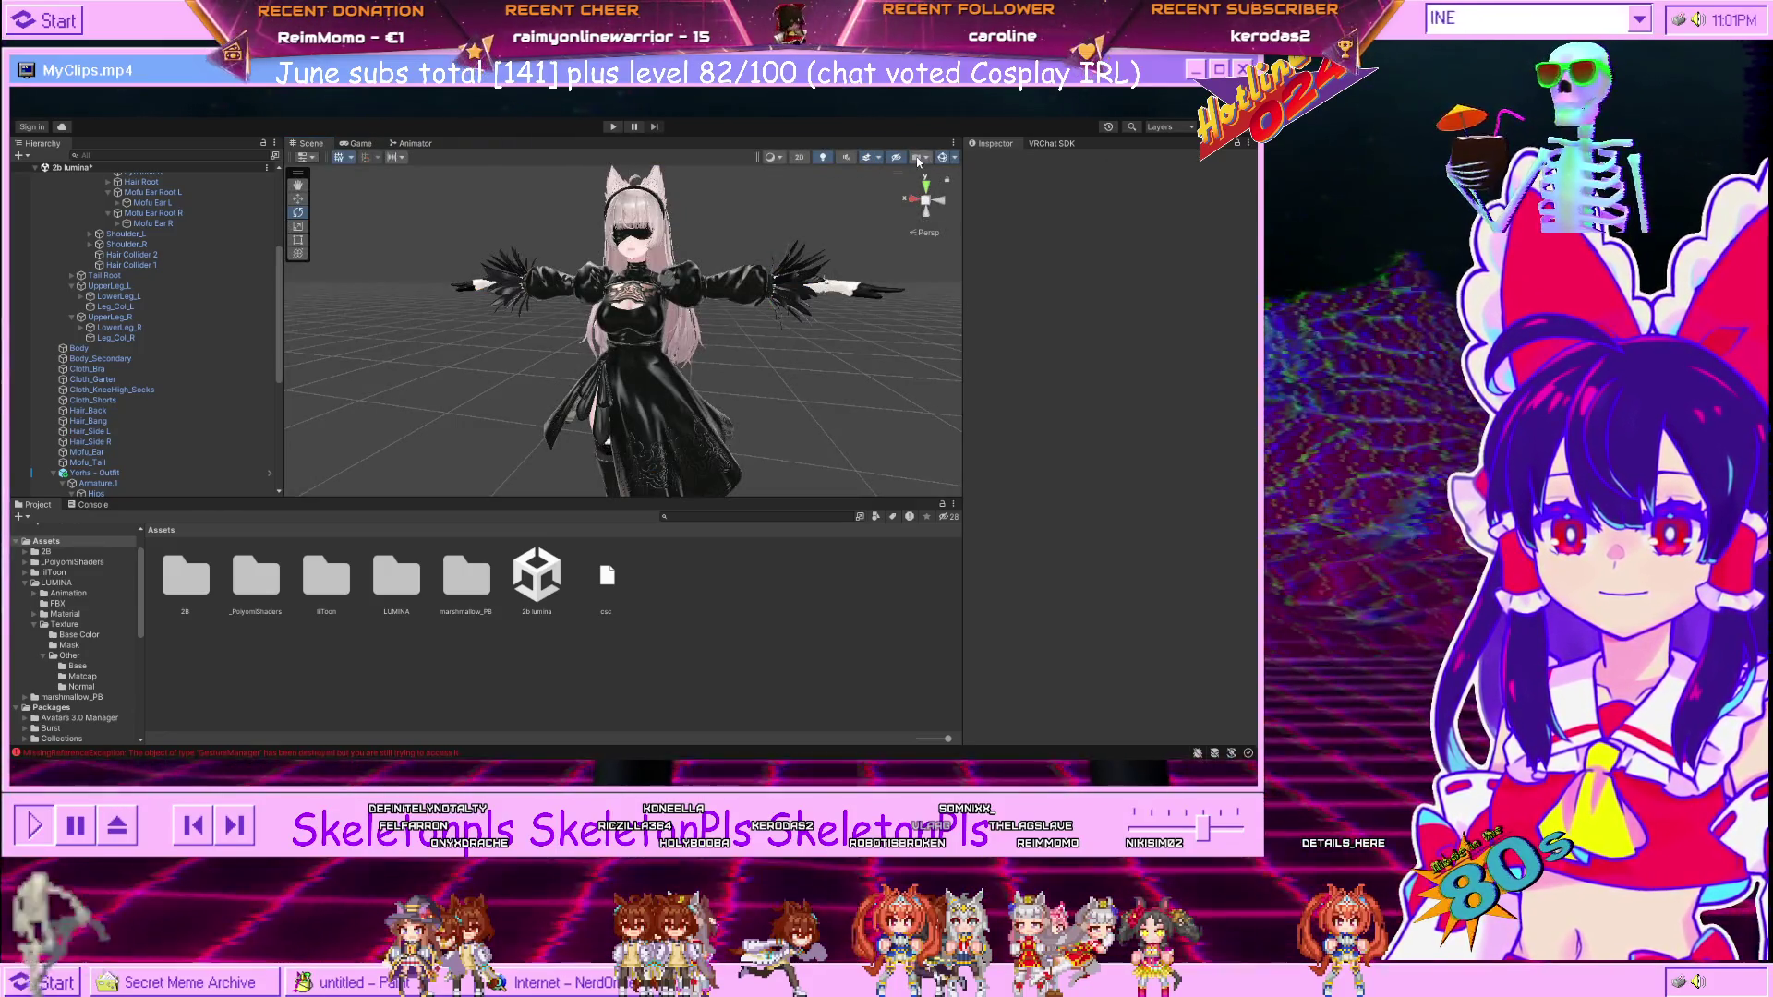
{"action": "scroll", "scroll_direction": "up", "scroll_amount": 3}
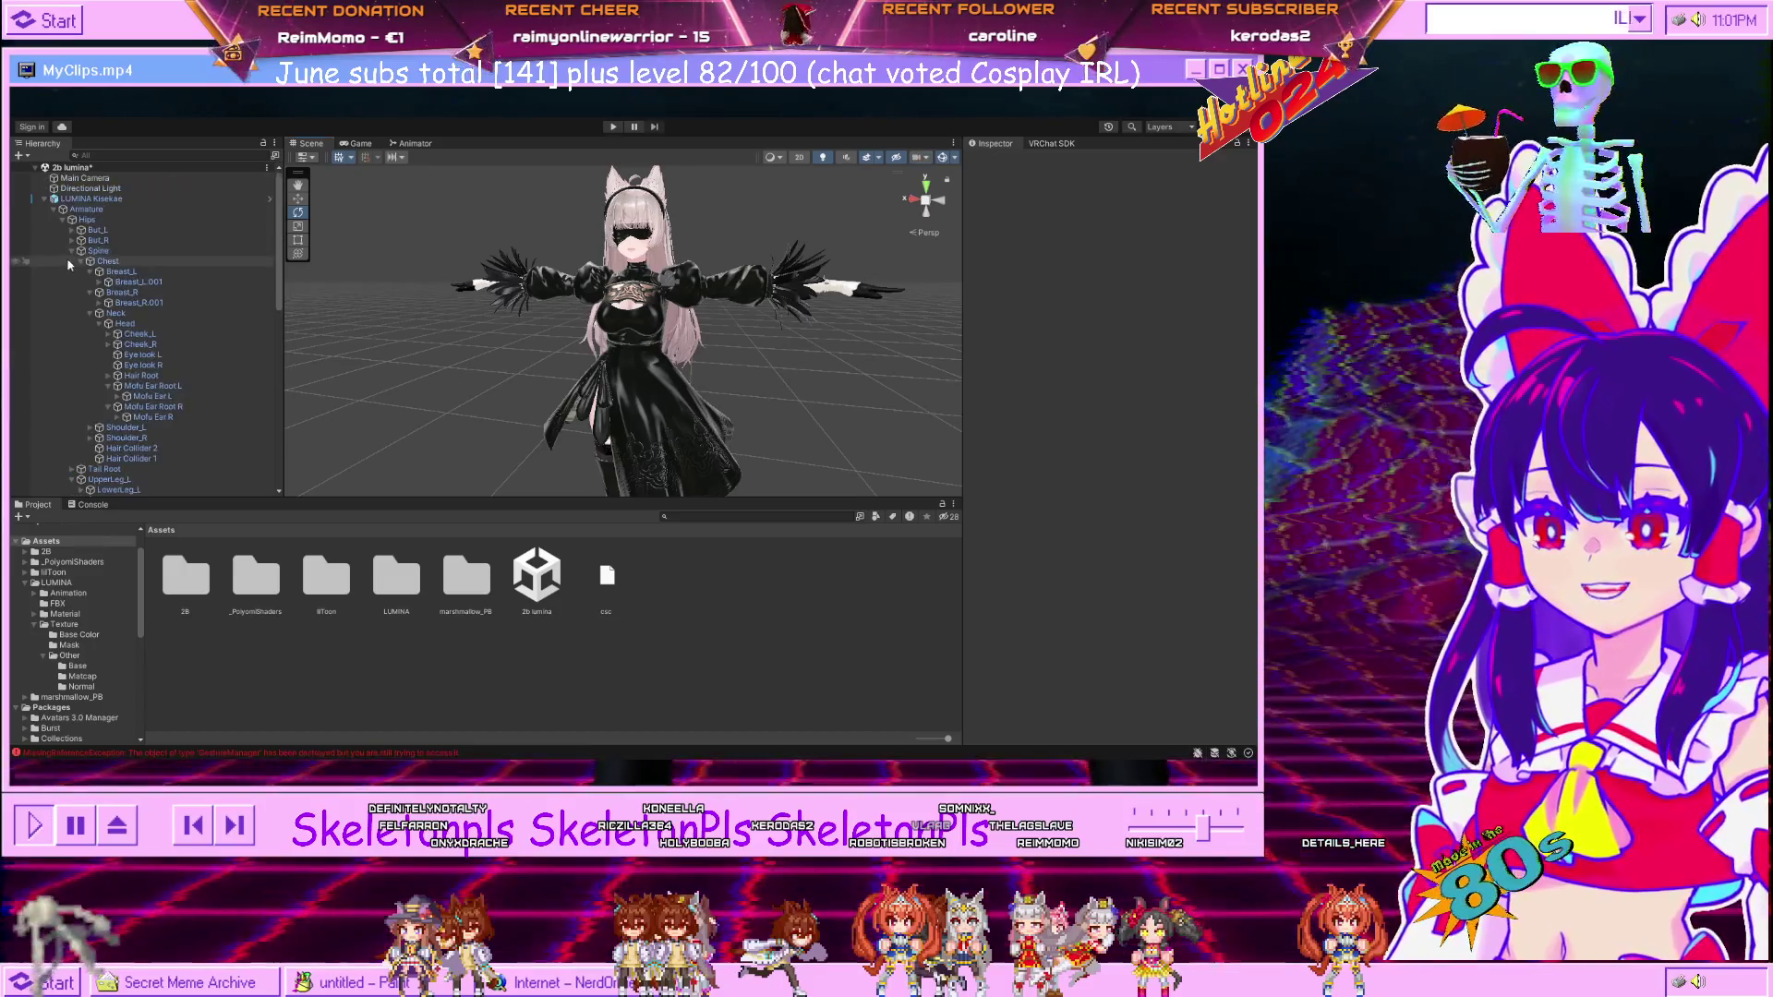
{"action": "left_click", "coordinate": [92, 199]}
{"action": "key", "text": "f"}
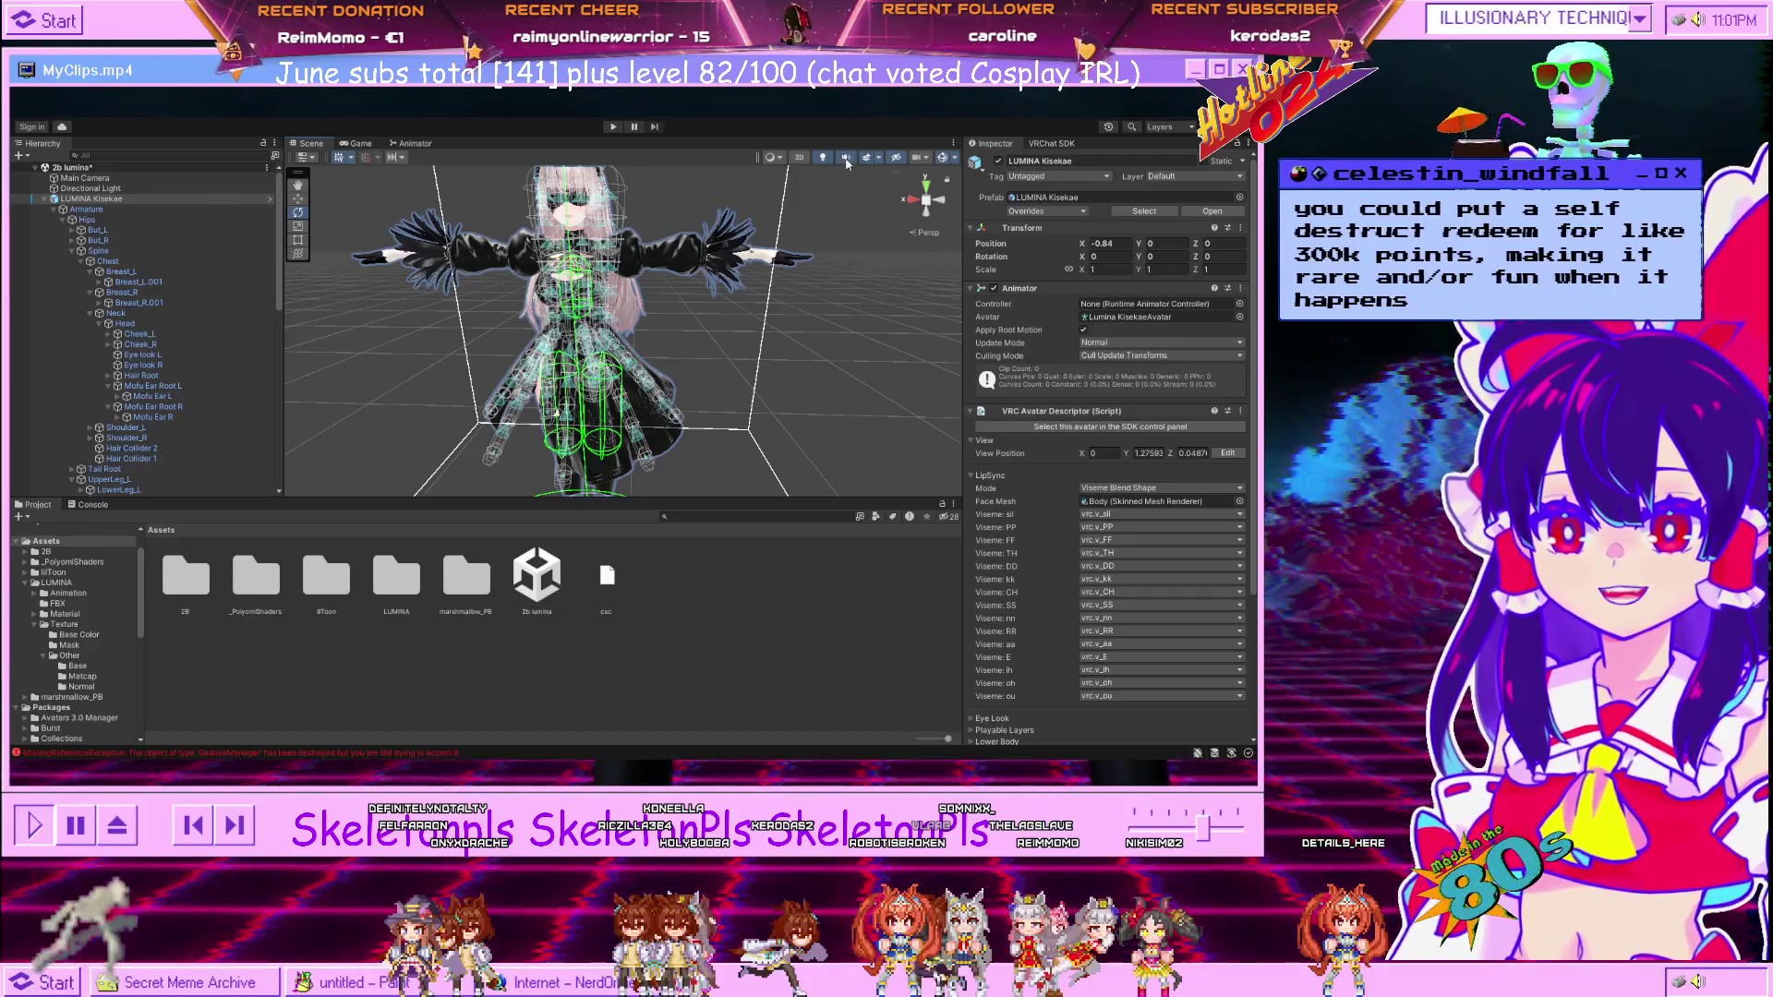
{"action": "left_click_drag", "start_coordinate": [641, 242], "coordinate": [752, 241]}
{"action": "scroll", "scroll_direction": "up", "scroll_amount": 3}
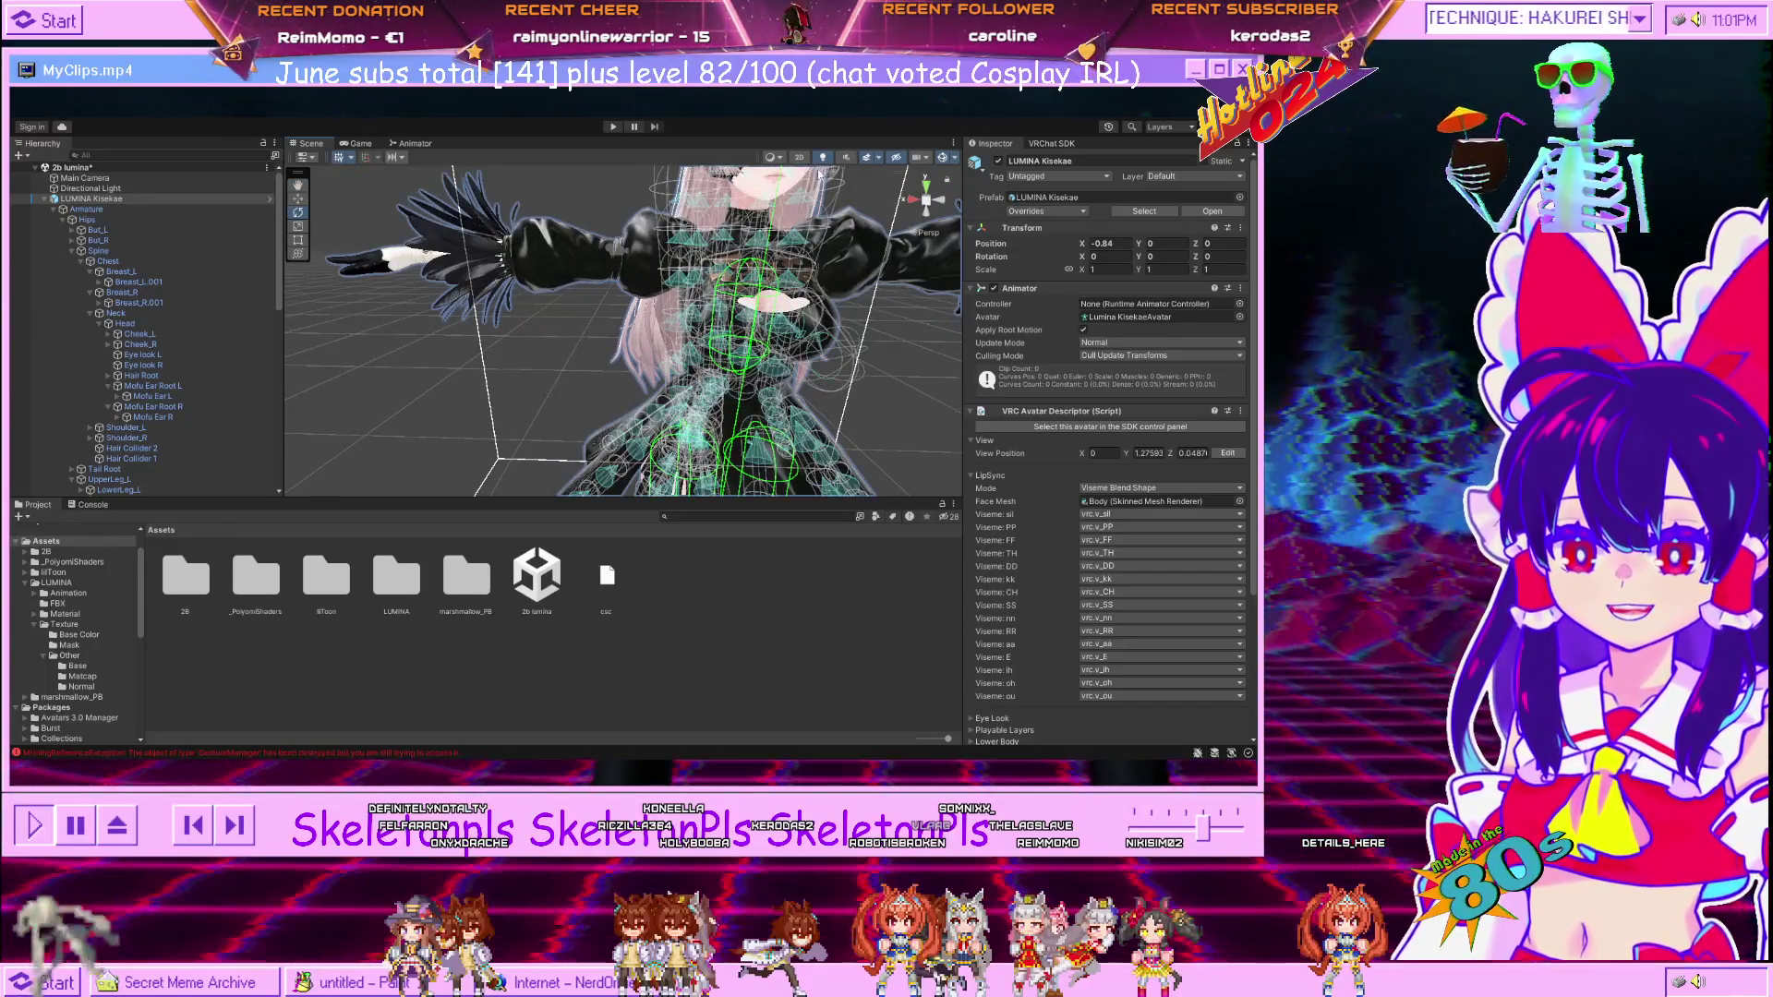
{"action": "left_click_drag", "start_coordinate": [711, 277], "coordinate": [620, 283]}
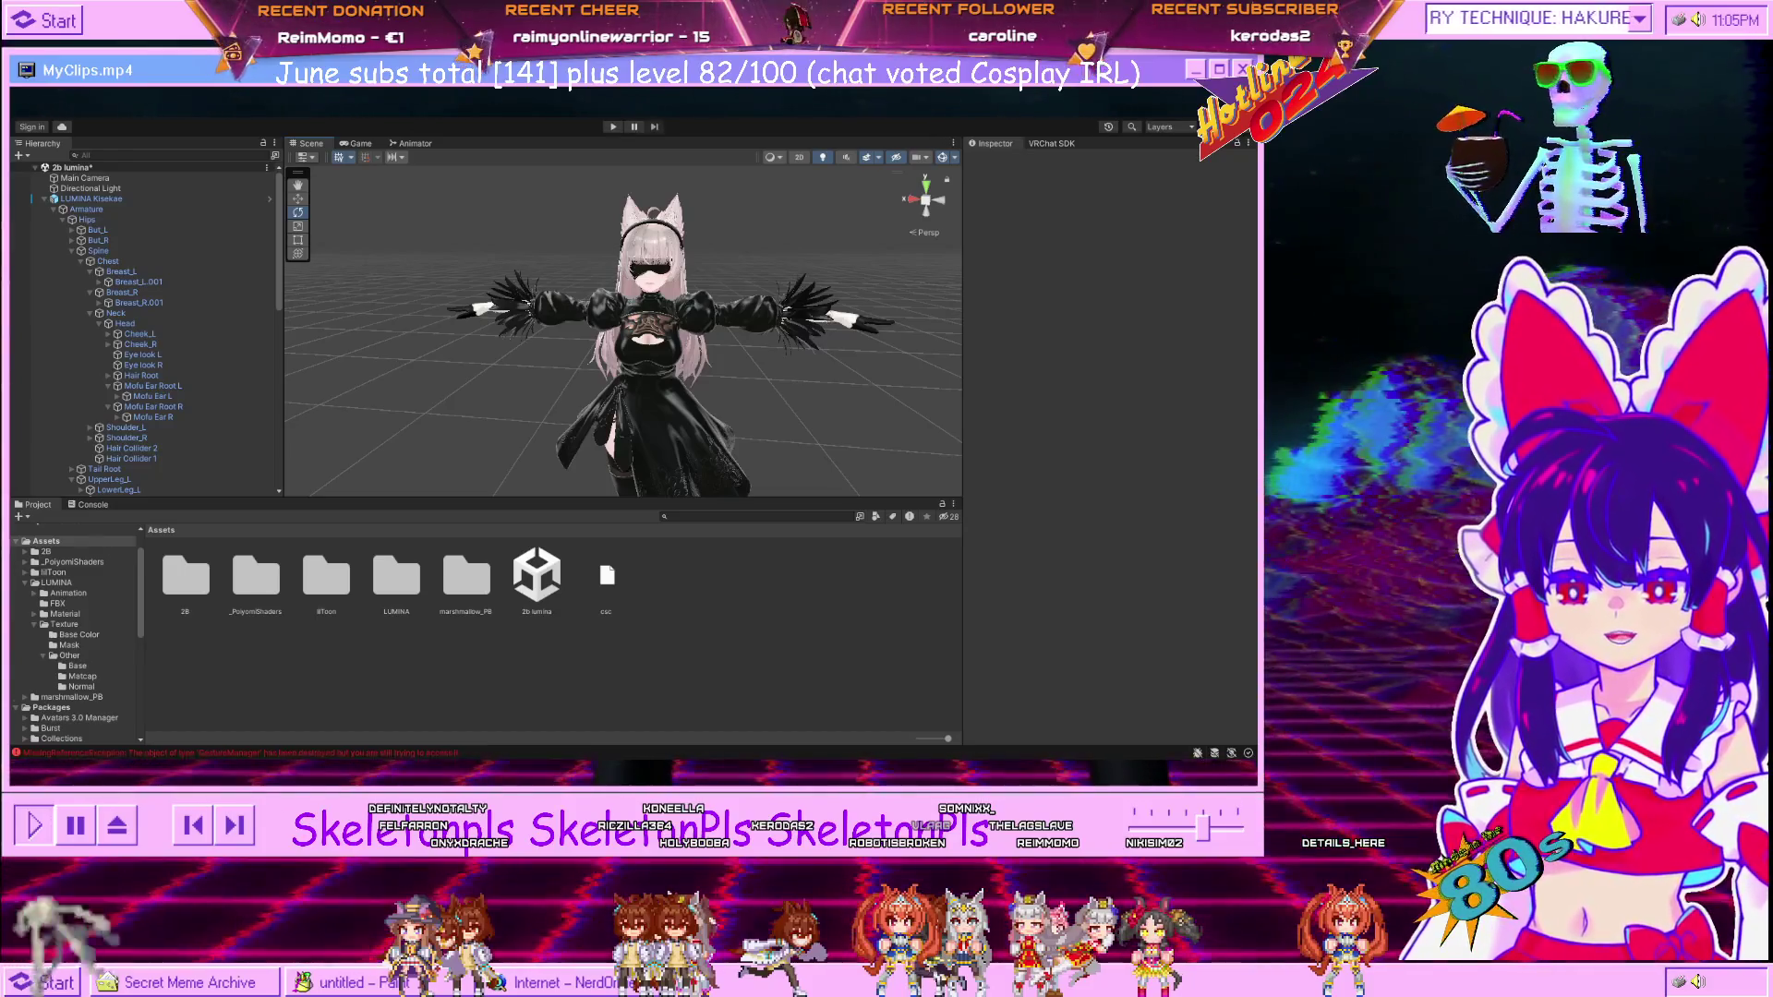
{"action": "scroll", "scroll_direction": "up", "scroll_amount": 3}
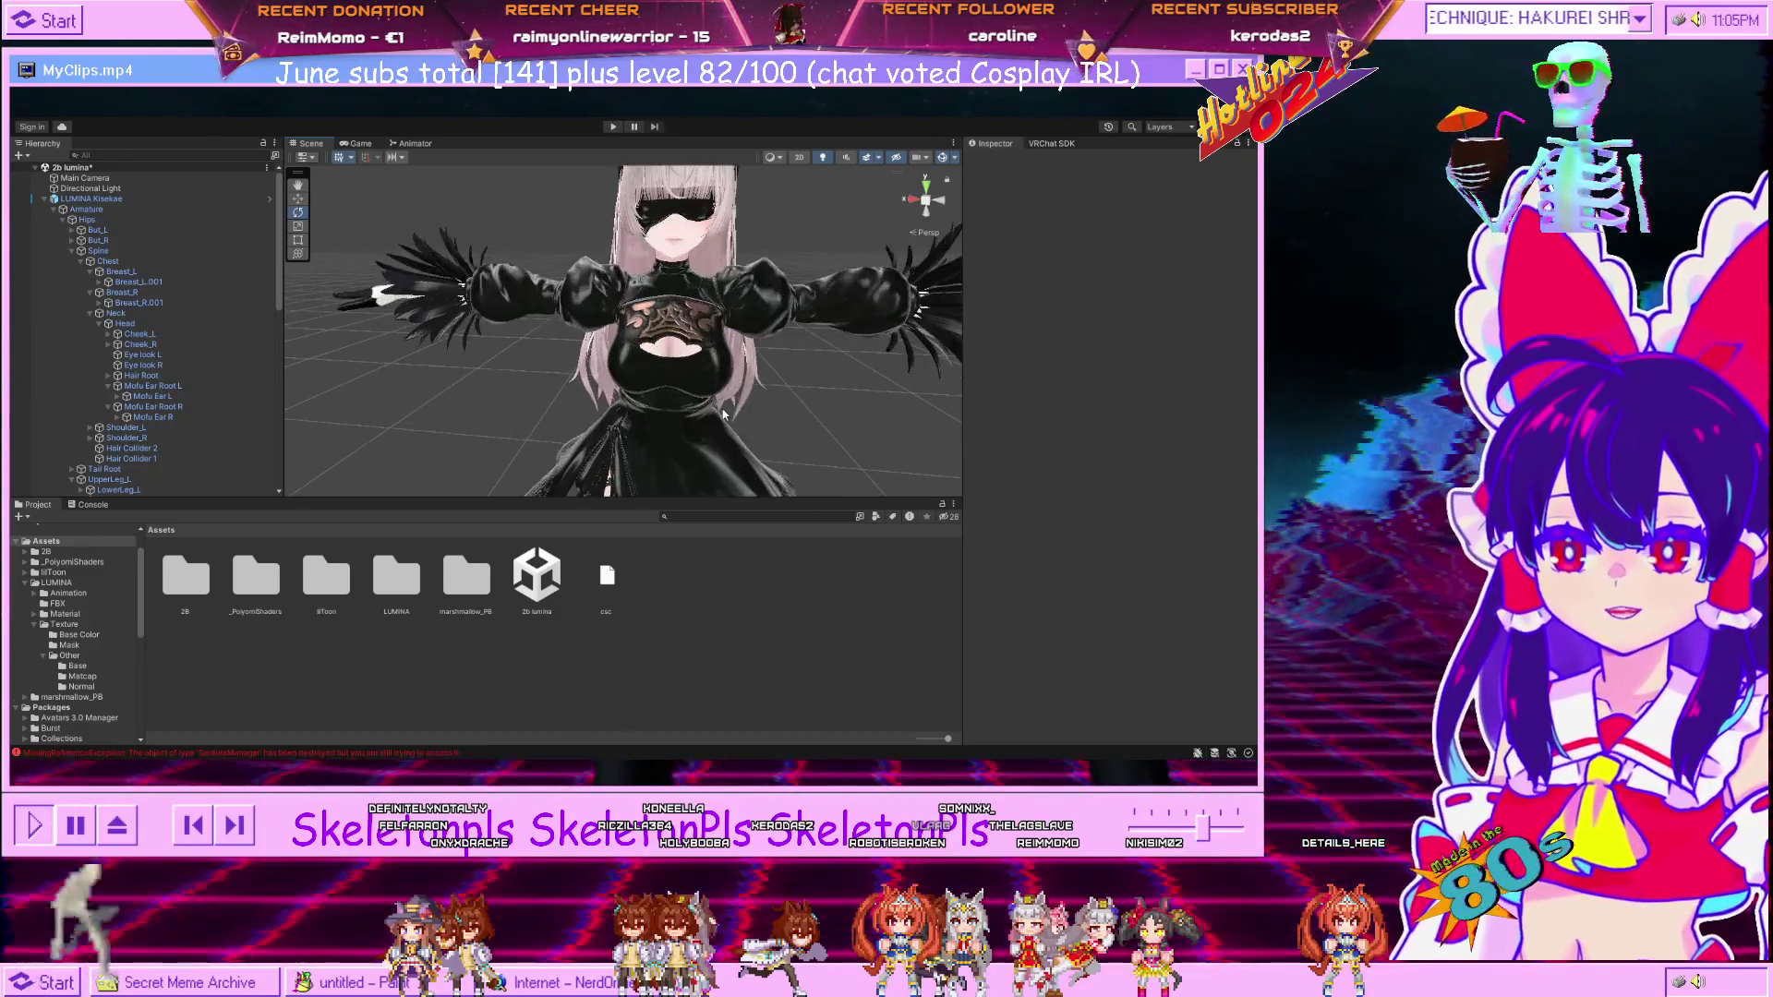
{"action": "left_click_drag", "start_coordinate": [683, 347], "coordinate": [702, 440]}
{"action": "left_click", "coordinate": [632, 246]}
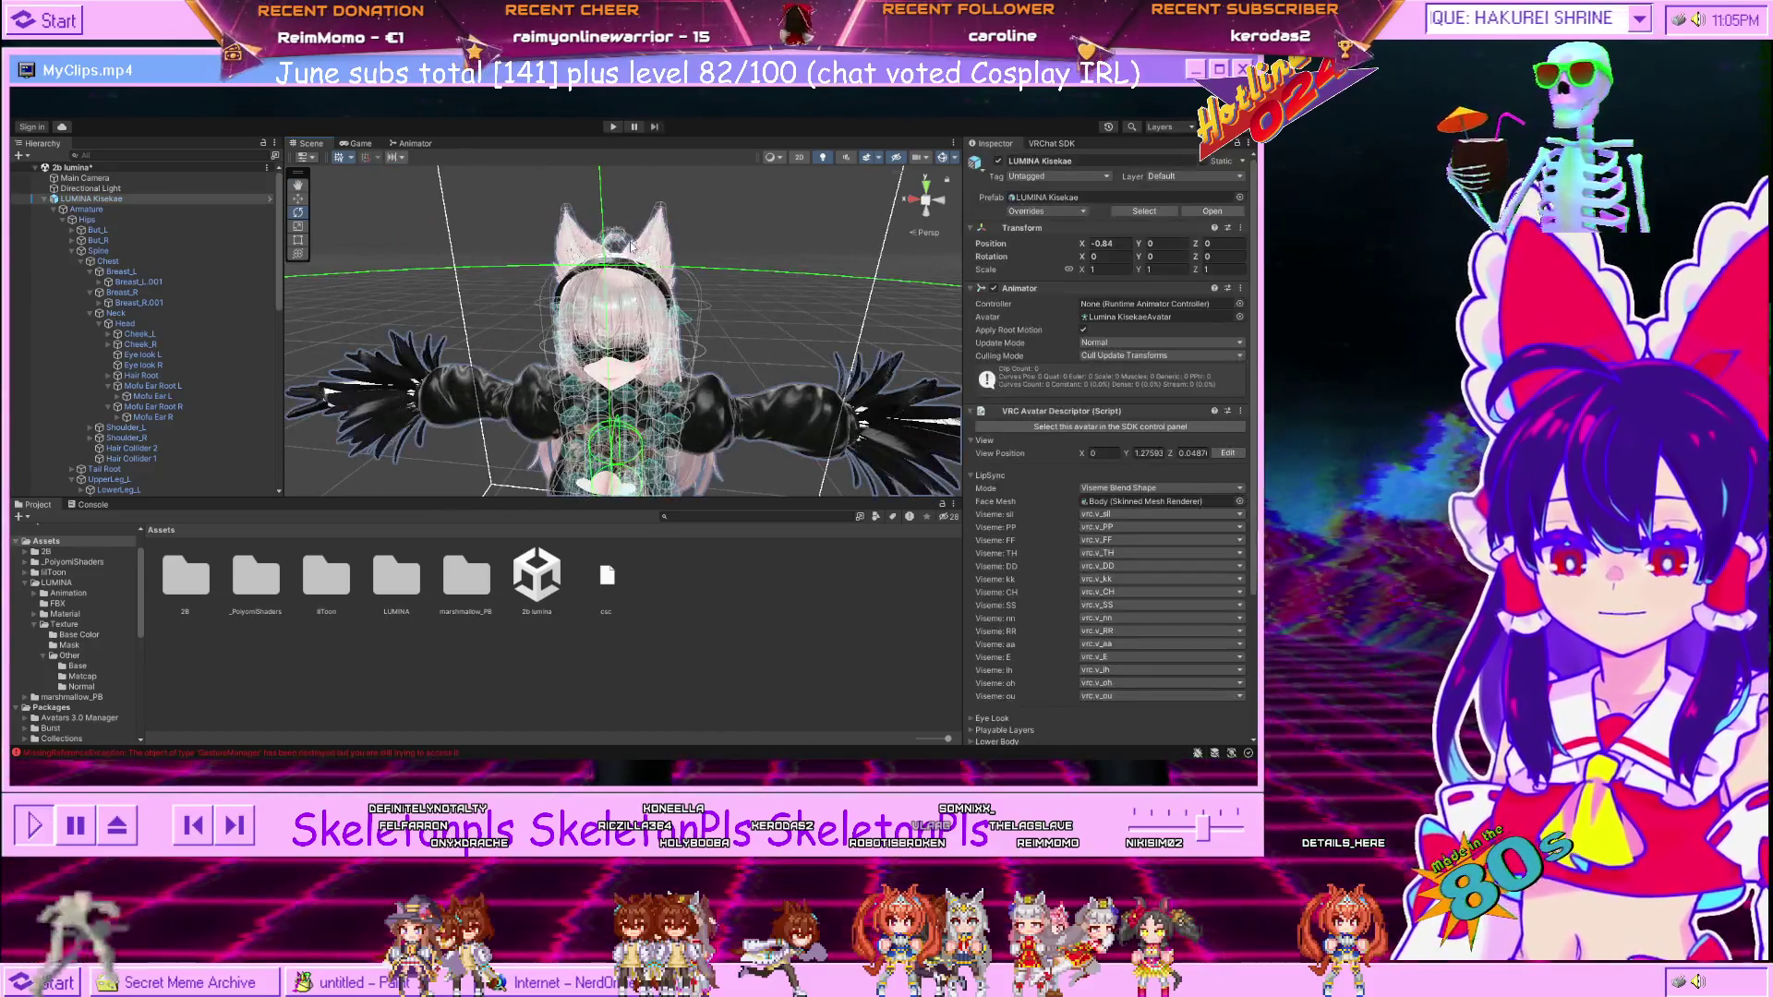
{"action": "left_click", "coordinate": [649, 239]}
{"action": "key", "text": "f"}
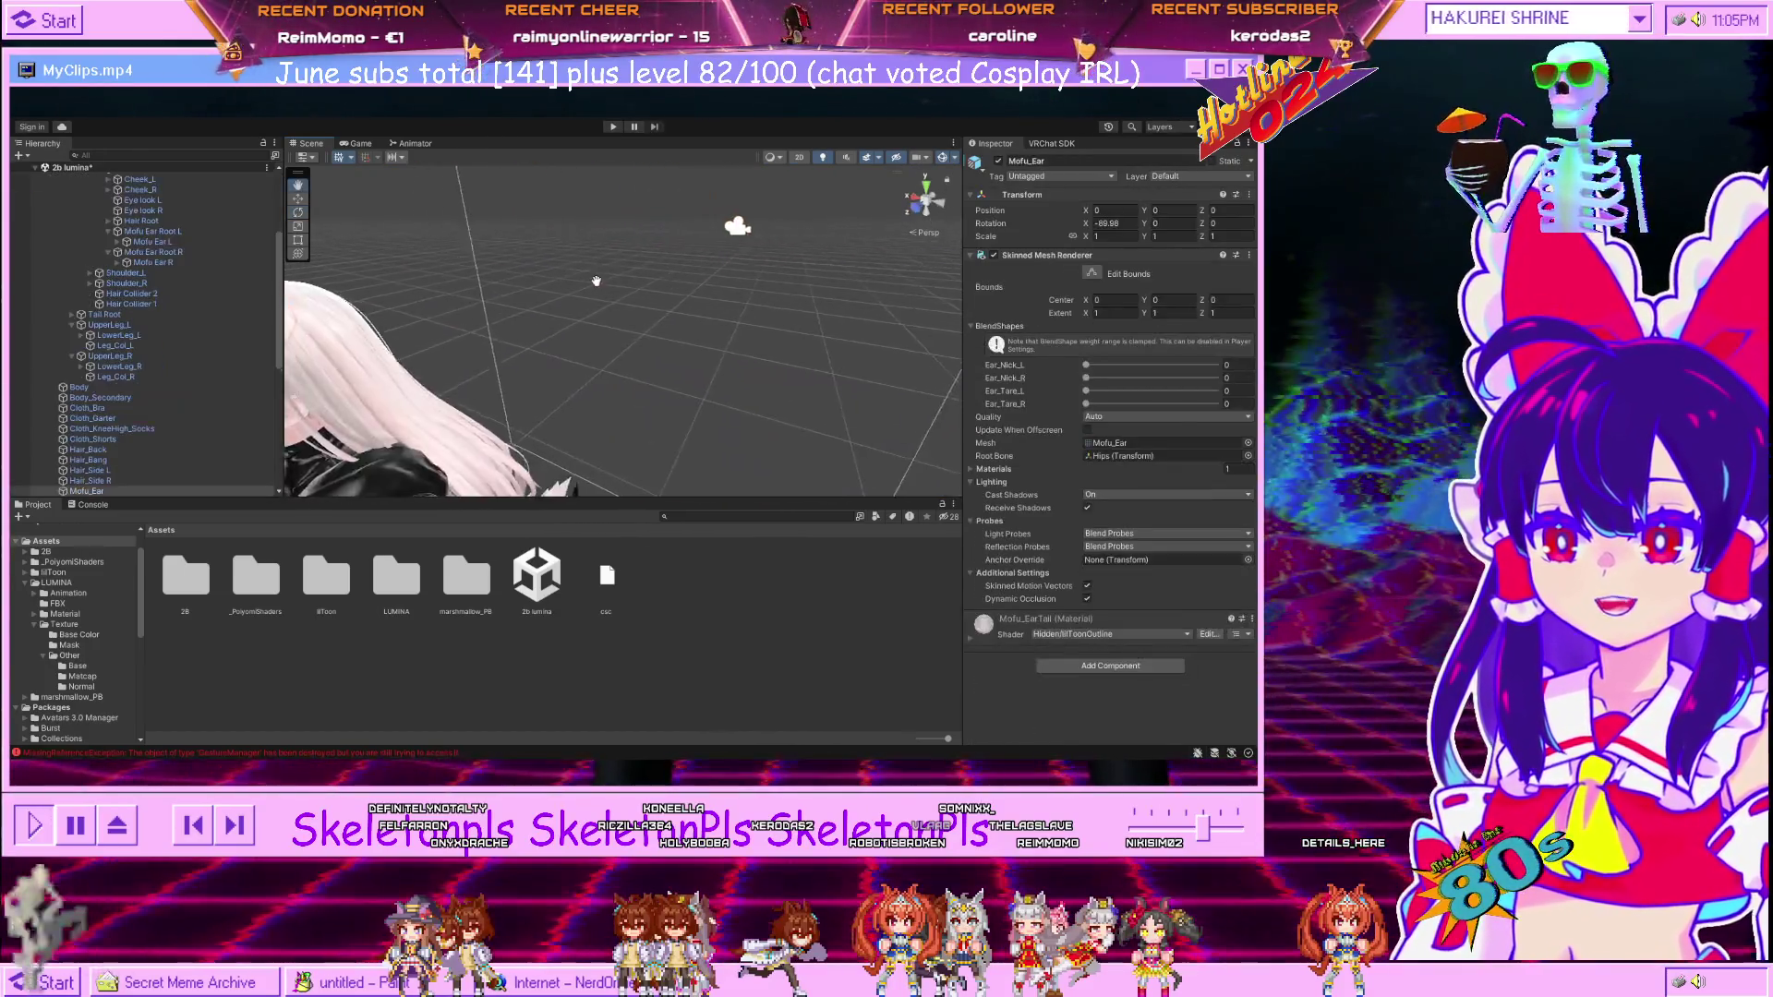
{"action": "scroll", "scroll_direction": "down", "scroll_amount": 3}
{"action": "left_click_drag", "start_coordinate": [641, 282], "coordinate": [752, 274]}
{"action": "left_click", "coordinate": [762, 363]}
{"action": "scroll", "scroll_direction": "down", "scroll_amount": 3}
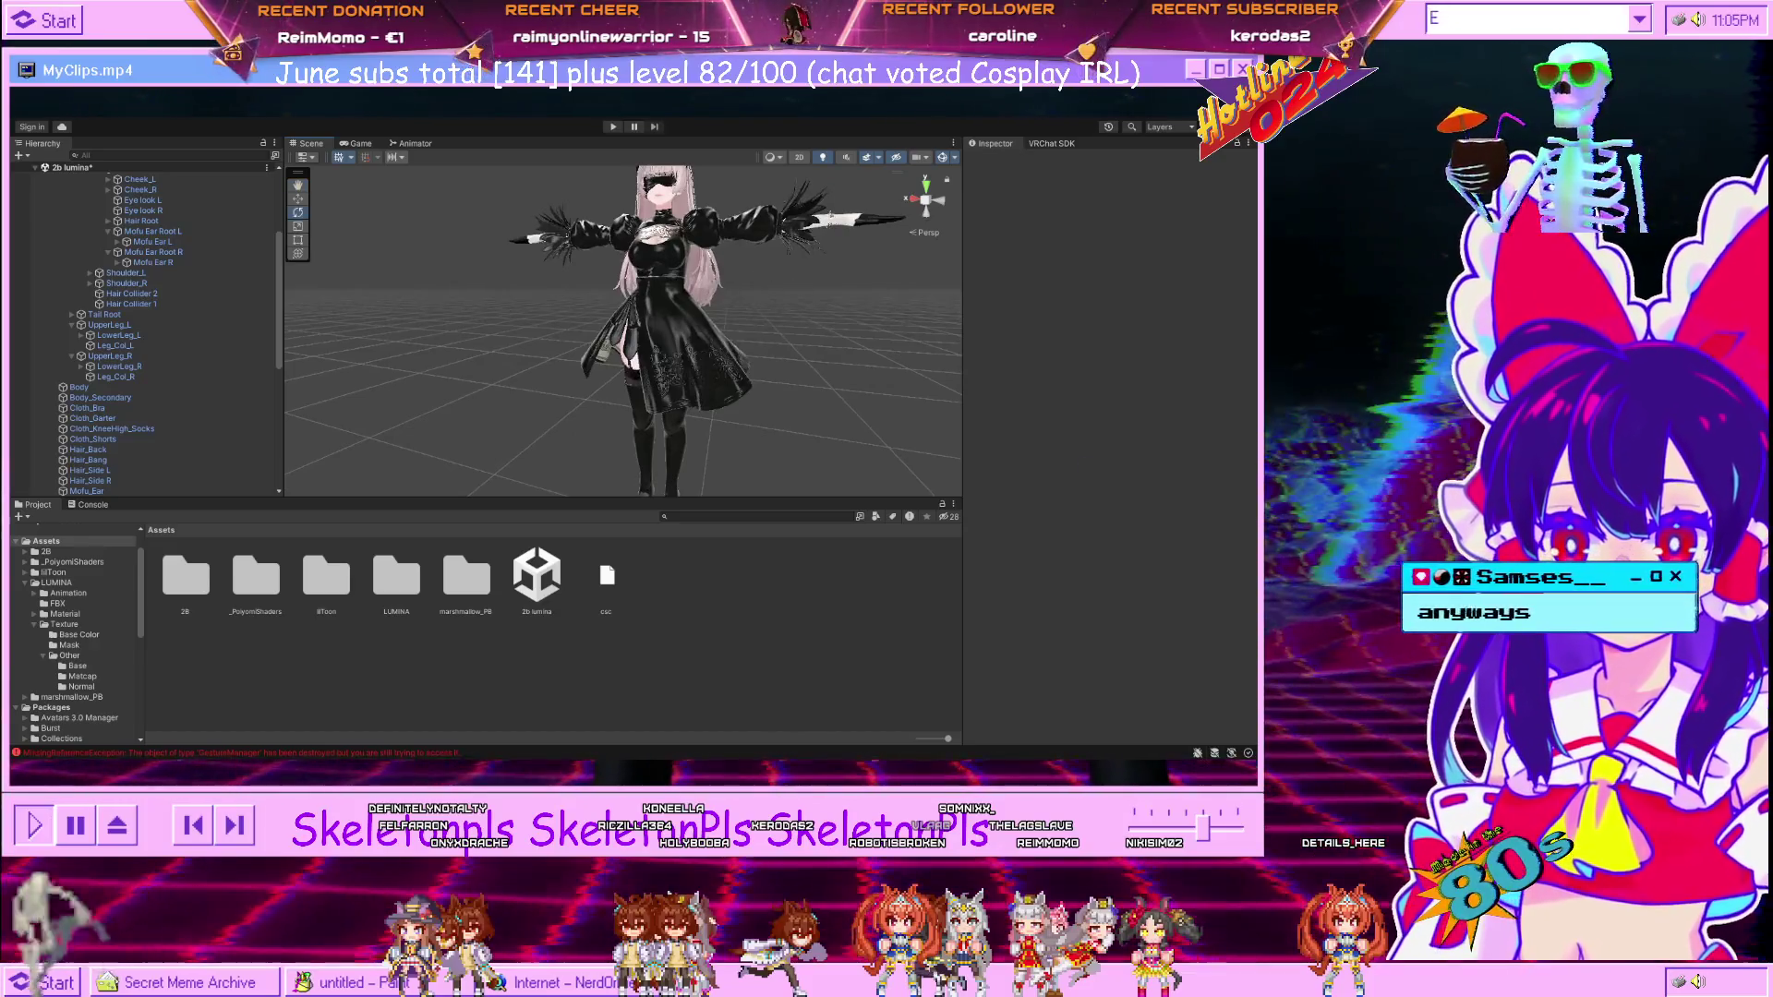